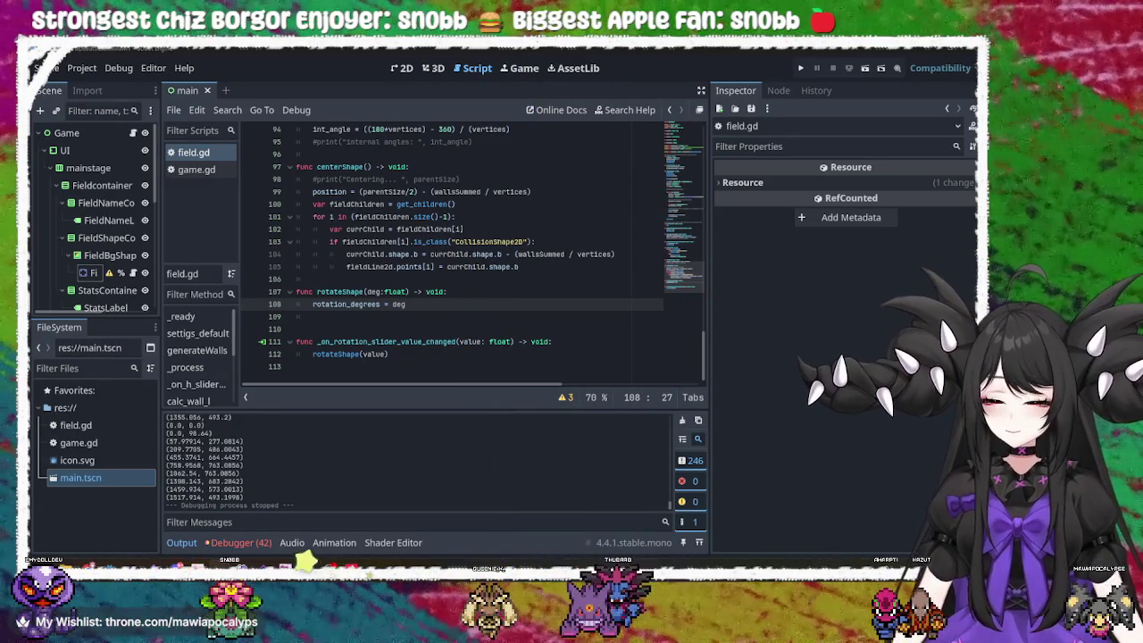
- Return to the Godot editor and go to the shape.b offset line 104 in centerShape
key(alt+Tab)
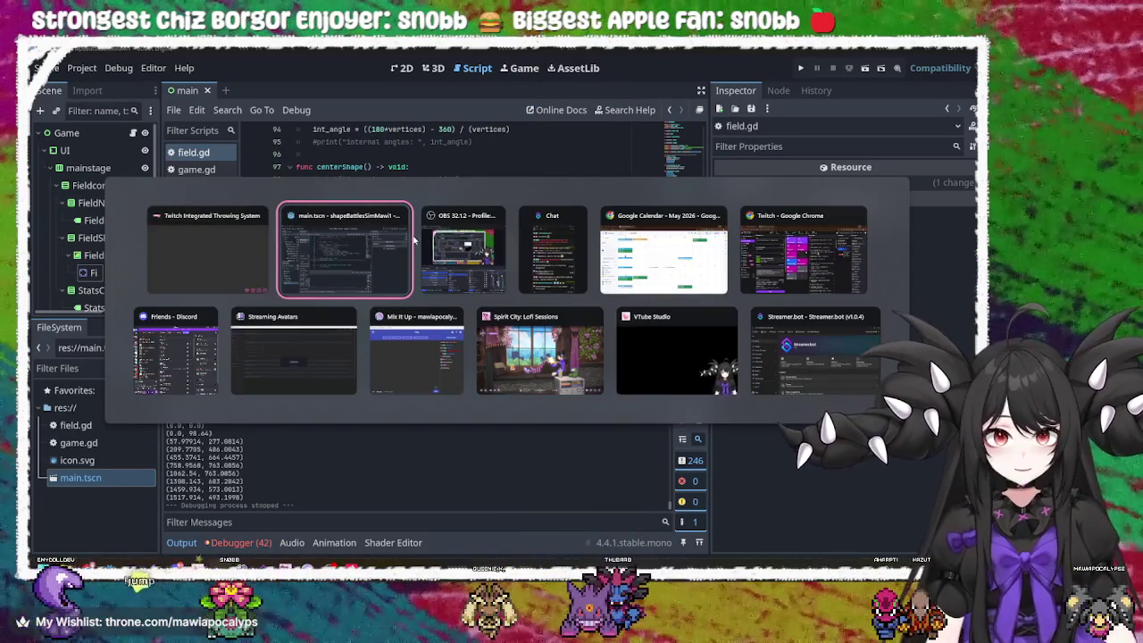
key(alt+Tab)
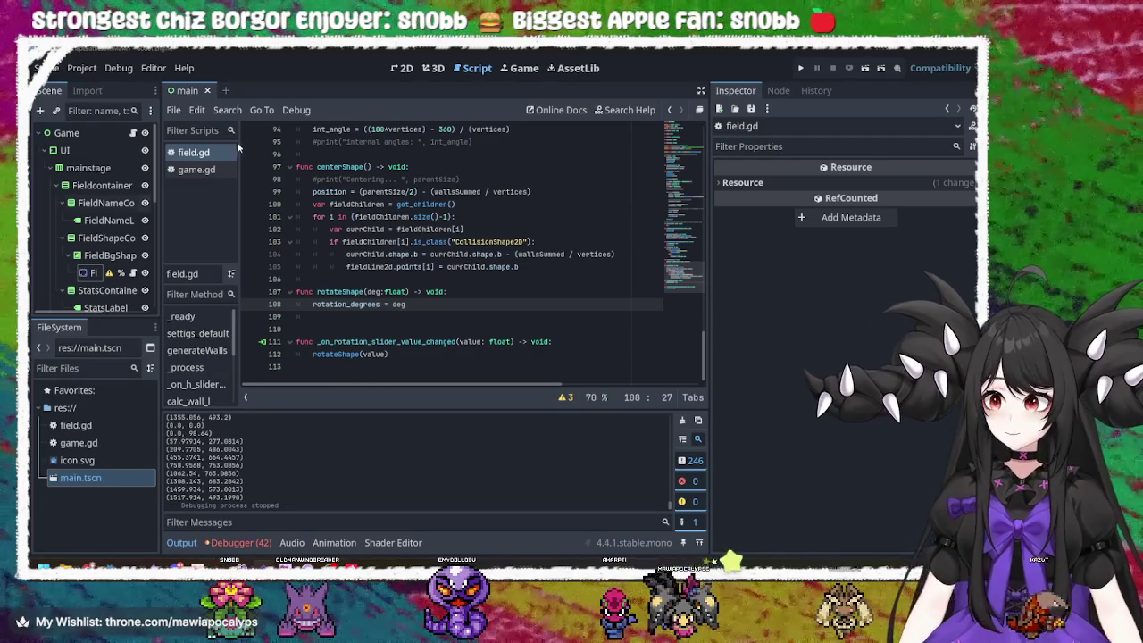
click(477, 293)
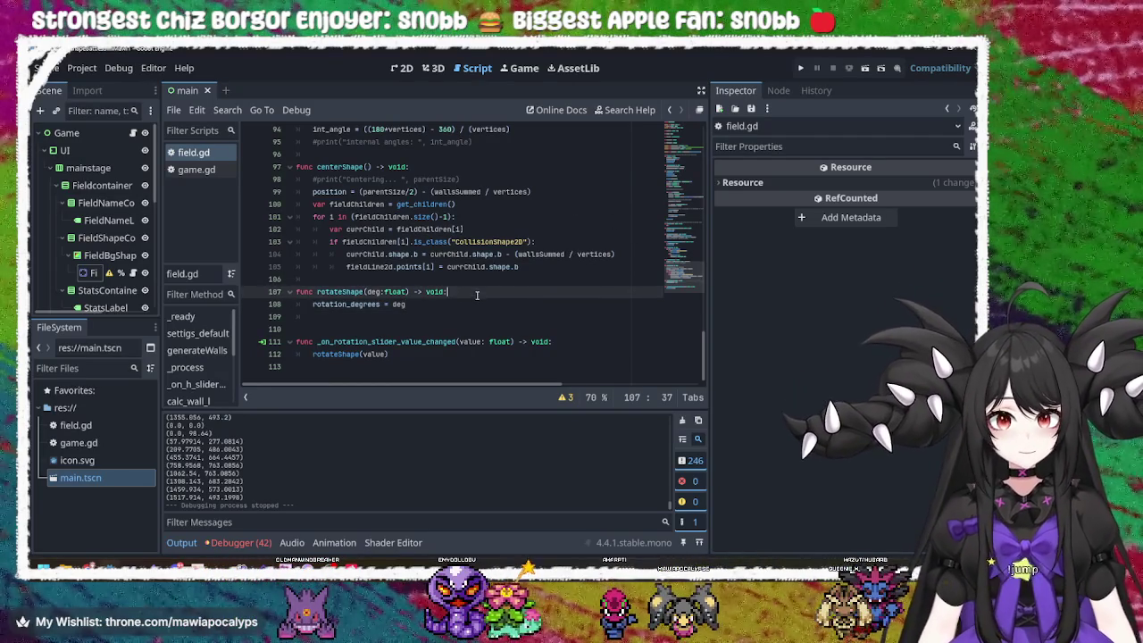
click(564, 266)
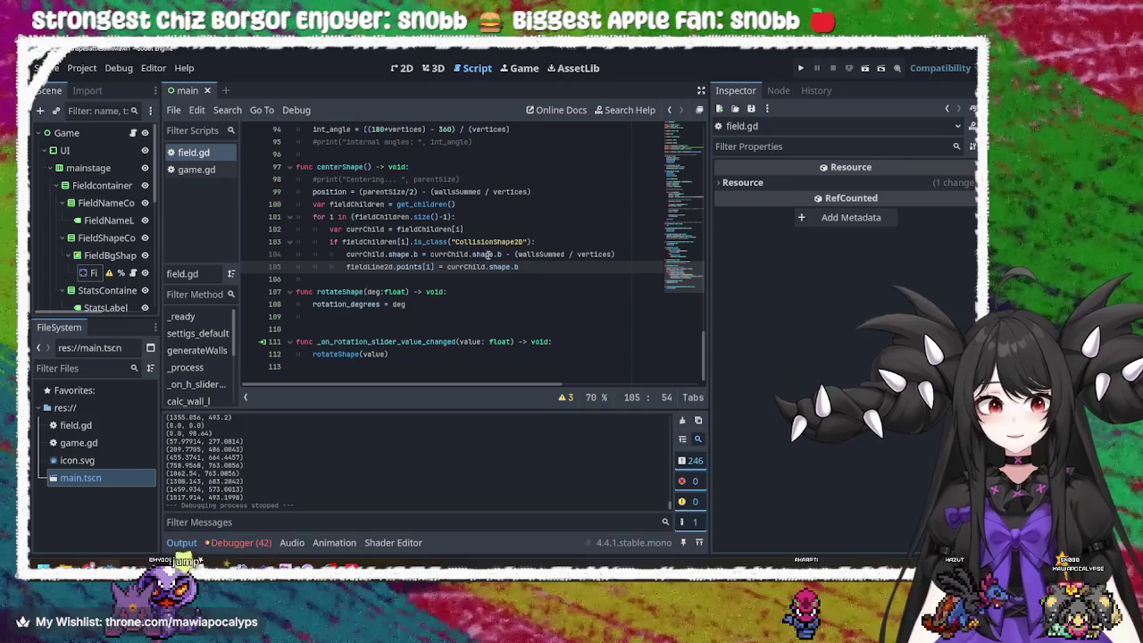
click(622, 254)
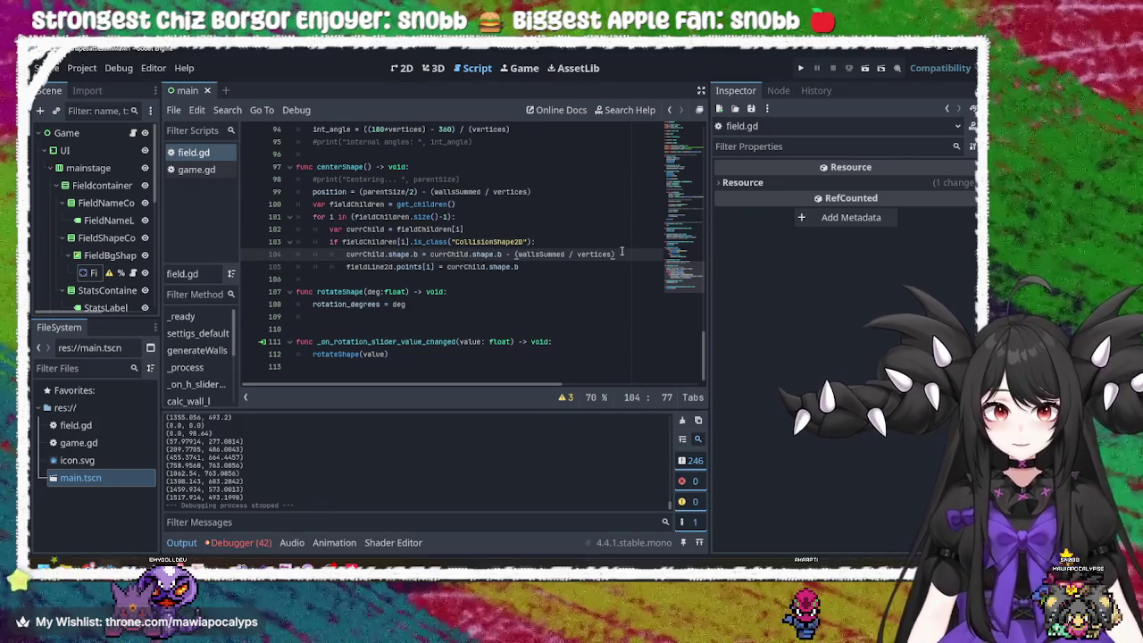
- Duplicate the shape.b offset line onto a new blank line above it
key(ctrl+shift+Return)
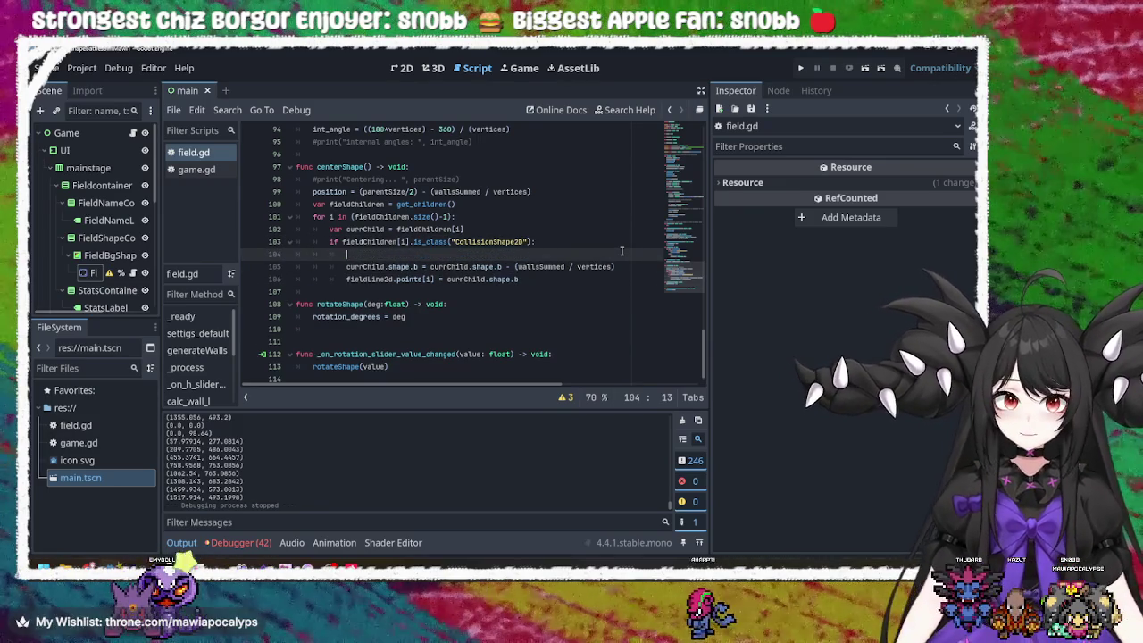
key(Down)
key(shift+End)
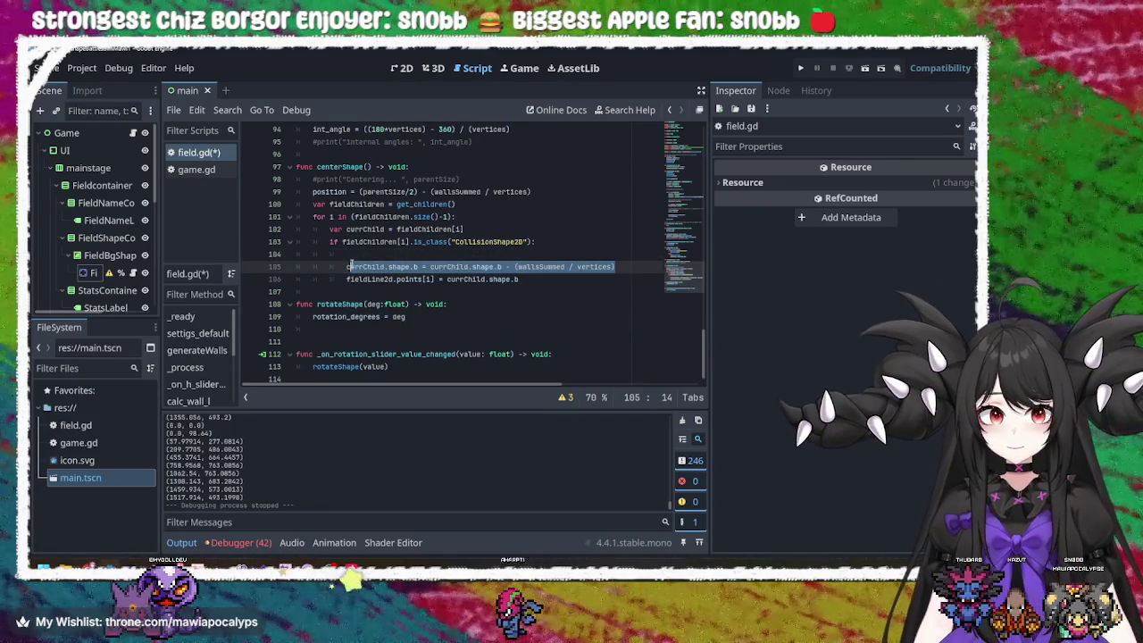
key(ctrl+c)
key(Up)
key(ctrl+v)
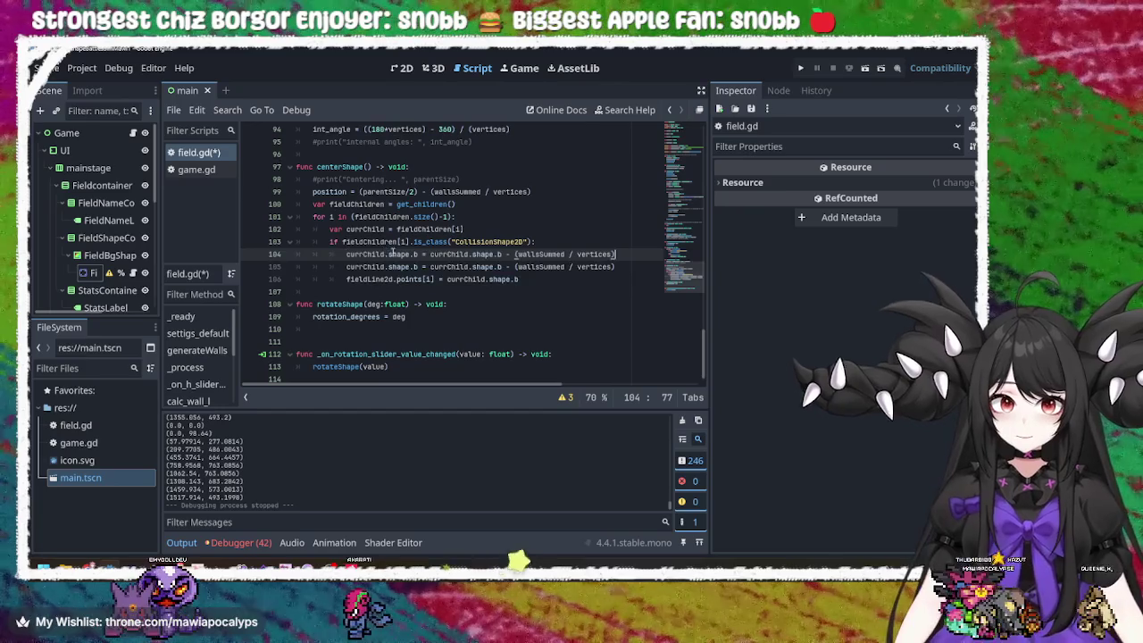
- Change the copied line's shape.b to shape.a so it offsets endpoint a
click(415, 255)
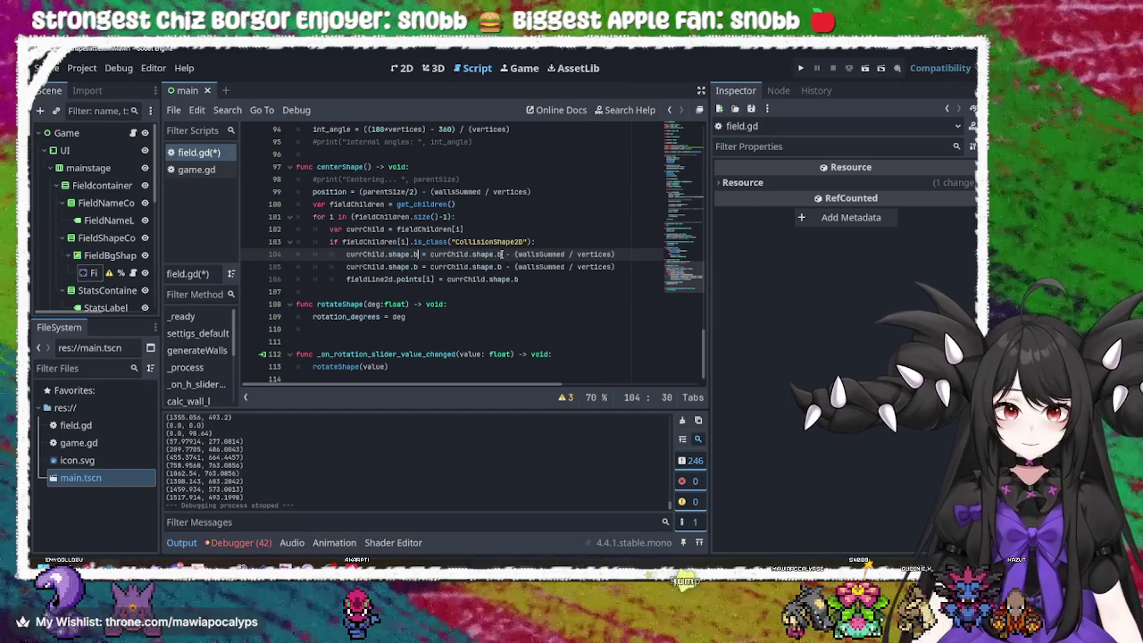
click(500, 254)
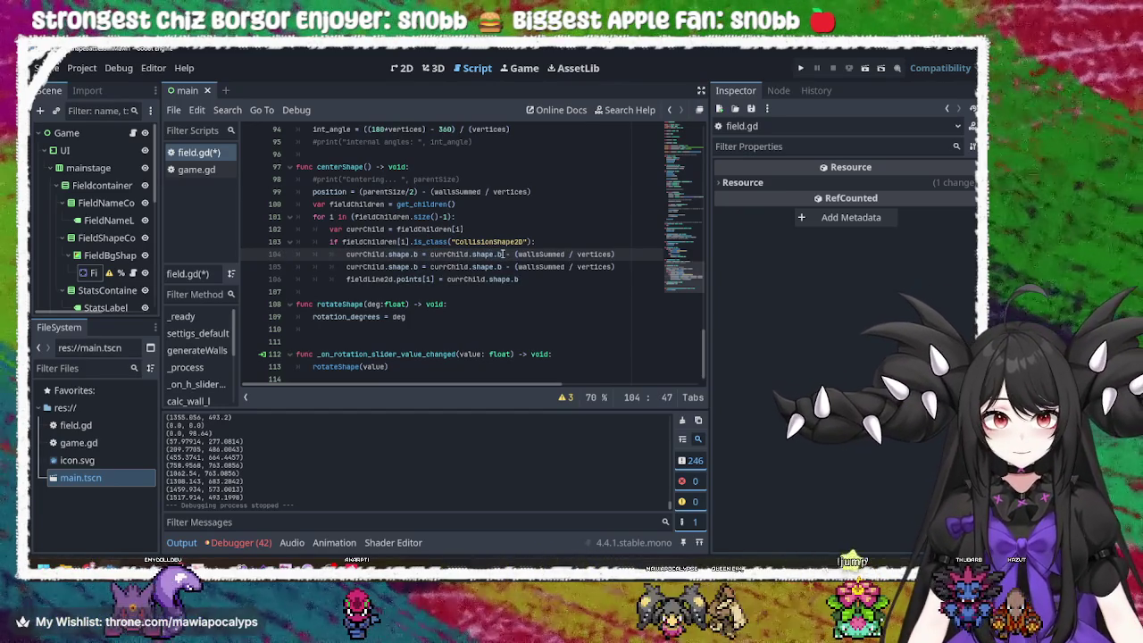
click(416, 254)
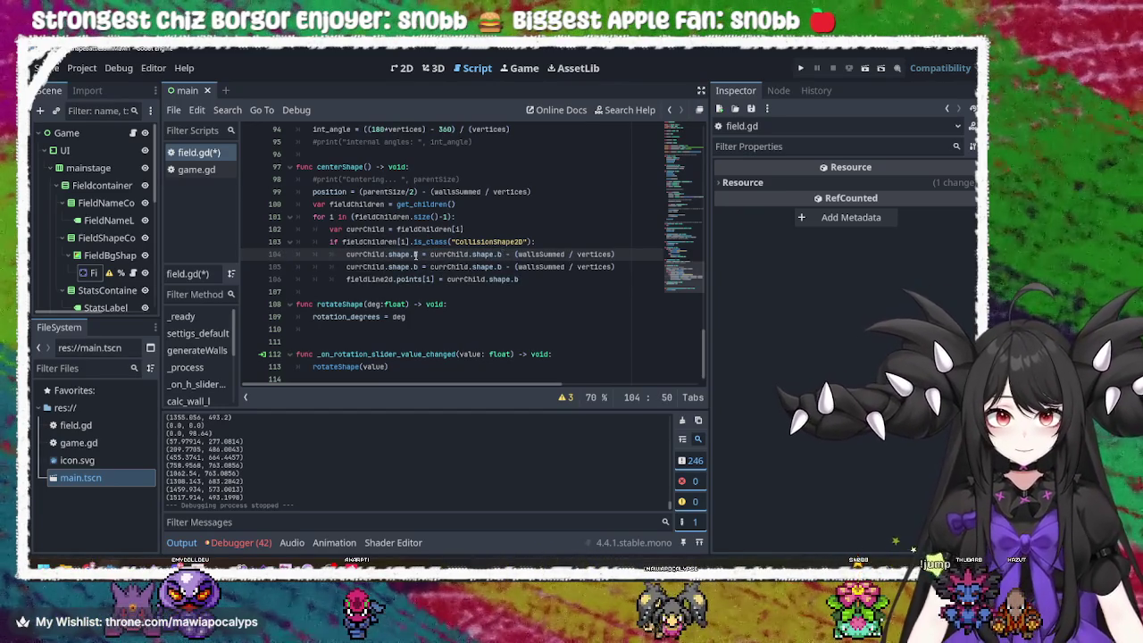
click(502, 254)
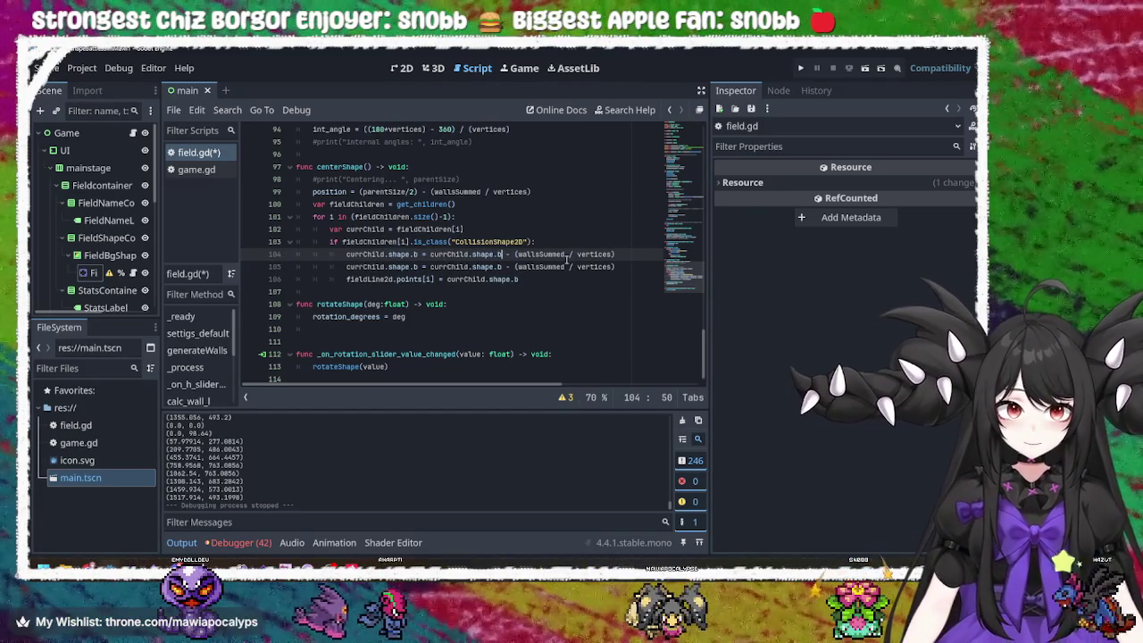
text(a)
key(Left)
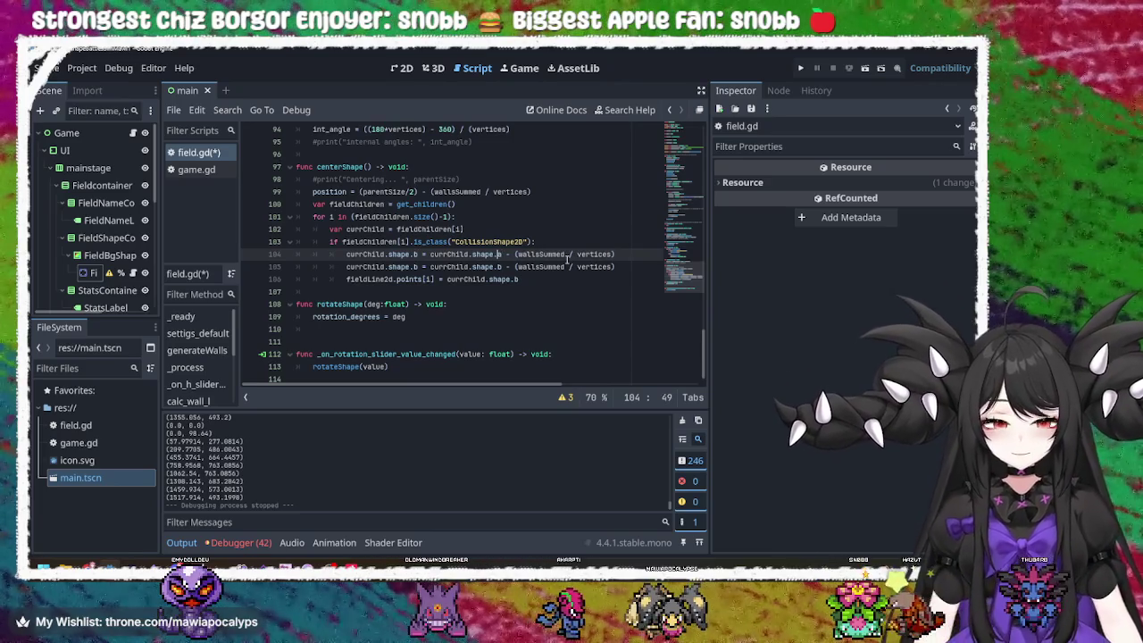
key(Left)
key(Left)
key(Left)
key(BackSpace)
text(a)
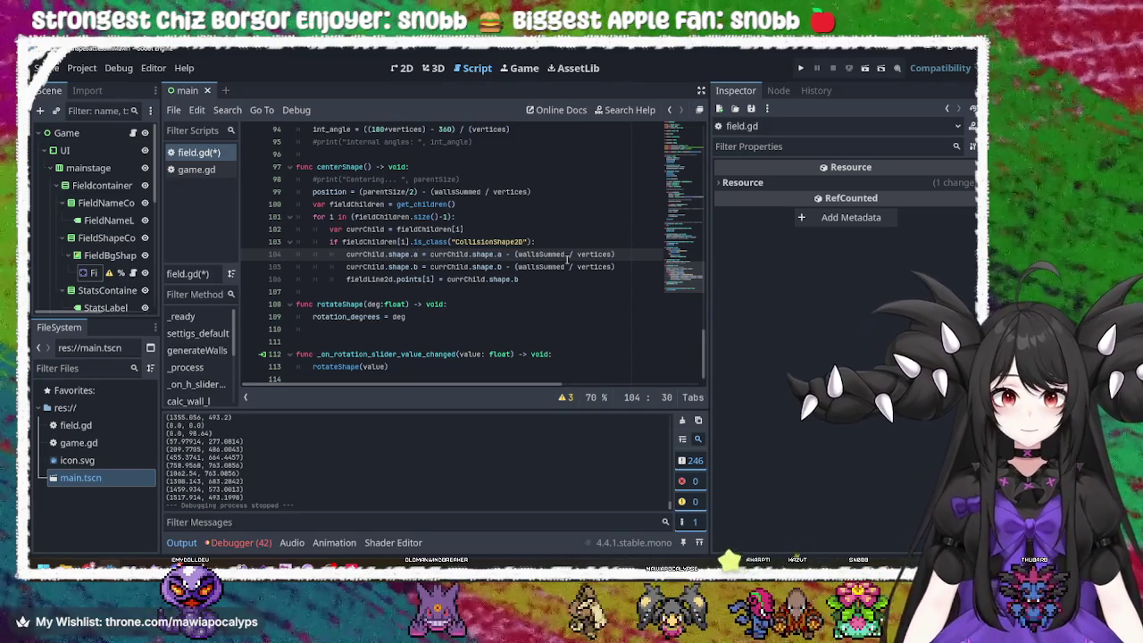
- Save field.gd and check the wallsSummed term on line 105
key(ctrl+s)
double_click(553, 266)
click(553, 266)
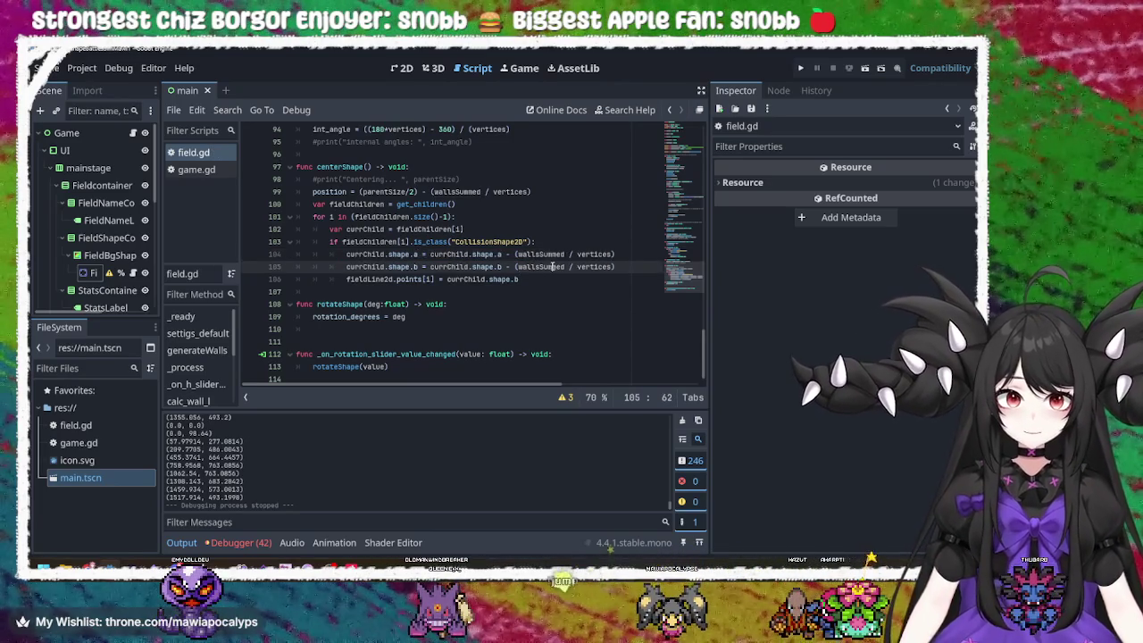
click(800, 68)
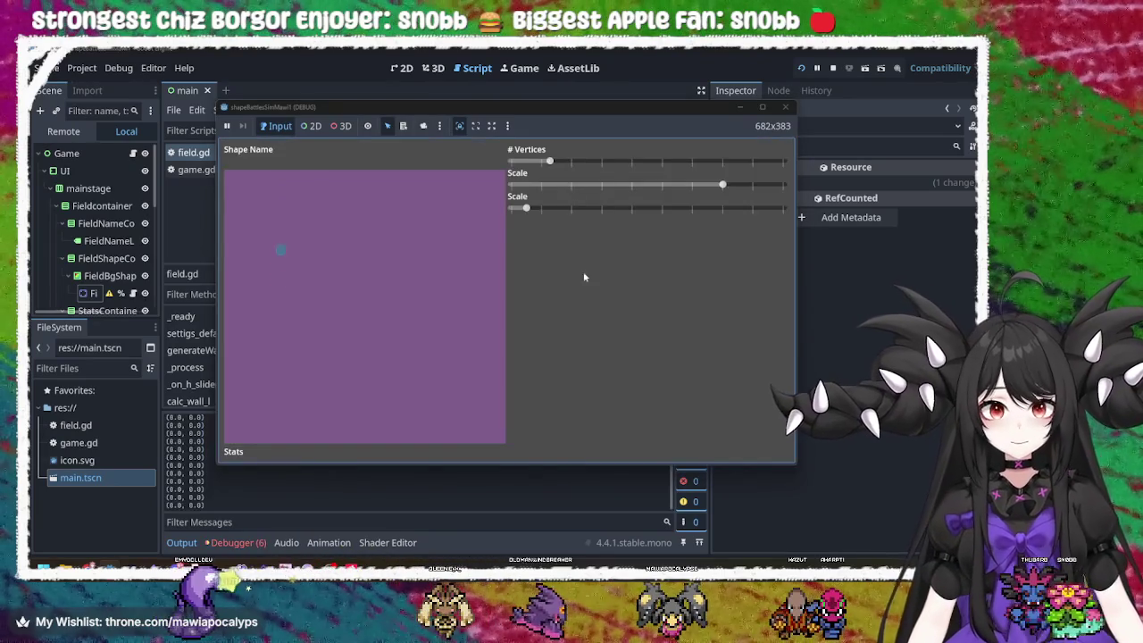
mouse_move(596, 167)
mouse_down()
mouse_move(738, 168)
mouse_move(654, 180)
mouse_move(553, 166)
mouse_move(752, 174)
mouse_up()
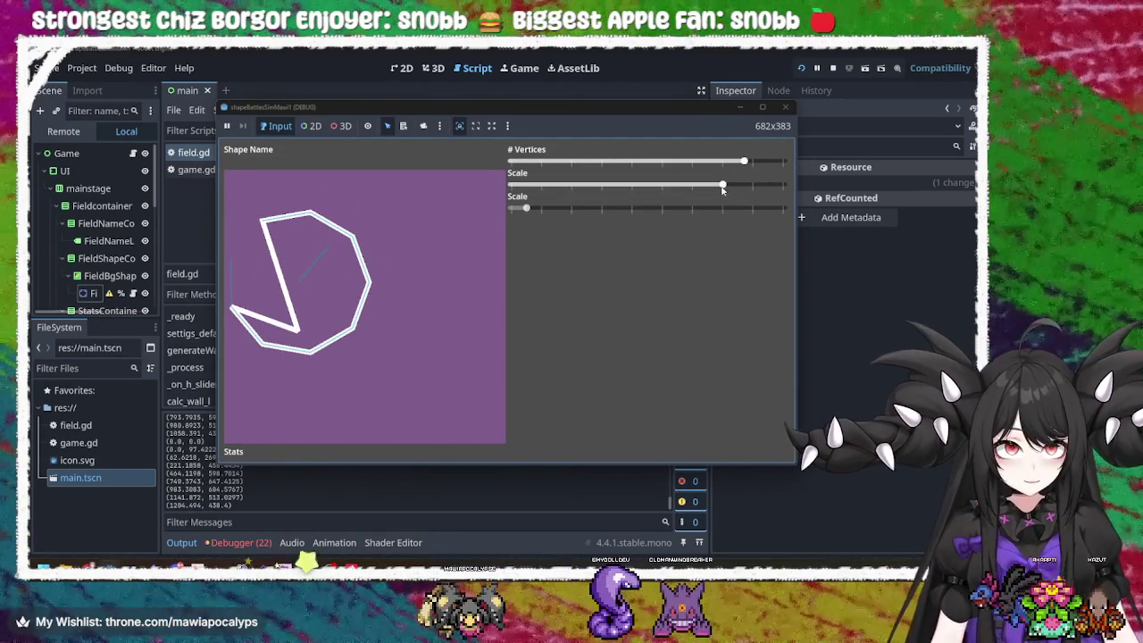
click(532, 210)
mouse_move(534, 212)
mouse_down()
mouse_move(682, 210)
mouse_move(582, 211)
mouse_move(718, 185)
mouse_move(605, 187)
mouse_up()
mouse_move(677, 209)
mouse_down()
mouse_move(702, 212)
mouse_move(510, 211)
mouse_move(685, 208)
mouse_move(603, 210)
mouse_up()
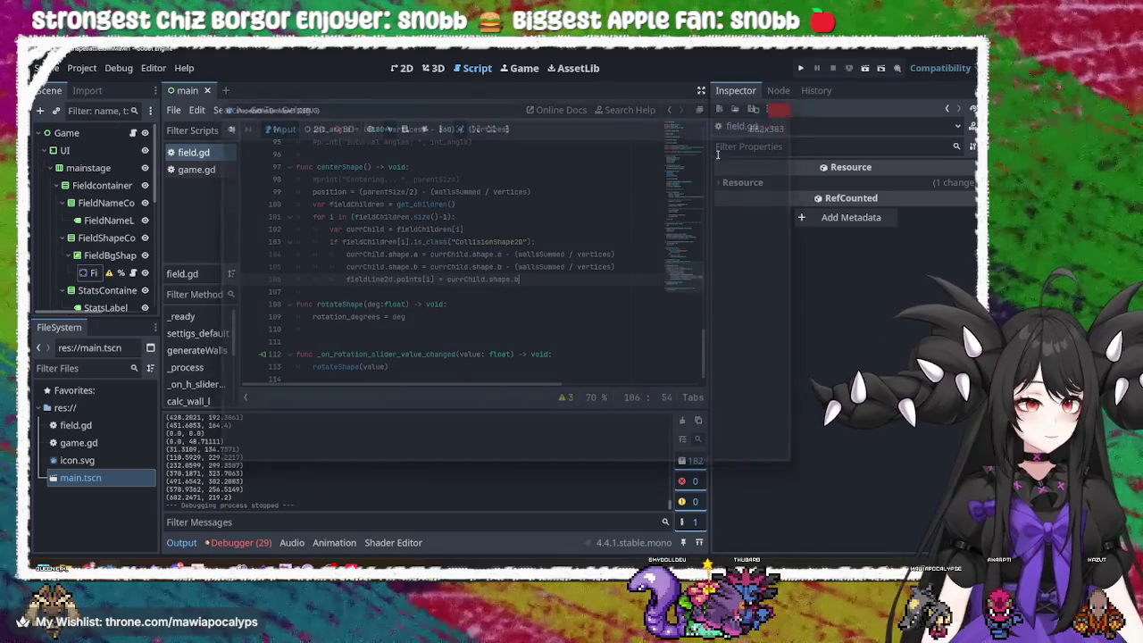
- Stop the running game and review the new shape.a line 104 and its wallsSummed term
click(785, 107)
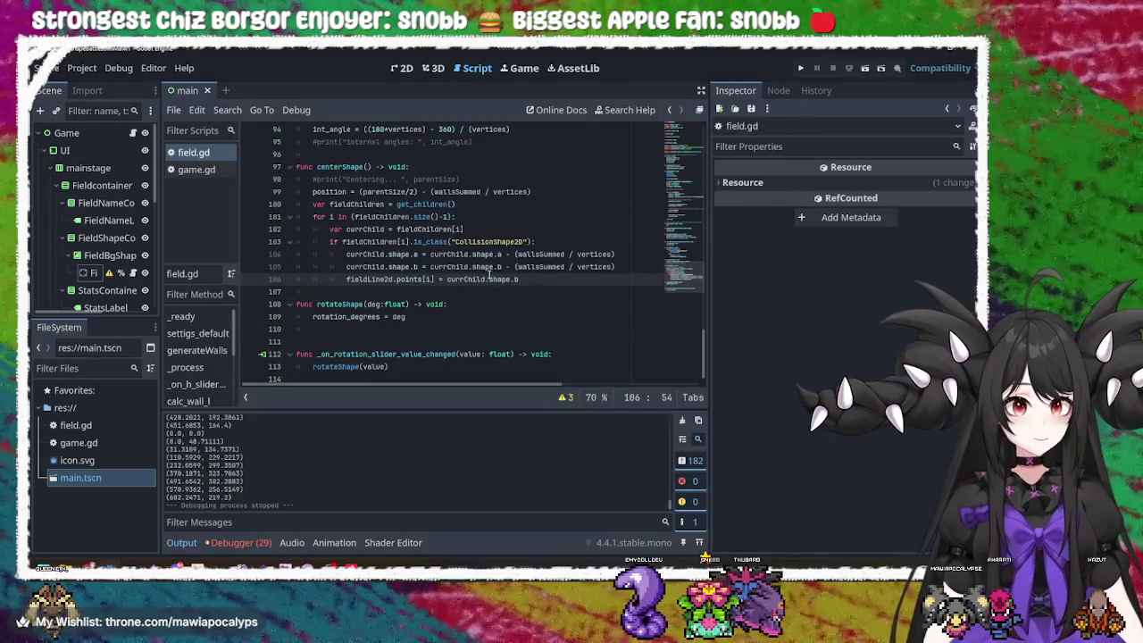
click(480, 254)
key(Left)
key(Left)
key(Left)
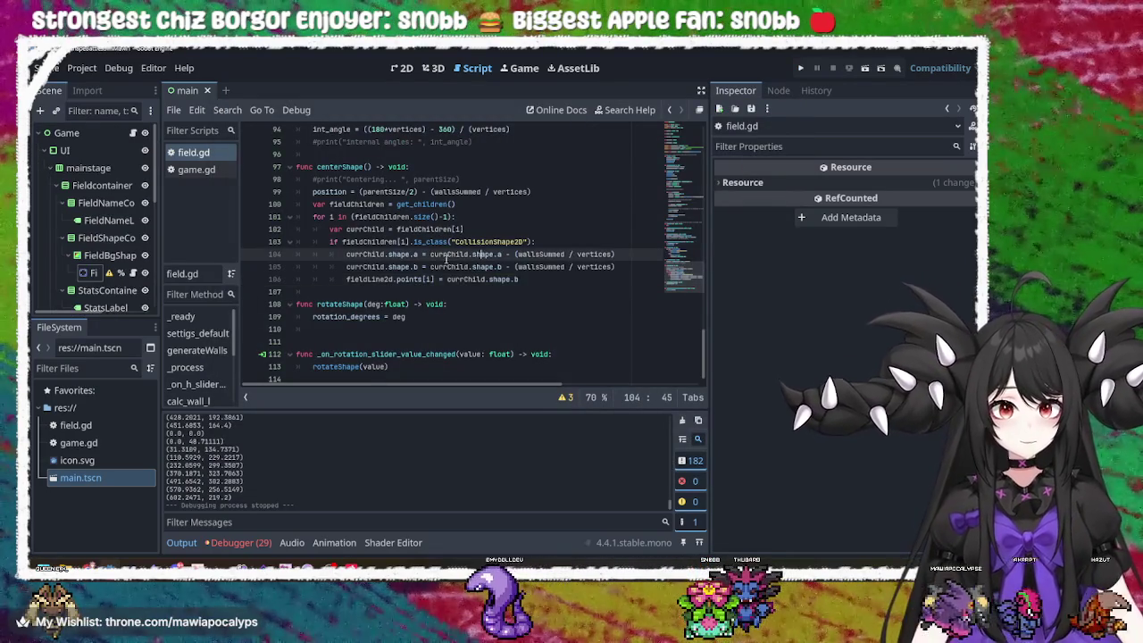
key(Right)
key(Right)
key(Right)
key(Right)
key(Right)
key(Right)
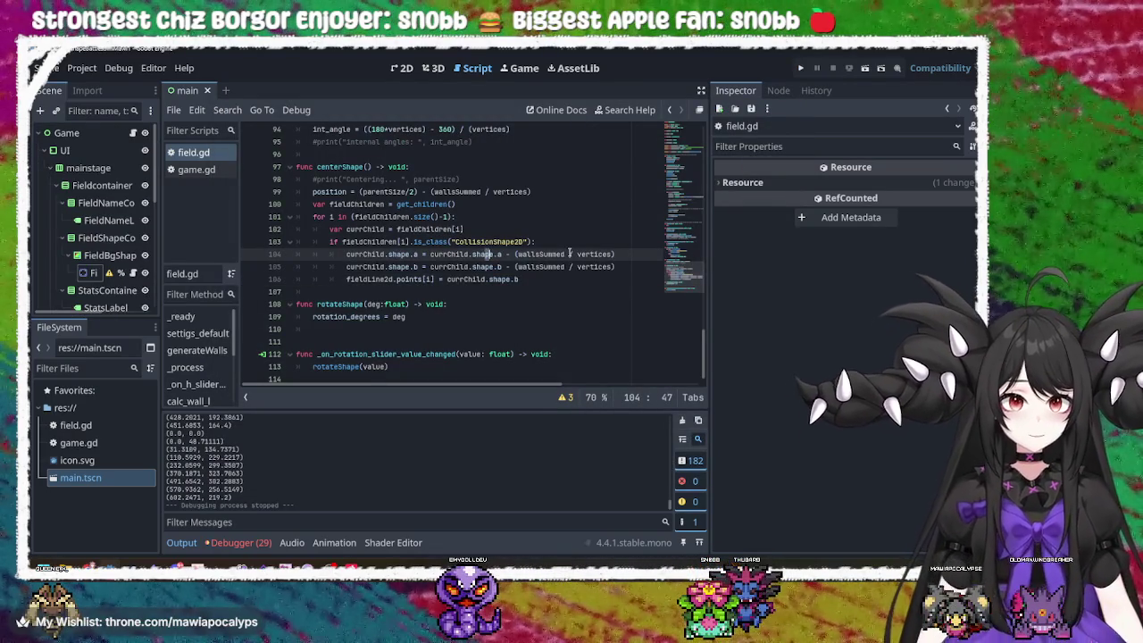
double_click(546, 254)
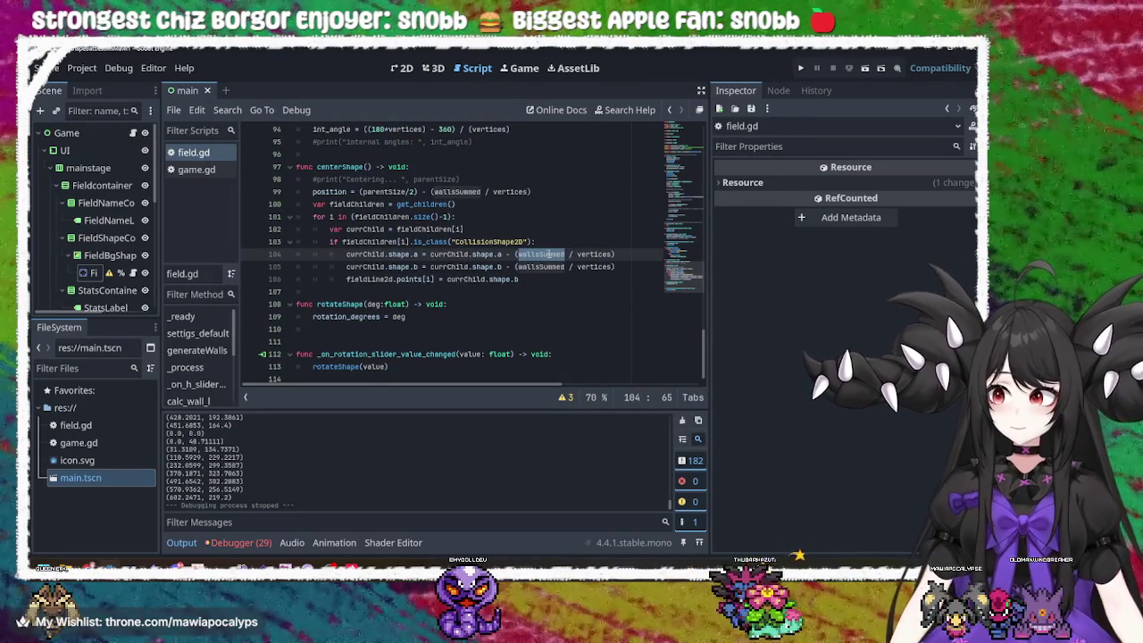
double_click(594, 255)
click(543, 255)
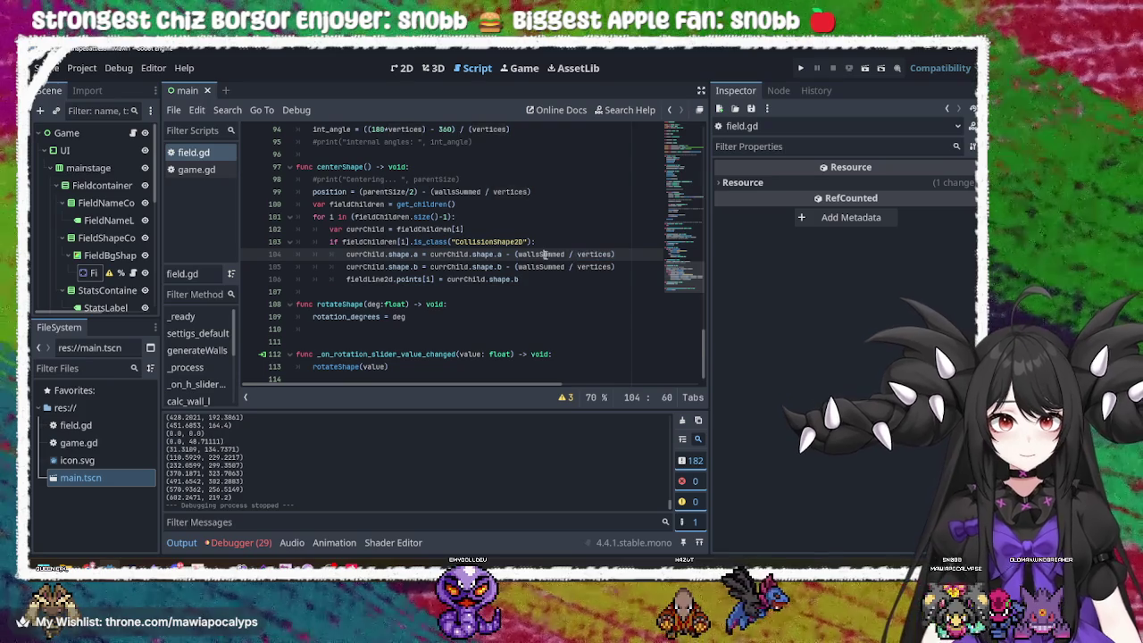
double_click(544, 254)
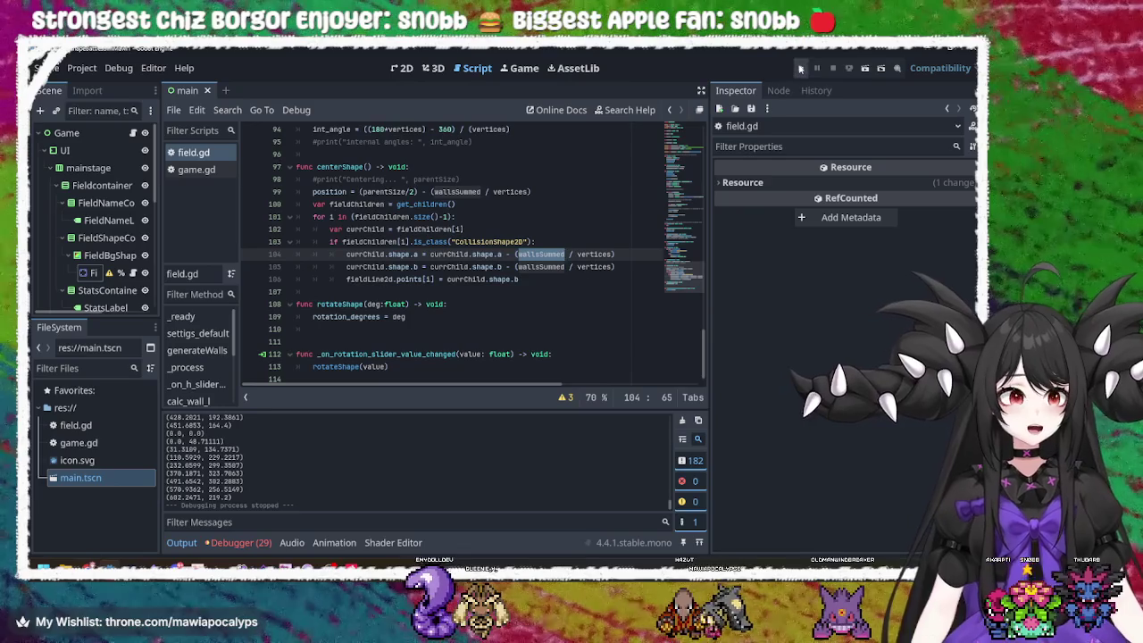
- Read the CollisionShape2D docs tooltip on line 103 and rerun the project with F5
click(389, 217)
click(381, 242)
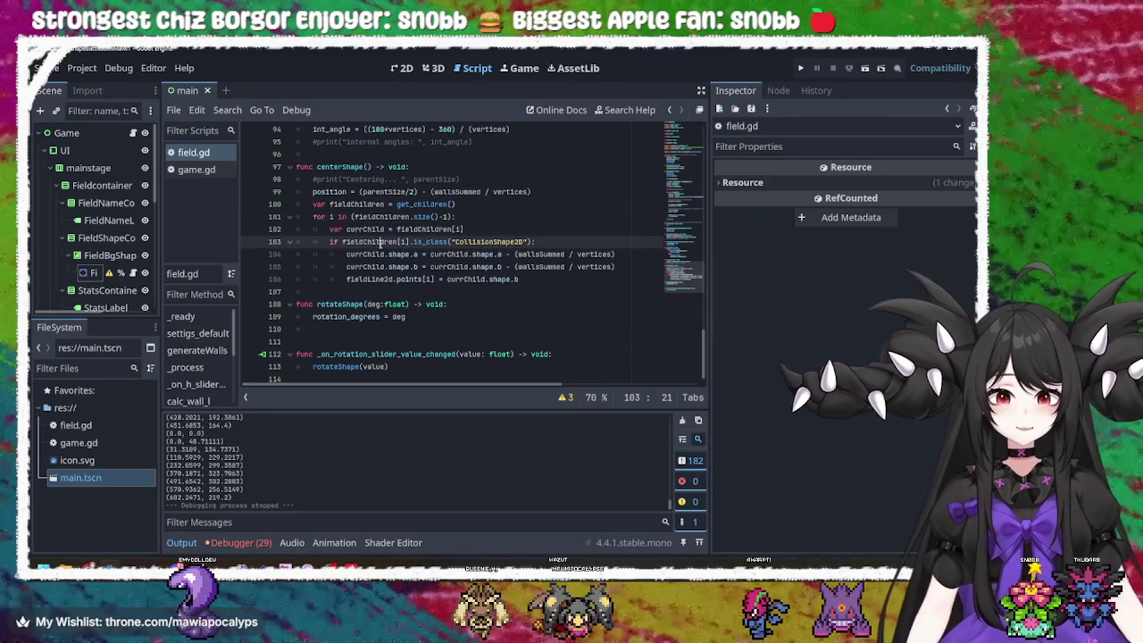
click(488, 242)
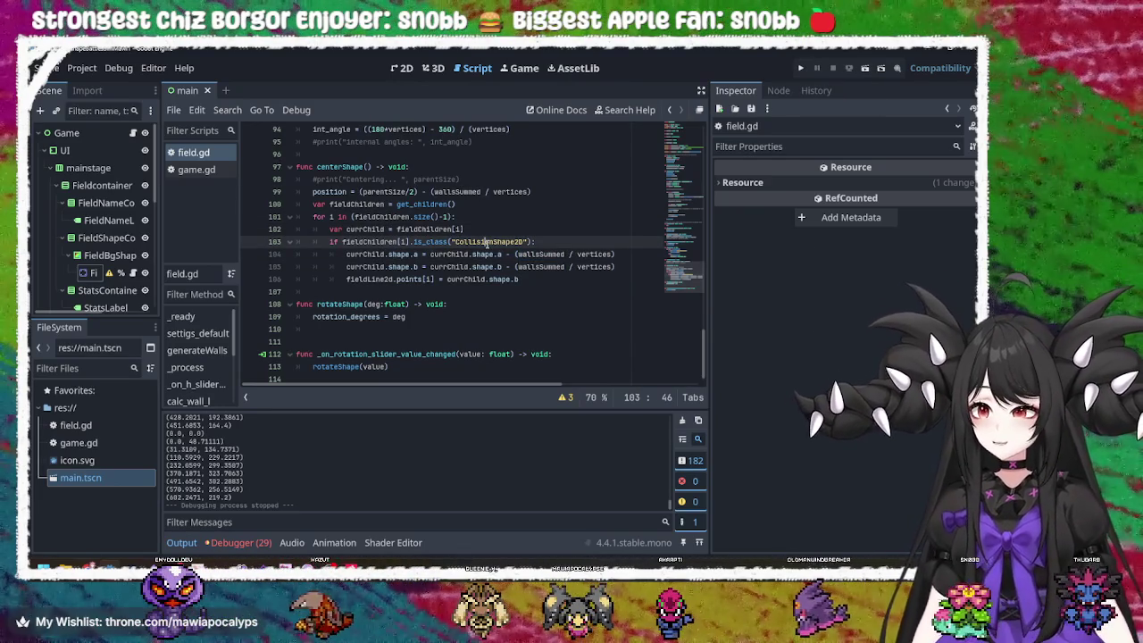
mouse_move(487, 241)
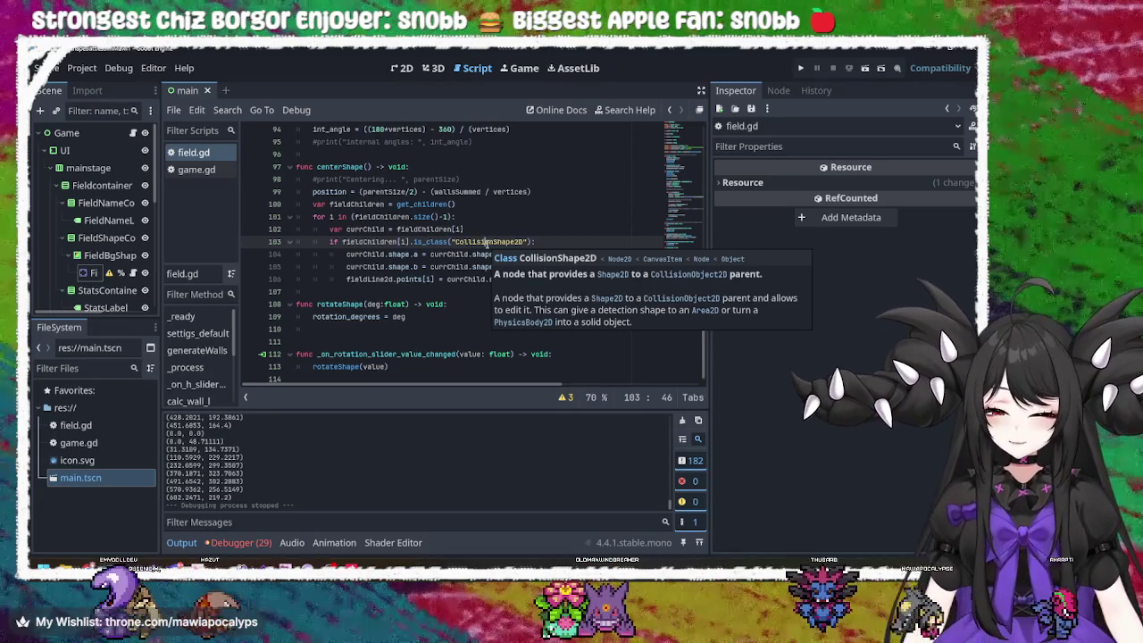
key(F5)
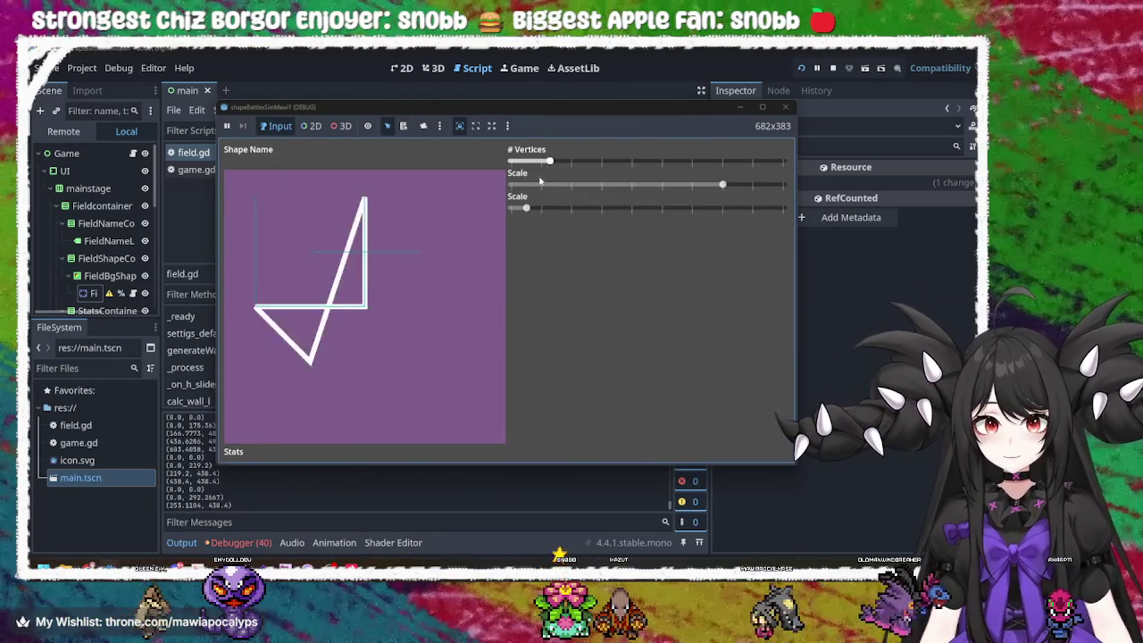
- Stop the game and delete centerShape's for-loop (lines 101–106), keeping only the fieldChildren assignment
drag(549, 161, 665, 161)
click(785, 107)
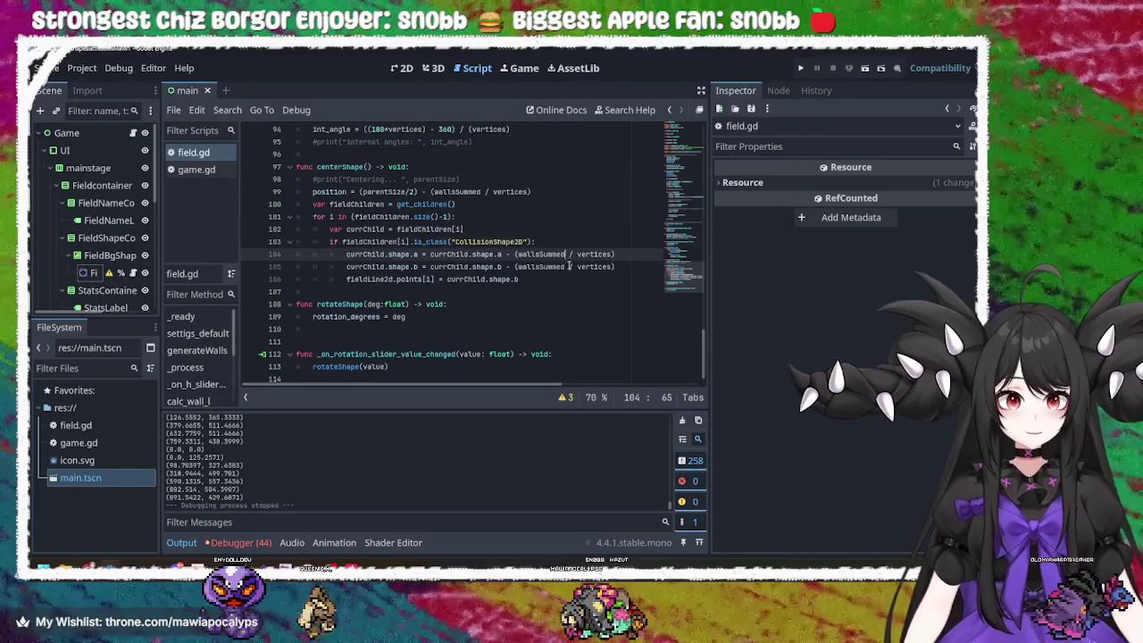
click(330, 241)
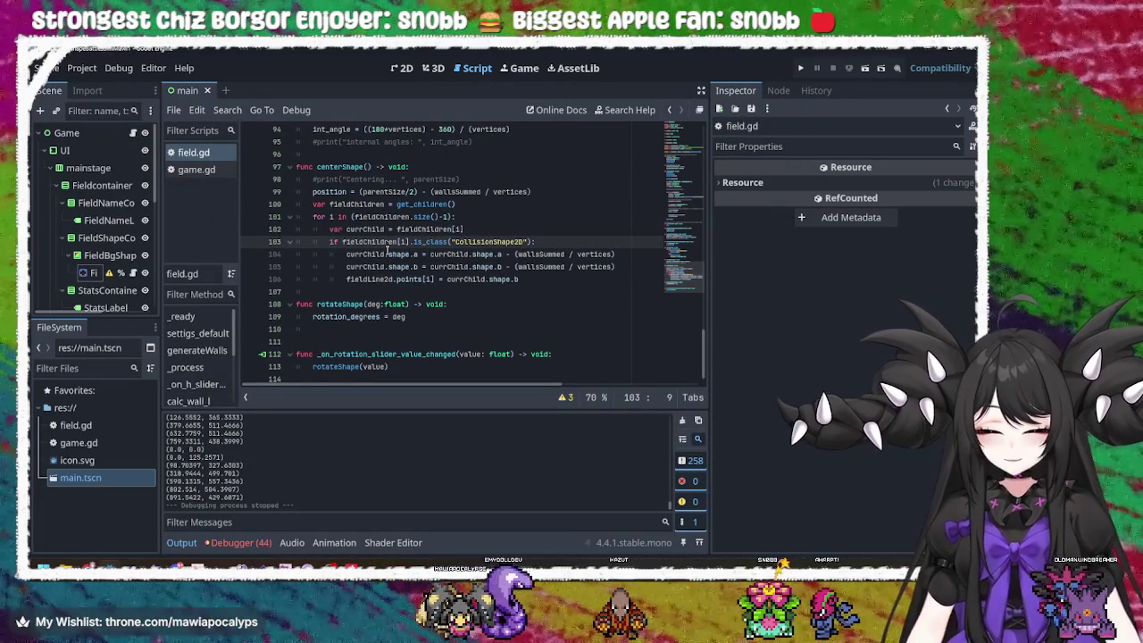
text(#)
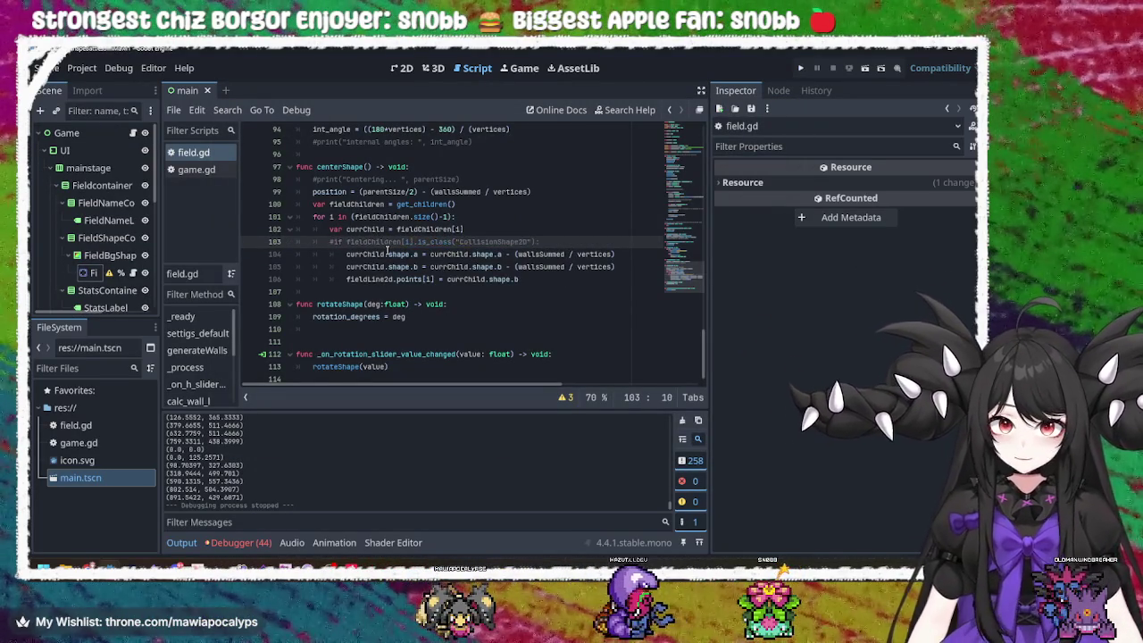
key(BackSpace)
drag(561, 278, 487, 207)
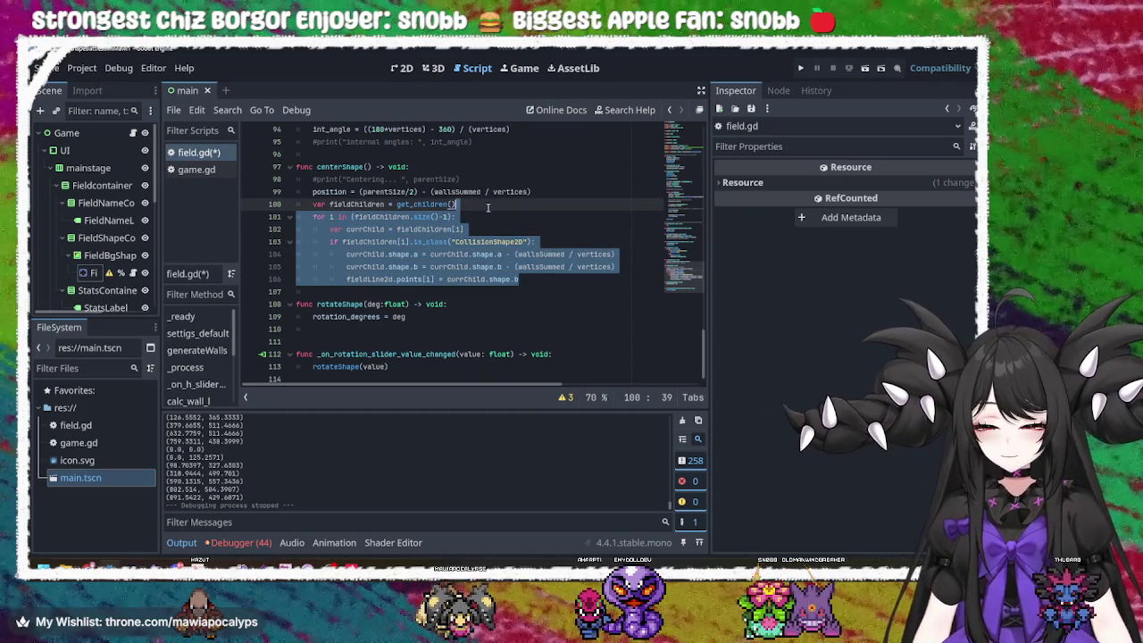
key(BackSpace)
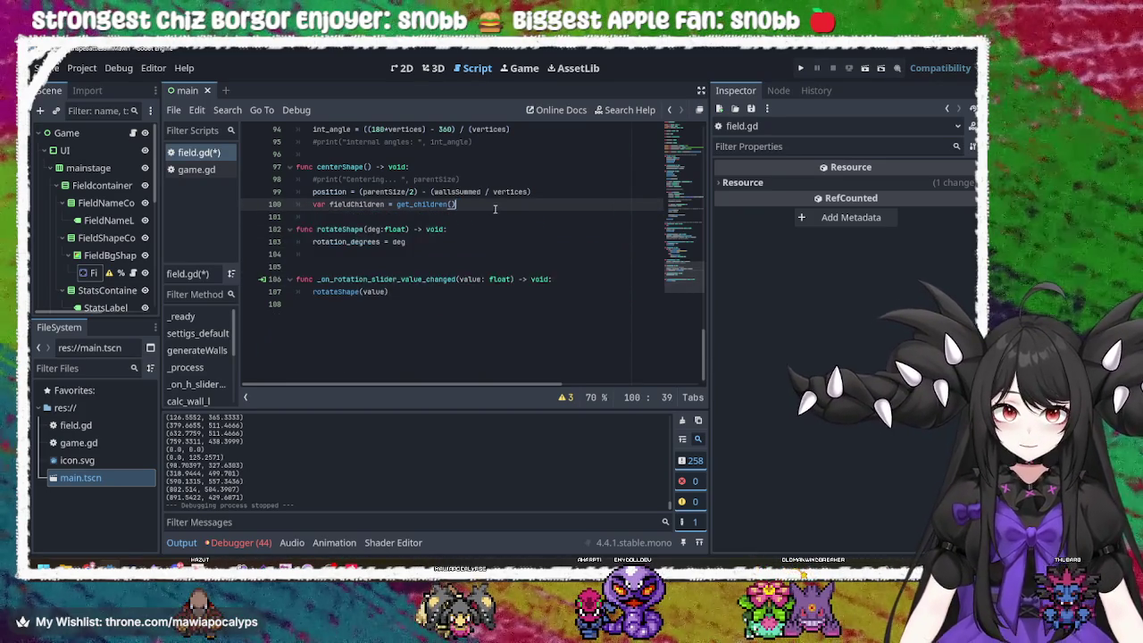
click(802, 70)
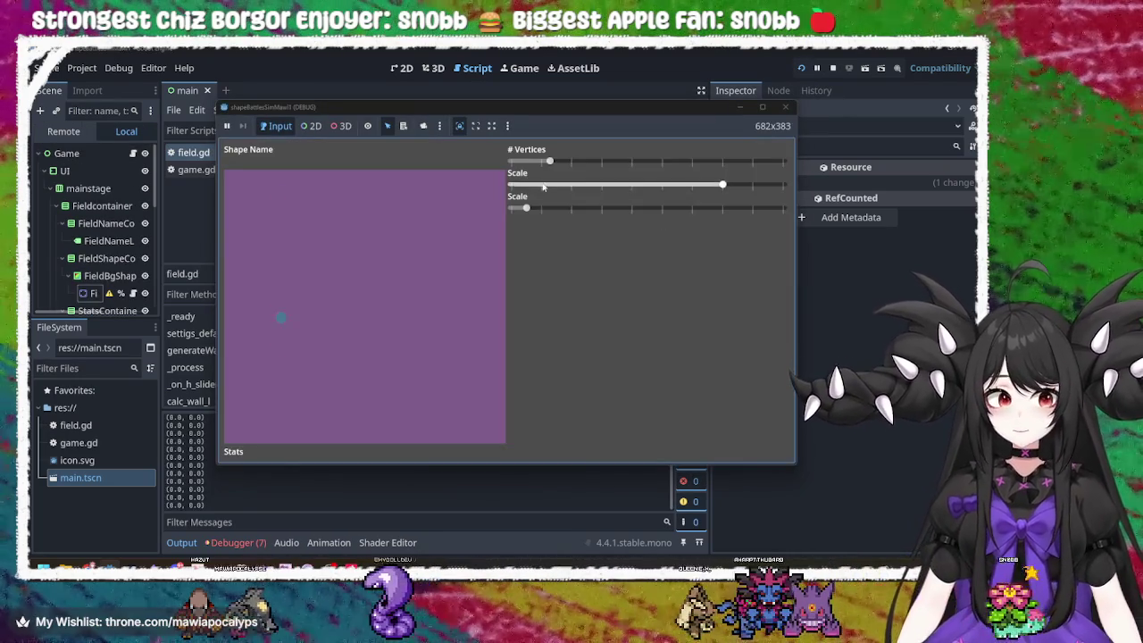
mouse_move(549, 161)
mouse_down()
mouse_move(705, 162)
mouse_move(589, 161)
mouse_move(627, 174)
mouse_move(777, 167)
mouse_move(551, 170)
mouse_move(741, 164)
mouse_up()
mouse_move(526, 207)
mouse_down()
mouse_move(729, 200)
mouse_move(469, 224)
mouse_move(742, 226)
mouse_move(516, 250)
mouse_up()
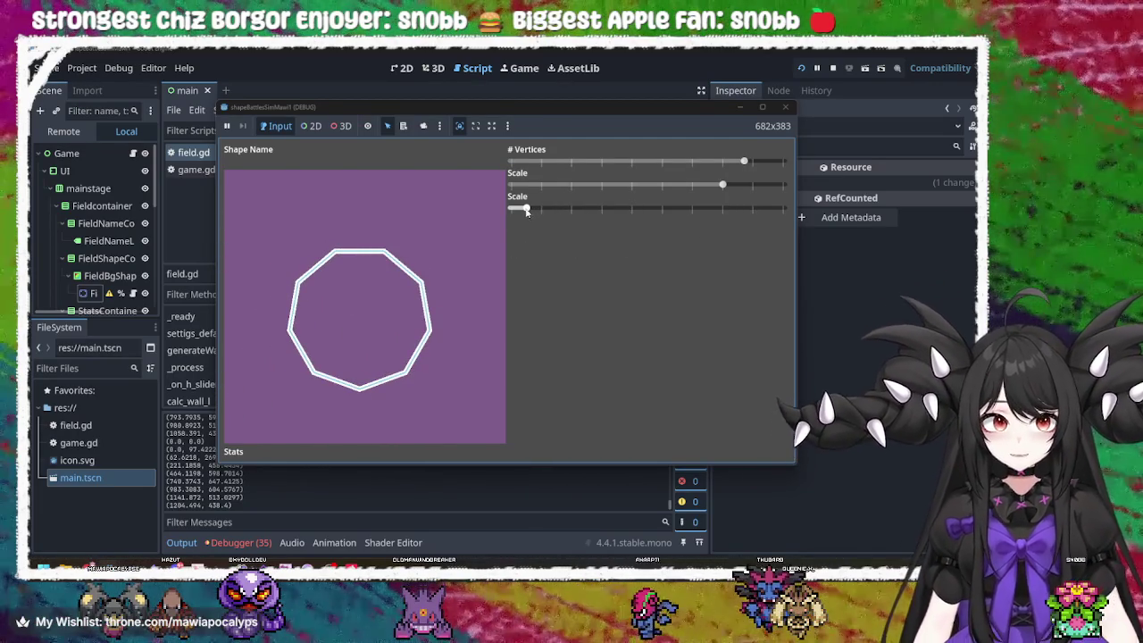
drag(527, 209, 647, 208)
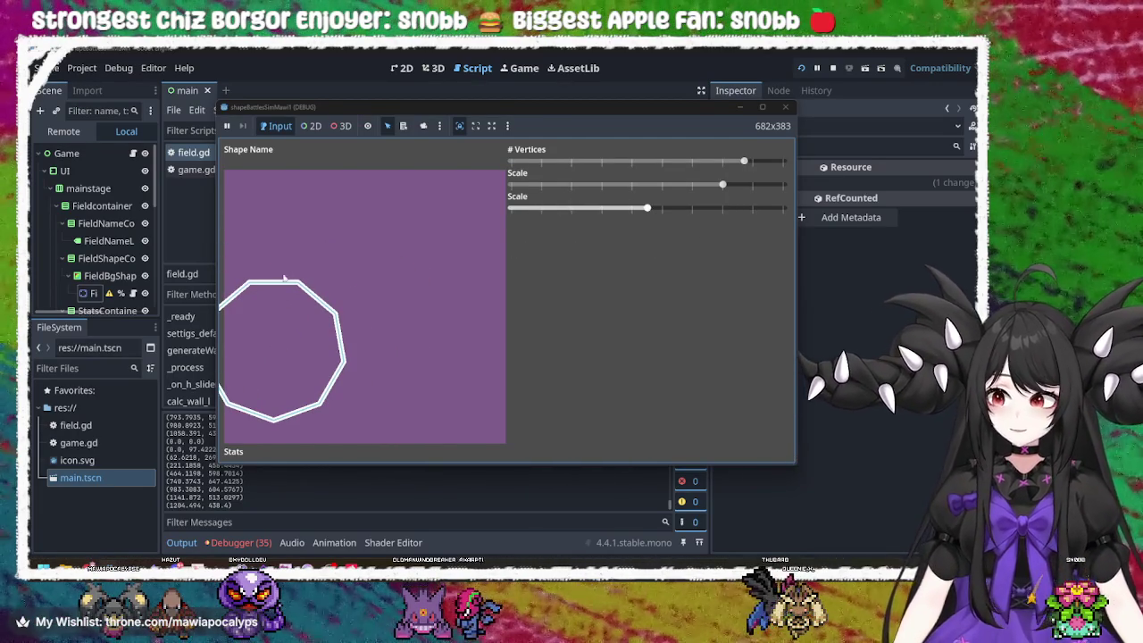
drag(647, 209, 500, 204)
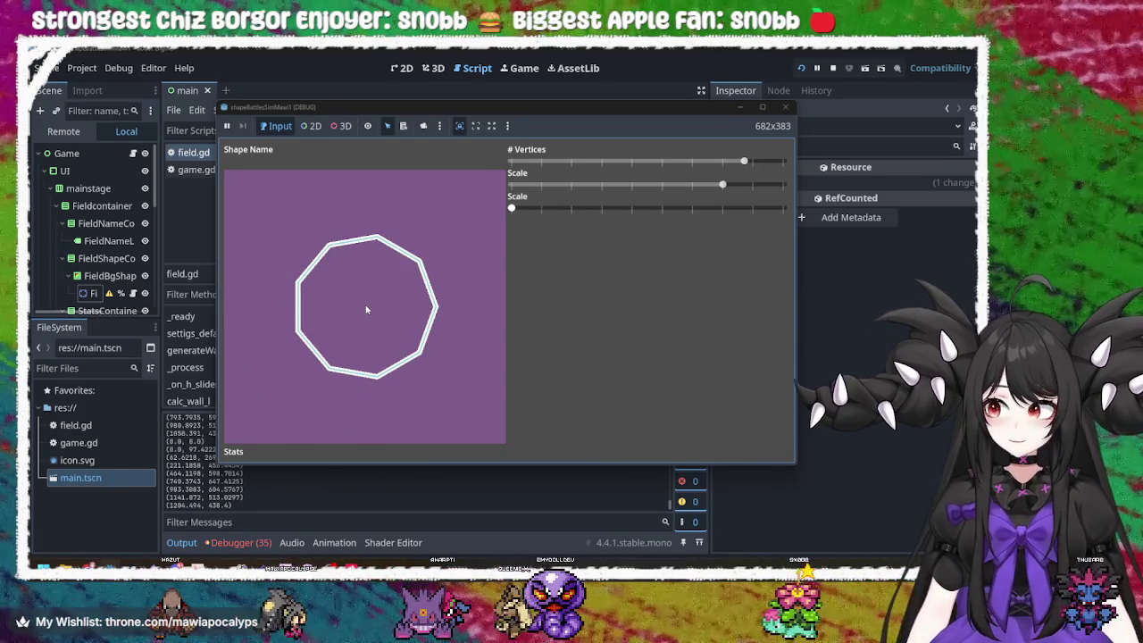
click(785, 107)
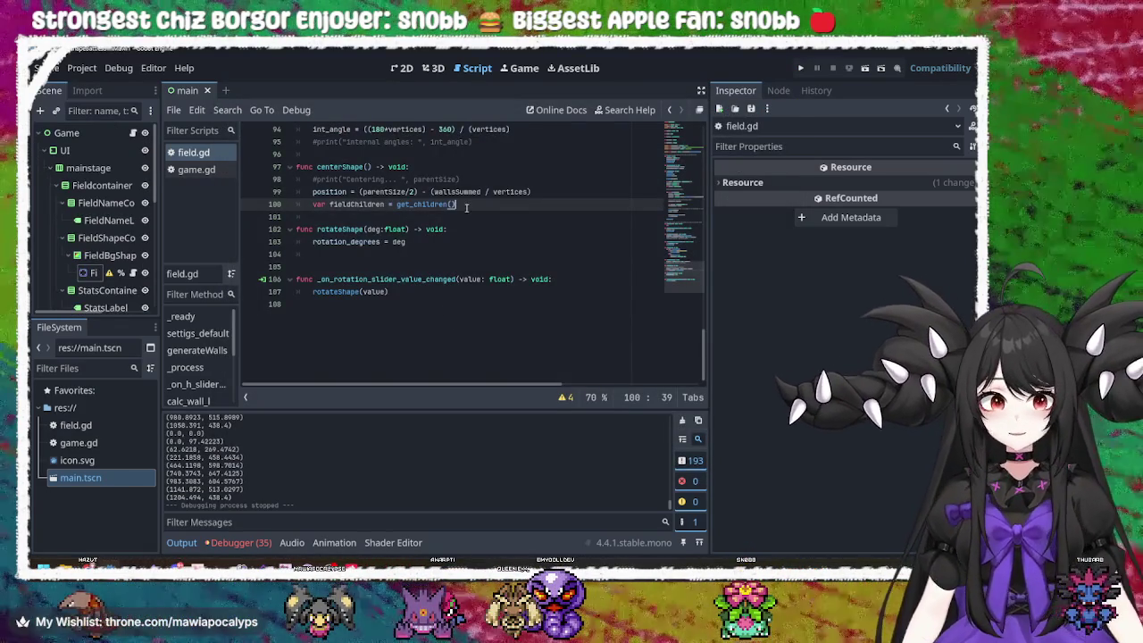
- Restore the deleted offset loop, run the game and vary the vertex count up to maximum
key(ctrl+z)
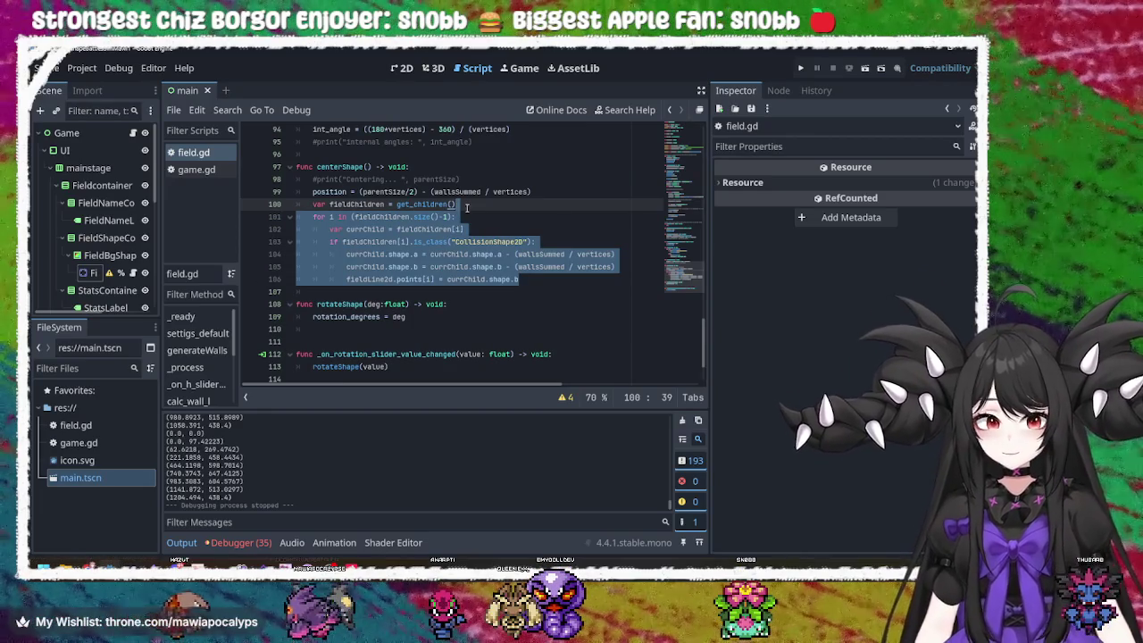
click(801, 68)
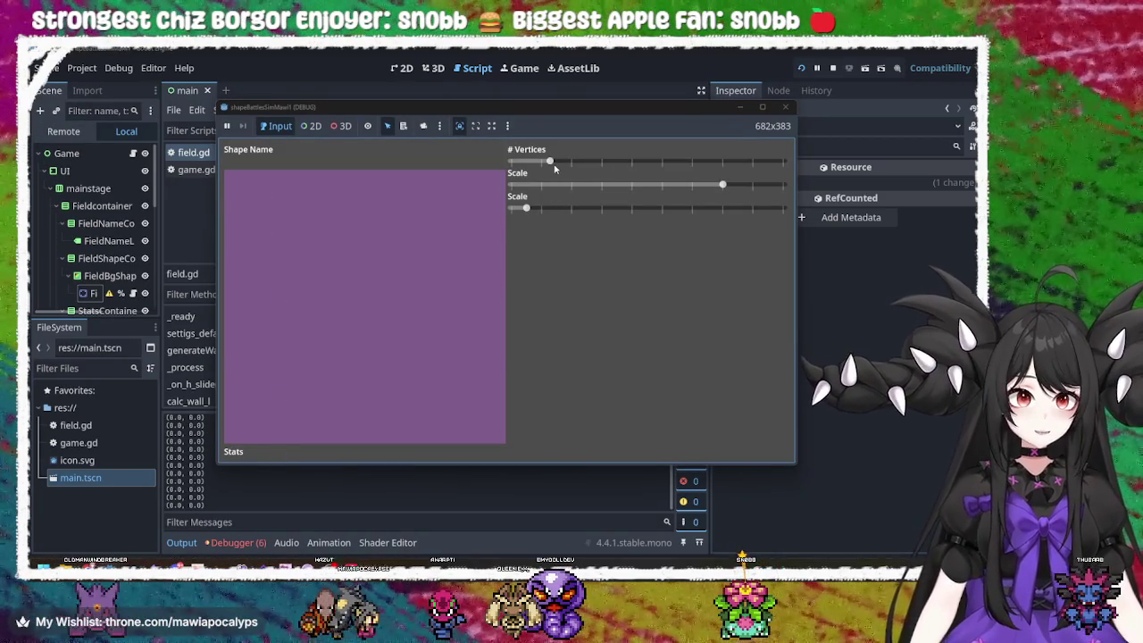
drag(552, 163, 665, 161)
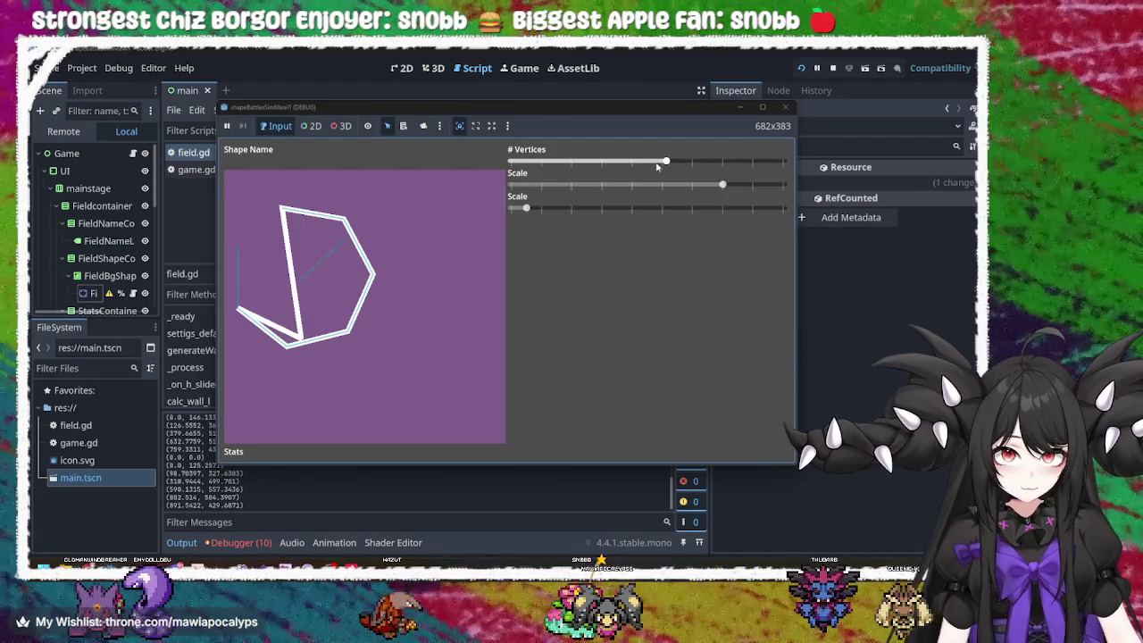
mouse_move(668, 163)
mouse_down()
mouse_move(757, 161)
mouse_move(516, 166)
mouse_move(758, 163)
mouse_move(514, 163)
mouse_move(642, 154)
mouse_up()
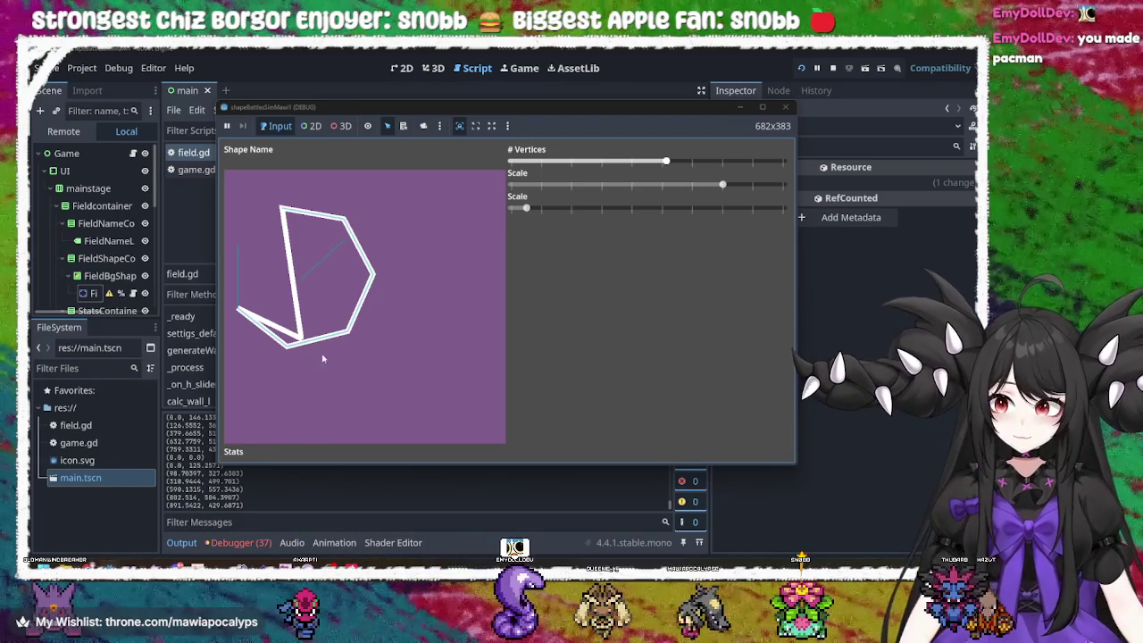
drag(665, 162, 783, 164)
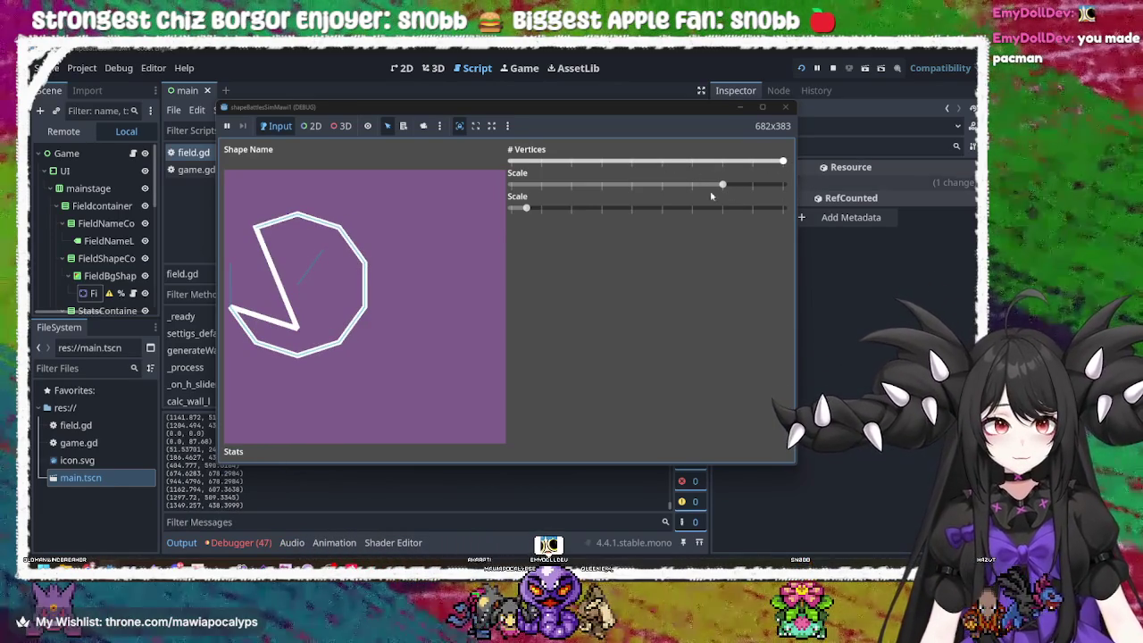
- Test the polygon with different Scale and vertex values, then close the game
mouse_move(526, 208)
mouse_down()
mouse_move(722, 212)
mouse_move(583, 213)
mouse_move(754, 226)
mouse_move(539, 228)
mouse_move(887, 242)
mouse_move(390, 248)
mouse_move(846, 257)
mouse_move(617, 263)
mouse_move(499, 228)
mouse_move(426, 237)
mouse_move(696, 210)
mouse_move(465, 191)
mouse_move(540, 216)
mouse_move(577, 211)
mouse_move(461, 209)
mouse_move(861, 222)
mouse_move(595, 212)
mouse_move(446, 227)
mouse_move(860, 202)
mouse_move(507, 205)
mouse_up()
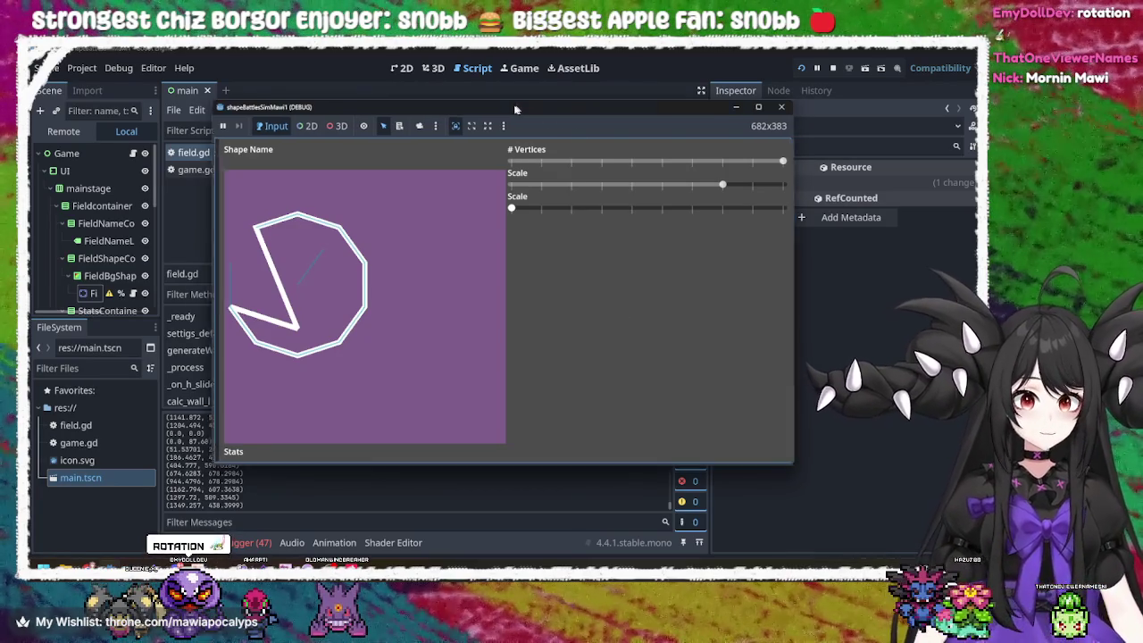
drag(515, 109, 496, 105)
mouse_move(494, 210)
mouse_down()
mouse_move(555, 210)
mouse_move(492, 210)
mouse_up()
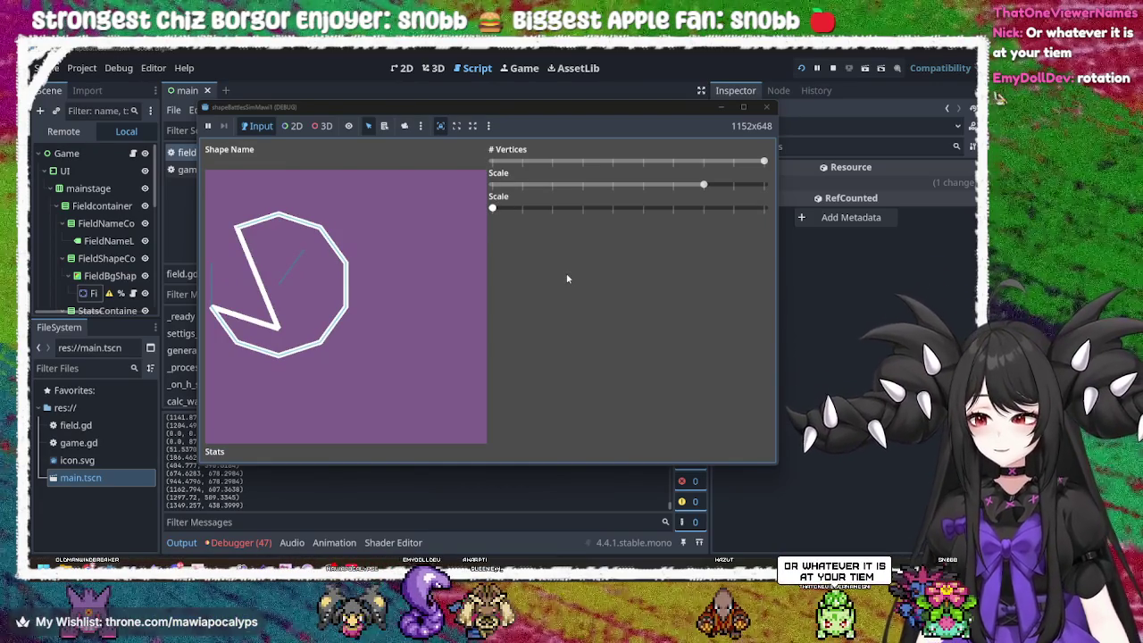
double_click(622, 101)
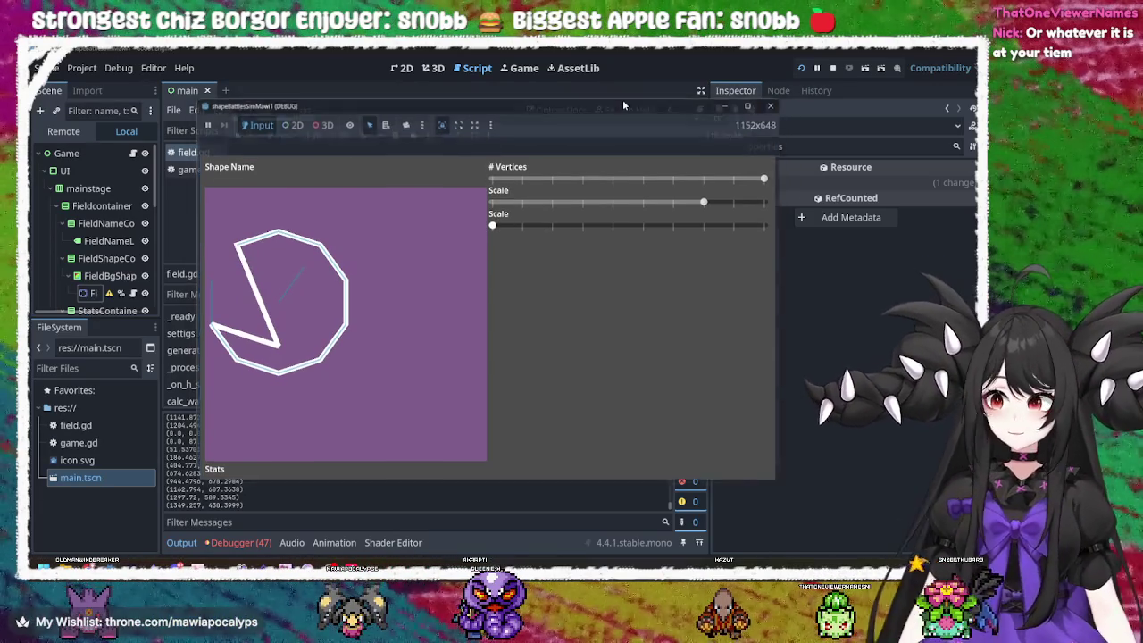
double_click(590, 56)
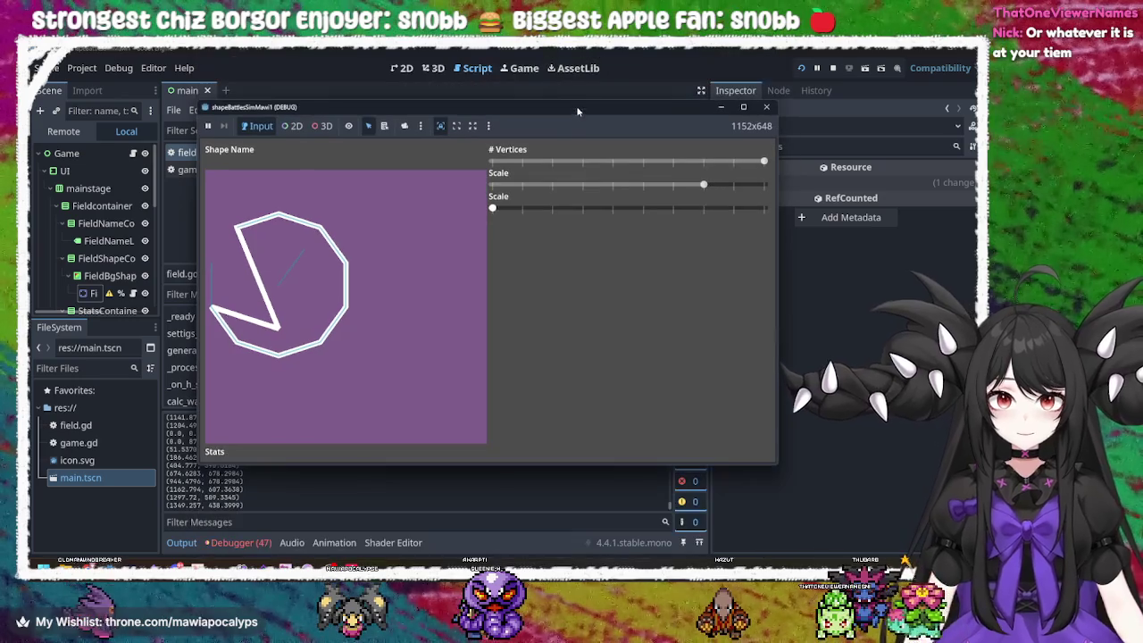
drag(567, 112, 553, 106)
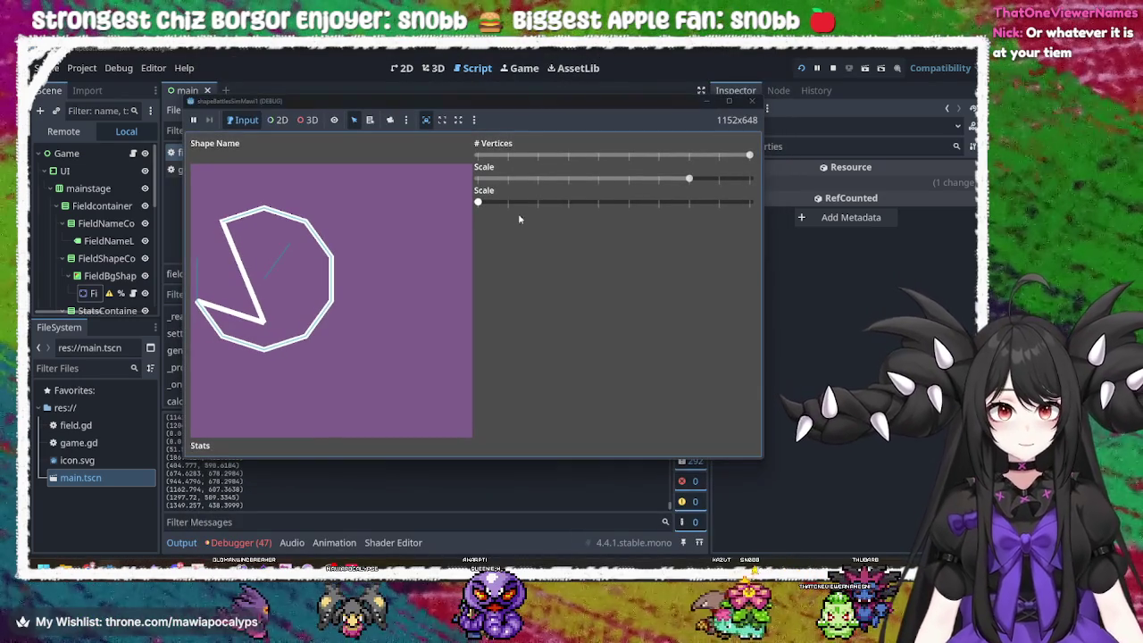
mouse_move(483, 204)
mouse_down()
mouse_move(744, 209)
mouse_move(584, 207)
mouse_up()
mouse_move(689, 180)
mouse_down()
mouse_move(598, 180)
mouse_move(579, 204)
mouse_move(514, 206)
mouse_move(658, 206)
mouse_up()
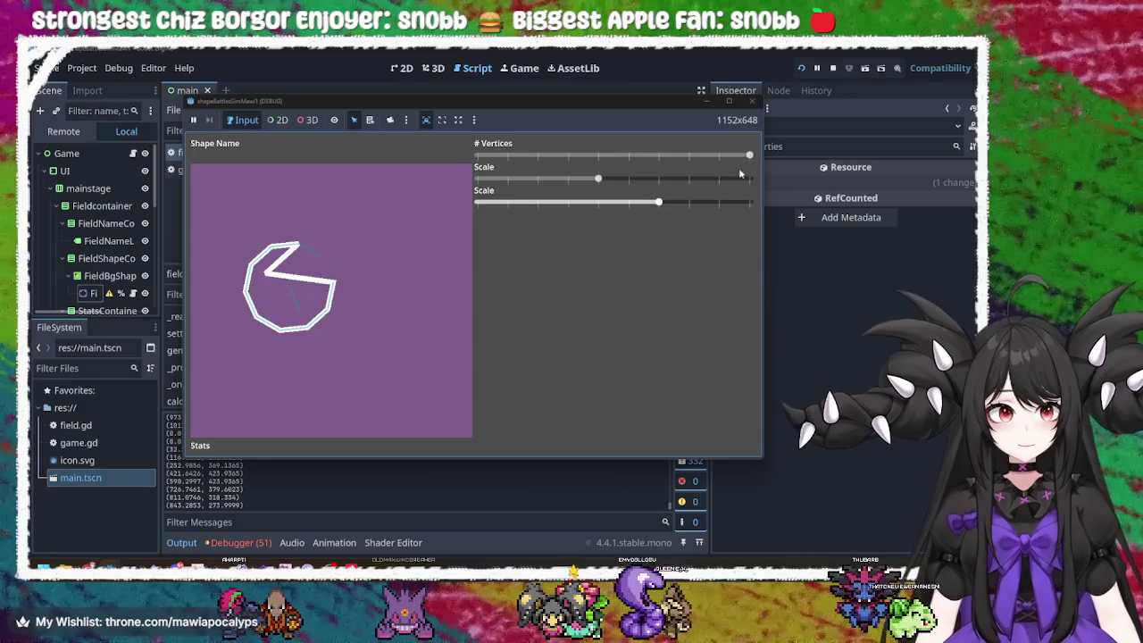
mouse_move(742, 168)
mouse_down()
mouse_move(452, 157)
mouse_move(679, 156)
mouse_move(798, 141)
mouse_up()
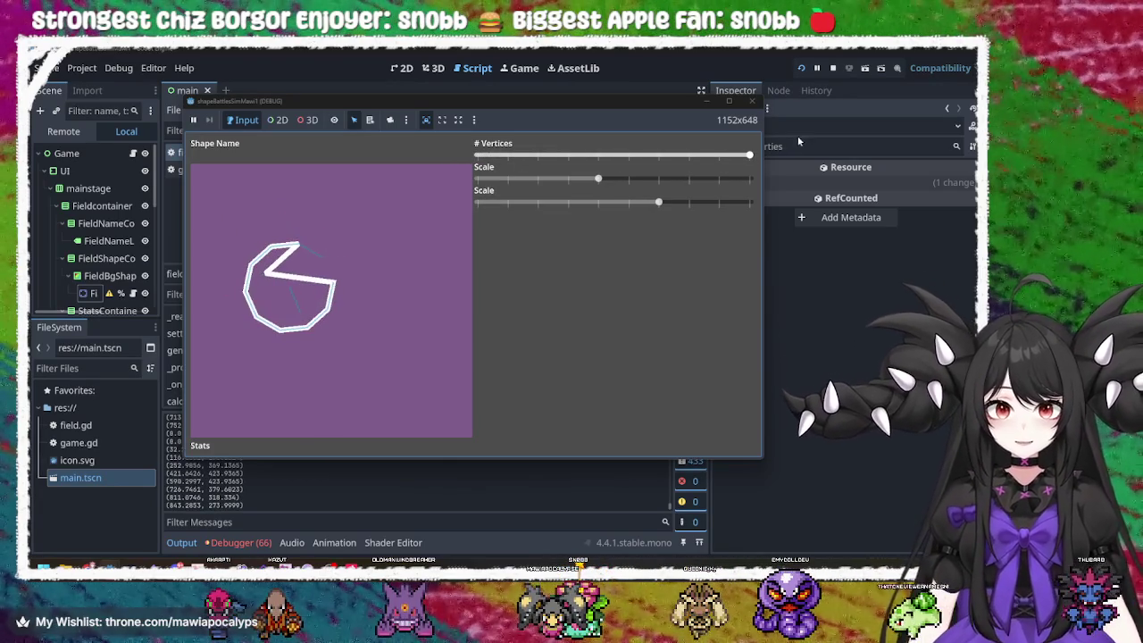
click(752, 100)
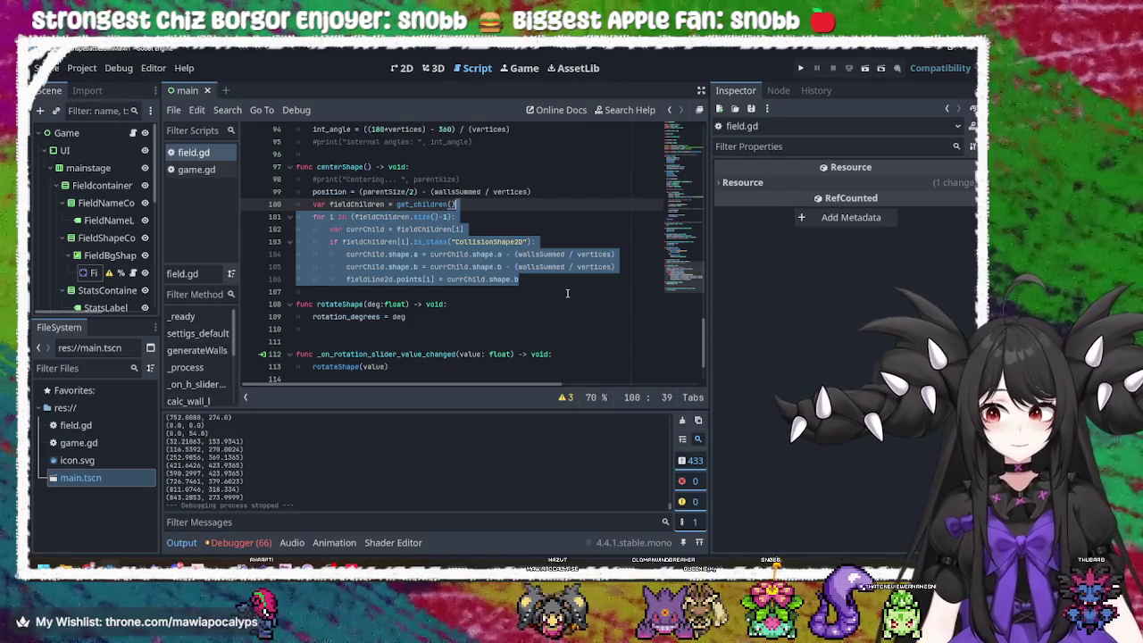
click(517, 266)
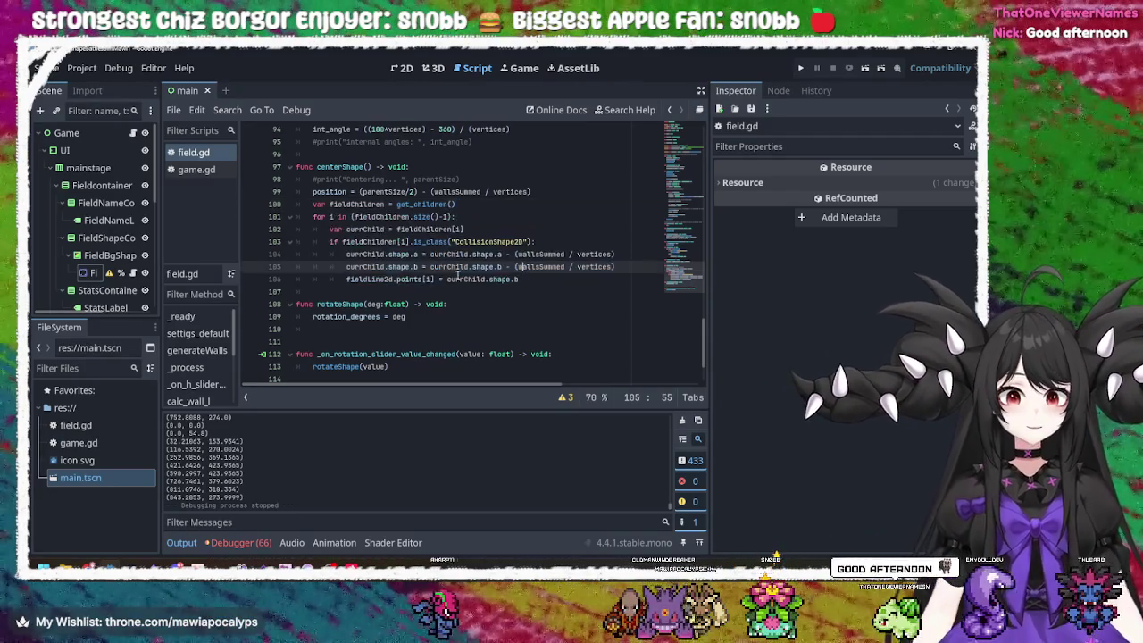
click(375, 242)
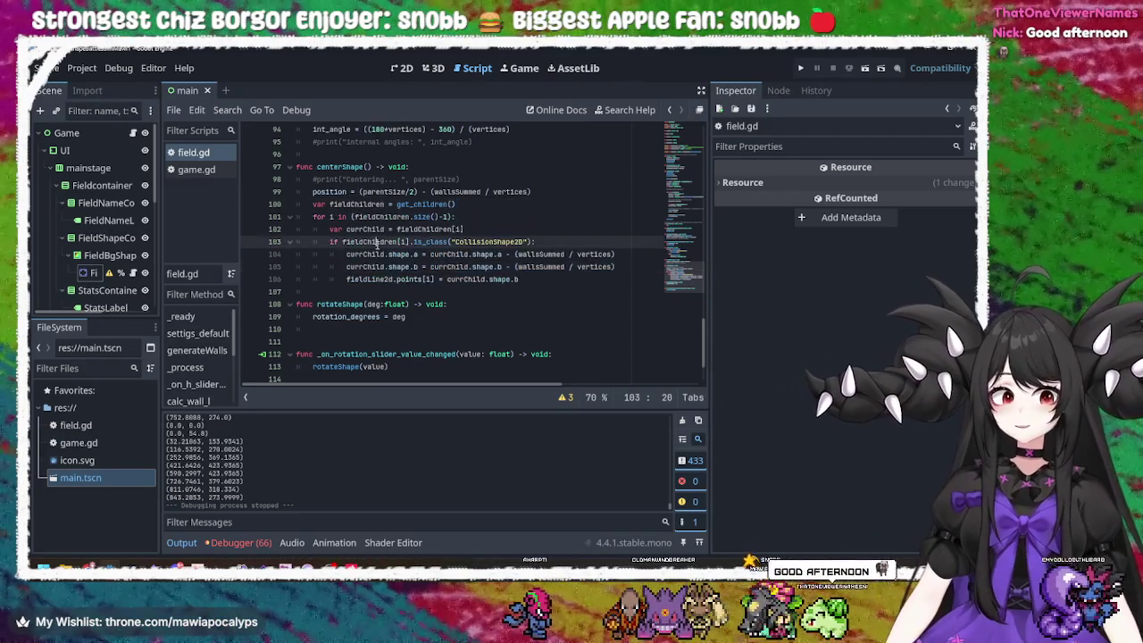
double_click(352, 167)
scroll(463, 245, up, 5)
scroll(463, 245, up, 15)
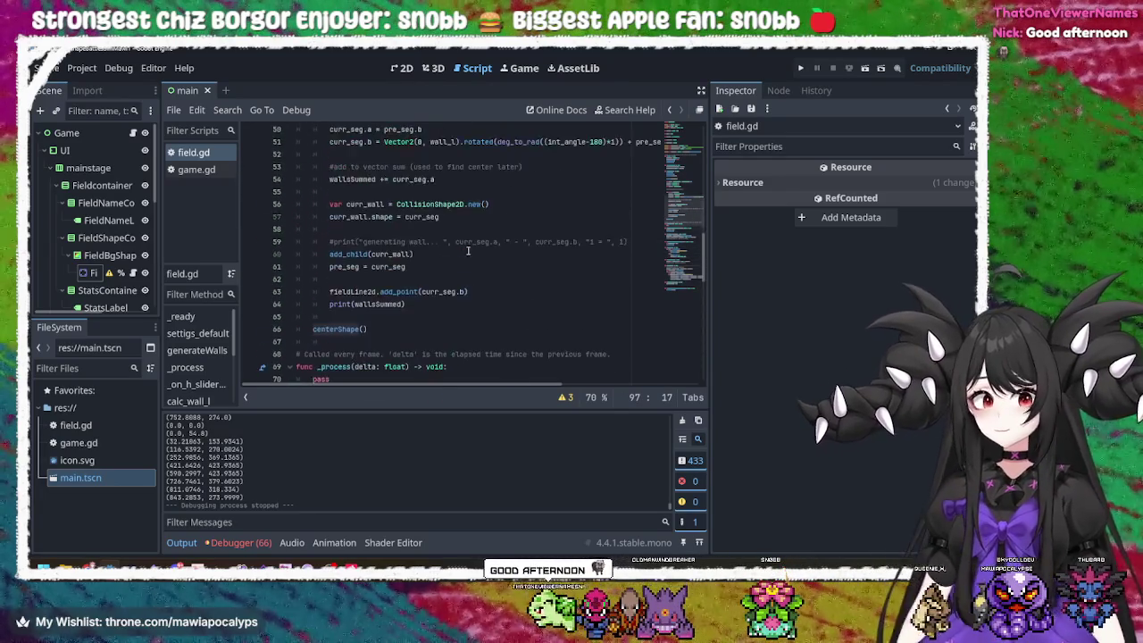
scroll(414, 275, down, 10)
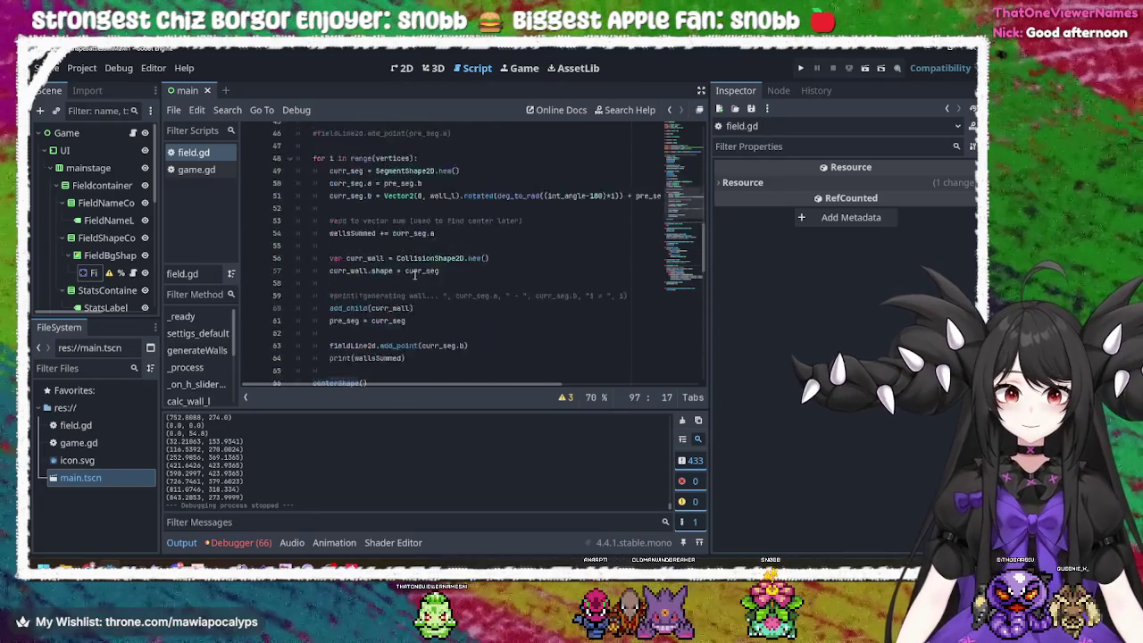
scroll(332, 292, up, 10)
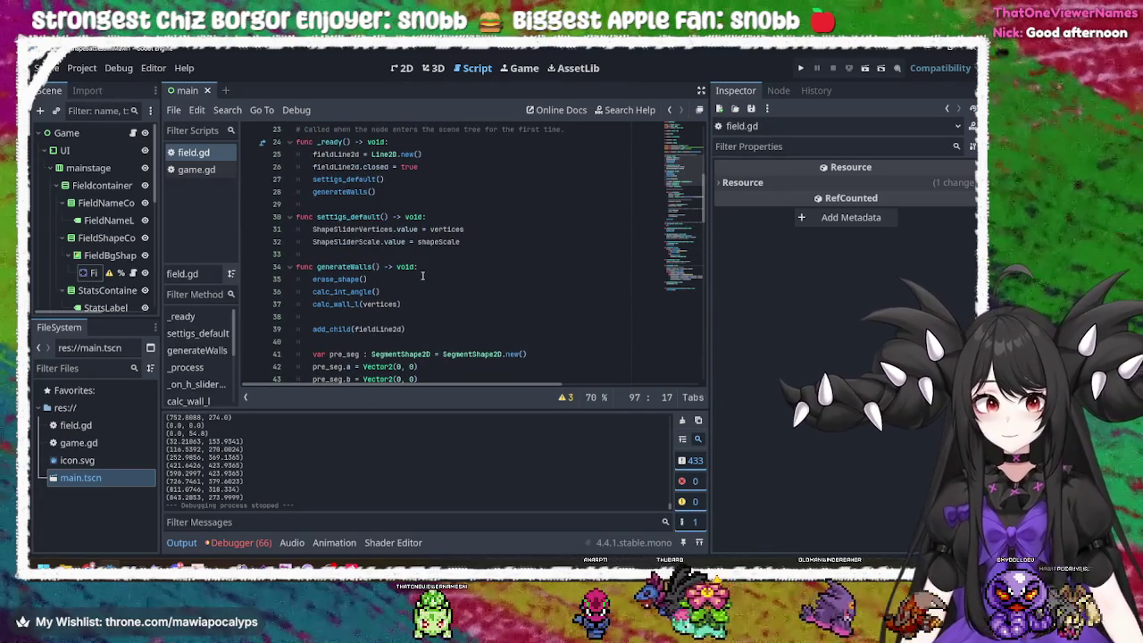
scroll(423, 275, down, 20)
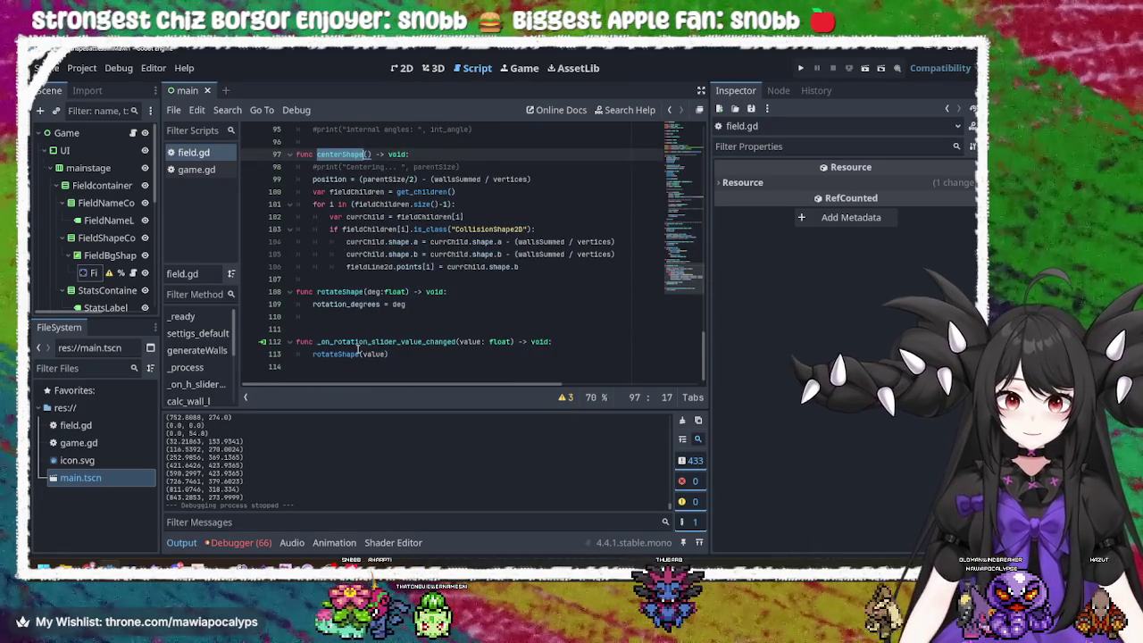
double_click(380, 341)
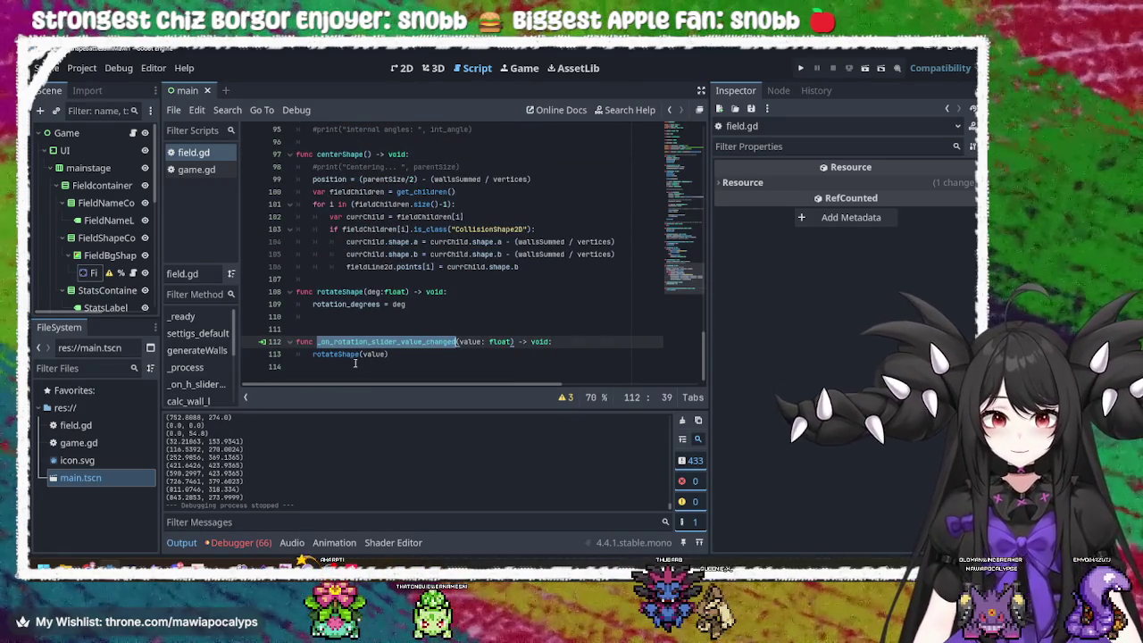
double_click(345, 354)
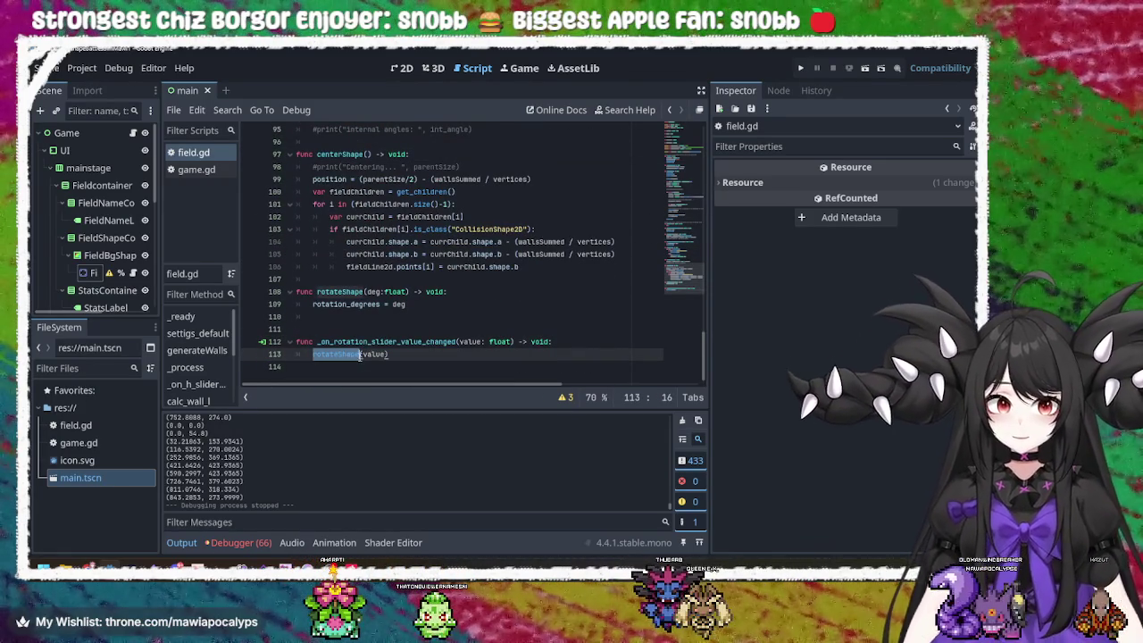
double_click(347, 304)
double_click(398, 304)
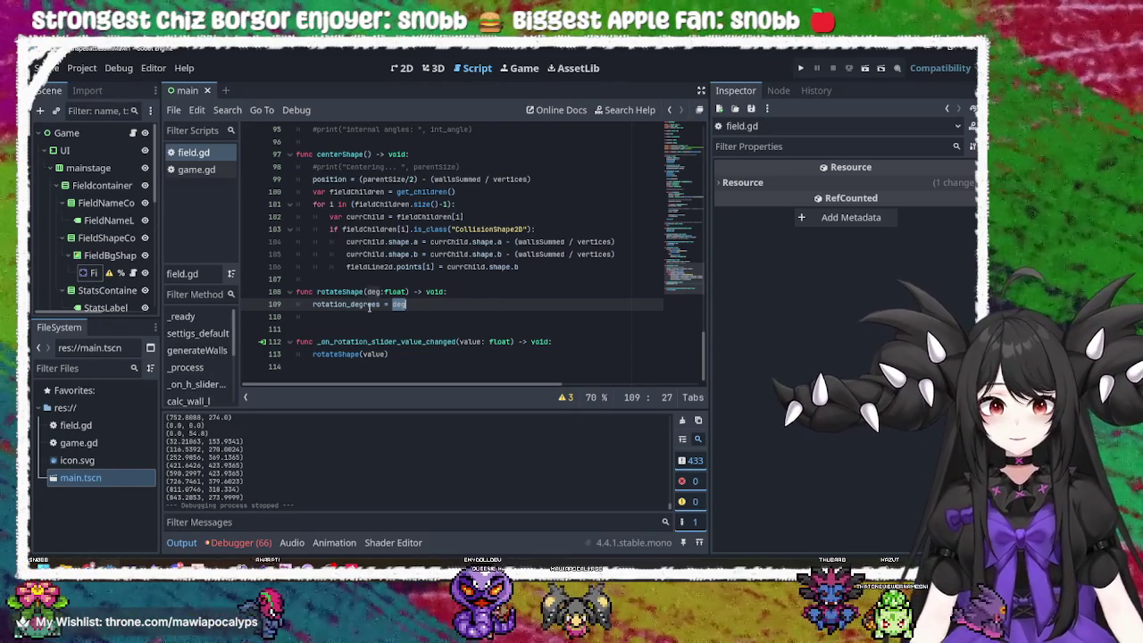
- Inspect the rotation_degrees = deg line 109 in rotateShape
double_click(369, 304)
click(409, 304)
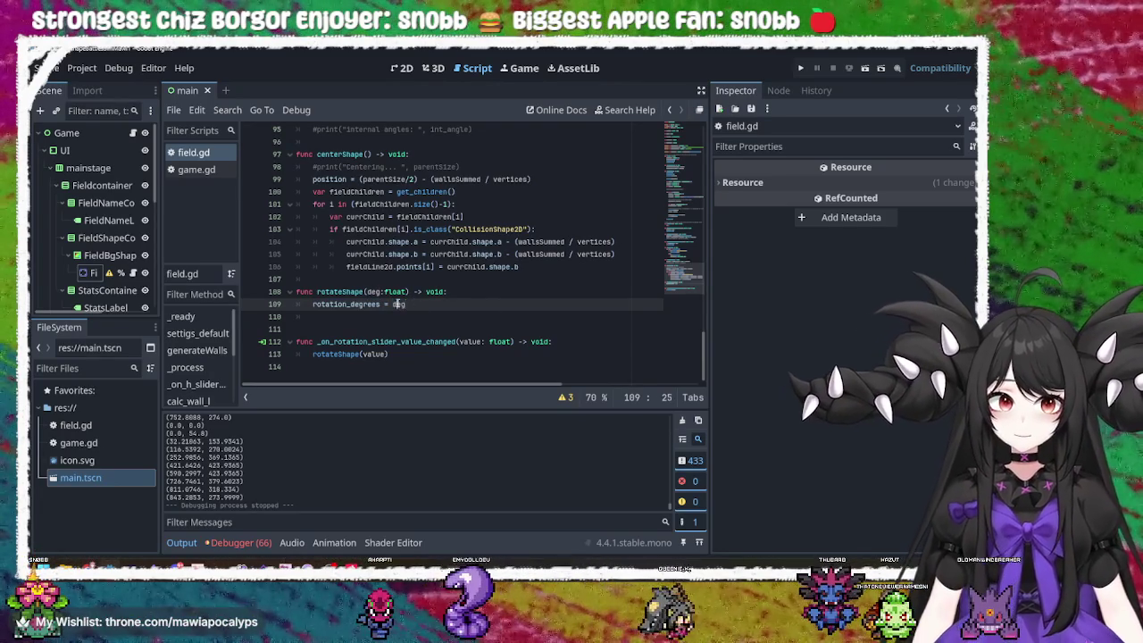
double_click(398, 304)
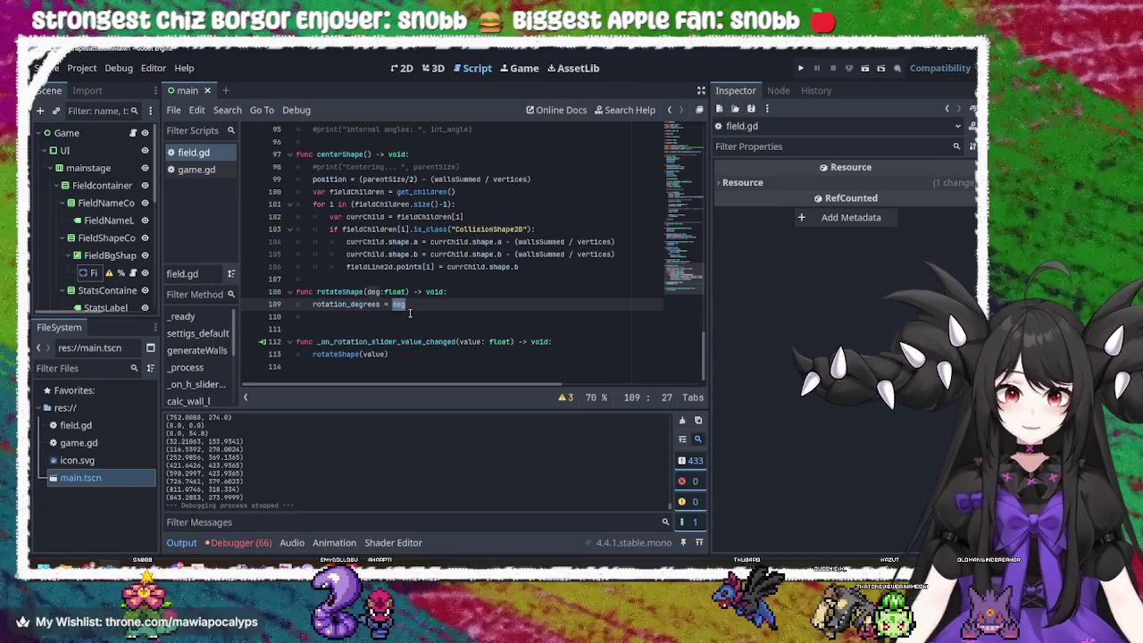
double_click(373, 304)
click(418, 304)
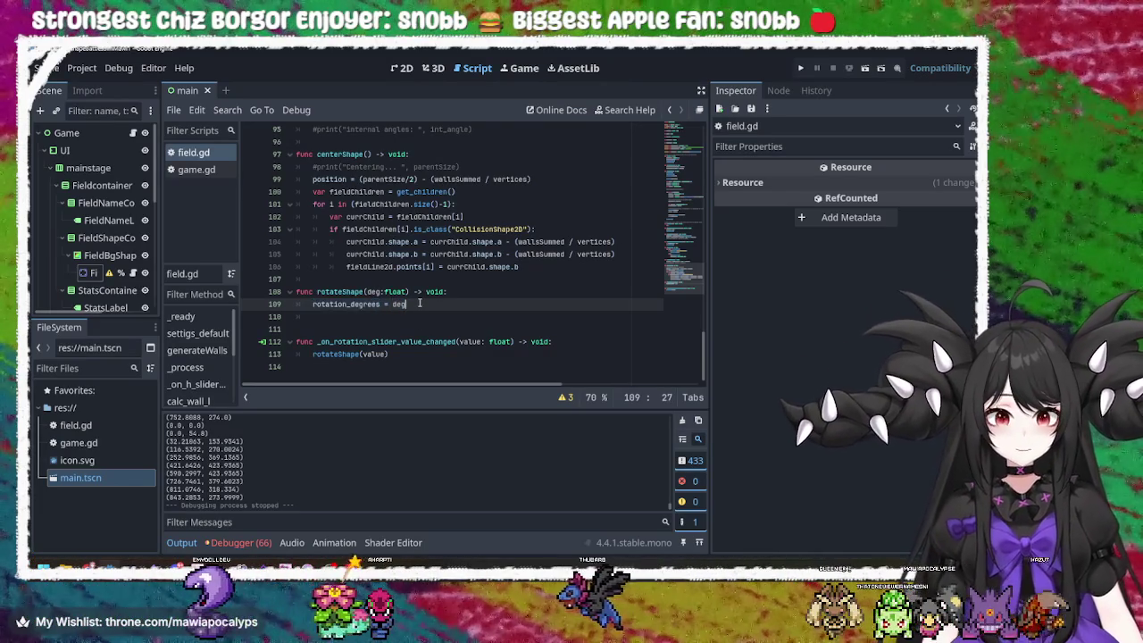
click(347, 316)
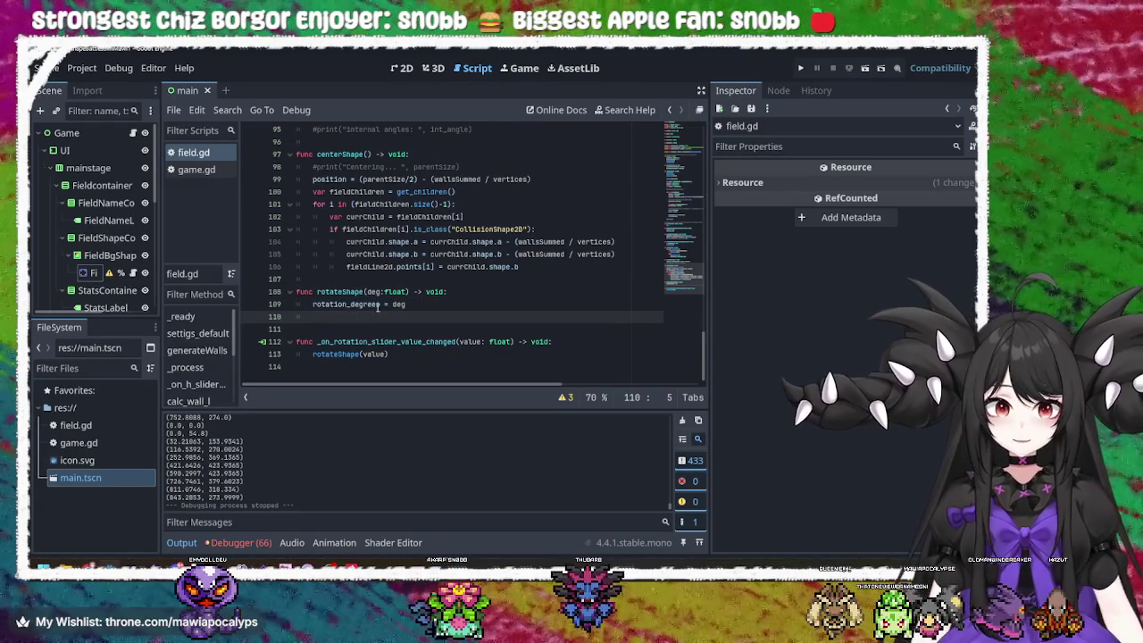
- Look up the centerShape() call on line 66 and the centerShape header on line 97
scroll(378, 307, up, 15)
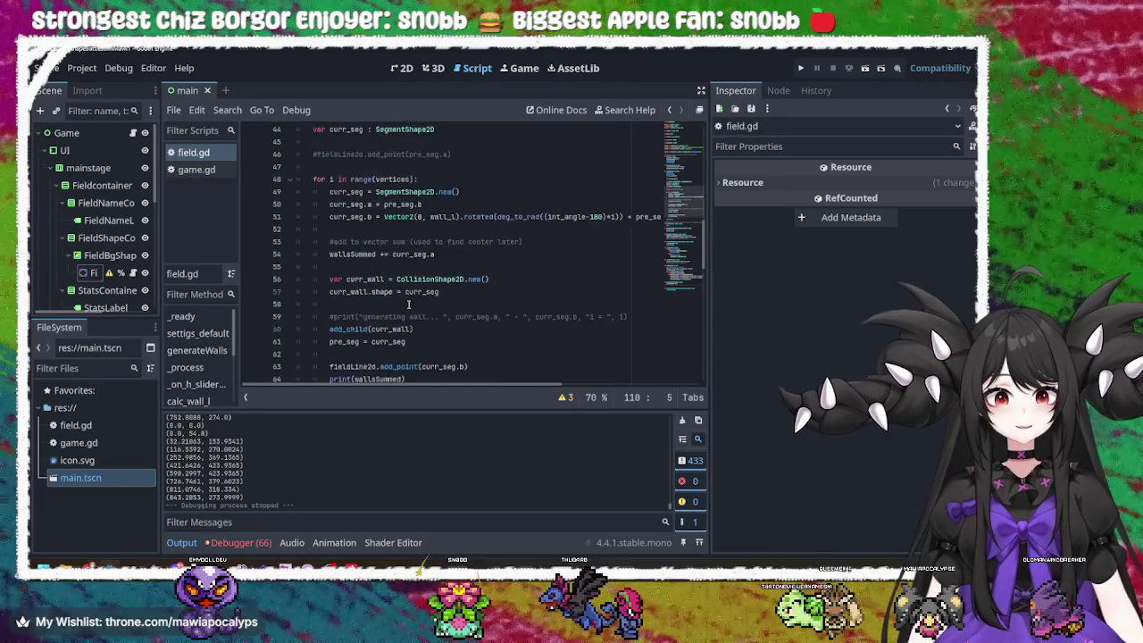
scroll(408, 305, down, 4)
drag(377, 254, 313, 254)
click(330, 254)
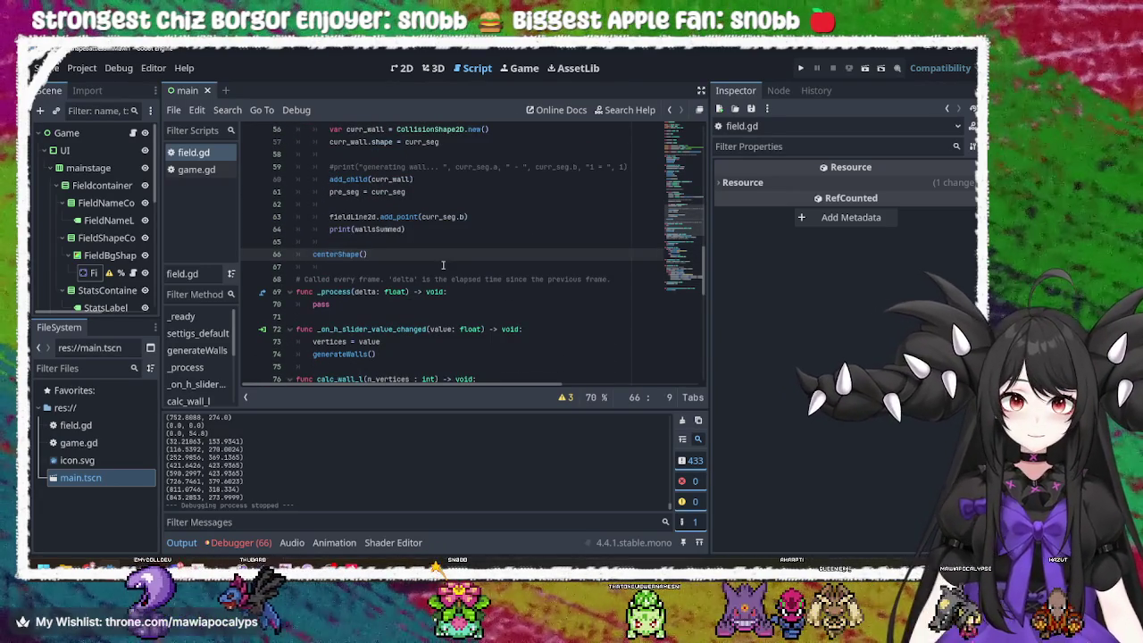
scroll(443, 265, up, 2)
scroll(443, 265, down, 15)
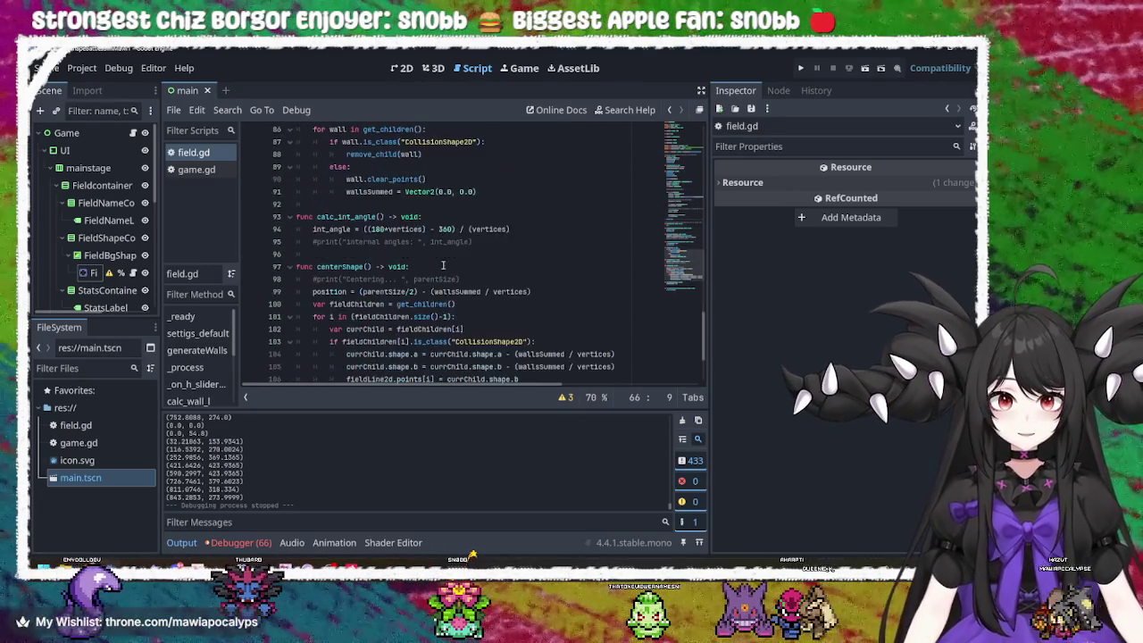
double_click(336, 154)
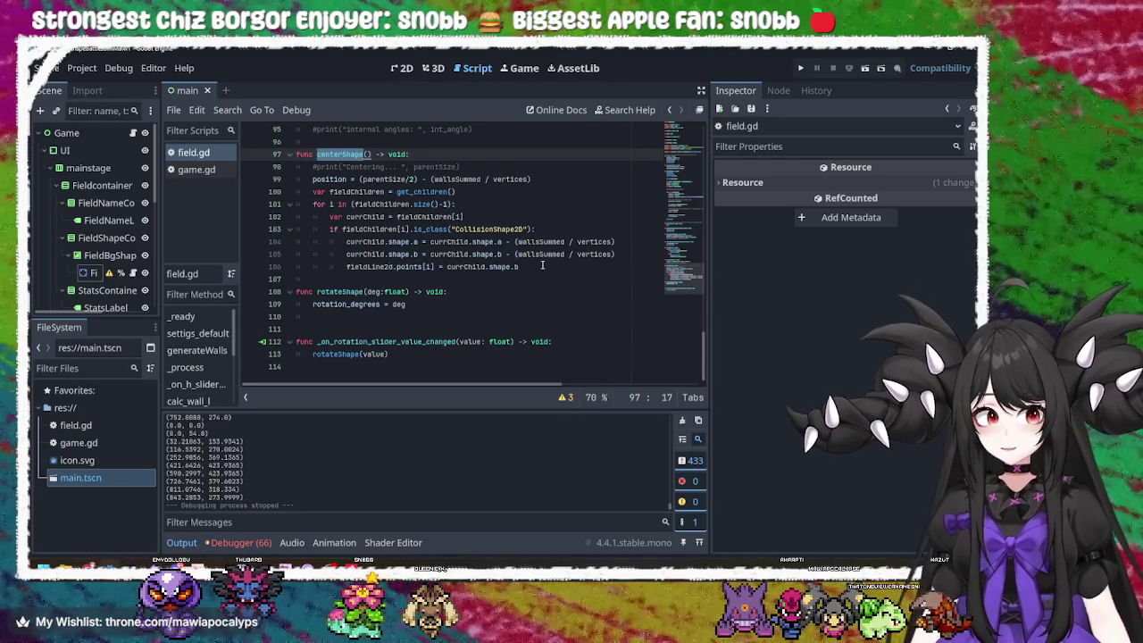
- Select the fieldChildren loop on lines 100–106 and remove it from centerShape
drag(542, 266, 497, 220)
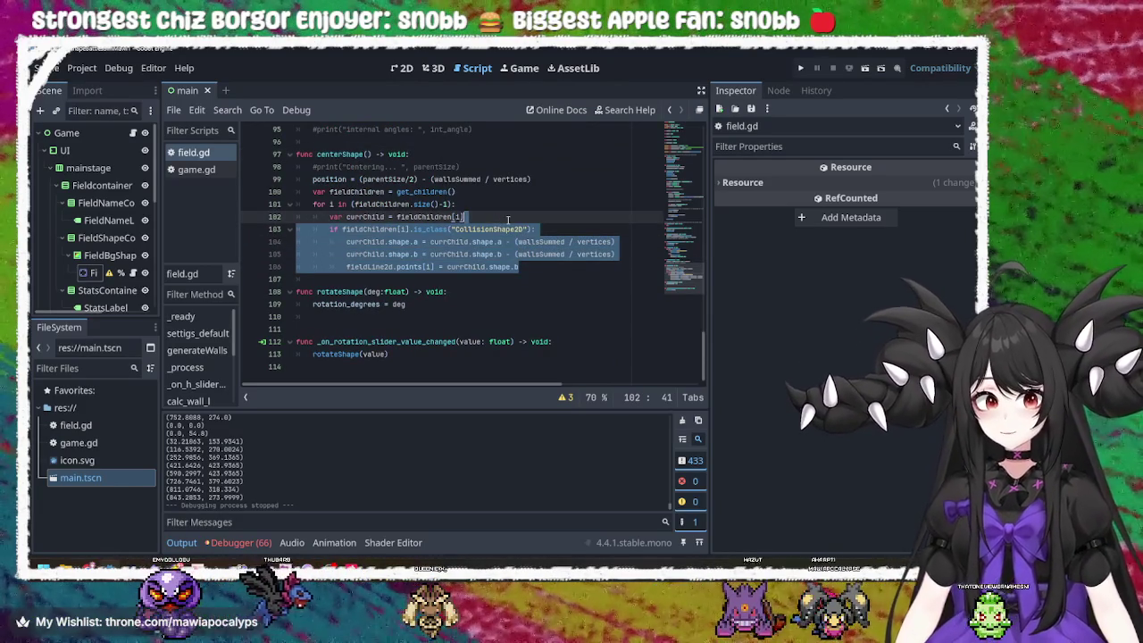
click(537, 262)
drag(533, 263, 498, 196)
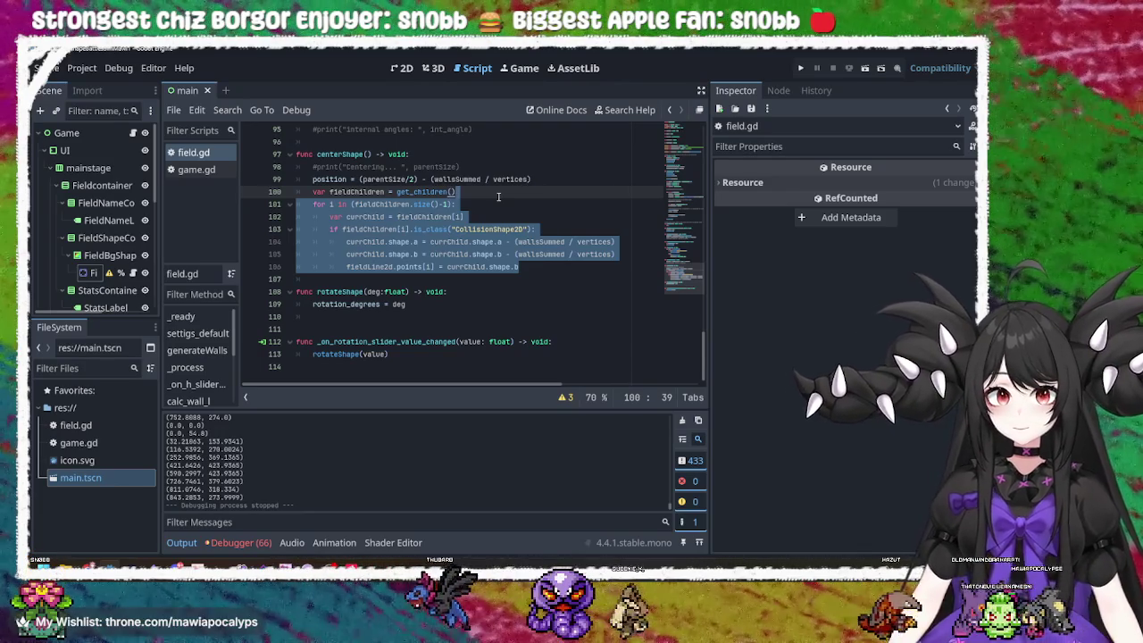
drag(525, 267, 541, 179)
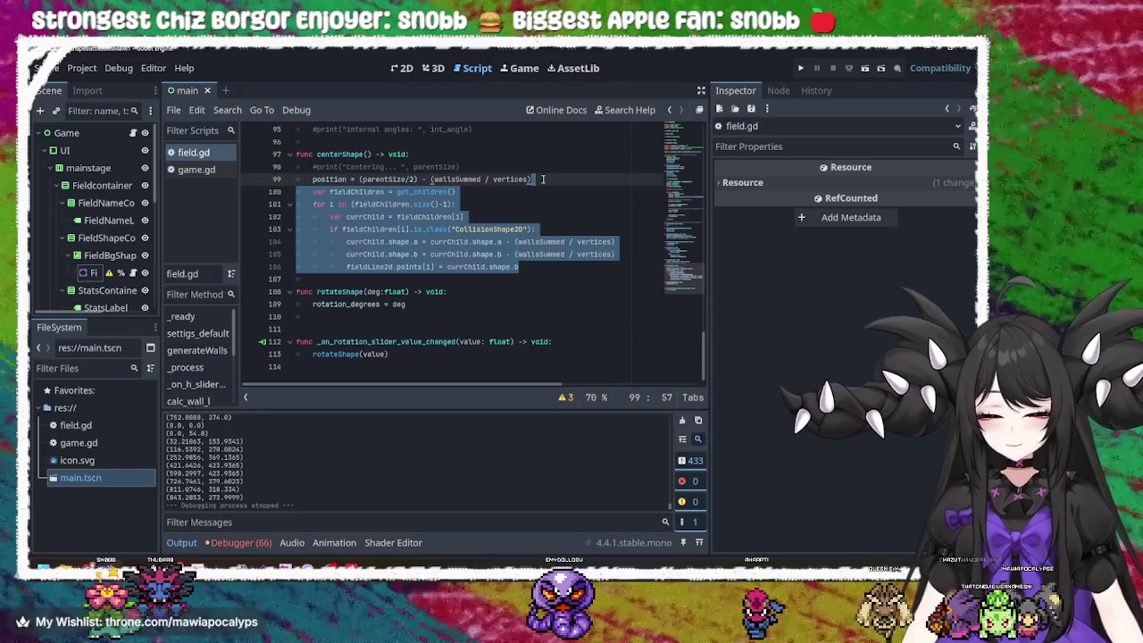
key(BackSpace)
- Run the game, draw and shrink a hexagon, try its rotation, and close it
click(800, 68)
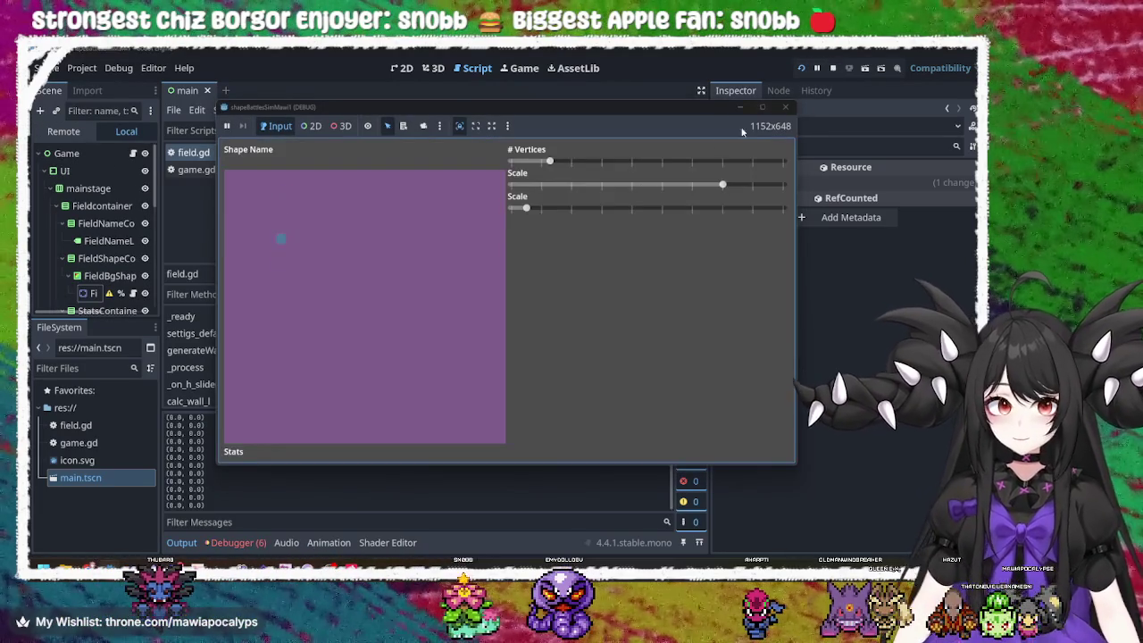
mouse_move(549, 162)
mouse_down()
mouse_move(684, 165)
mouse_move(591, 184)
mouse_move(636, 178)
mouse_up()
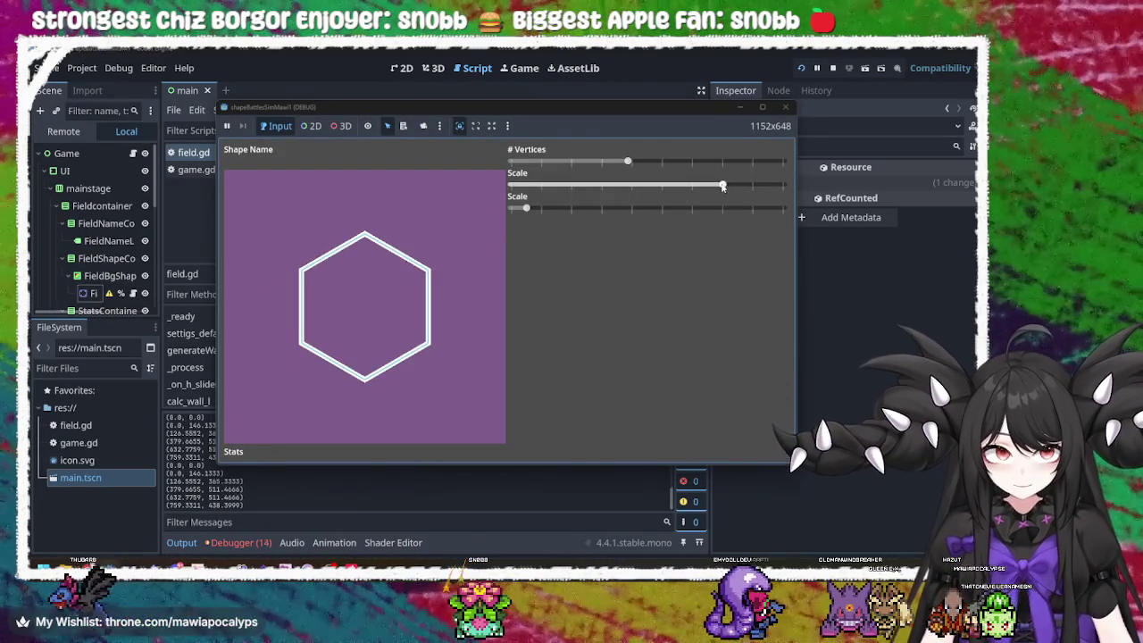
mouse_move(723, 186)
mouse_down()
mouse_move(607, 184)
mouse_move(661, 184)
mouse_up()
click(616, 207)
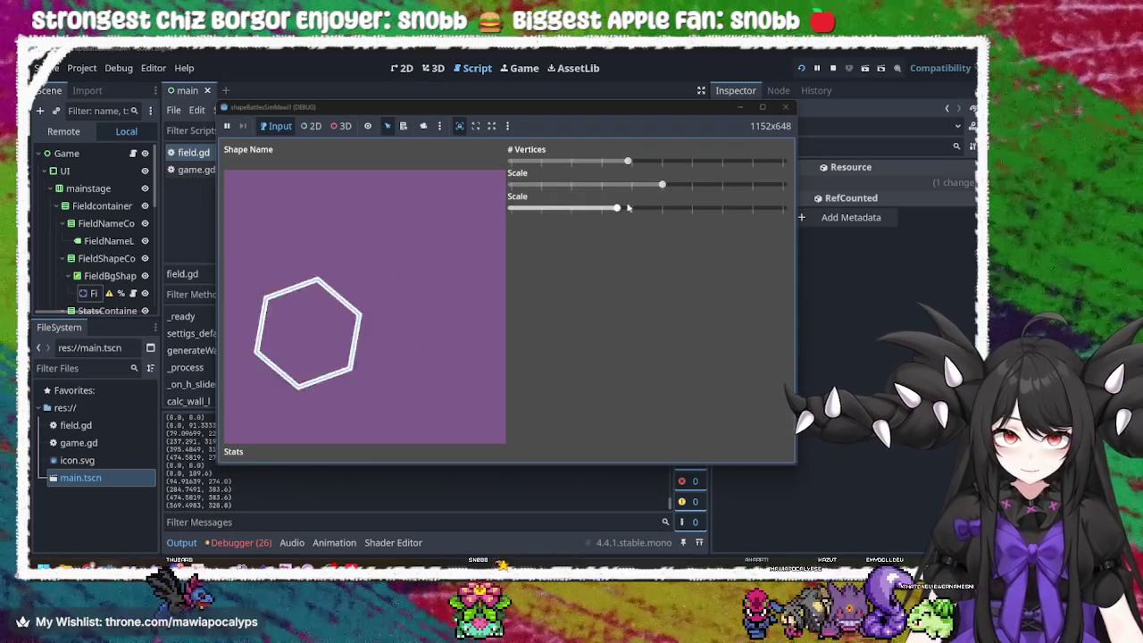
click(785, 107)
- Paste the cut loop at the top of rotateShape and delete the leftover blank line 102
click(419, 266)
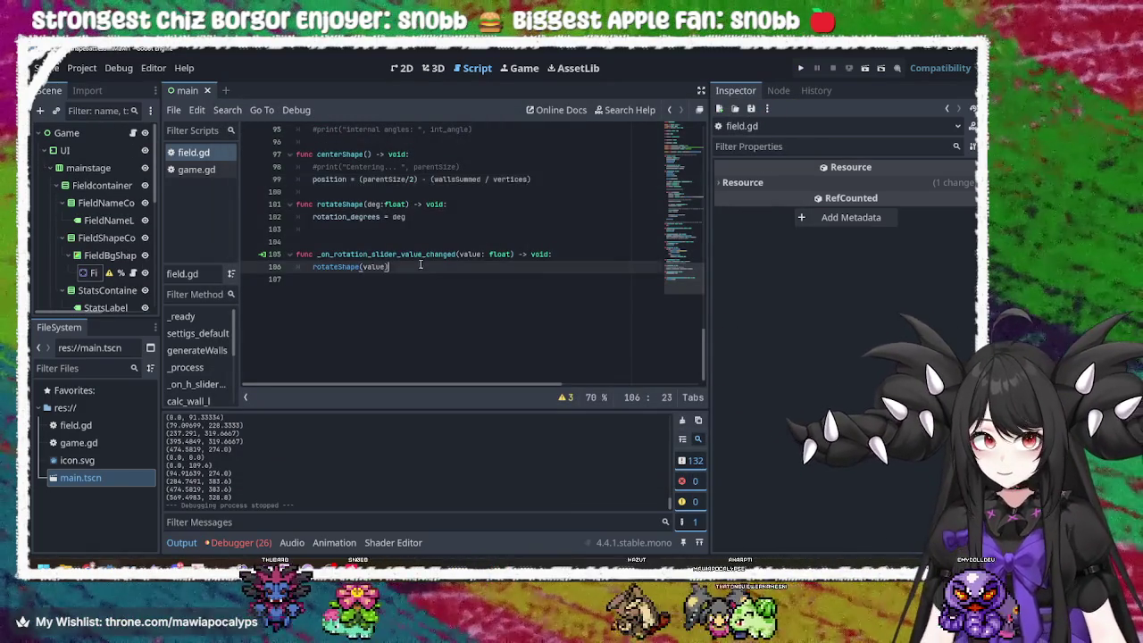
click(475, 203)
key(Return)
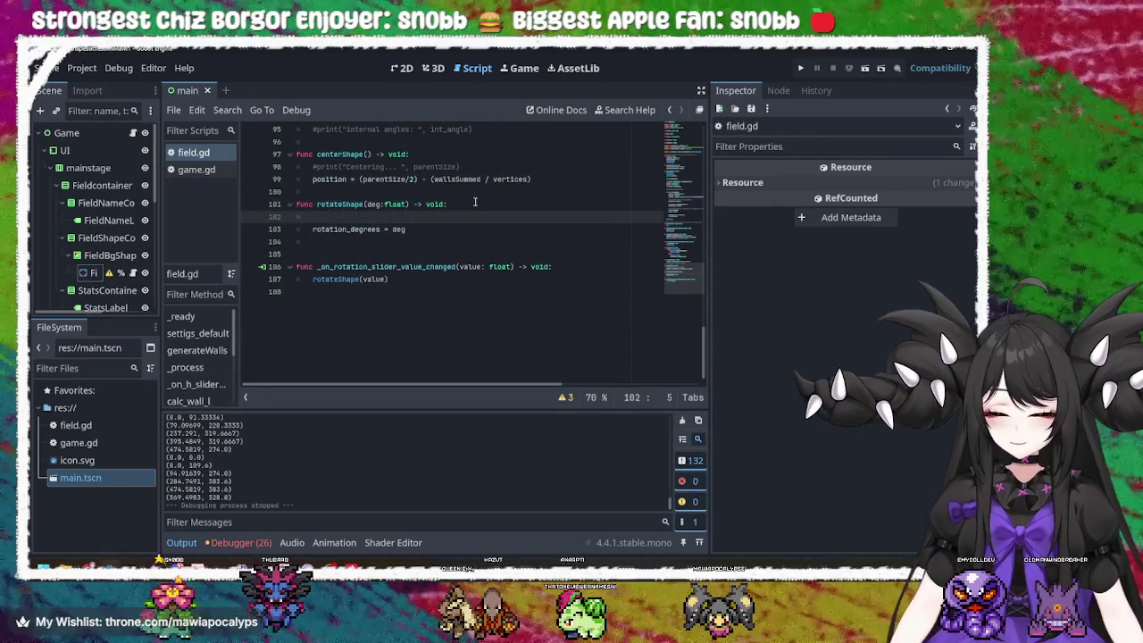
key(ctrl+v)
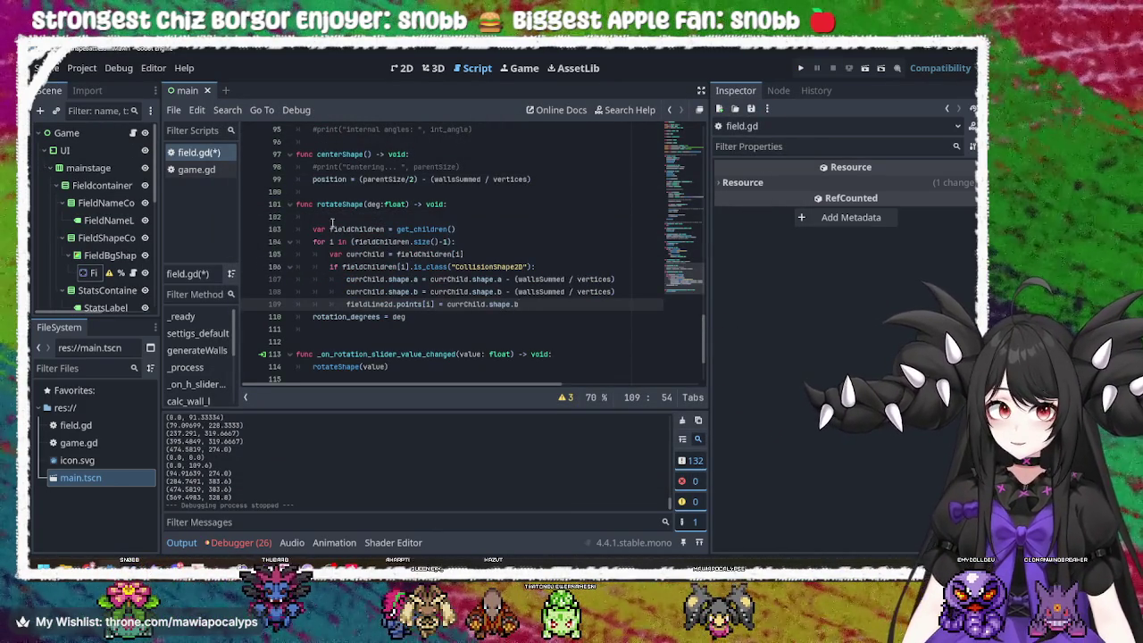
click(338, 217)
key(BackSpace)
key(BackSpace)
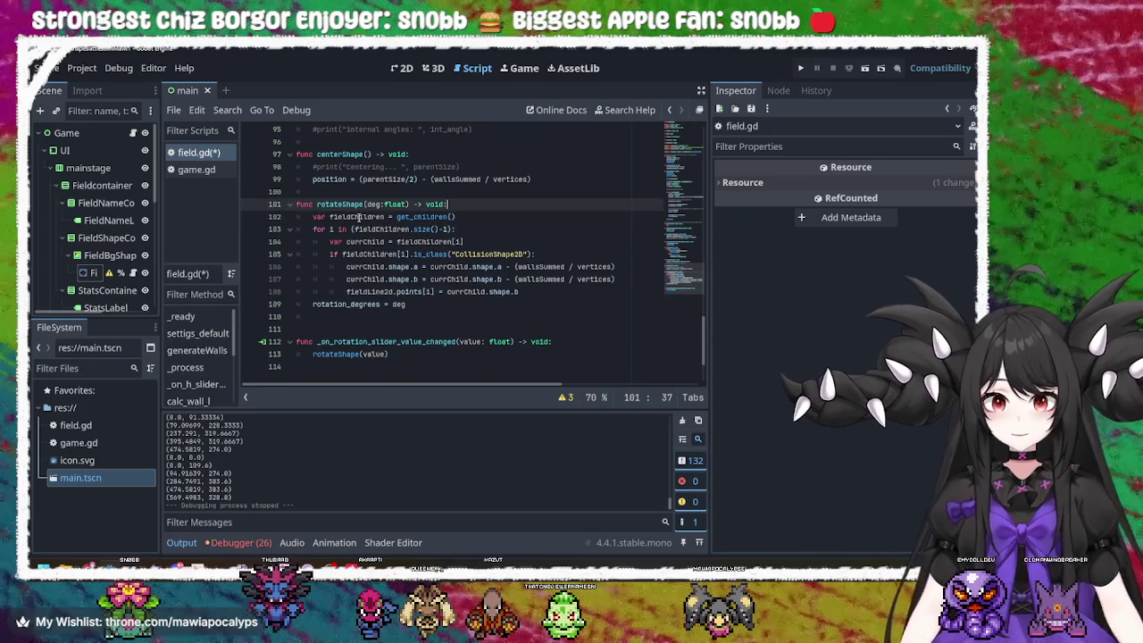
- Save field.gd and launch the game again
click(335, 303)
key(ctrl+s)
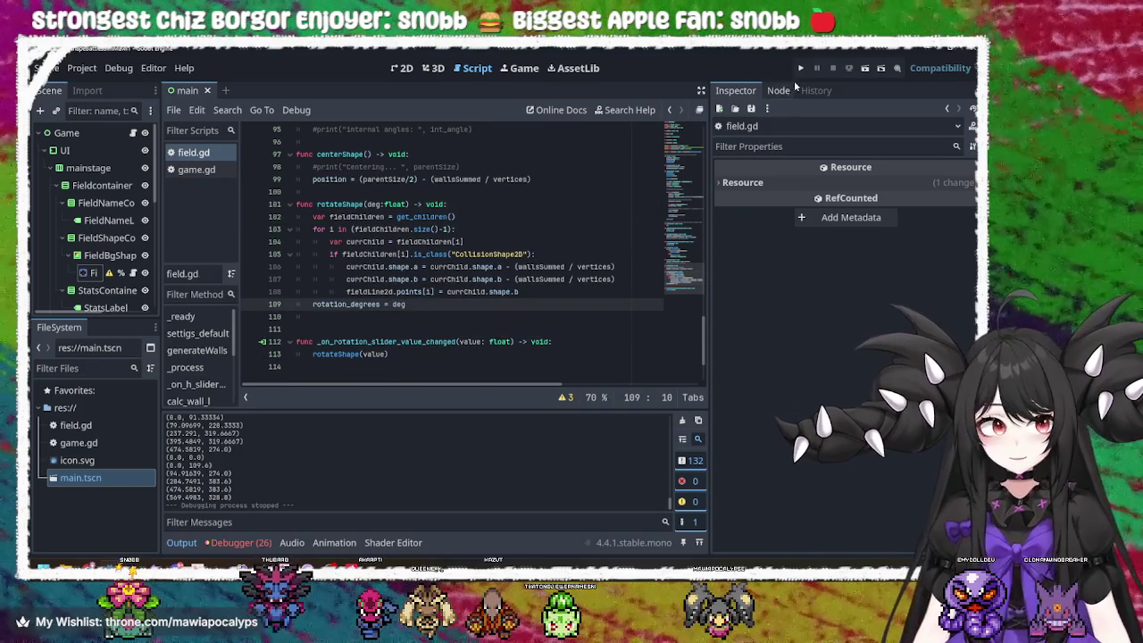
click(801, 70)
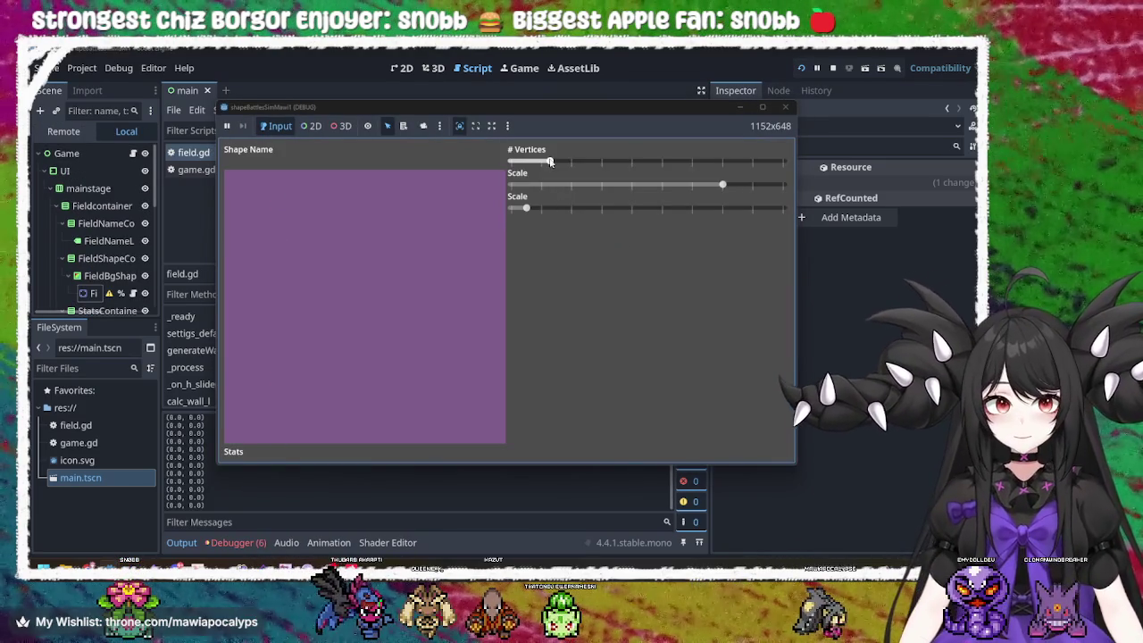
- Make an octagon, rotate and shrink it while it warps into spikes, then close the game
drag(549, 161, 702, 161)
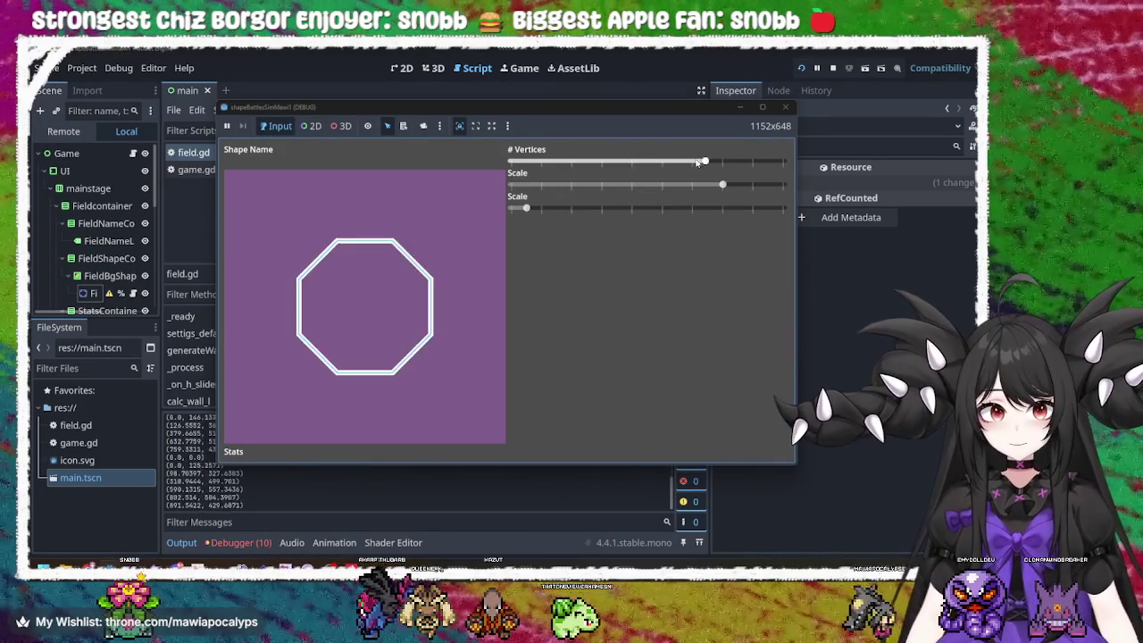
mouse_move(526, 207)
mouse_down()
mouse_move(587, 207)
mouse_move(509, 209)
mouse_move(781, 221)
mouse_move(717, 232)
mouse_move(513, 209)
mouse_move(646, 208)
mouse_up()
drag(722, 184, 541, 186)
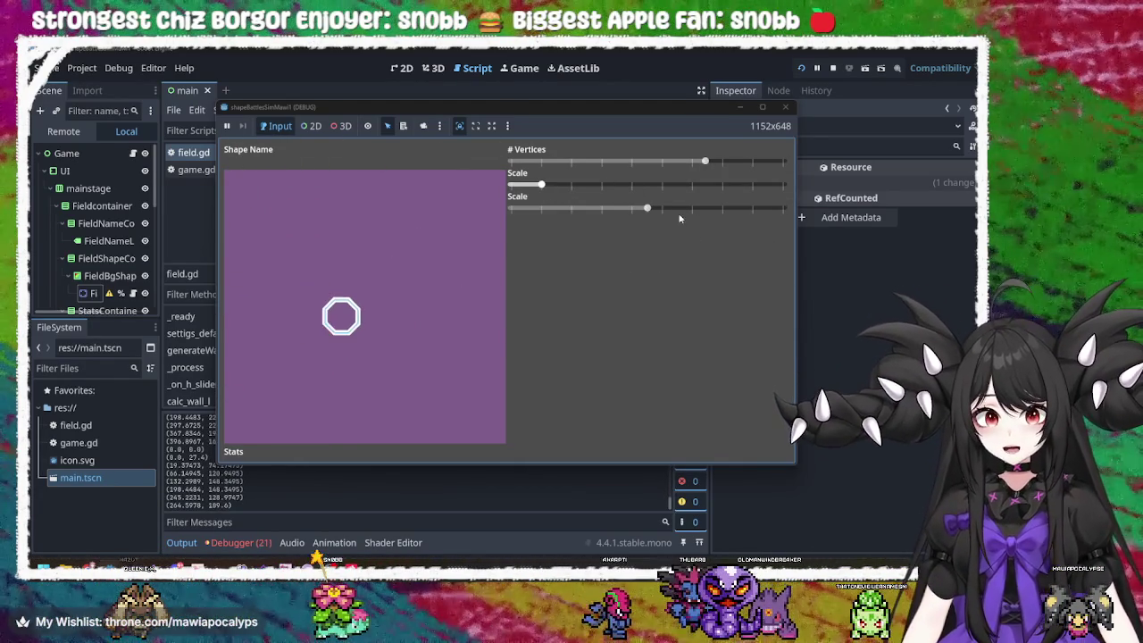
mouse_move(646, 209)
mouse_down()
mouse_move(618, 208)
mouse_move(664, 211)
mouse_up()
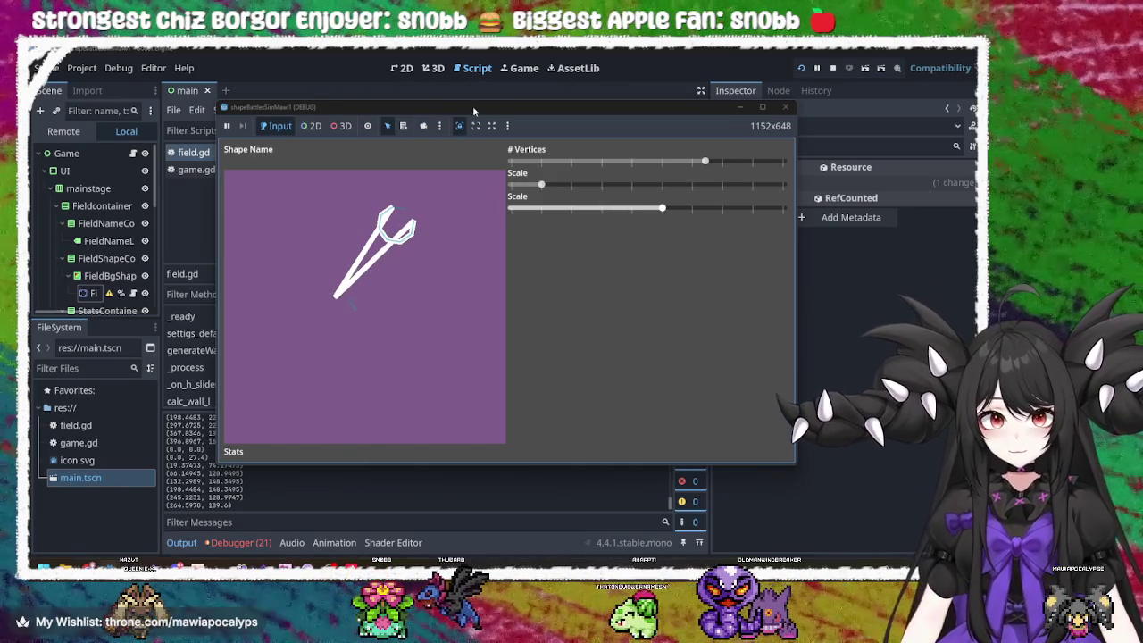
drag(496, 107, 503, 95)
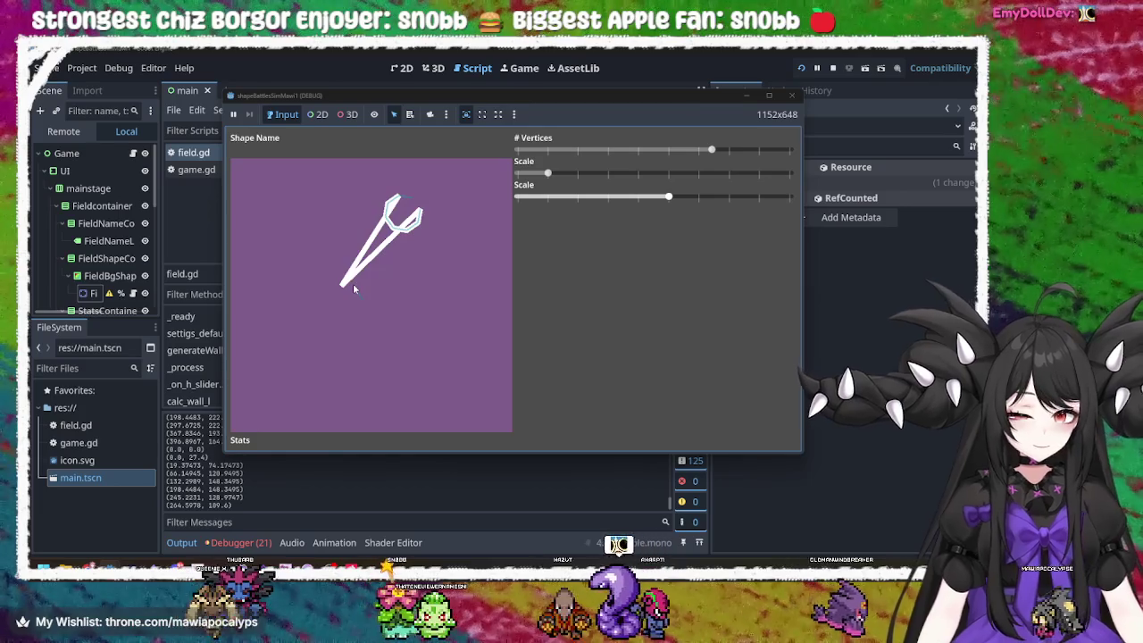
mouse_move(669, 199)
mouse_down()
mouse_move(705, 210)
mouse_move(633, 213)
mouse_move(675, 213)
mouse_up()
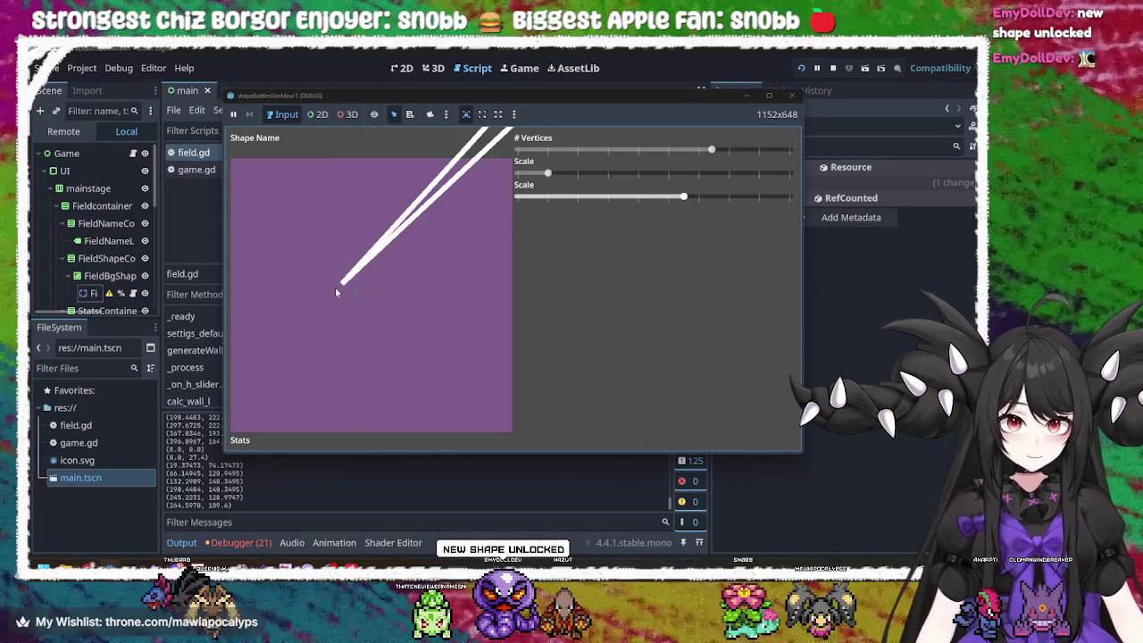
click(792, 98)
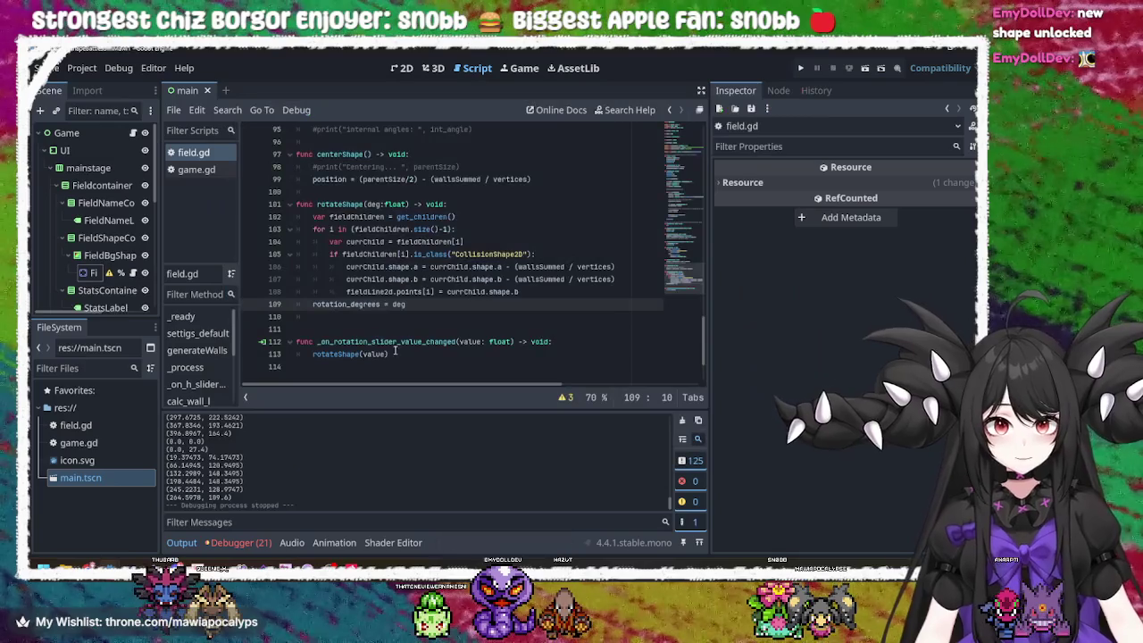
- Launch the game and test rotation with different vertex counts, including a triangle and hexagon
click(422, 304)
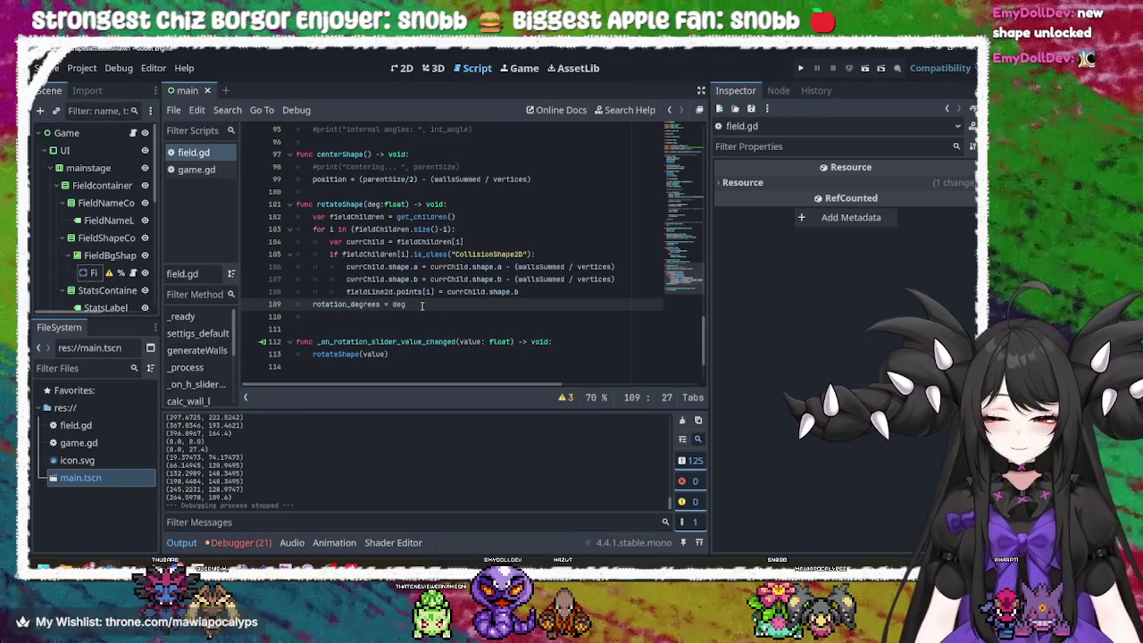
click(799, 67)
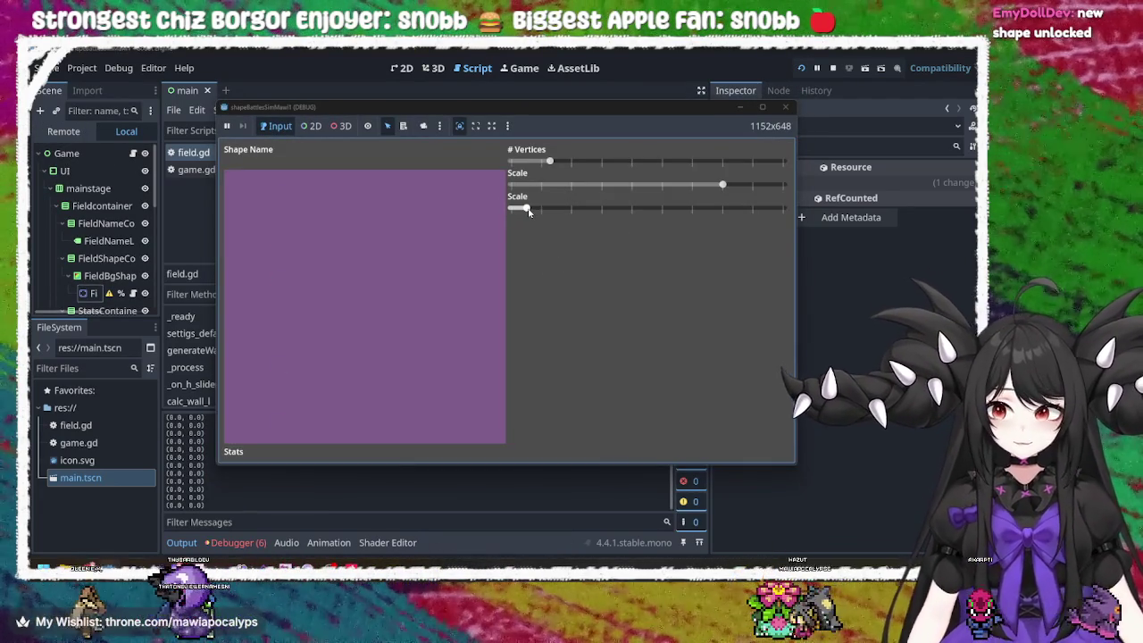
drag(540, 211, 555, 208)
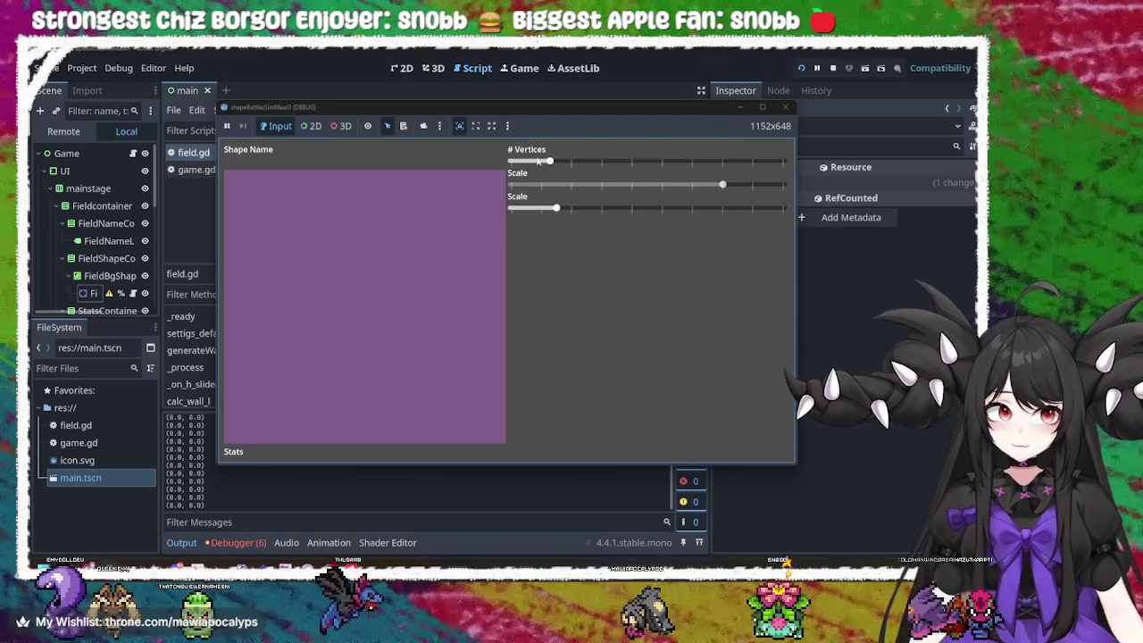
drag(549, 162, 666, 161)
drag(556, 209, 646, 208)
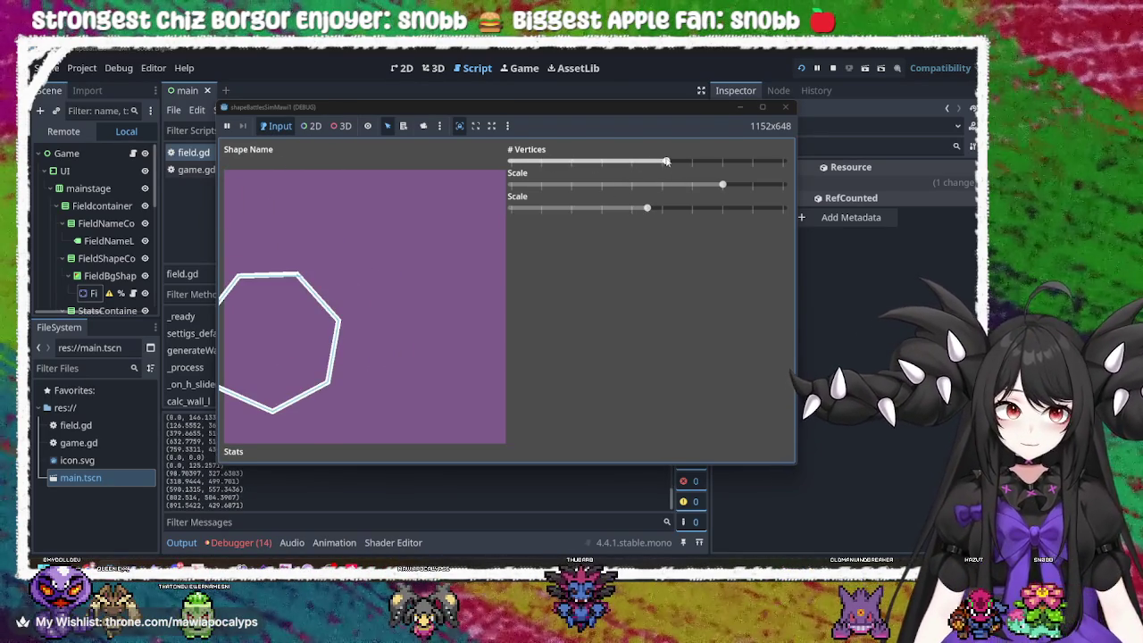
mouse_move(665, 162)
mouse_down()
mouse_move(513, 163)
mouse_move(625, 163)
mouse_up()
drag(647, 208, 512, 209)
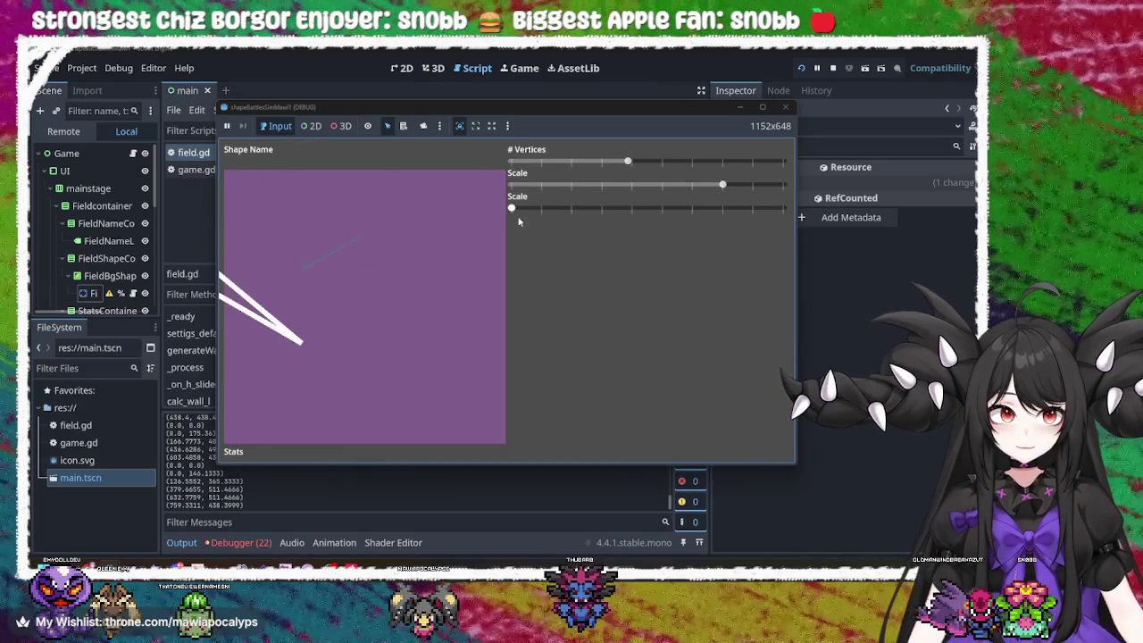
- Try heptagon, square and hexagon fields at minimum size with various rotations
click(628, 163)
mouse_move(629, 162)
mouse_down()
mouse_move(667, 162)
mouse_move(586, 162)
mouse_move(665, 163)
mouse_up()
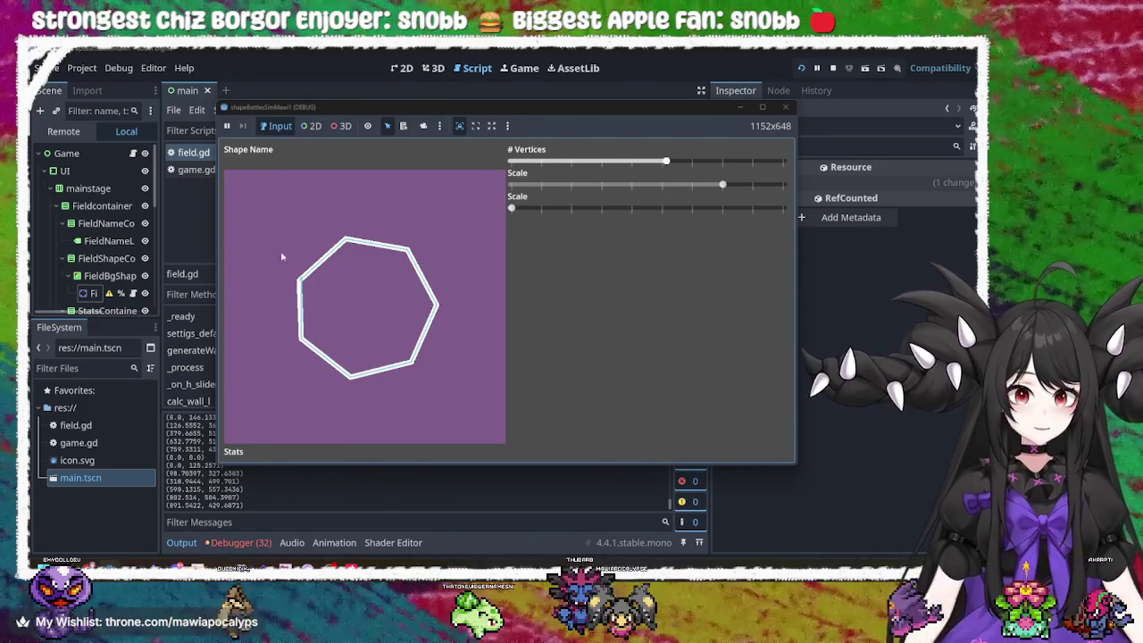
drag(507, 209, 646, 209)
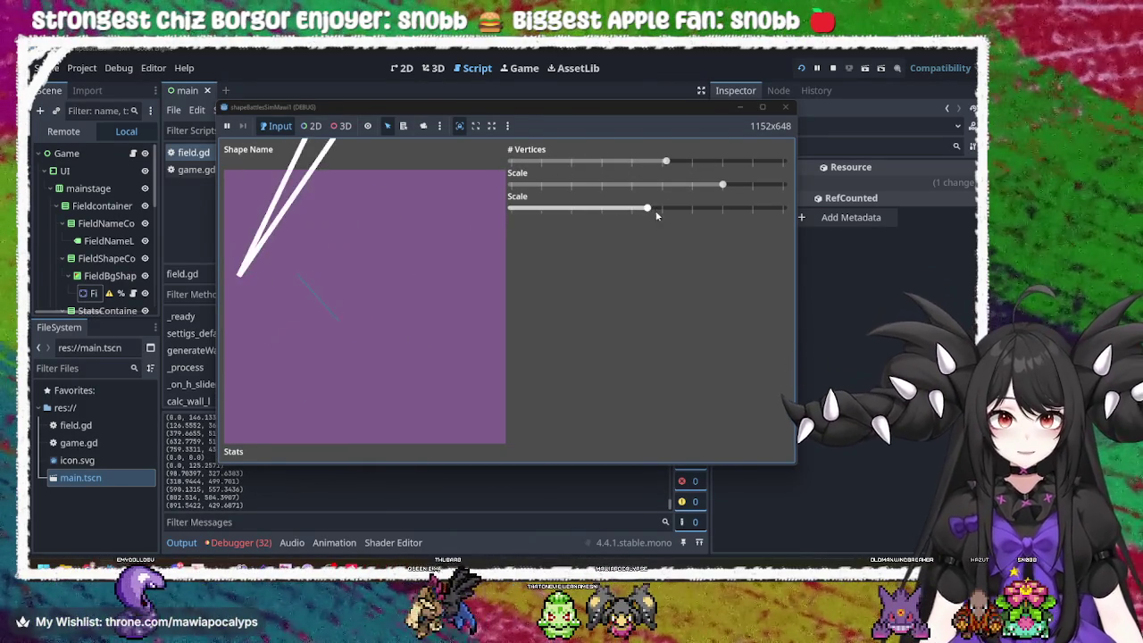
mouse_move(665, 162)
mouse_down()
mouse_move(552, 160)
mouse_move(668, 161)
mouse_up()
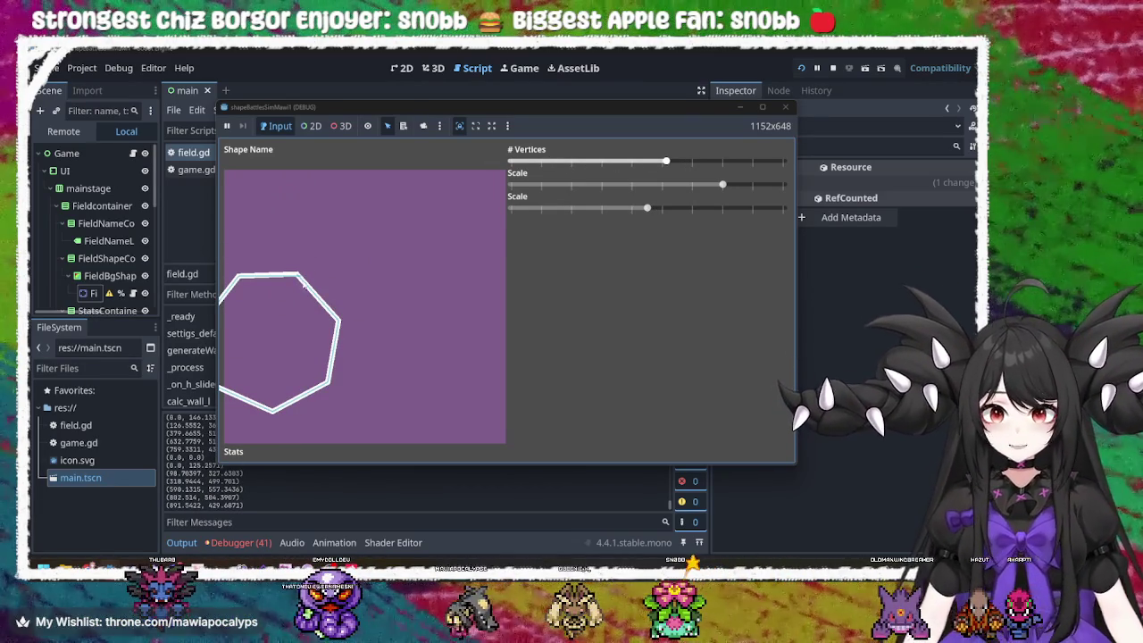
drag(648, 207, 511, 208)
mouse_move(667, 166)
mouse_down()
mouse_move(636, 169)
mouse_move(681, 163)
mouse_move(582, 169)
mouse_move(665, 164)
mouse_move(635, 166)
mouse_up()
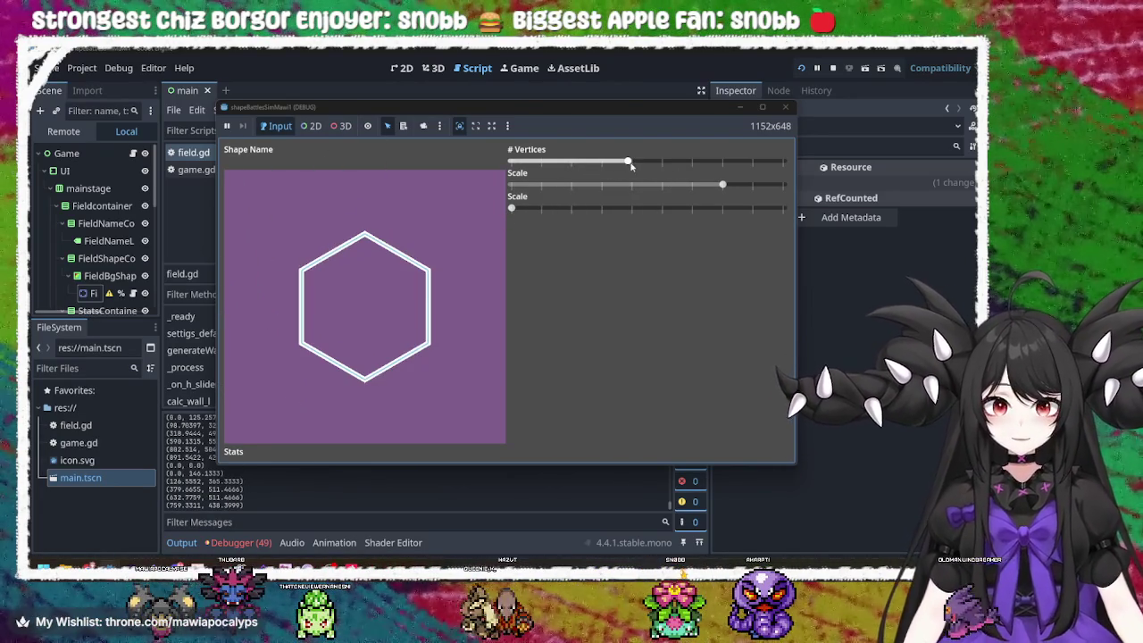
click(514, 208)
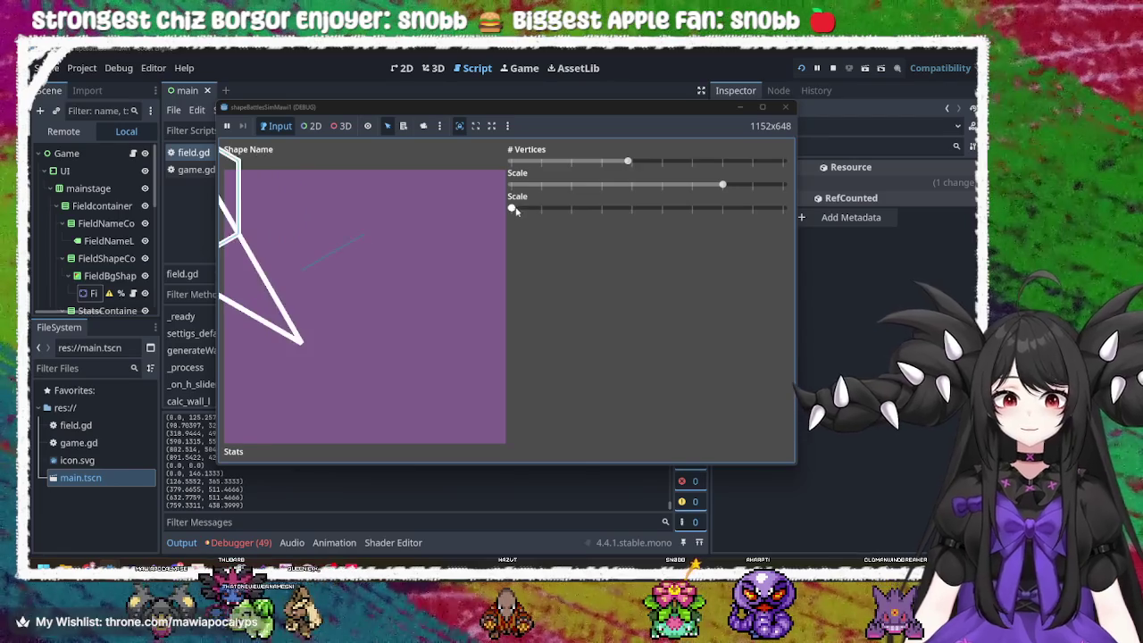
click(632, 163)
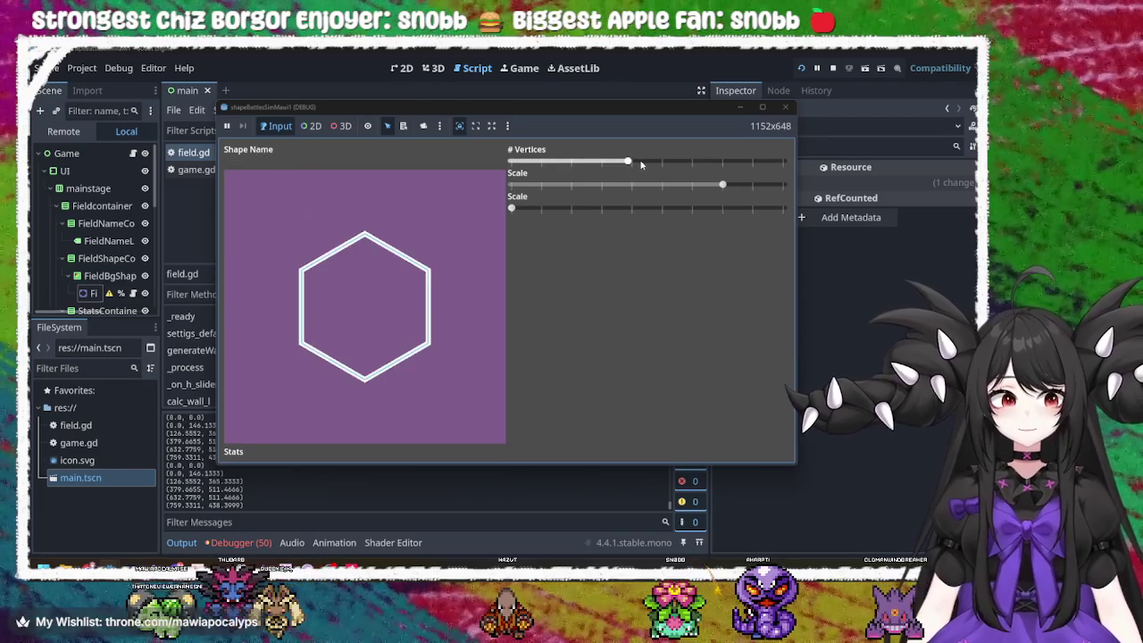
click(515, 209)
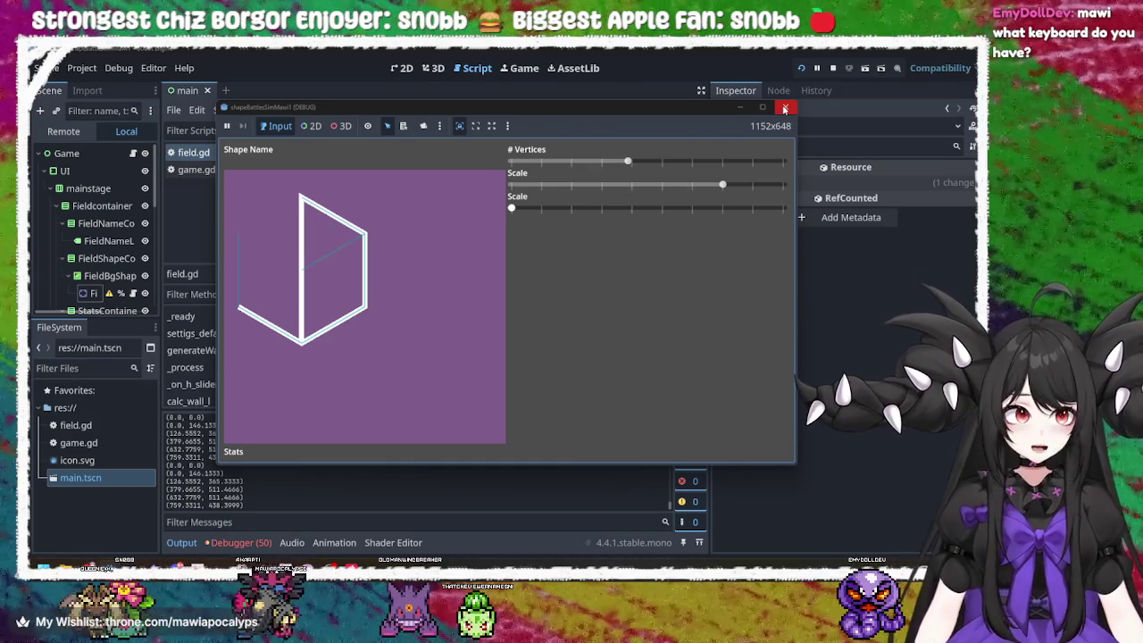
- Close the game and examine the rotation_degrees = deg line 109
click(784, 108)
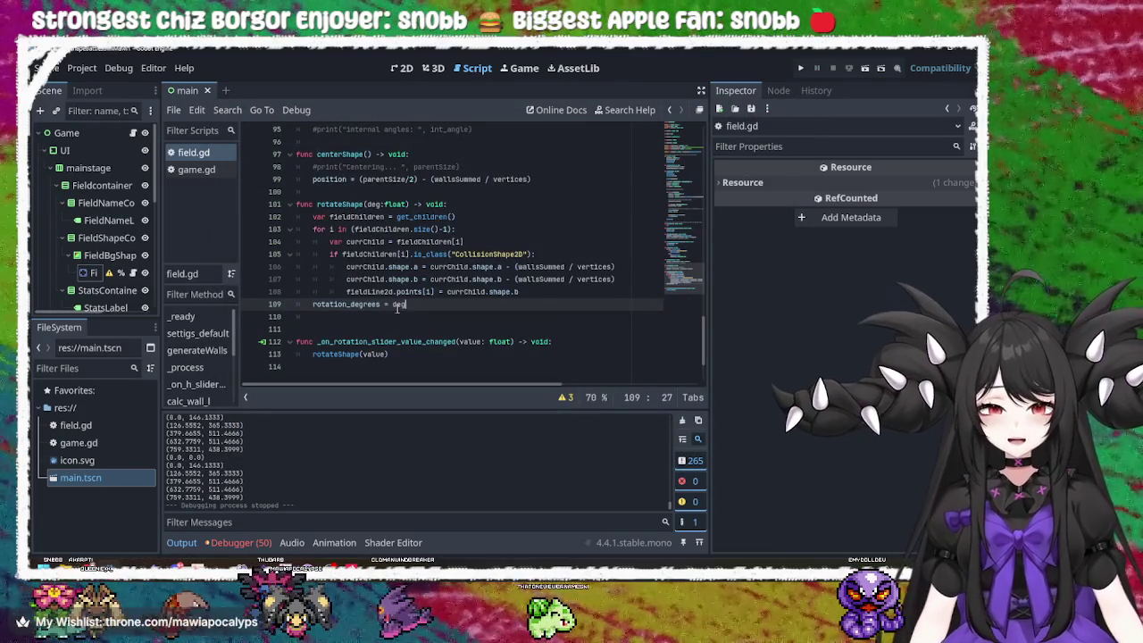
double_click(363, 305)
key(End)
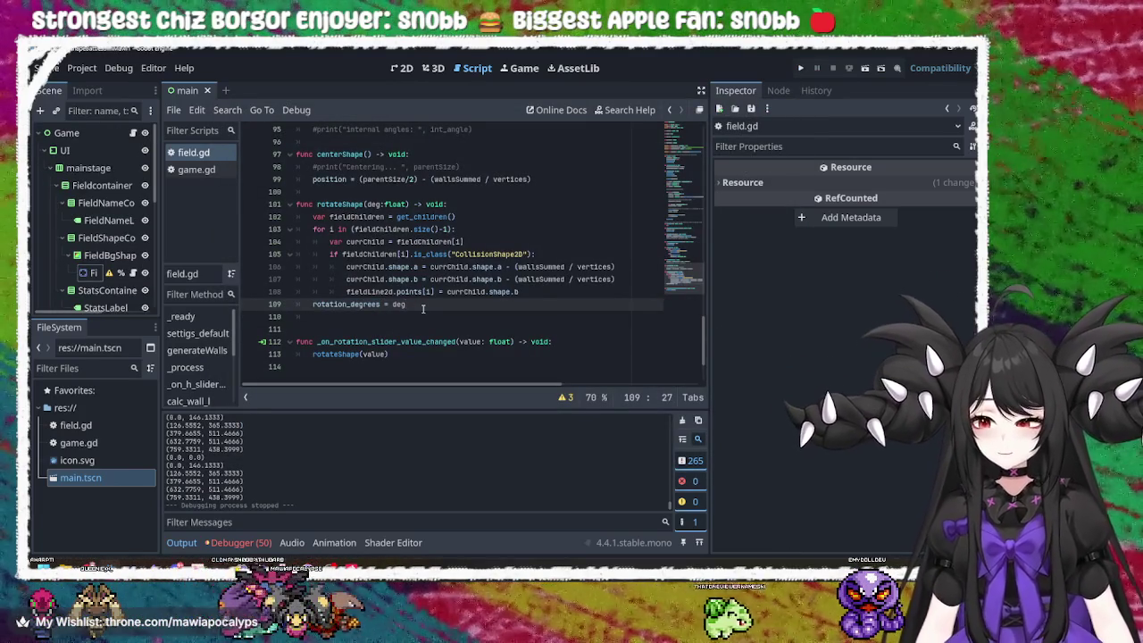
double_click(371, 306)
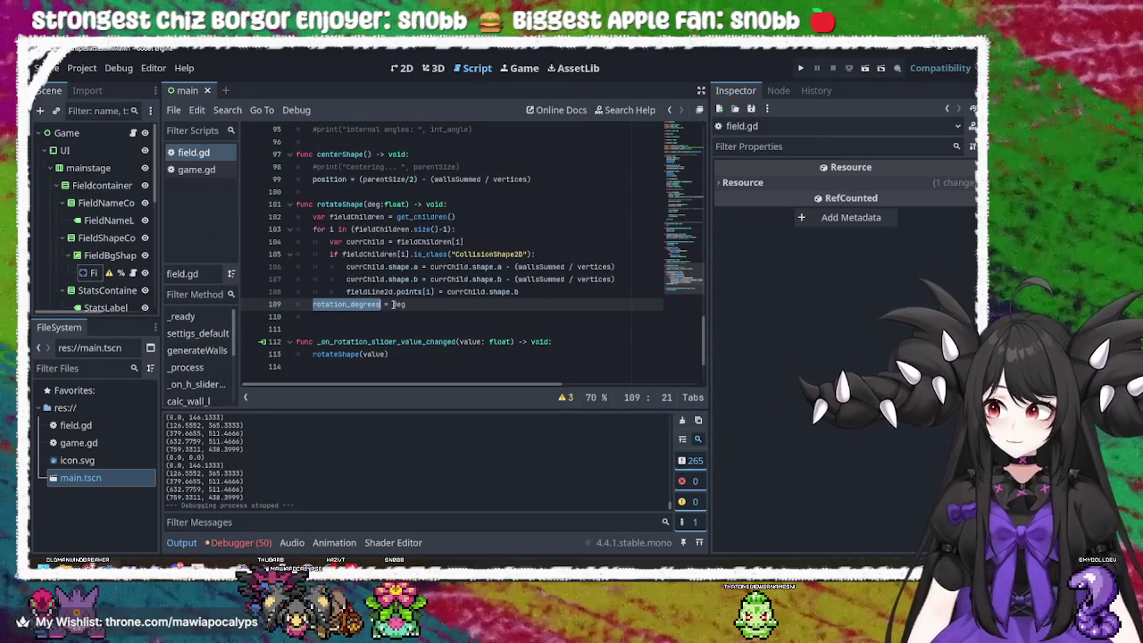
key(End)
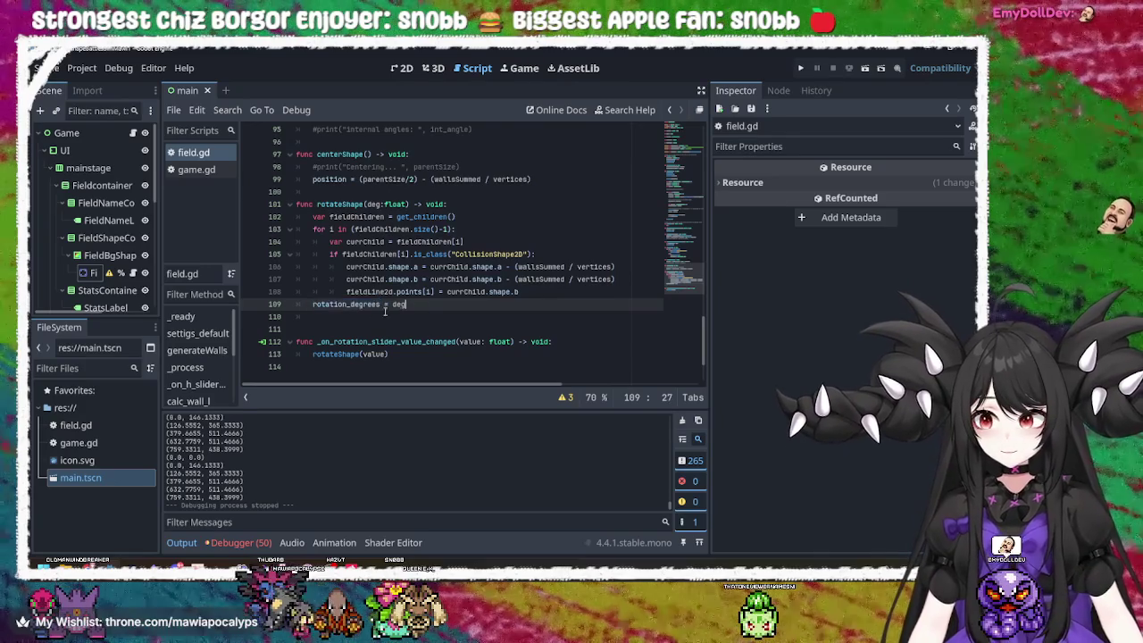
key(Down)
double_click(345, 306)
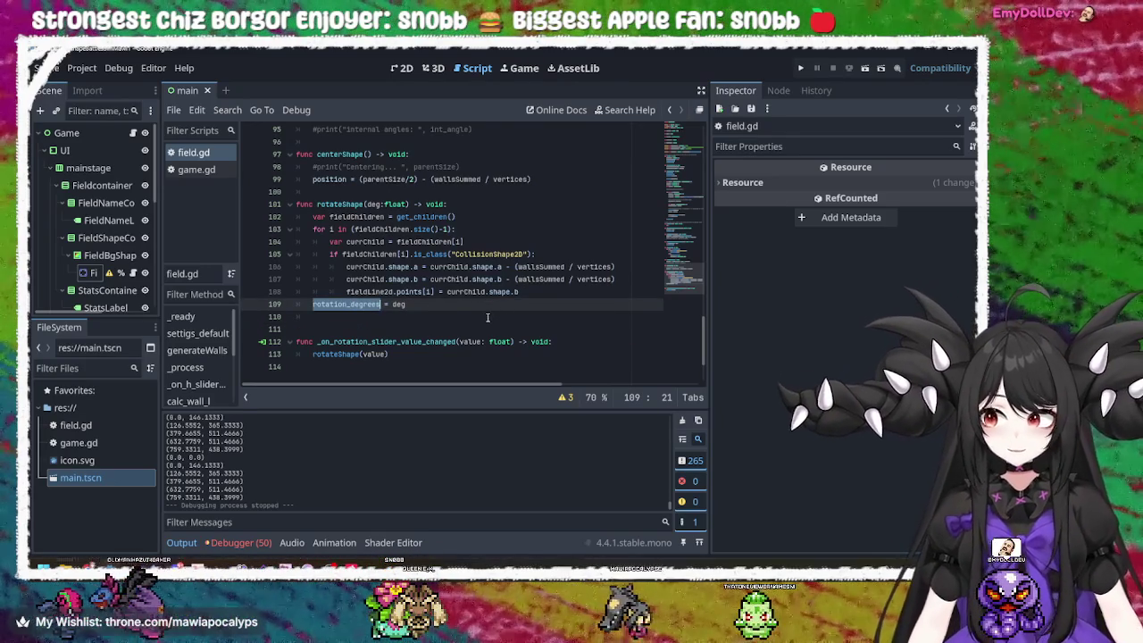
click(420, 305)
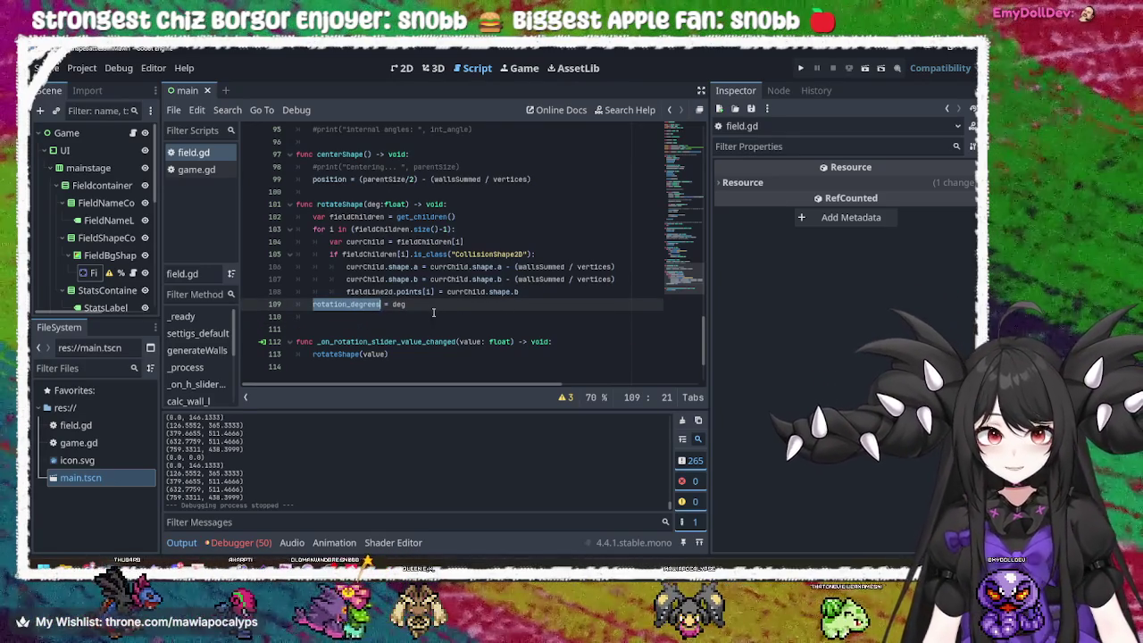
double_click(345, 305)
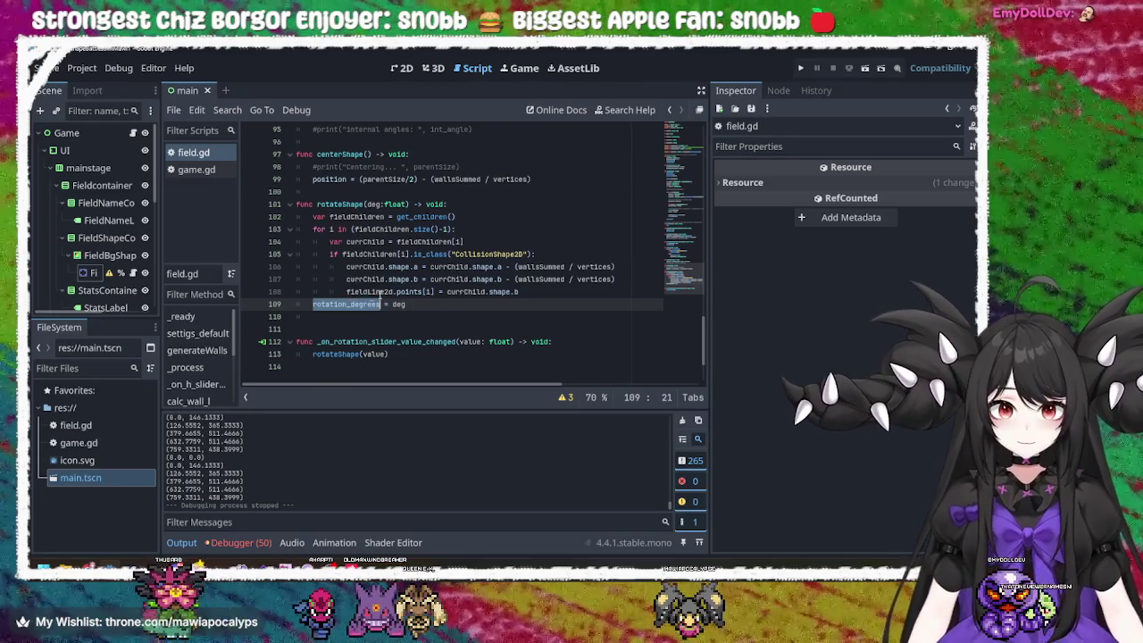
click(457, 303)
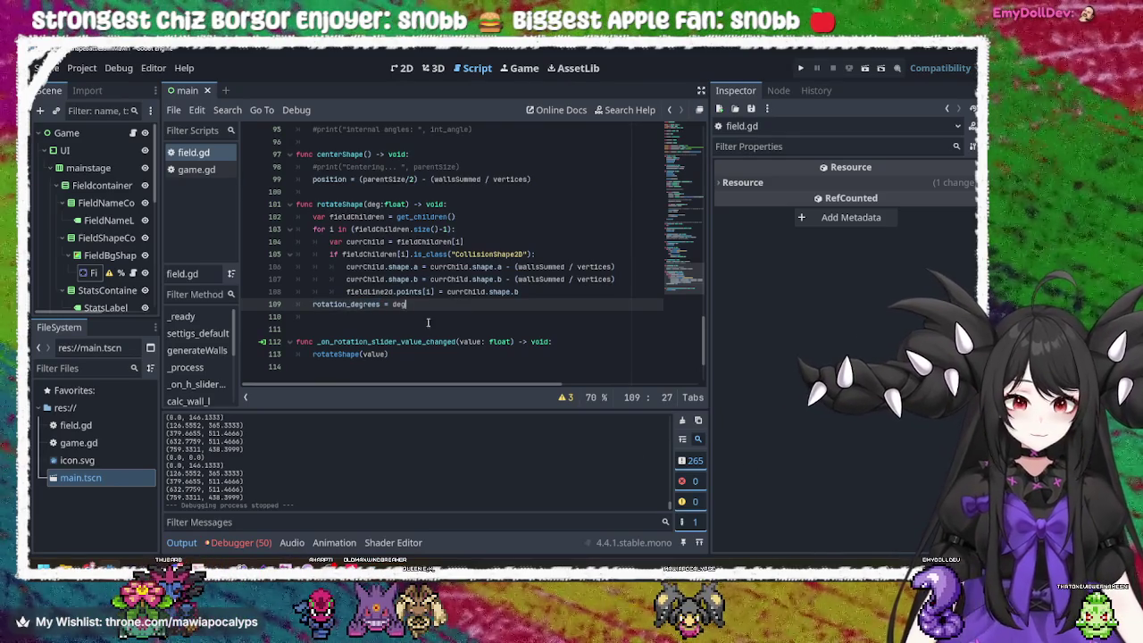
double_click(377, 304)
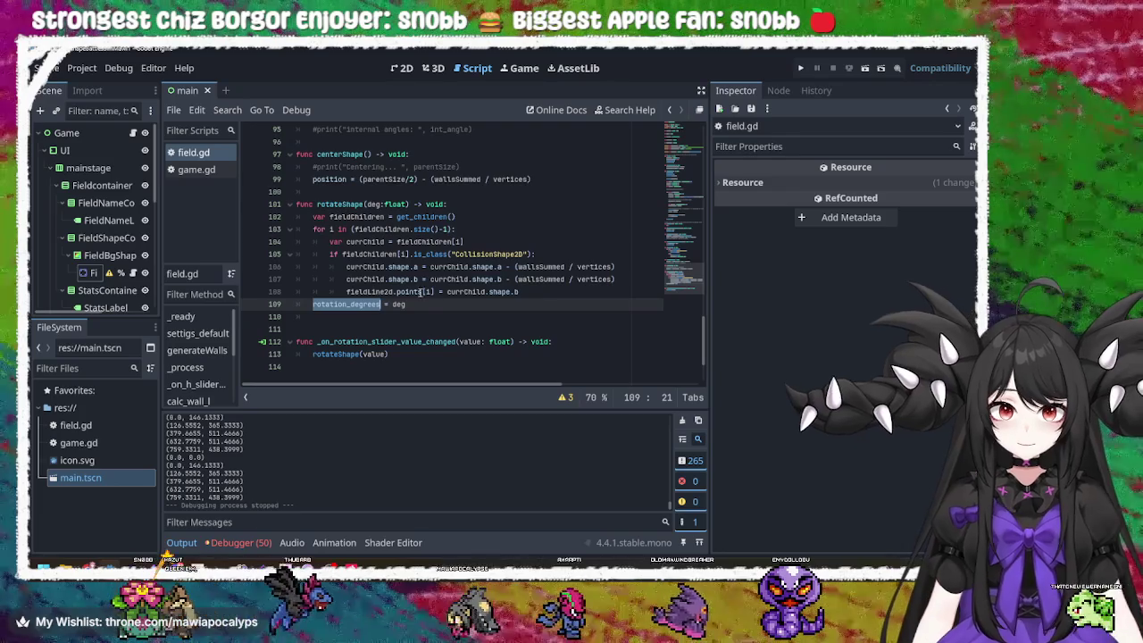
- Move 'rotation_degrees = deg' to the first line of rotateShape and run the game
drag(411, 303, 312, 303)
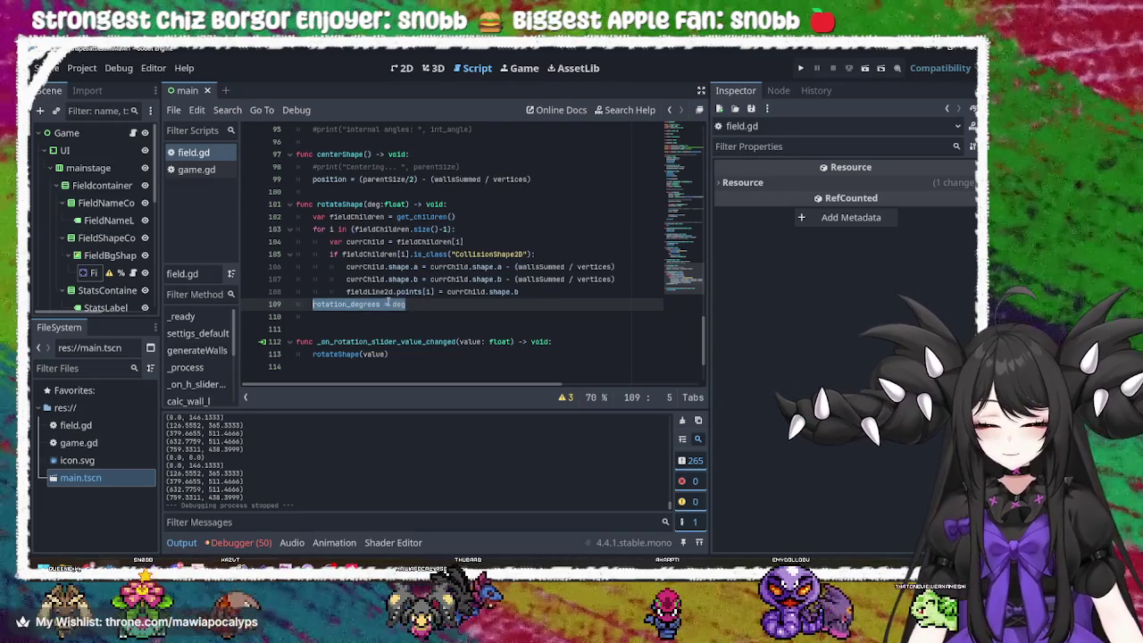
key(BackSpace)
key(BackSpace)
key(BackSpace)
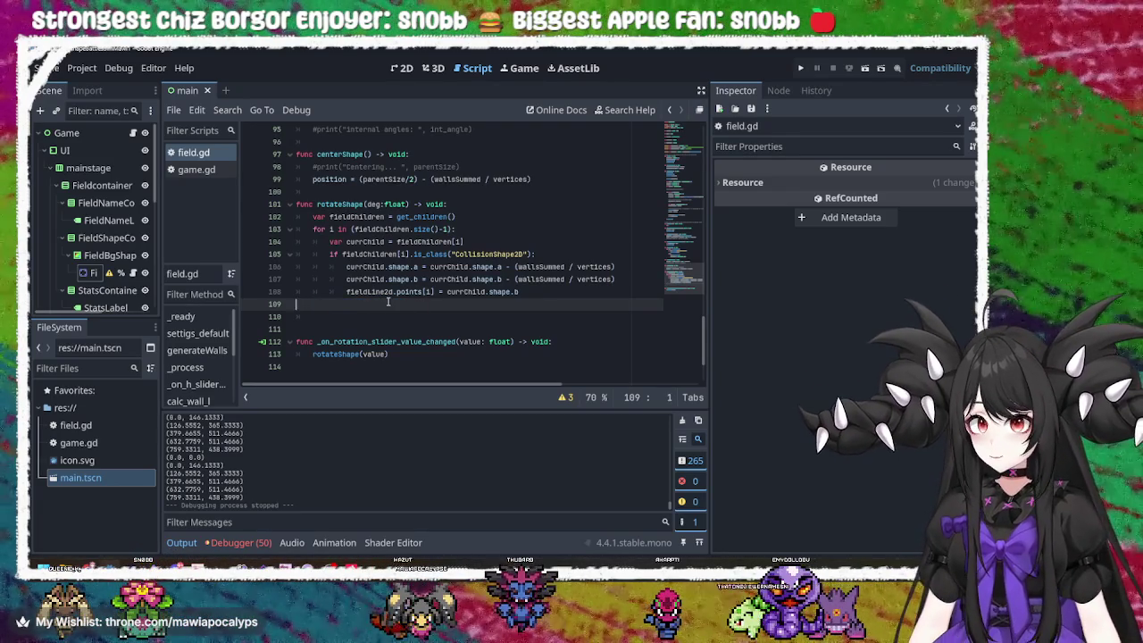
click(470, 203)
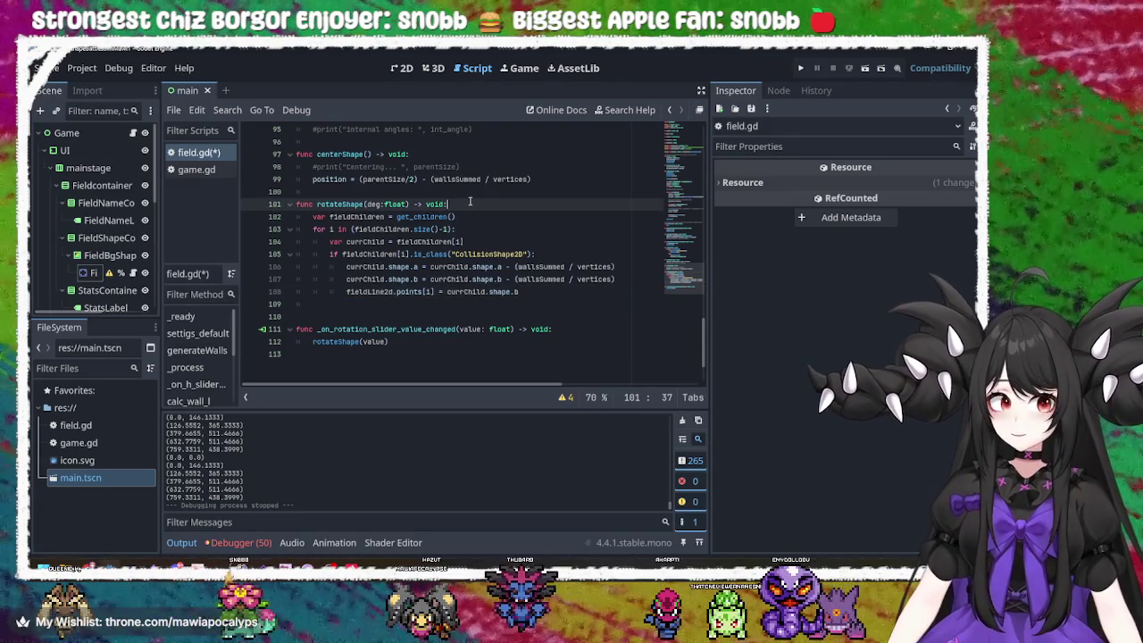
key(Return)
text(rotation_degrees = deg)
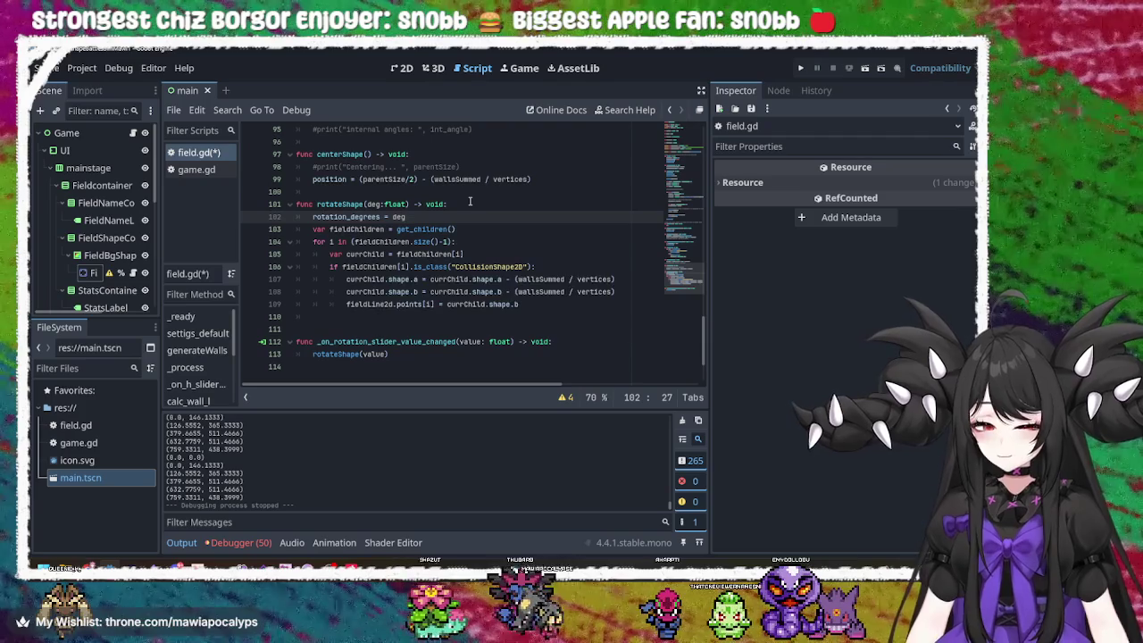
click(800, 68)
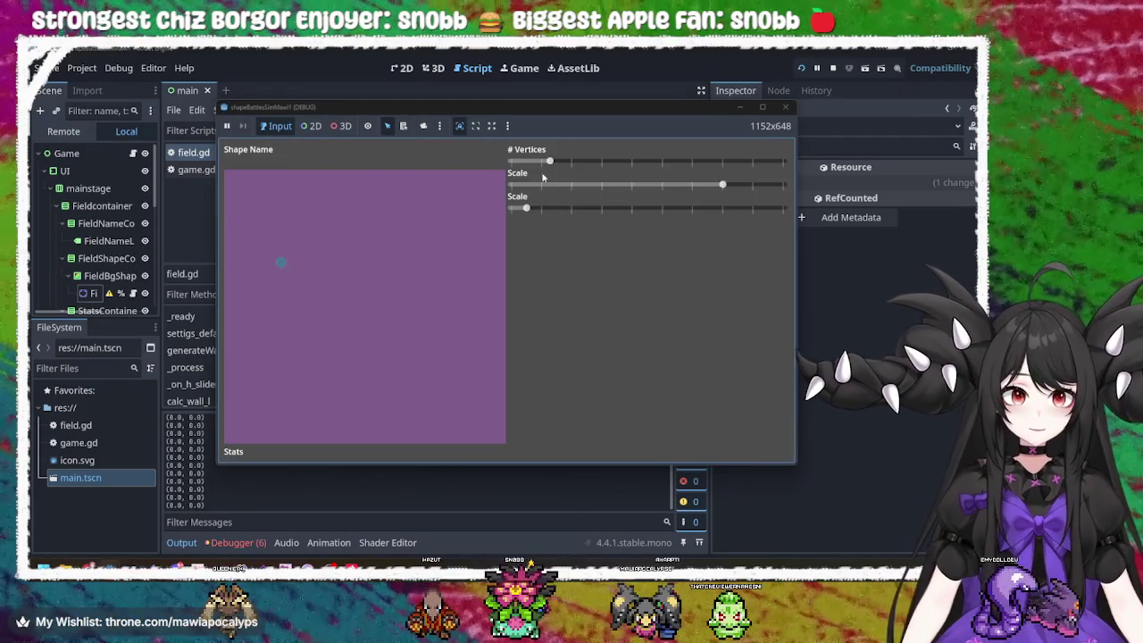
- Try a hexagon field with the rotation slider in the running game, then close it
drag(544, 163, 623, 167)
drag(526, 208, 631, 208)
click(783, 107)
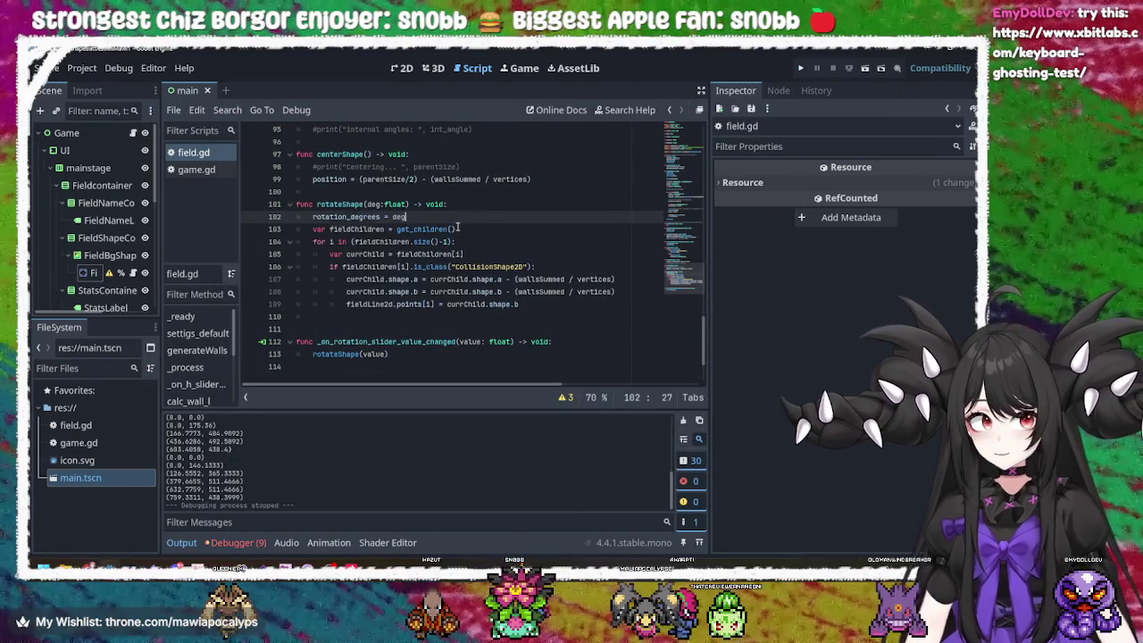
- Delete the rotation_degrees = deg line and its leftover empty line 102 from the script
click(434, 217)
drag(435, 217, 313, 223)
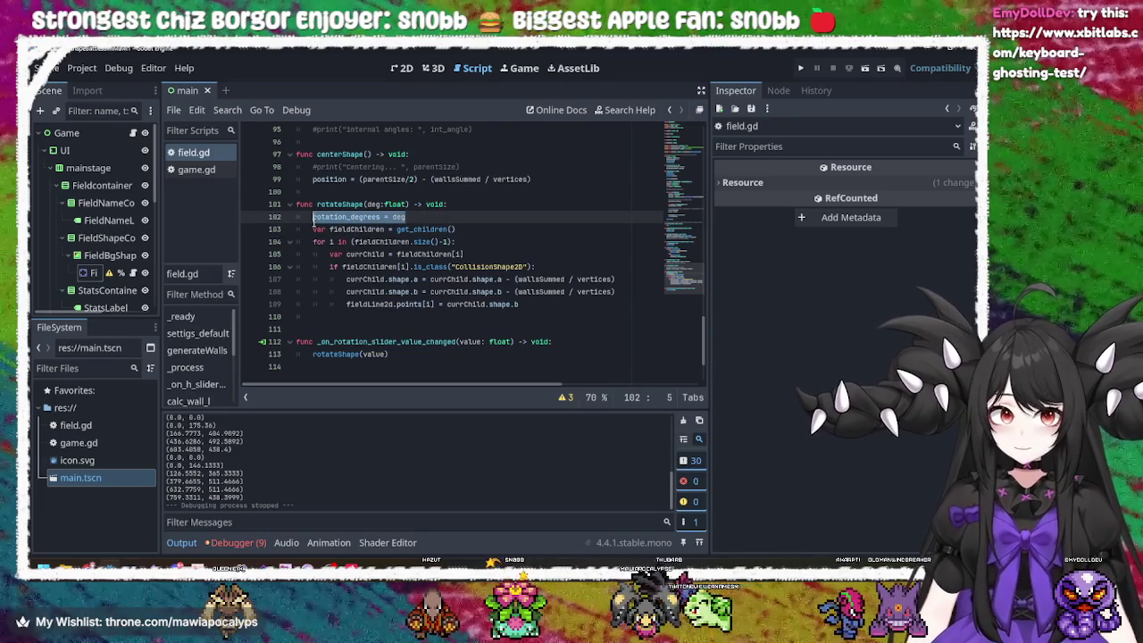
key(BackSpace)
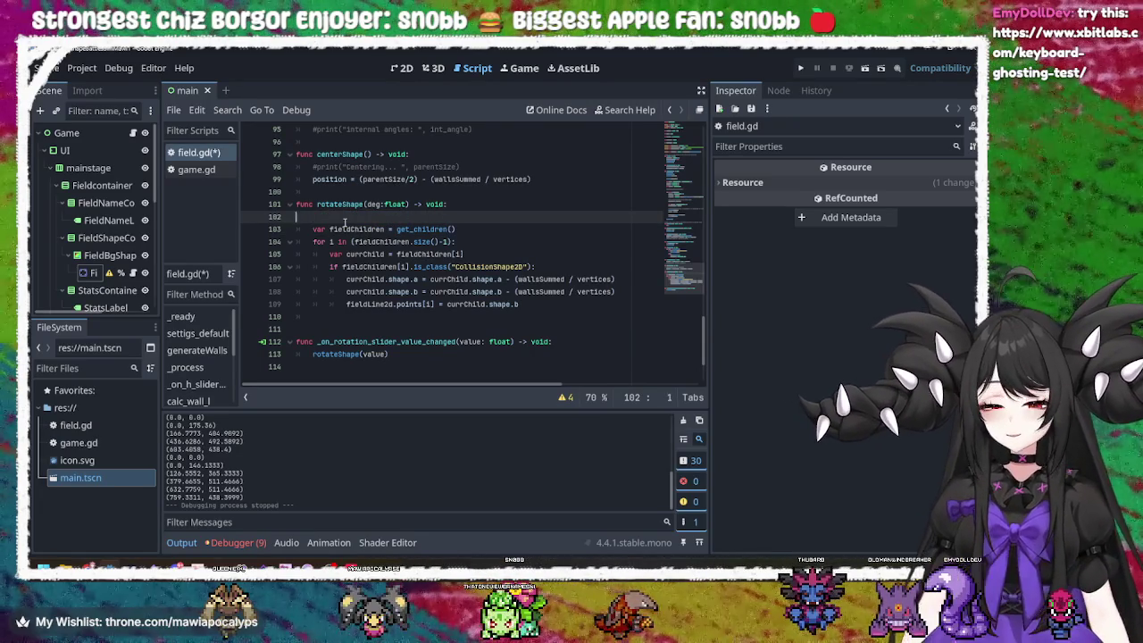
key(BackSpace)
- Rerun the game with a seven-vertex heptagon scaled much larger, then stop it and switch to the browser
click(800, 67)
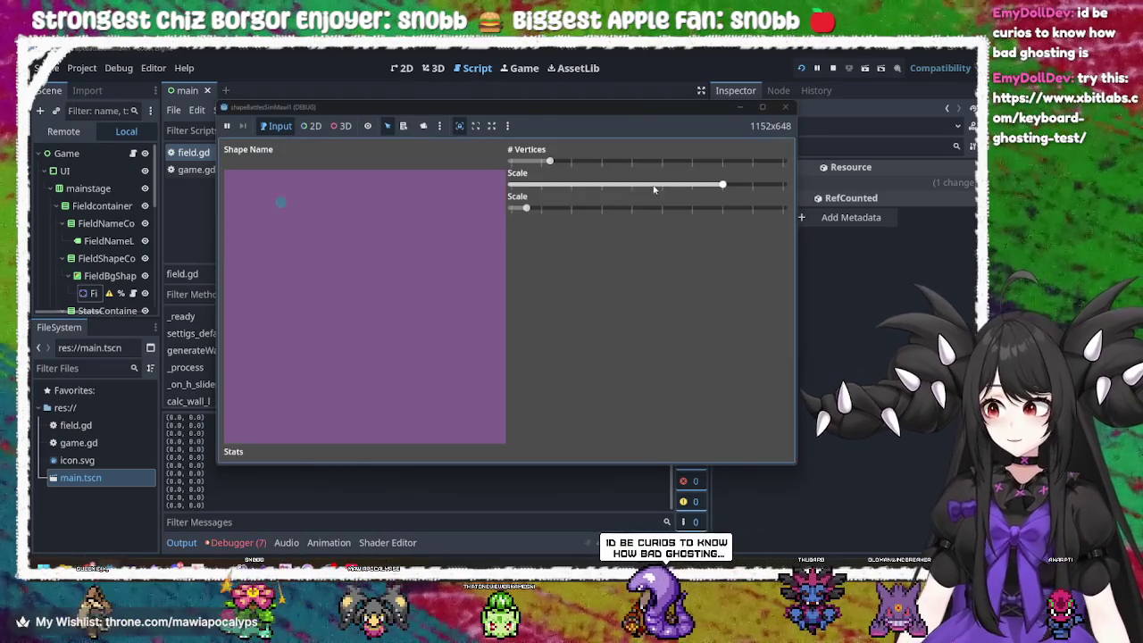
drag(549, 161, 665, 162)
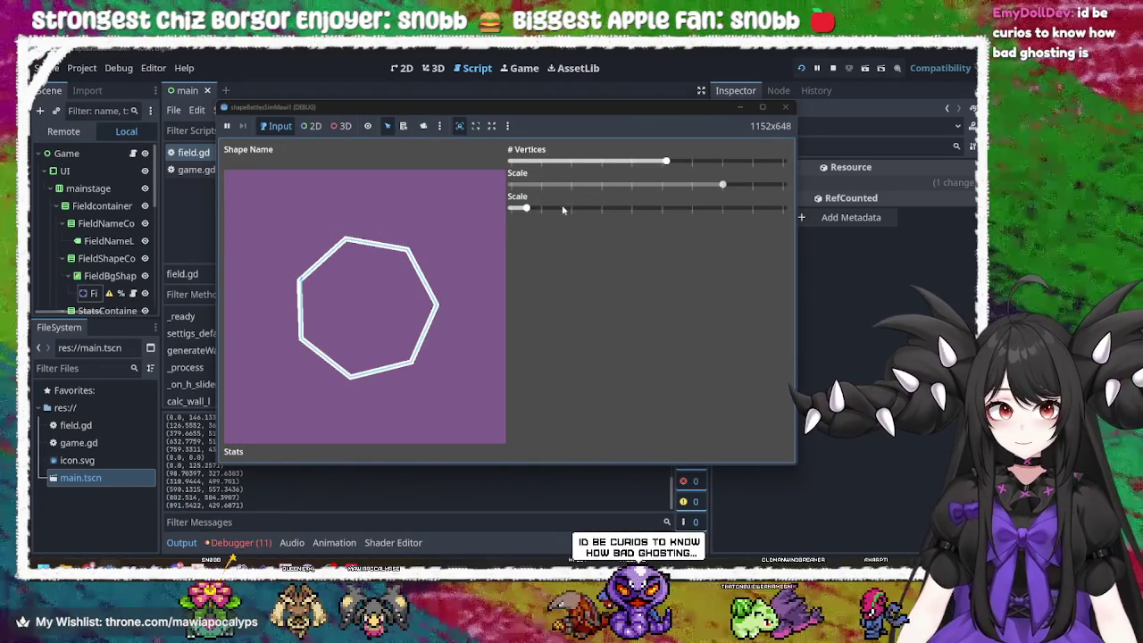
mouse_move(526, 209)
mouse_down()
mouse_move(604, 214)
mouse_move(509, 210)
mouse_move(777, 208)
mouse_move(647, 208)
mouse_up()
click(785, 106)
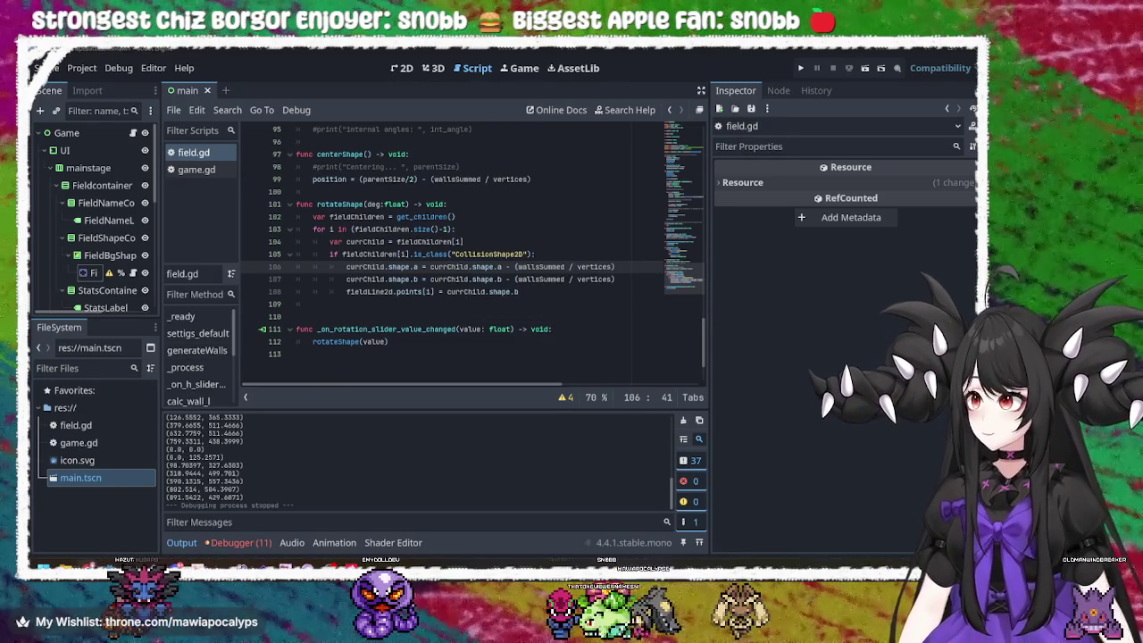
key(alt+Tab)
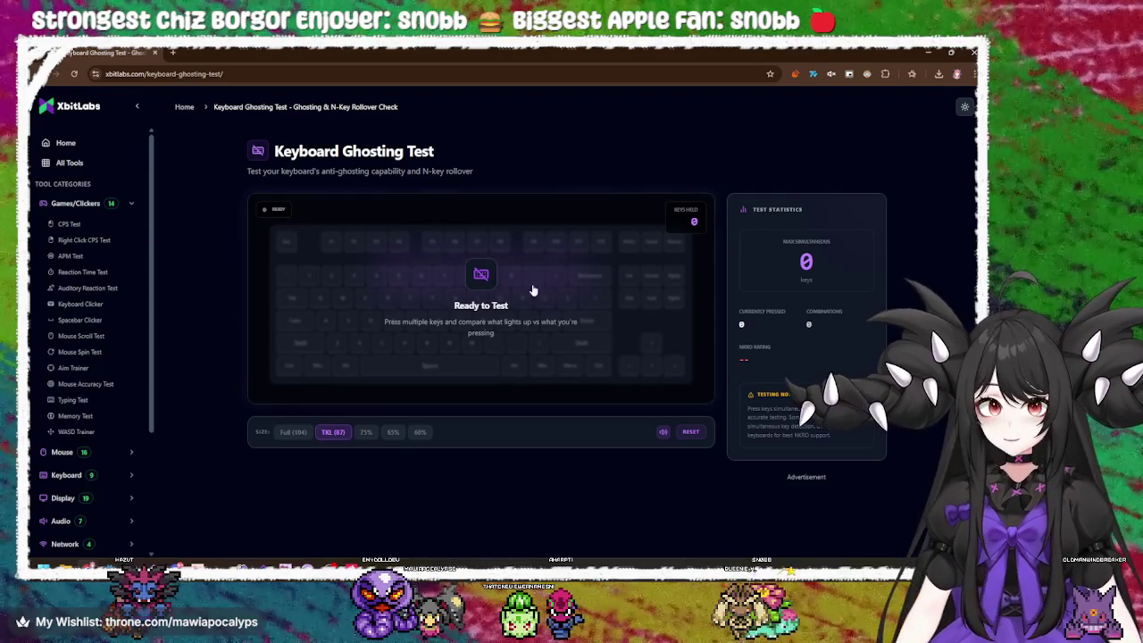
- Register Enter and ; on the tester, first alone and then held together
key(Return)
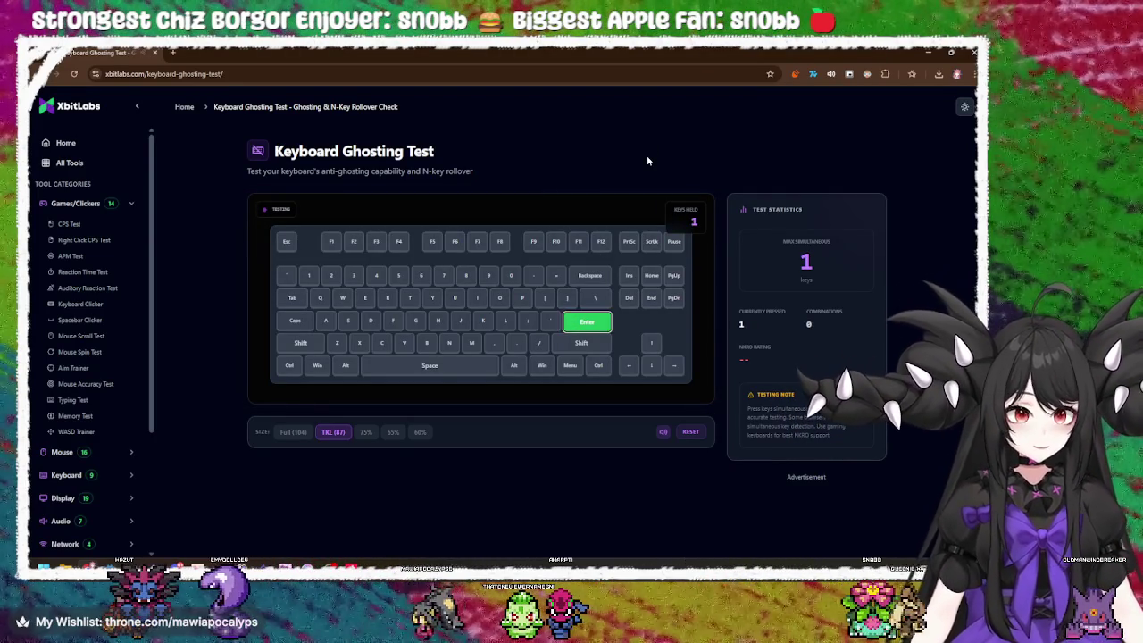
key(Return)
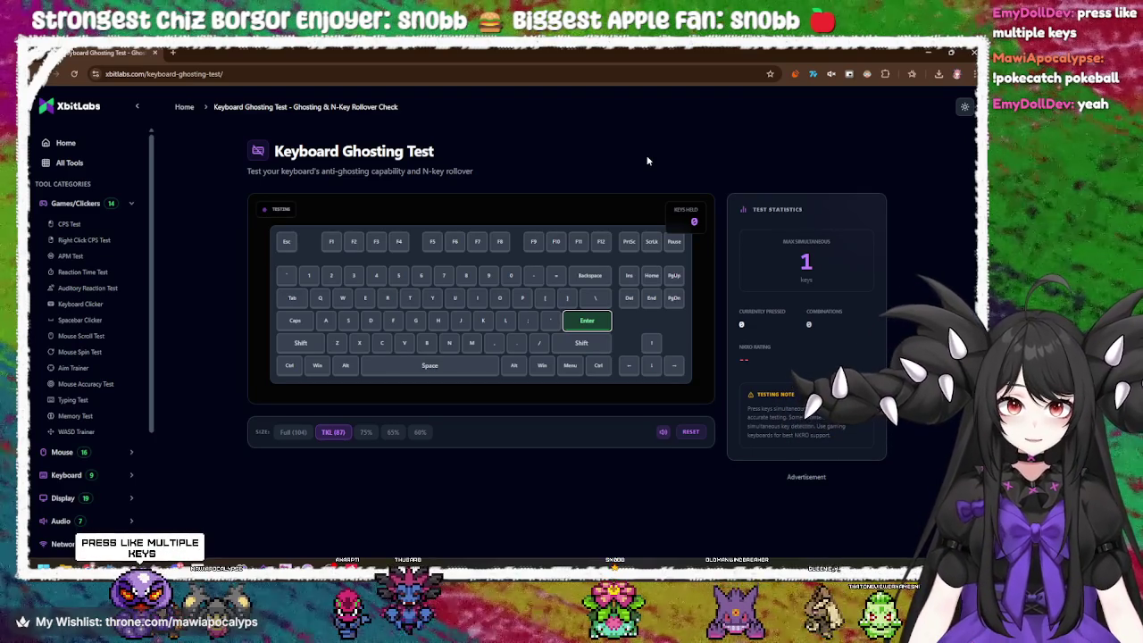
key(semicolon)
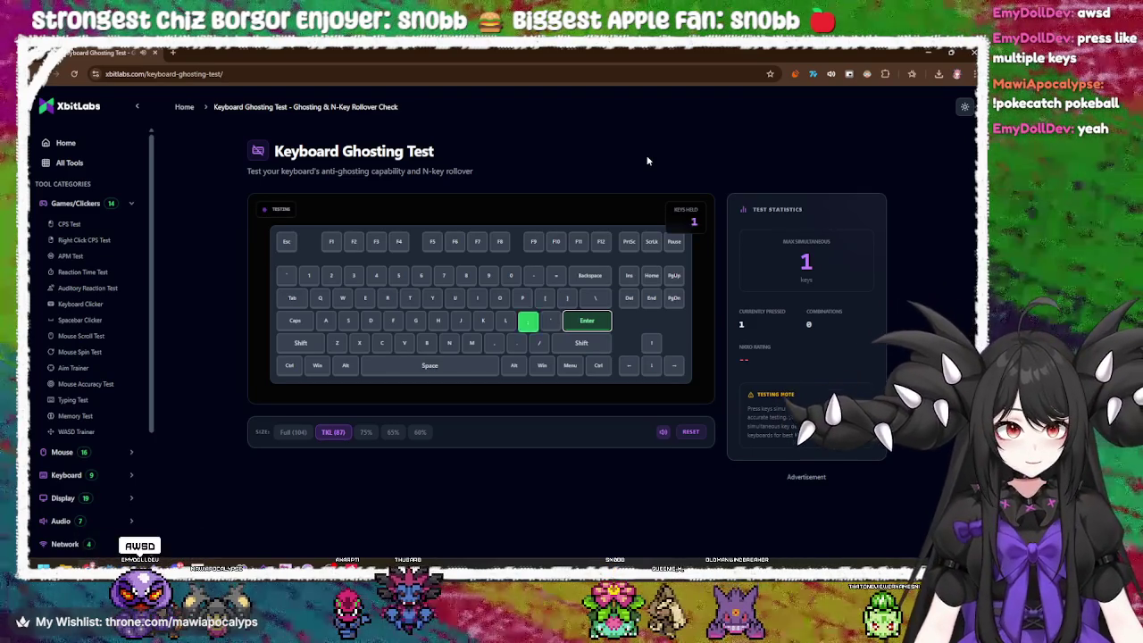
key(semicolon)
key(Return)
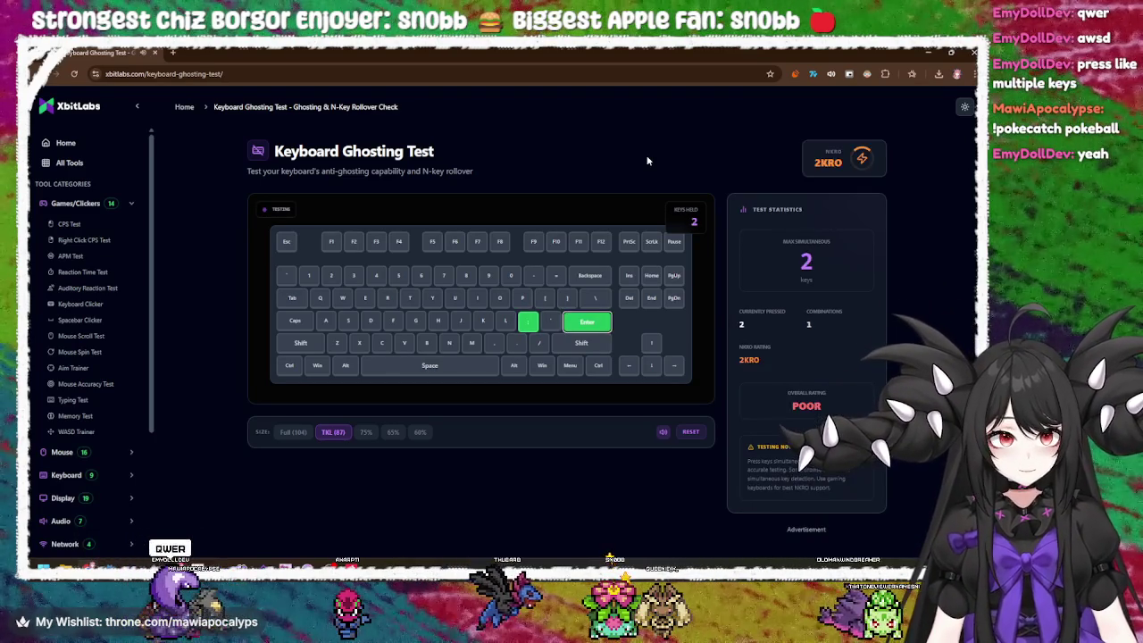
key(Return)
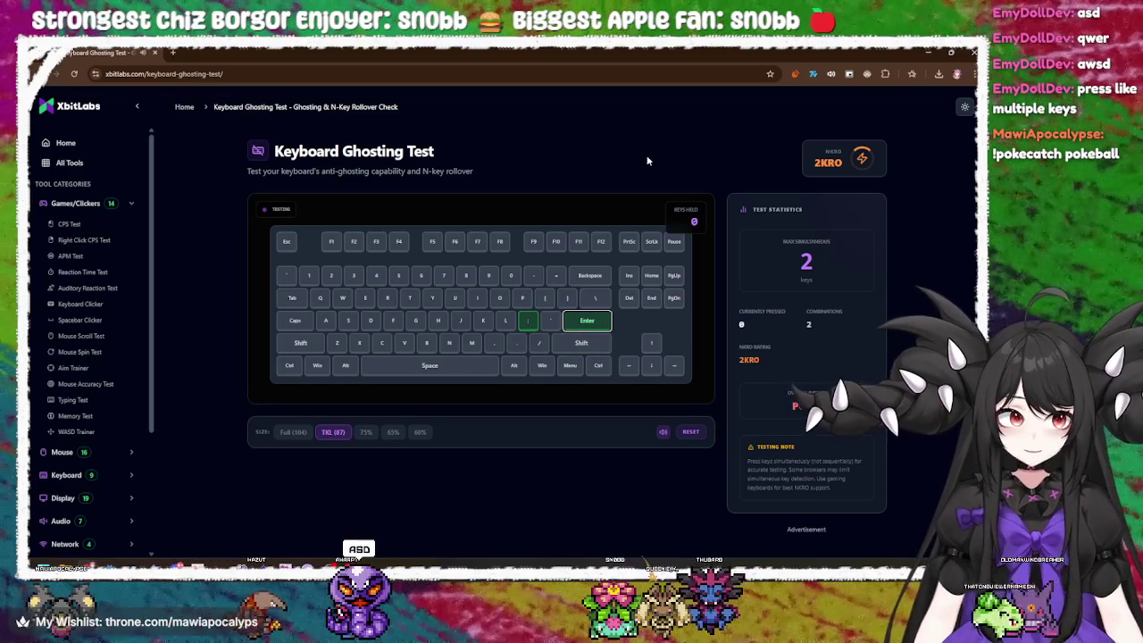
- Hold Q, W, E, U, I and O together to reach six simultaneous keys
key(q+w+e)
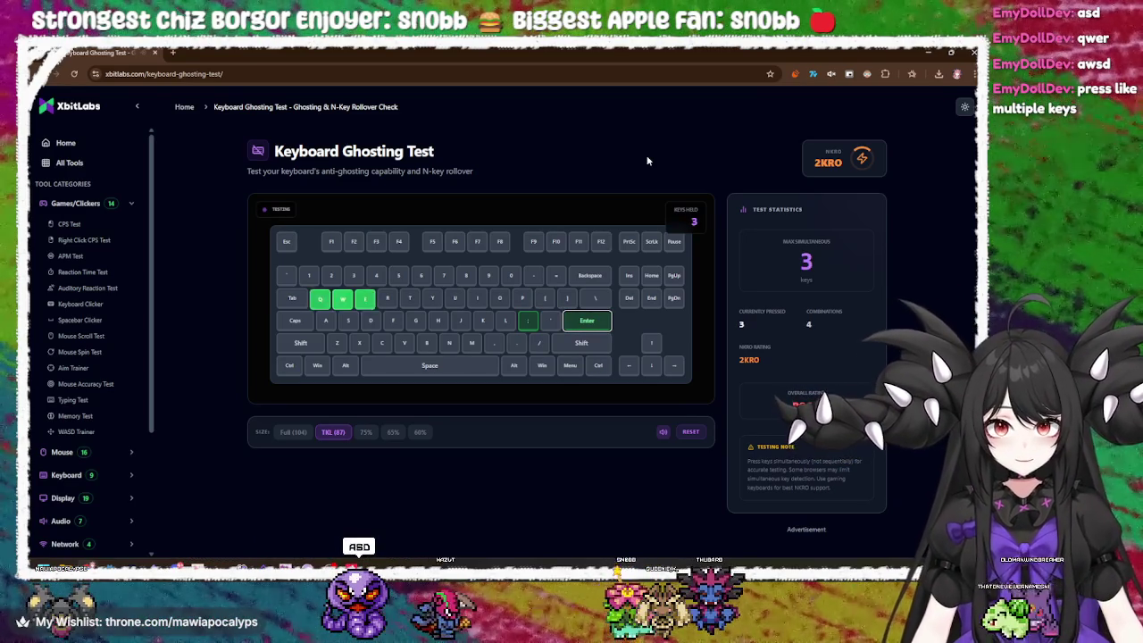
key(u+i+o)
key(q+w+e+o)
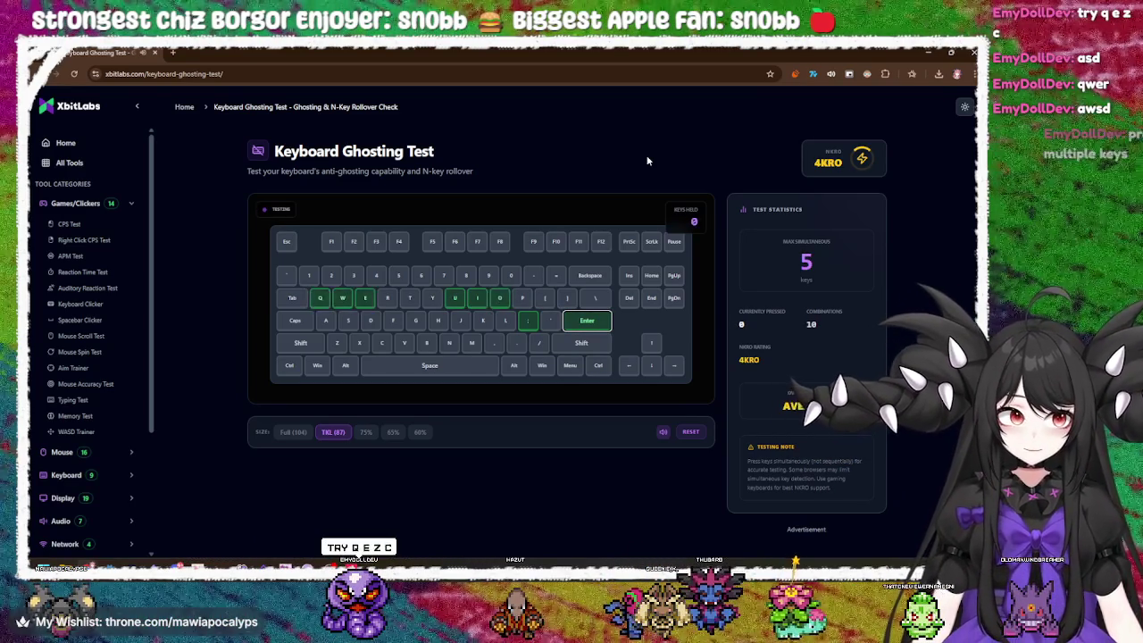
key(q+w+e+u+i+o)
key(q+w+e+u+i+o)
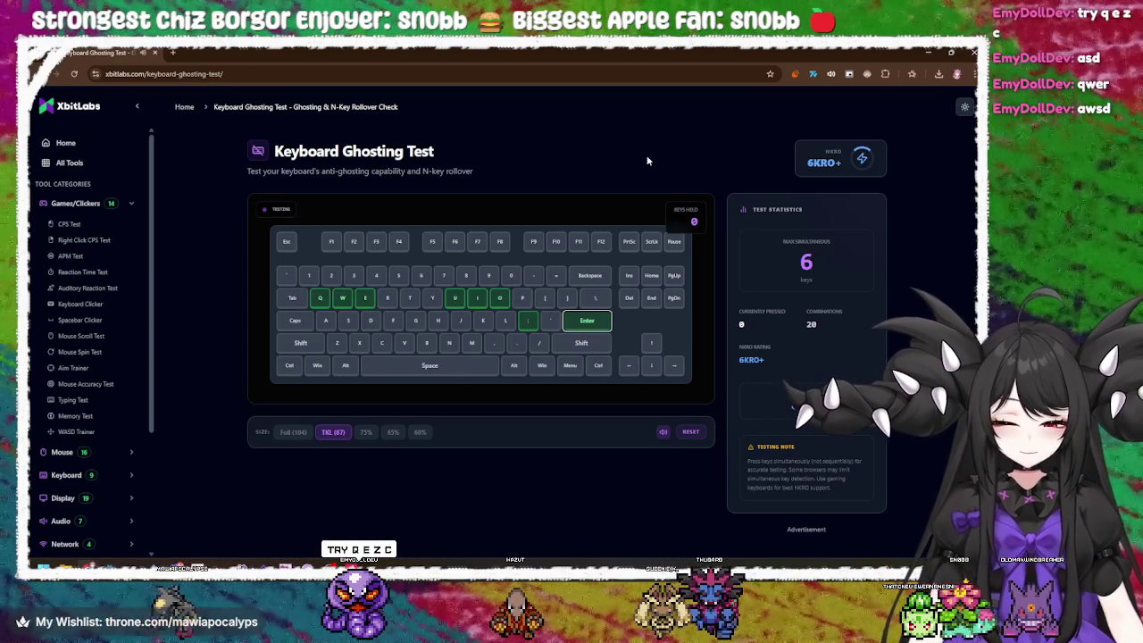
key(r+u+i)
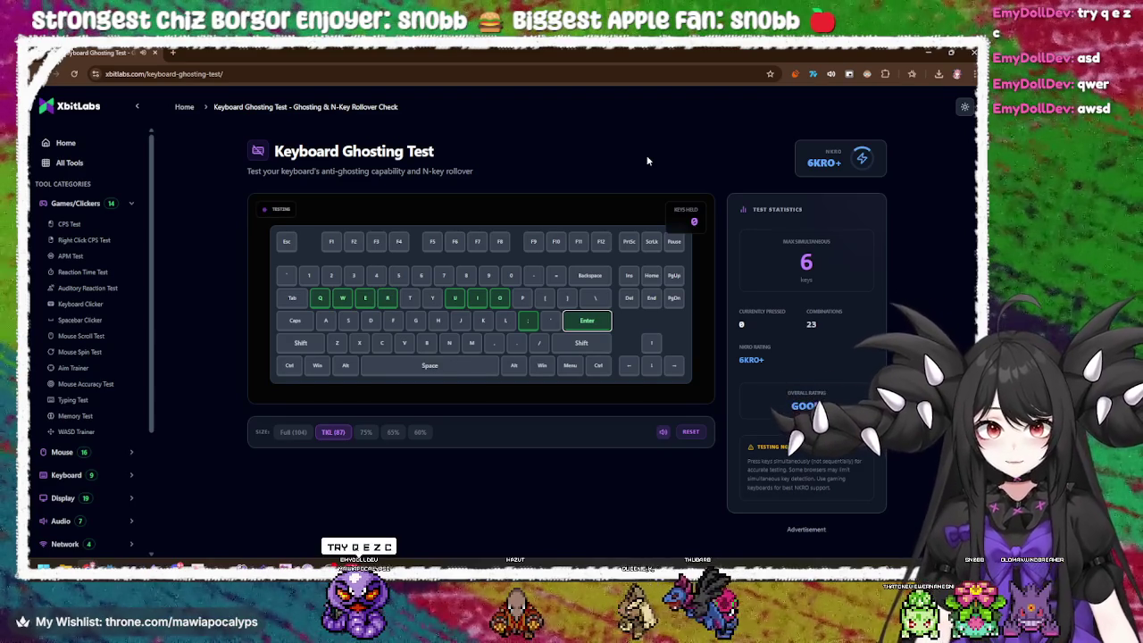
key(q+w+e+u+i+o)
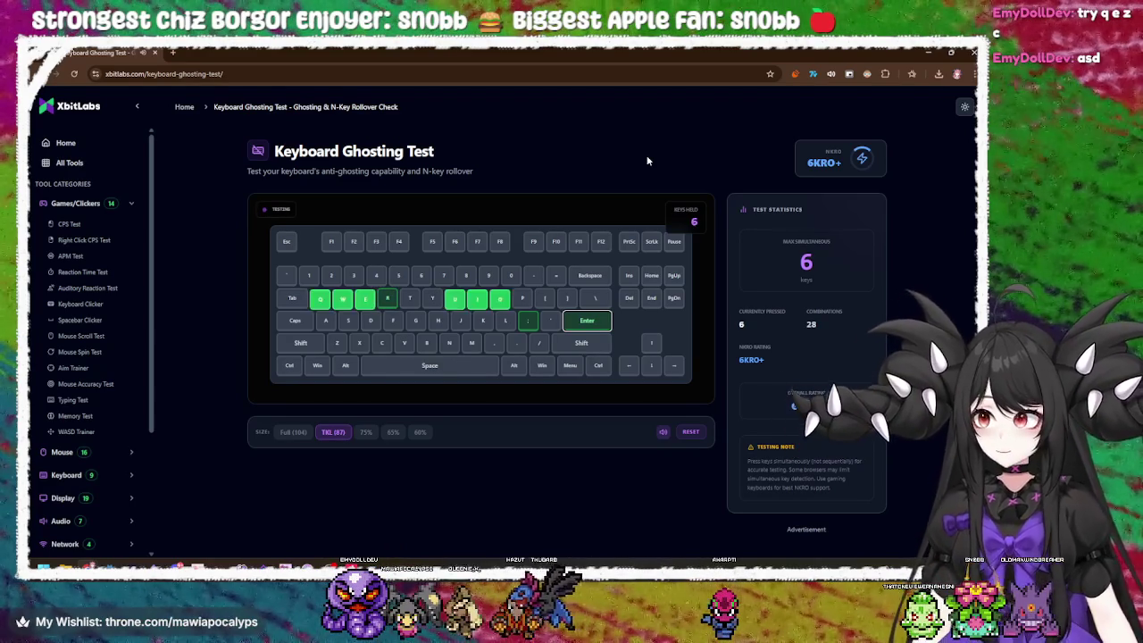
key(q+w+e+u+i+o)
key(q+w+e)
key(q+w+e+u+i+o)
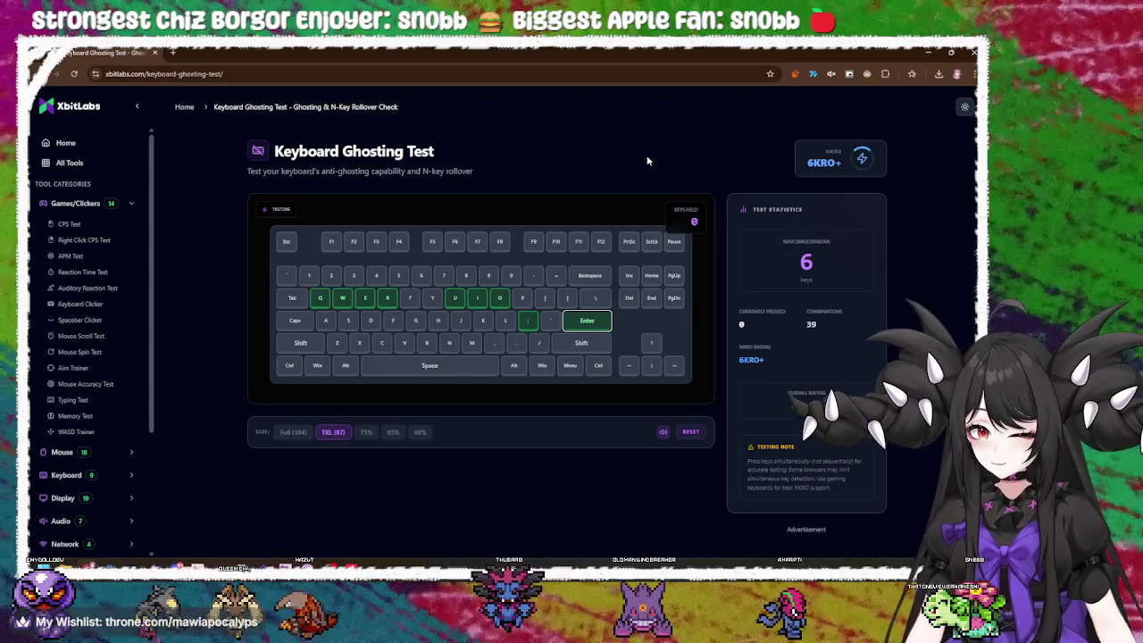
- Test Z and C, then hold C, Z and Q at once
key(z)
key(c)
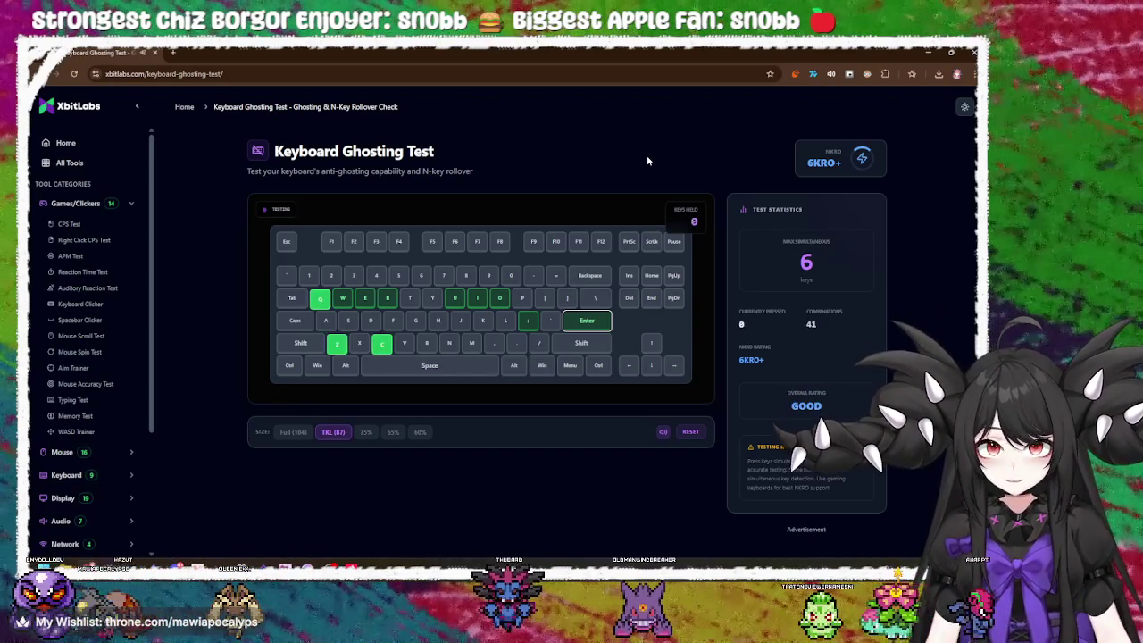
key(c)
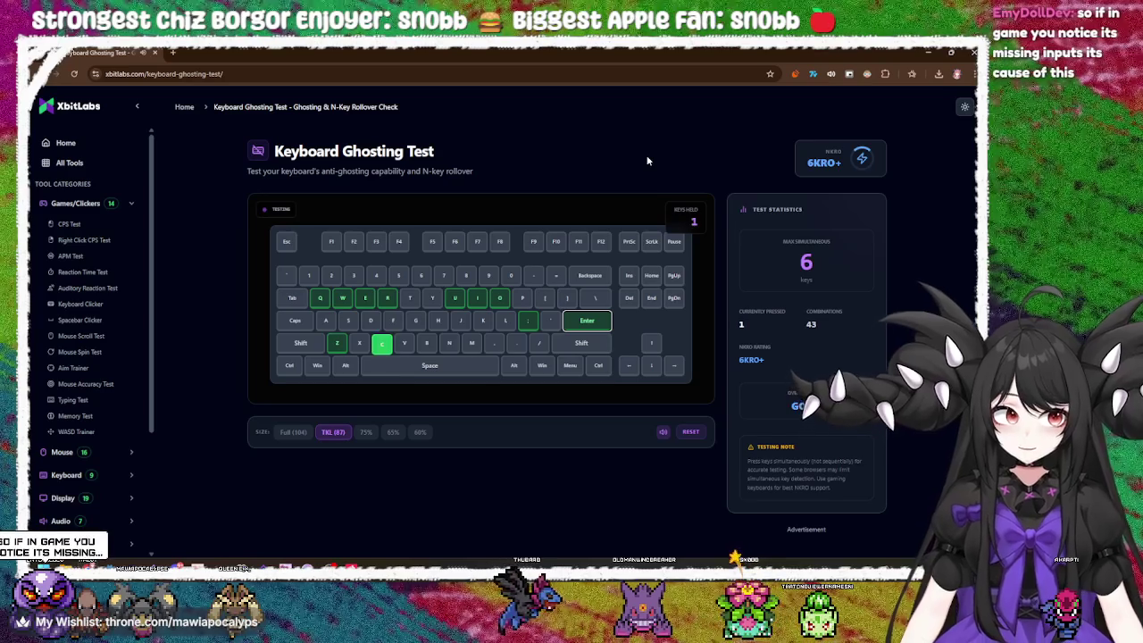
key(z)
key(q+c)
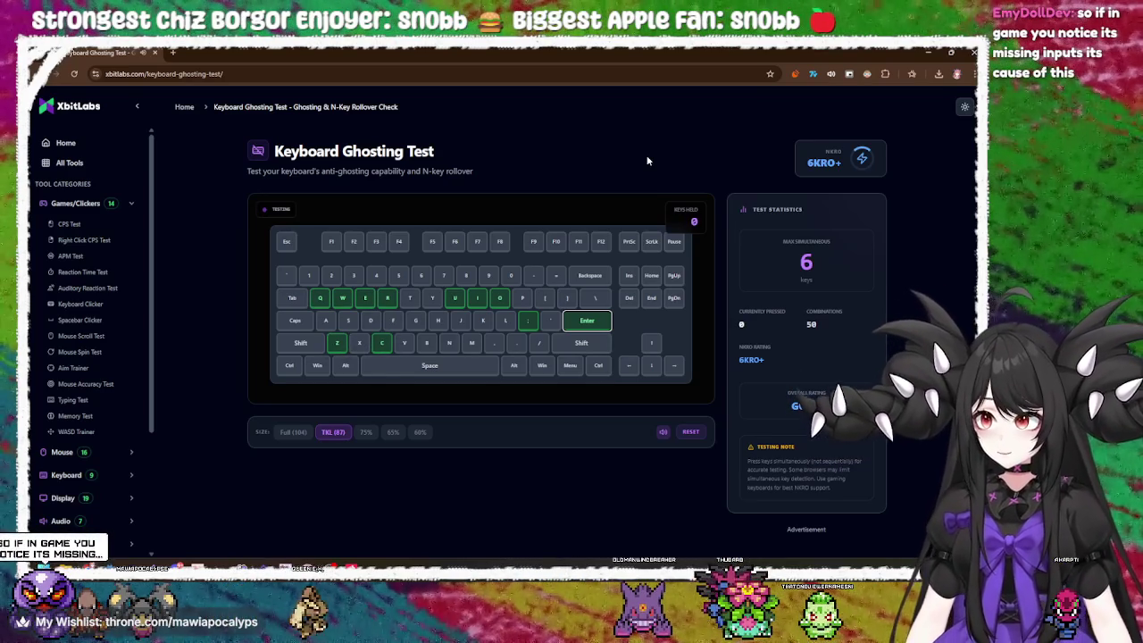
- Press the Q, E, Z, C four-key combination several times
key(z)
key(q)
key(c)
key(e)
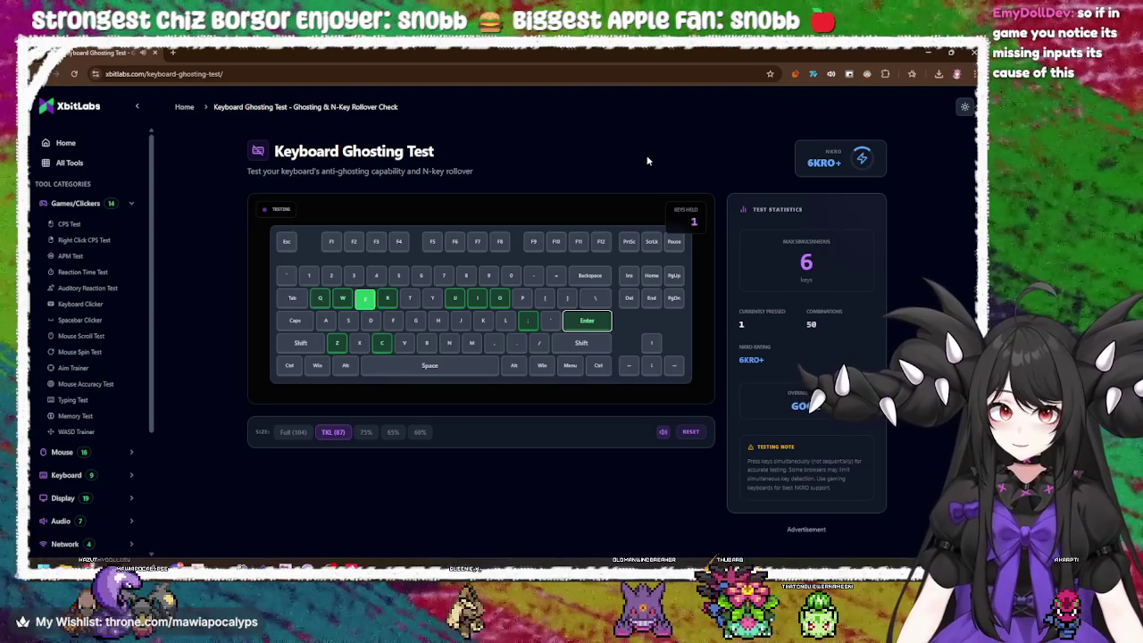
key(e)
key(z)
key(q)
key(c)
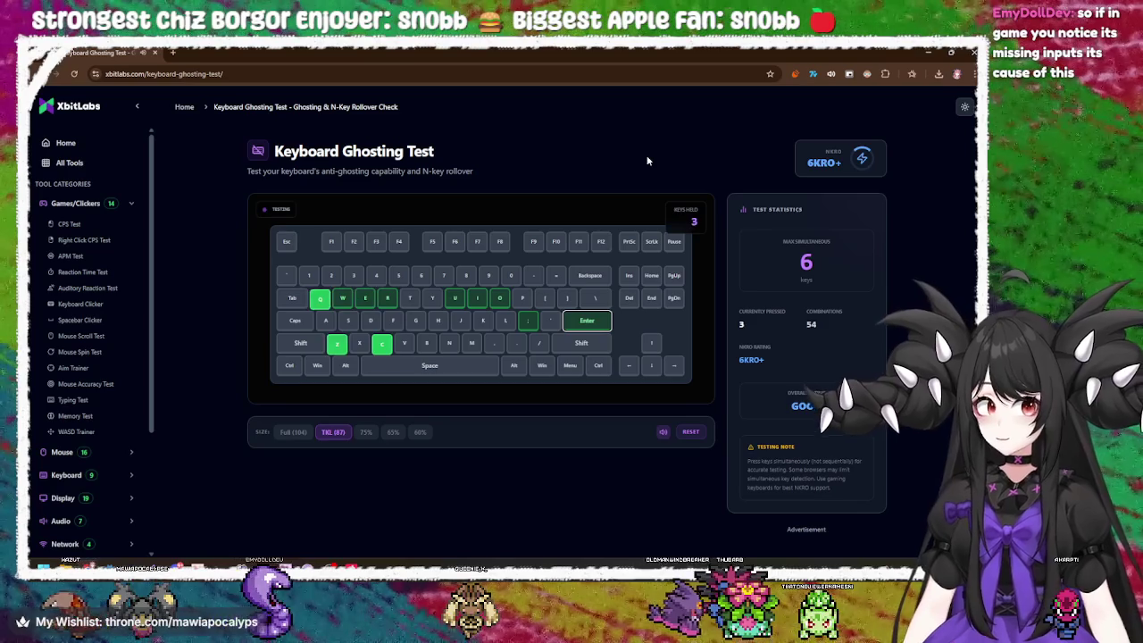
key(q)
key(c)
key(e)
key(z)
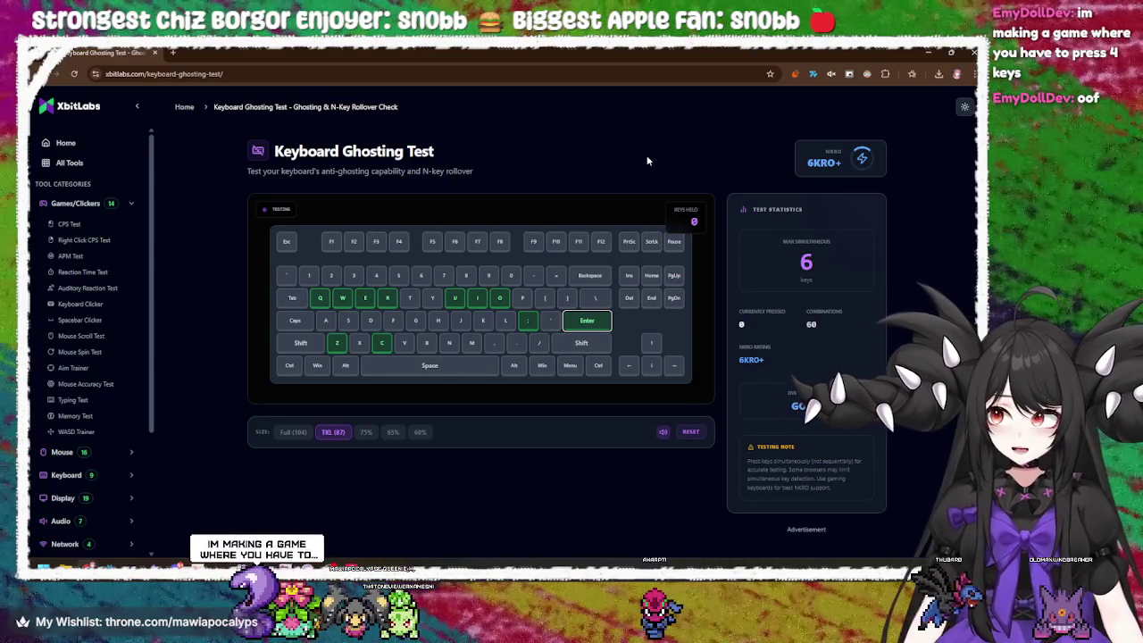
- Hold Z, then tap C, Q, E and Z in turn to register more combinations
key(z)
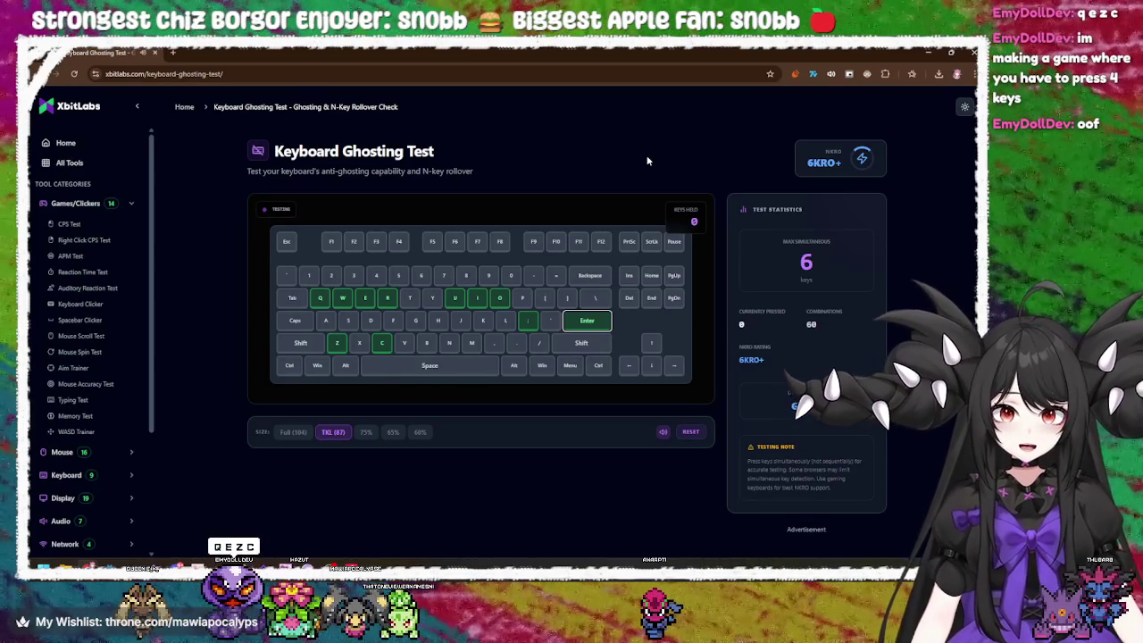
key(z)
key(c)
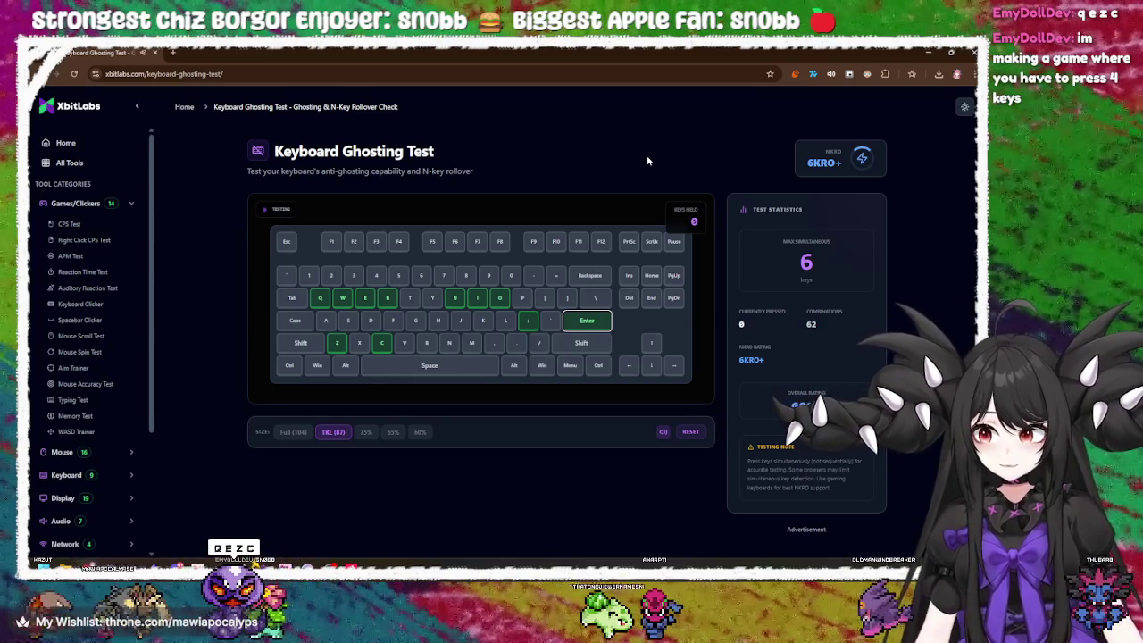
key(z)
key(c)
key(c)
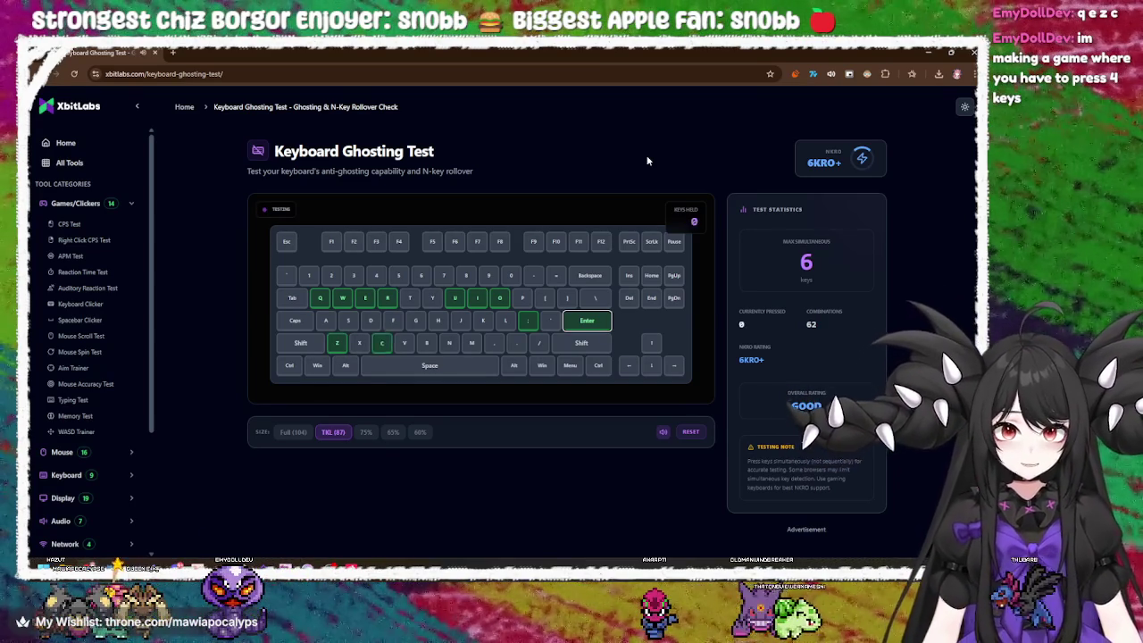
key(q)
key(e)
key(q)
key(e)
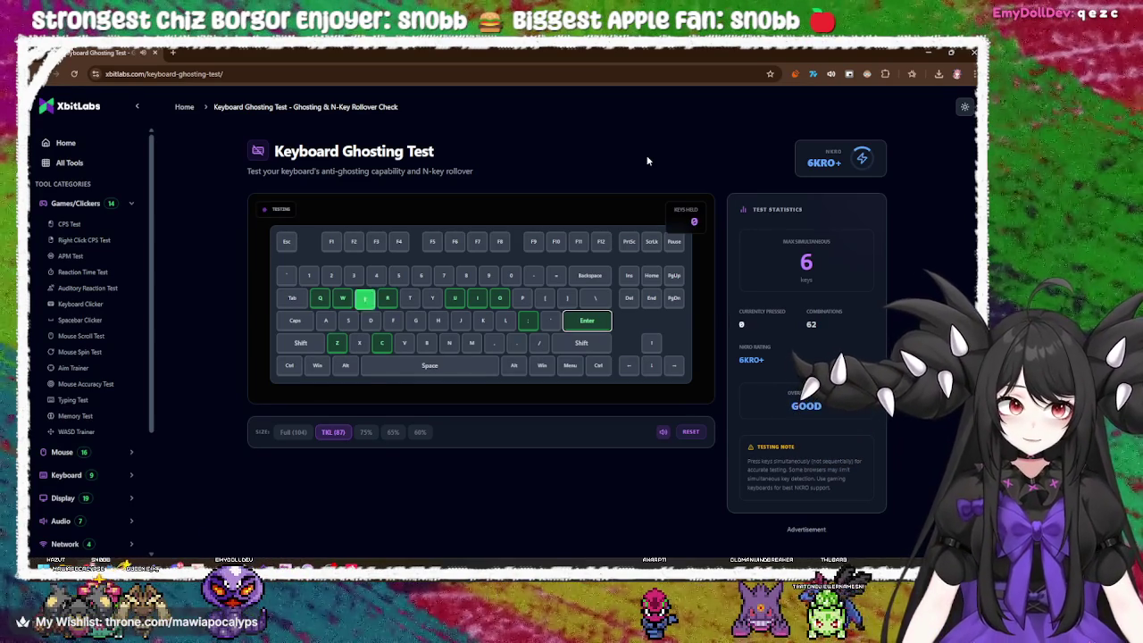
key(z)
key(c)
- Hold Q and E and press C repeatedly to confirm it still registers
key(q)
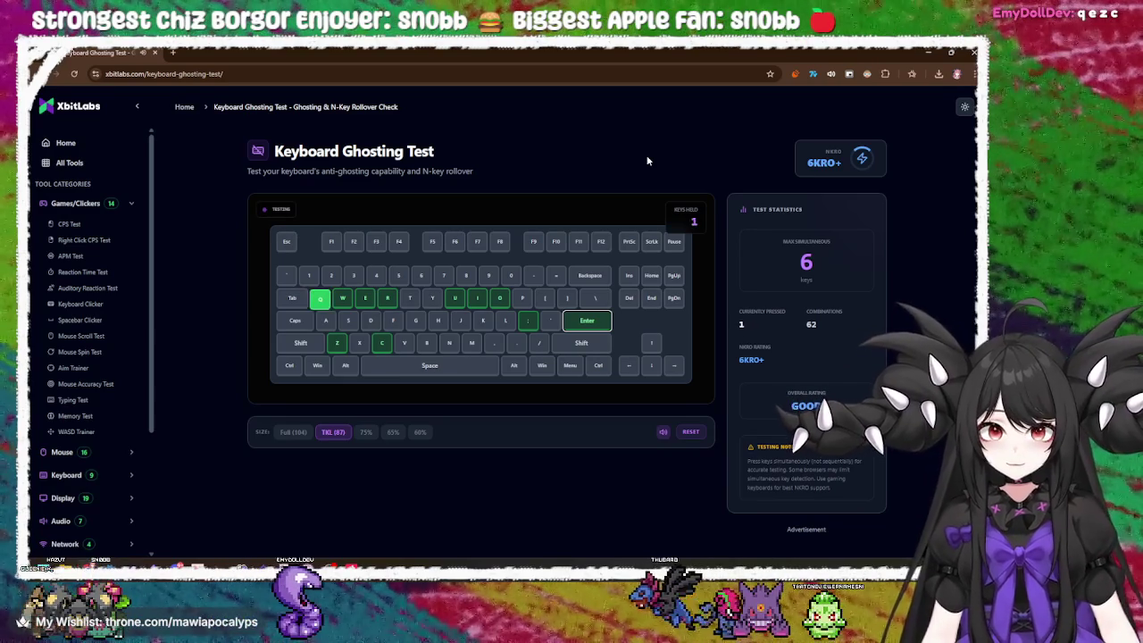
key(e)
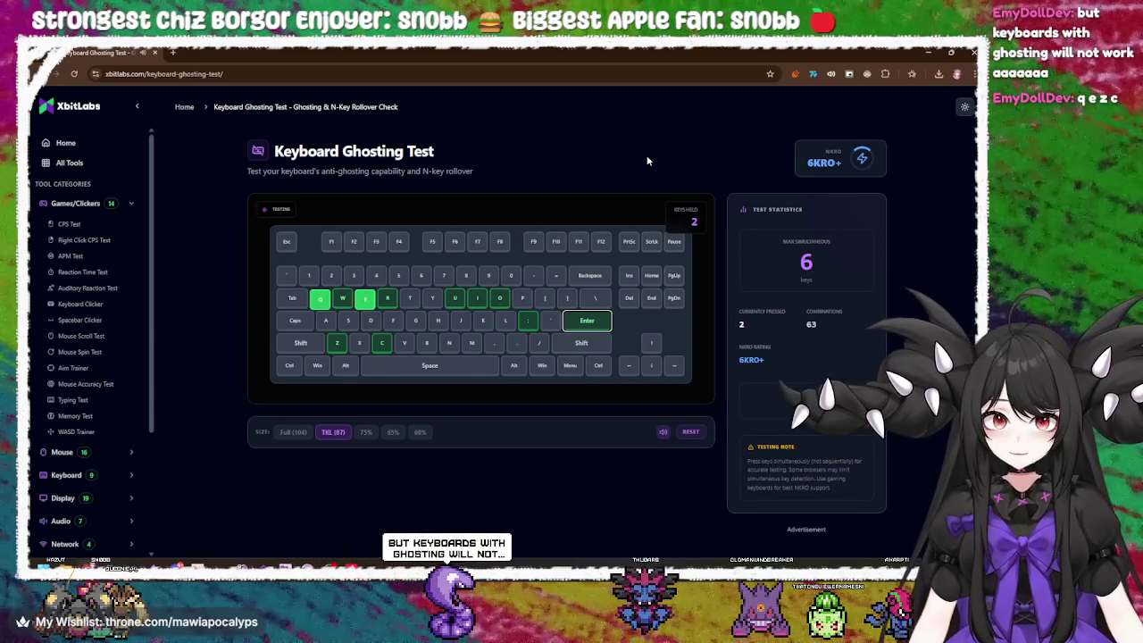
key(c)
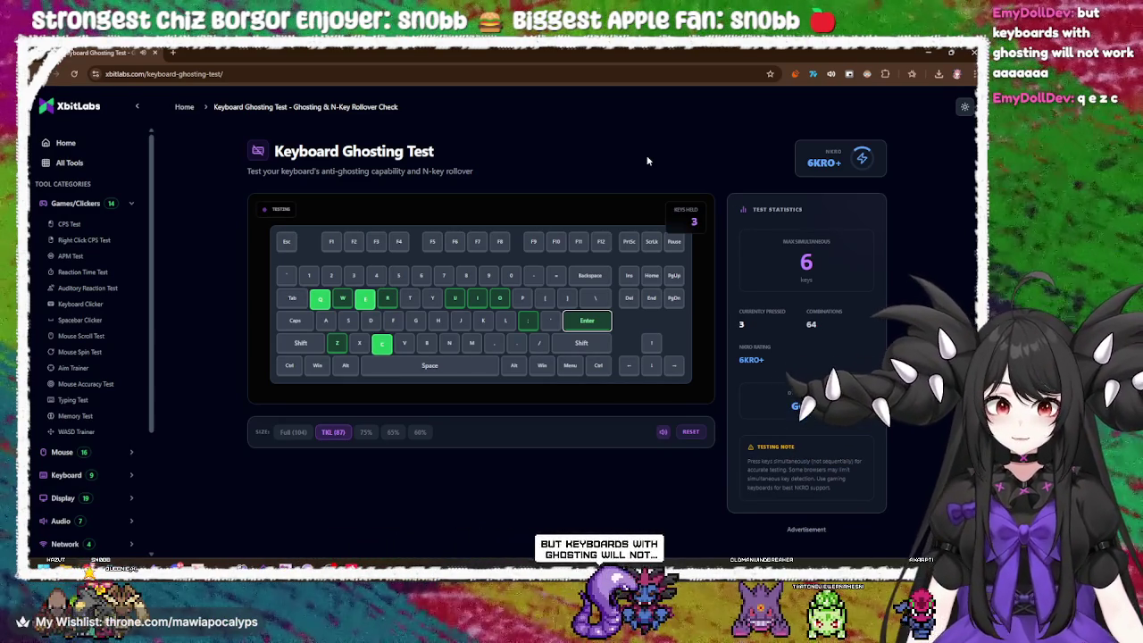
key(c)
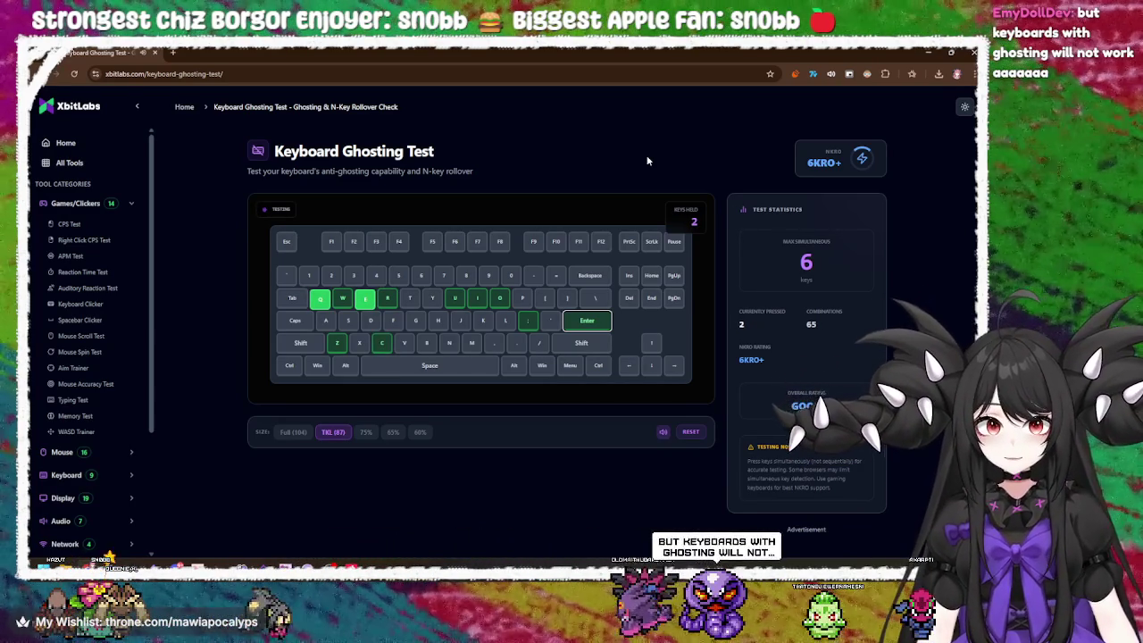
key(c)
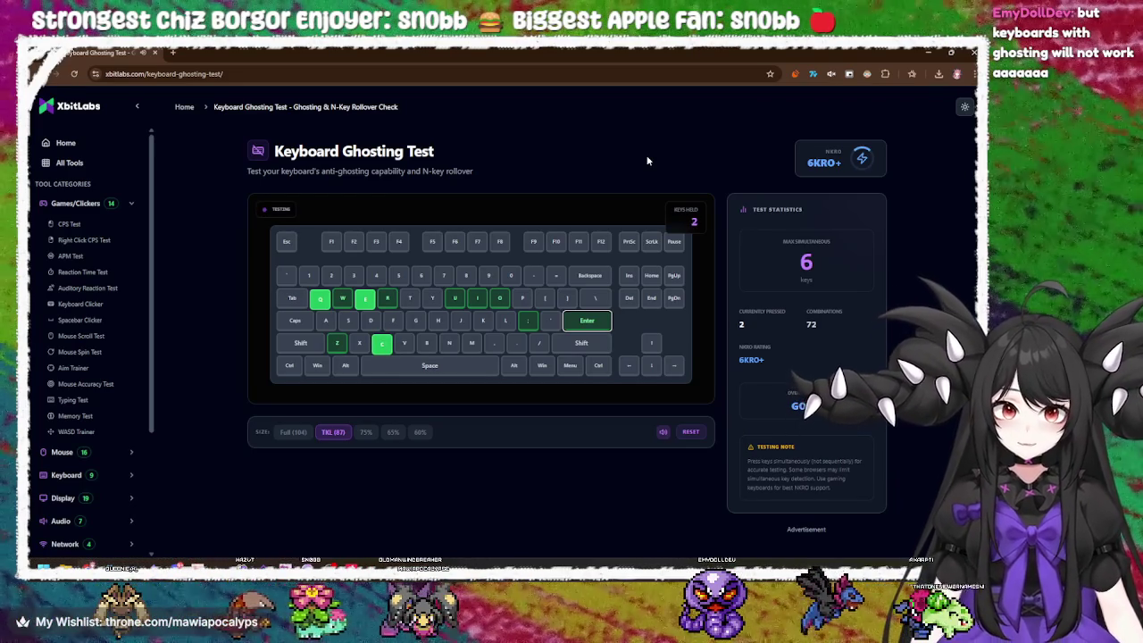
key(c)
key(c)
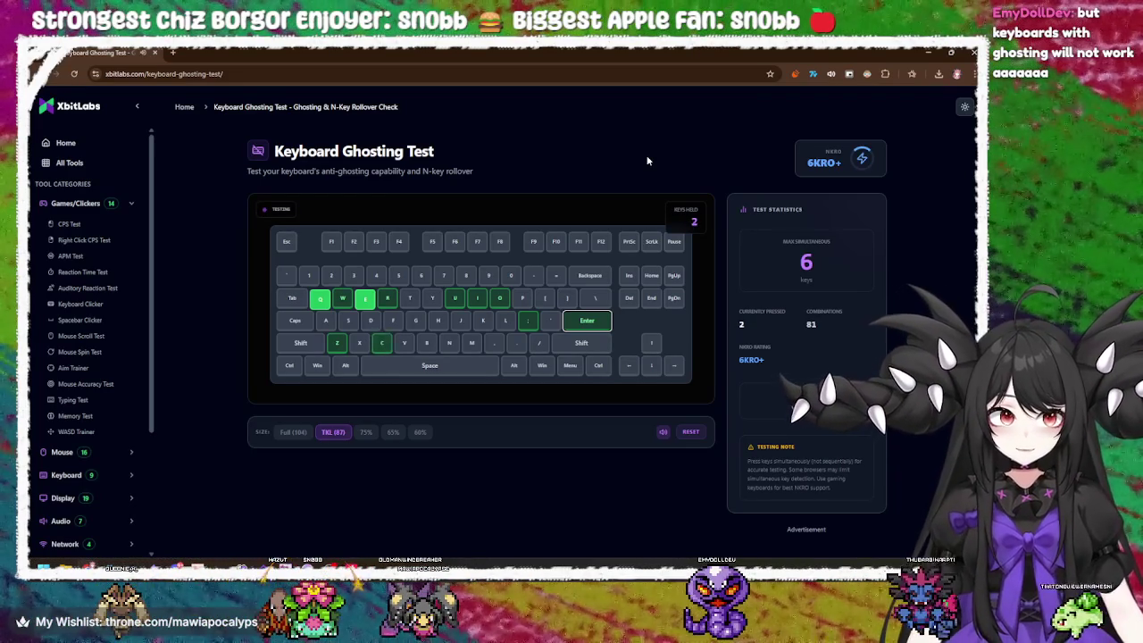
key(c)
key(c)
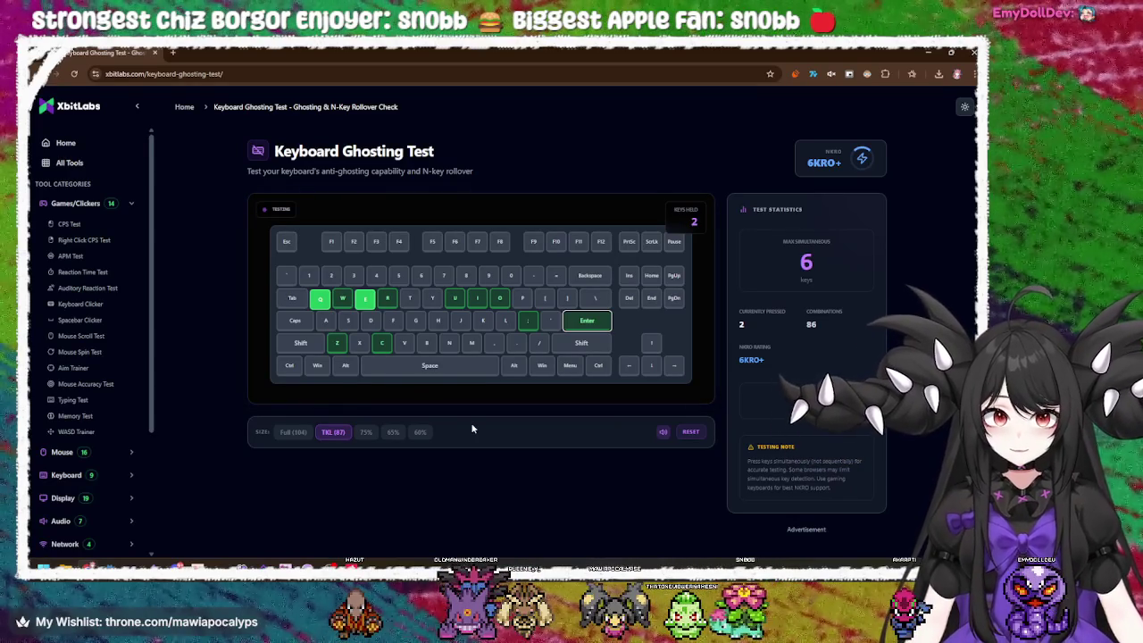
- With Q and E held, test bottom-row keys C, X, B, N and M
key(c)
key(c)
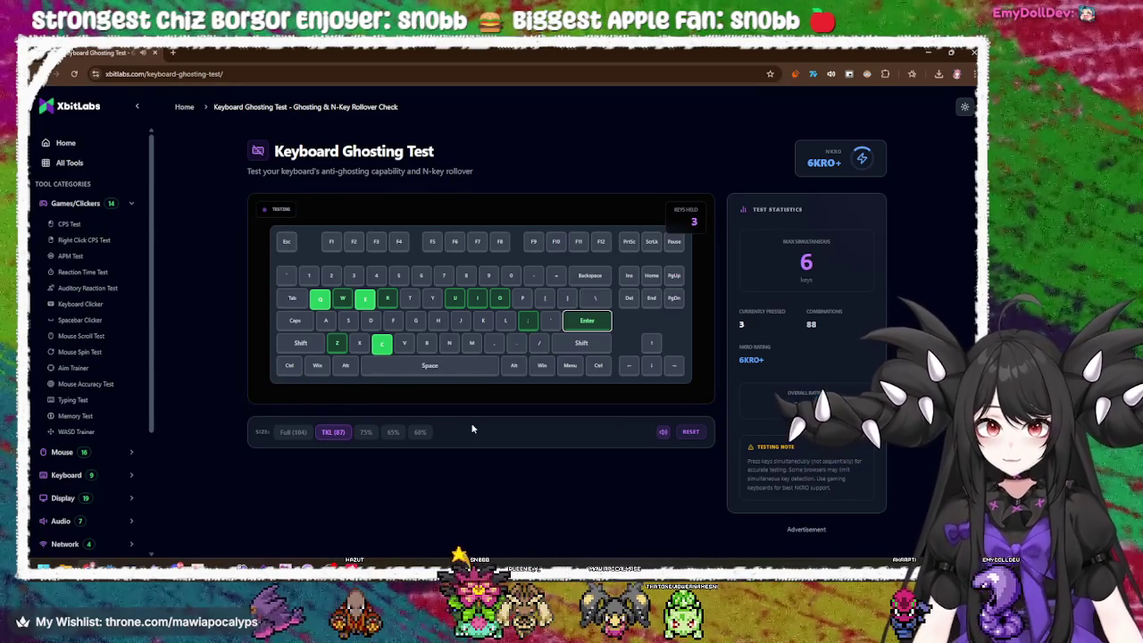
key(x)
key(x)
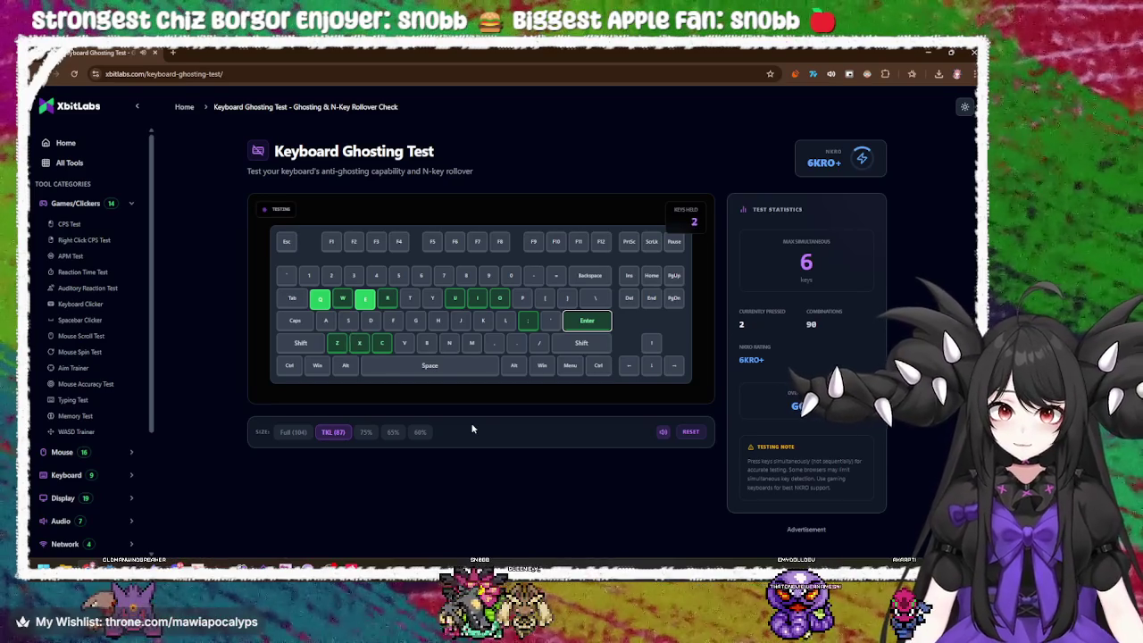
key(x)
key(x)
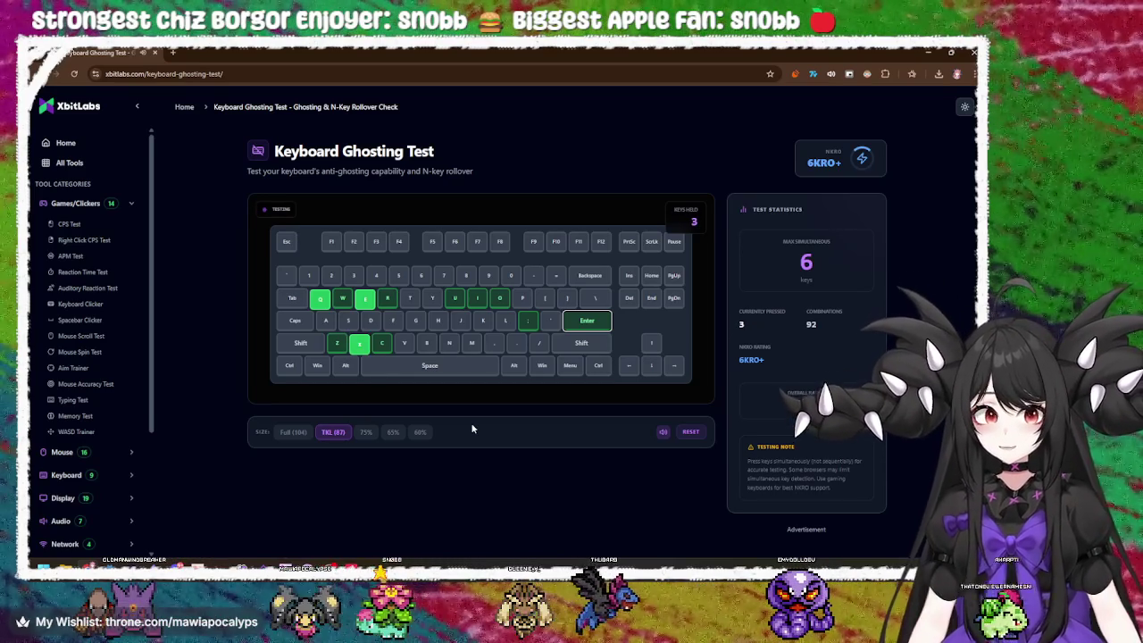
key(x)
key(b)
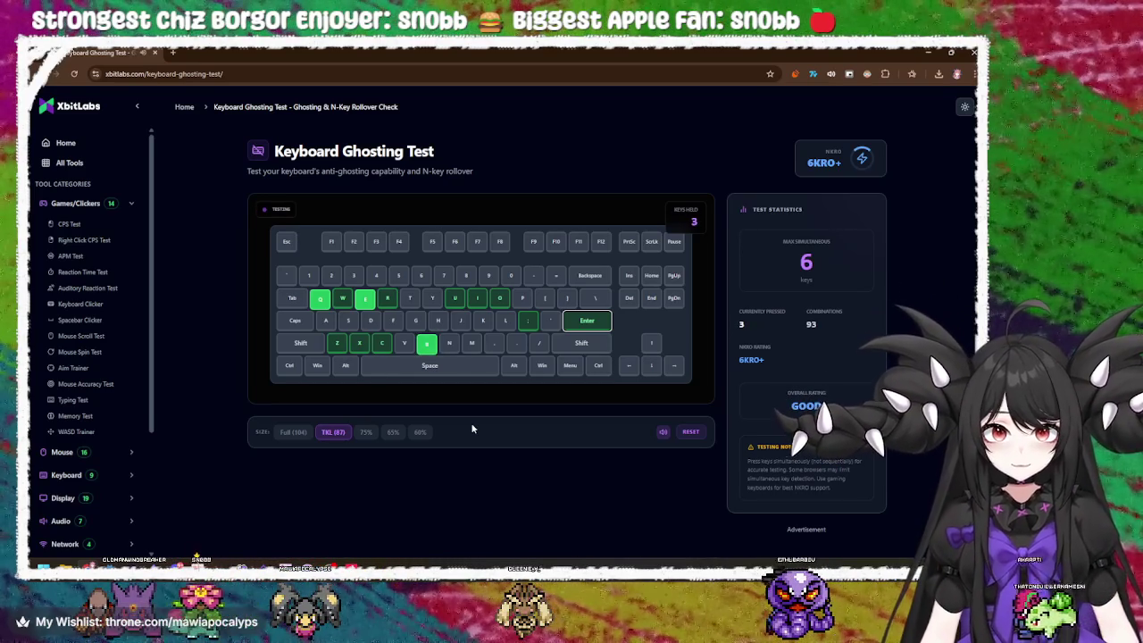
key(b)
key(b)
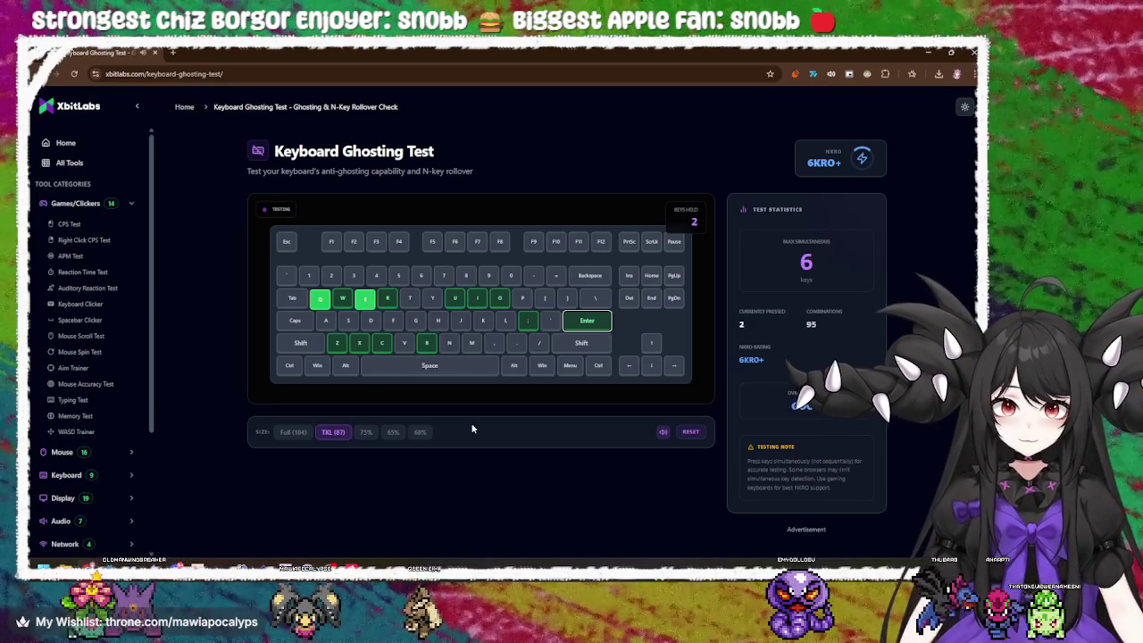
key(n)
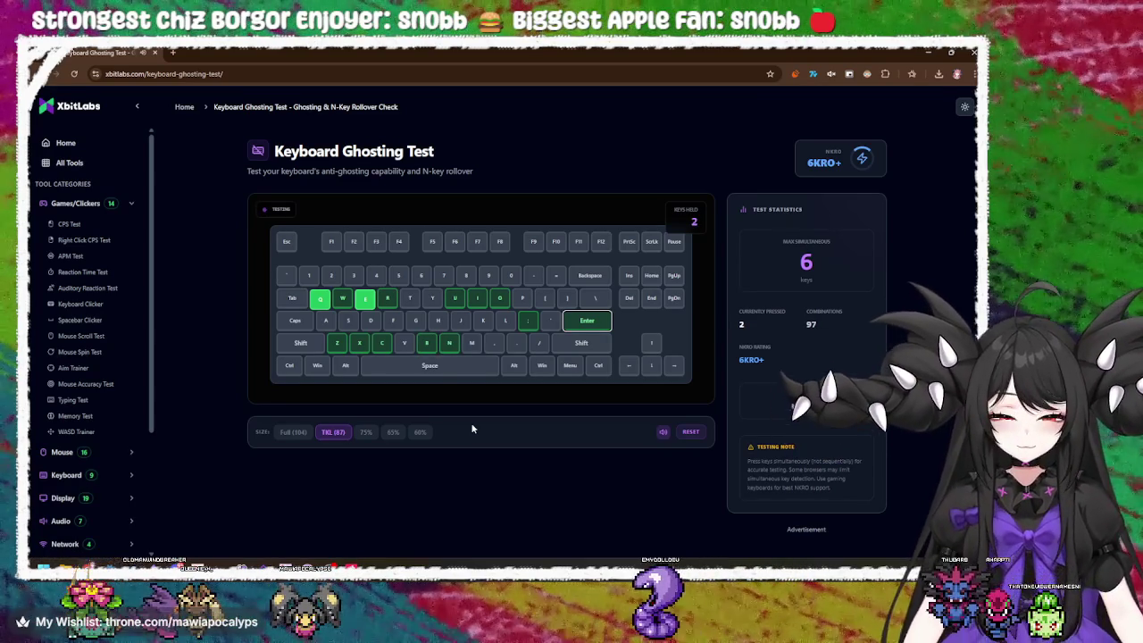
key(m)
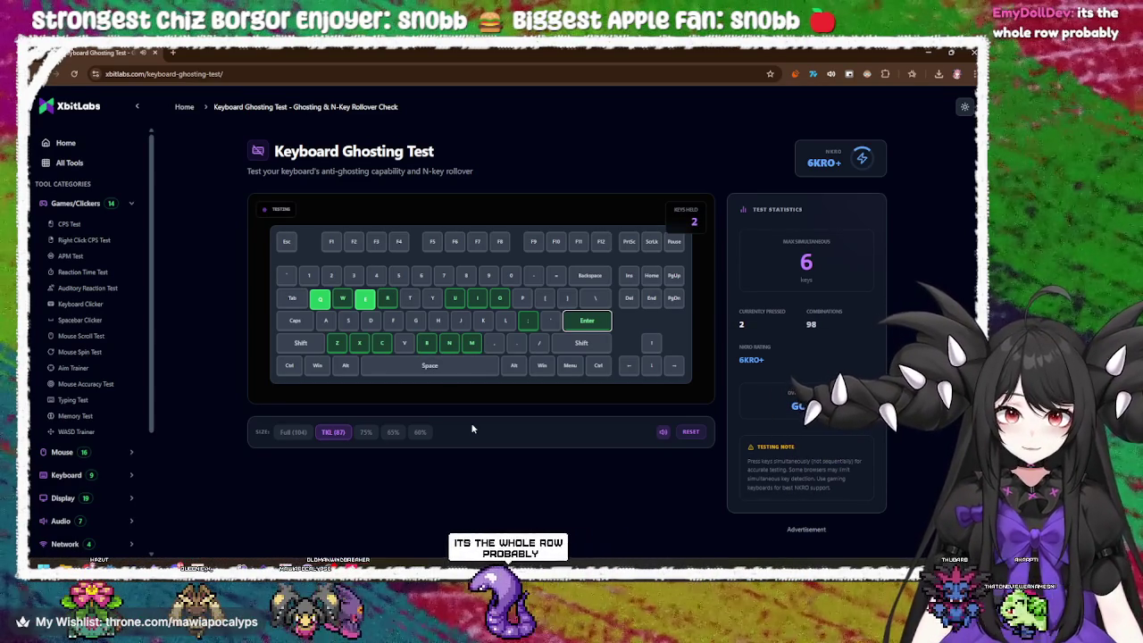
- With Q and E held, test home-row keys K, J, H, G, D, S and A
key(k)
key(j)
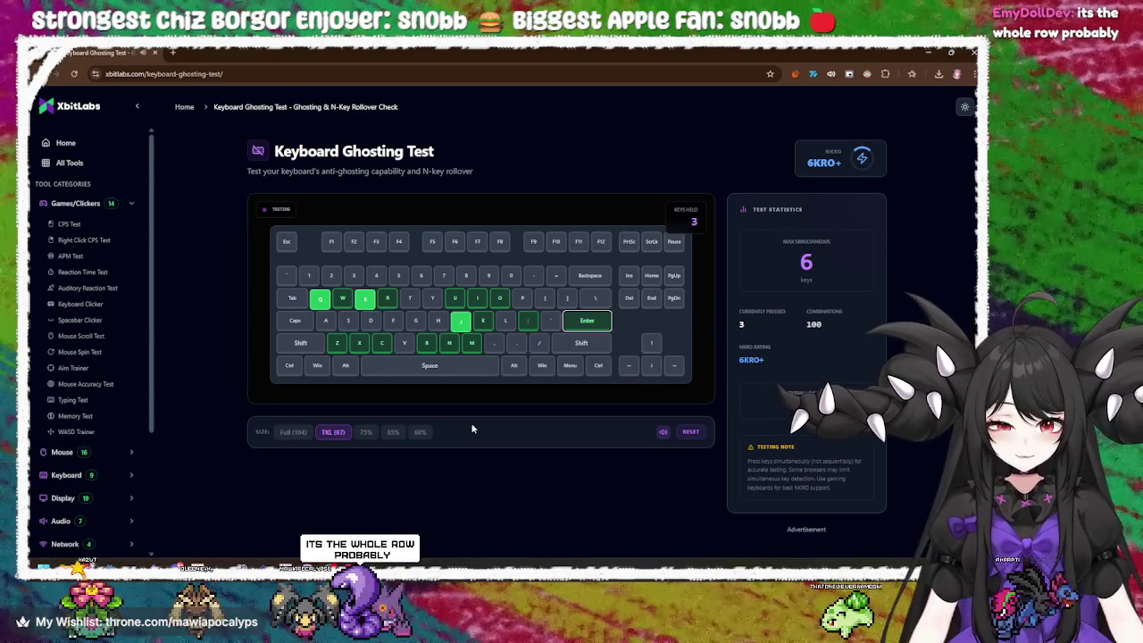
key(h)
key(g)
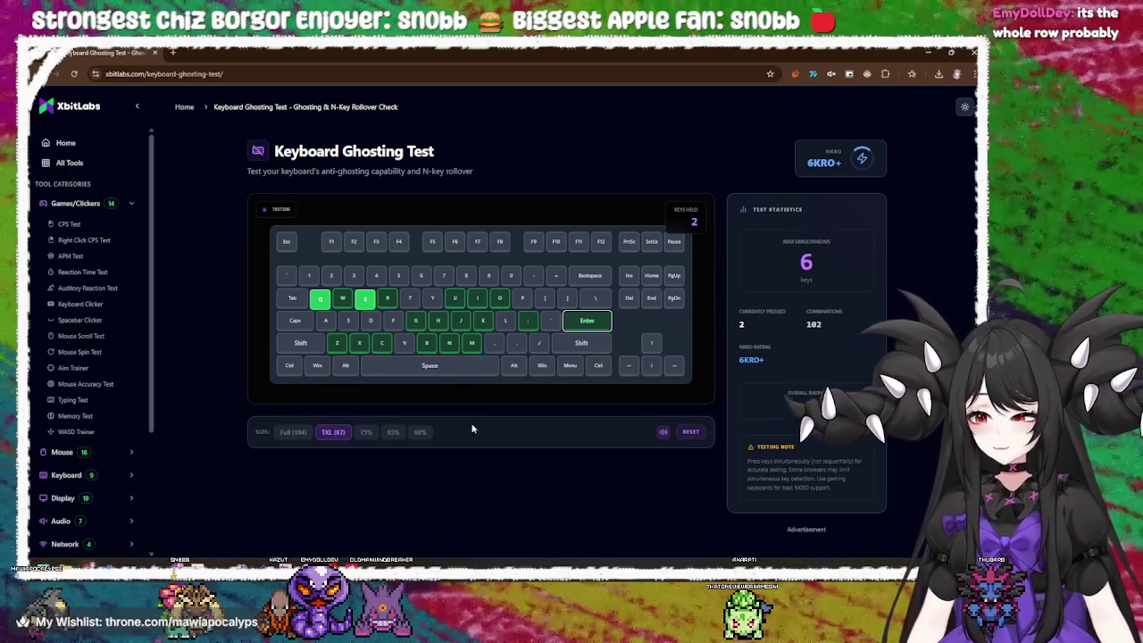
key(g)
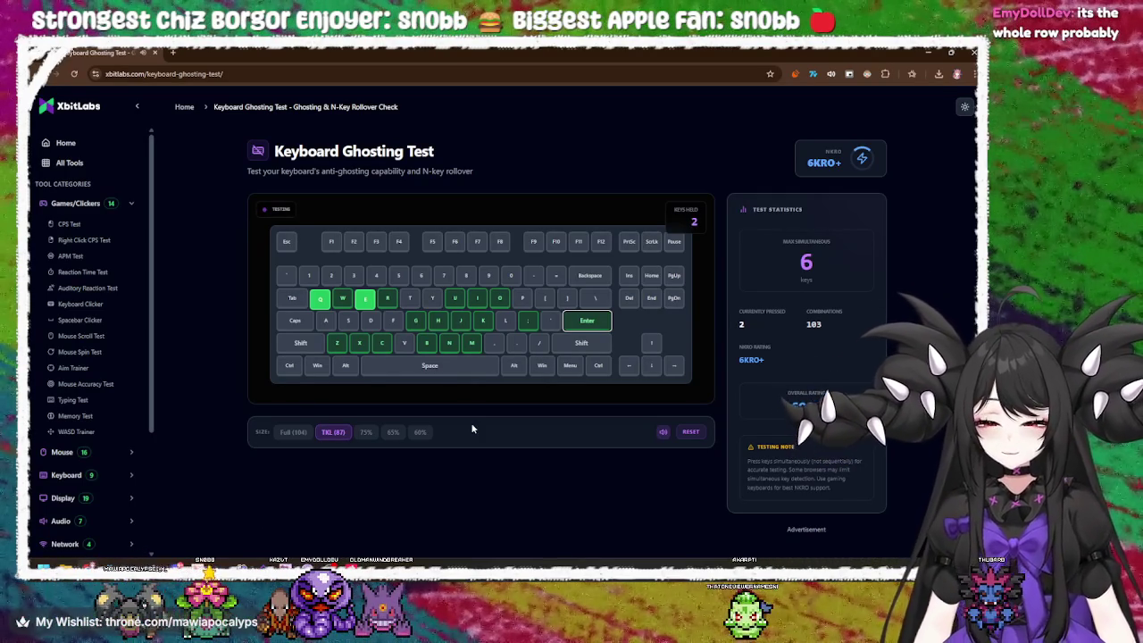
key(g)
key(g)
key(d)
key(d)
key(d)
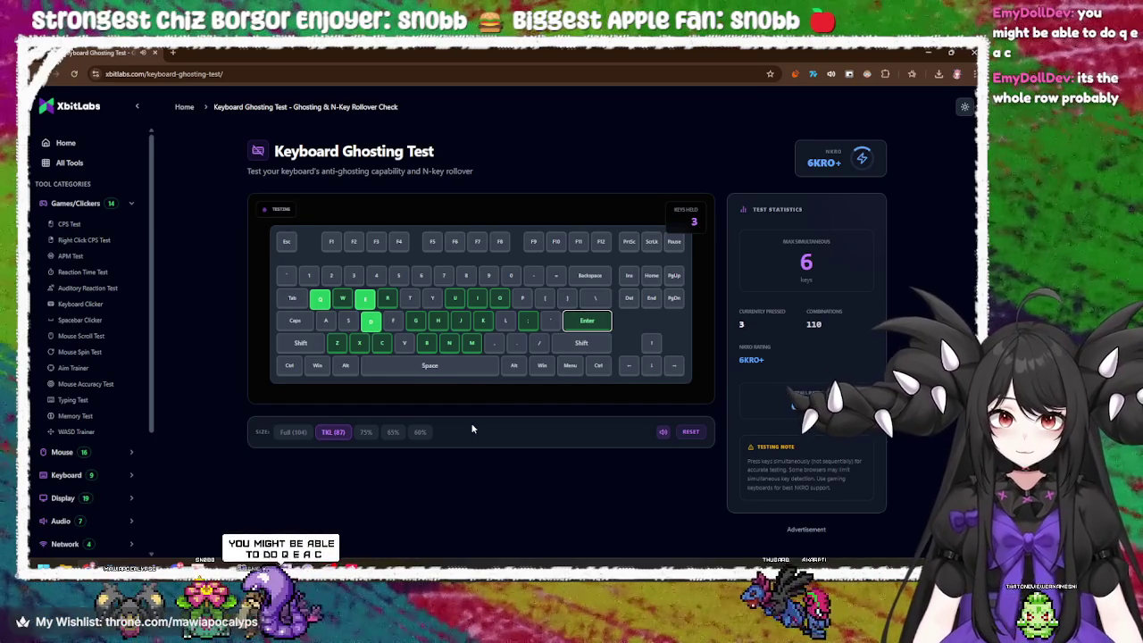
key(s)
key(a)
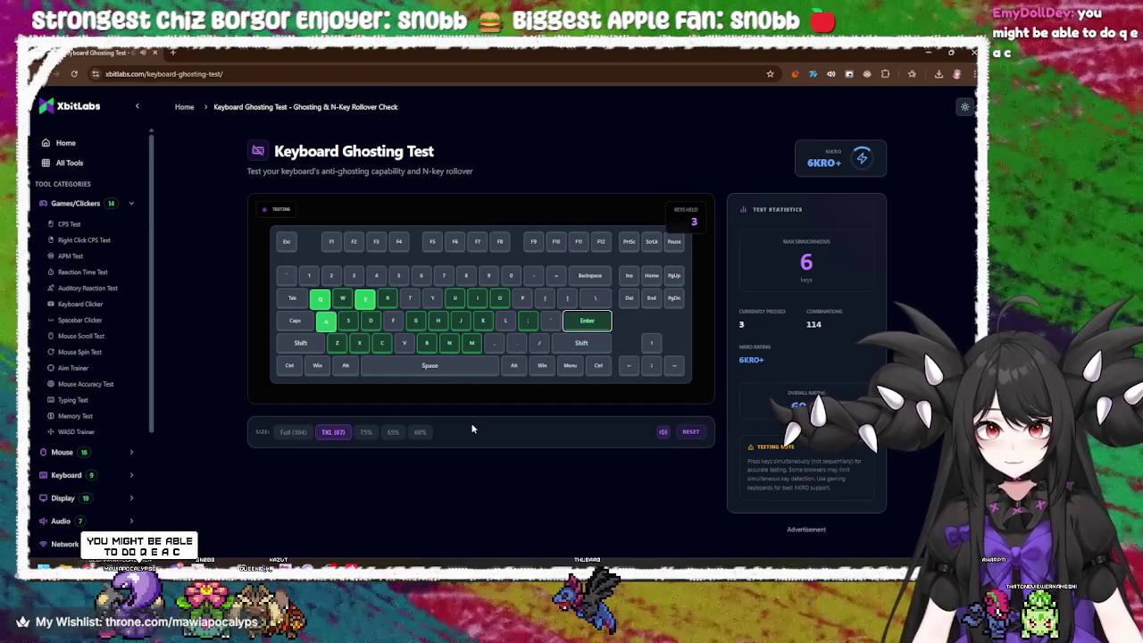
- With Q and E held, test top-row keys T, Y, U, I, O, P and [
key(t)
key(t)
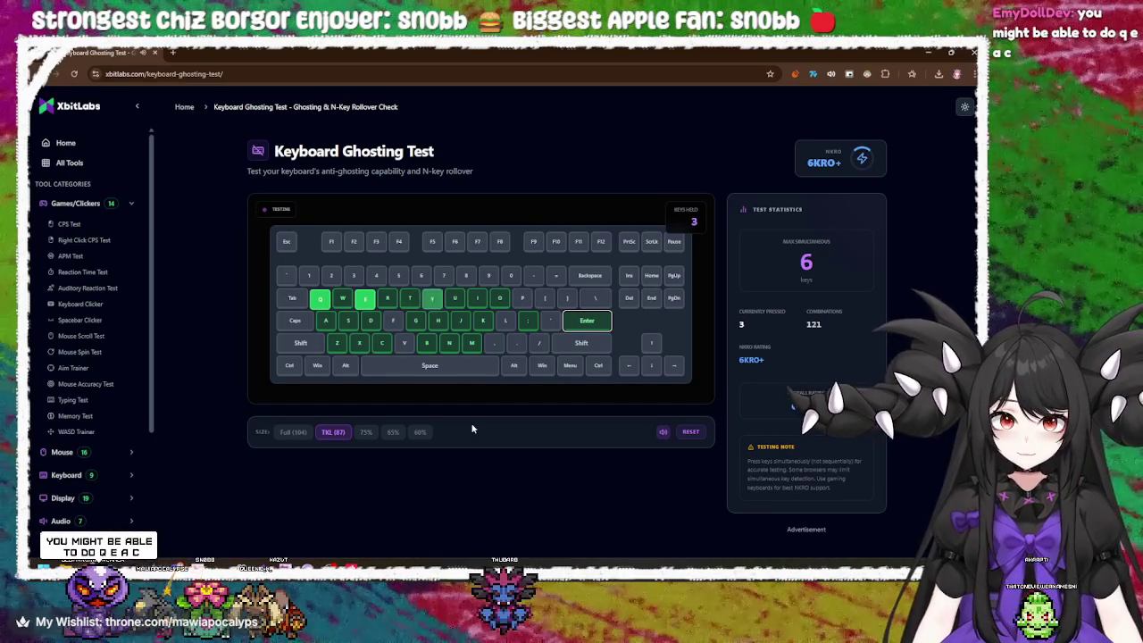
key(y)
key(u)
key(i)
key(o)
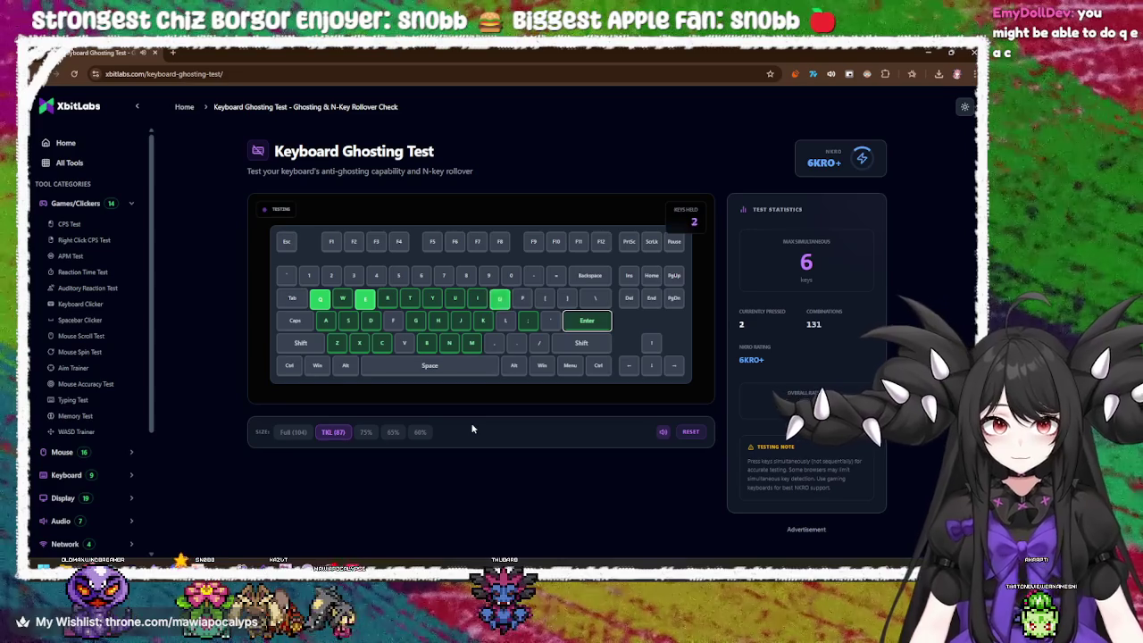
key(p)
key(bracketleft)
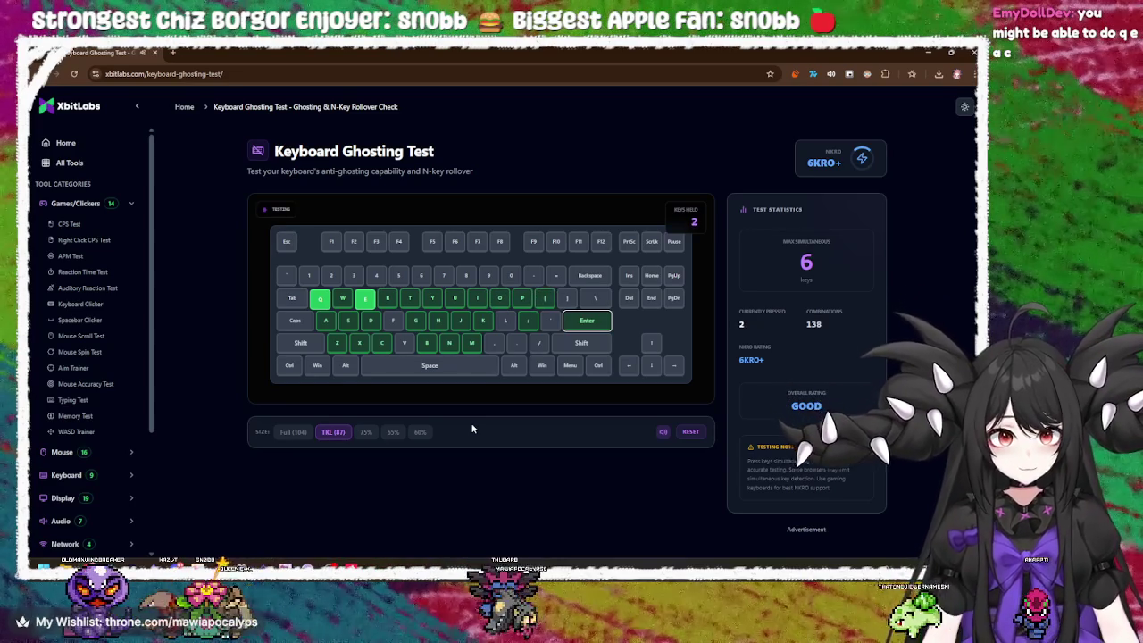
- With Q and E held, test ], Enter and Backspace, retesting Enter several times
key(bracketright)
key(Return)
key(BackSpace)
key(Return)
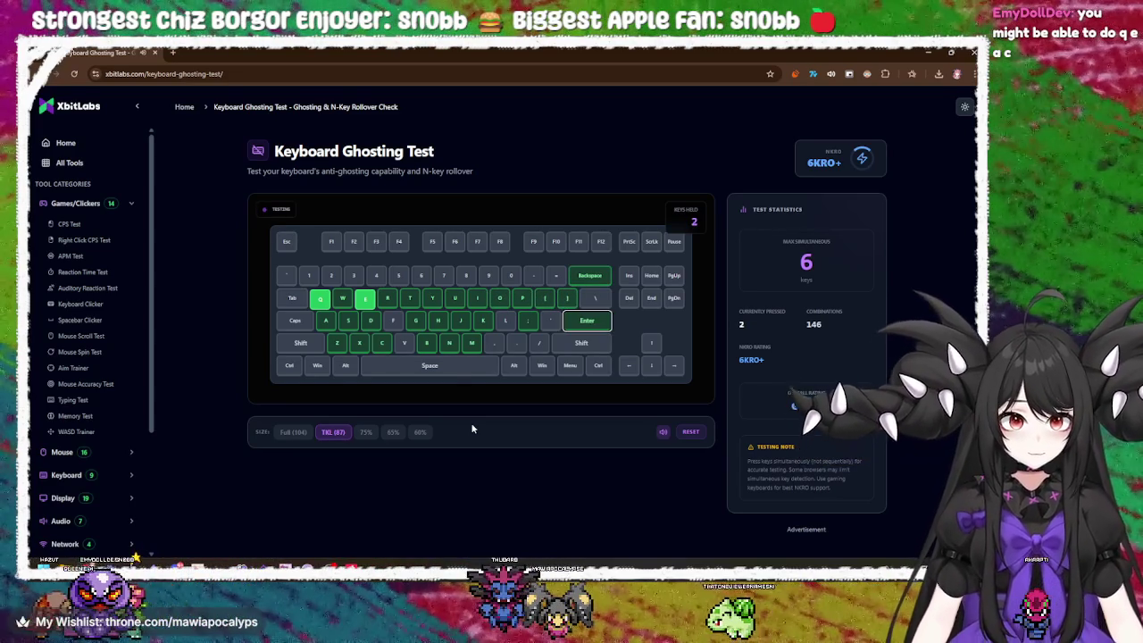
key(Return)
key(Return)
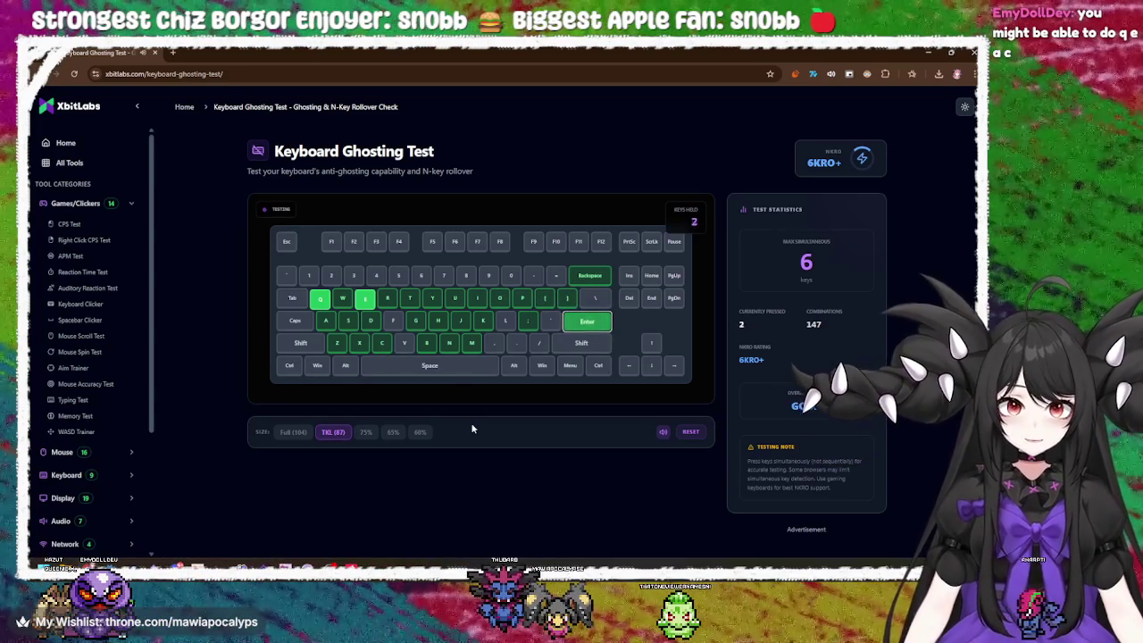
key(Return)
key(Return)
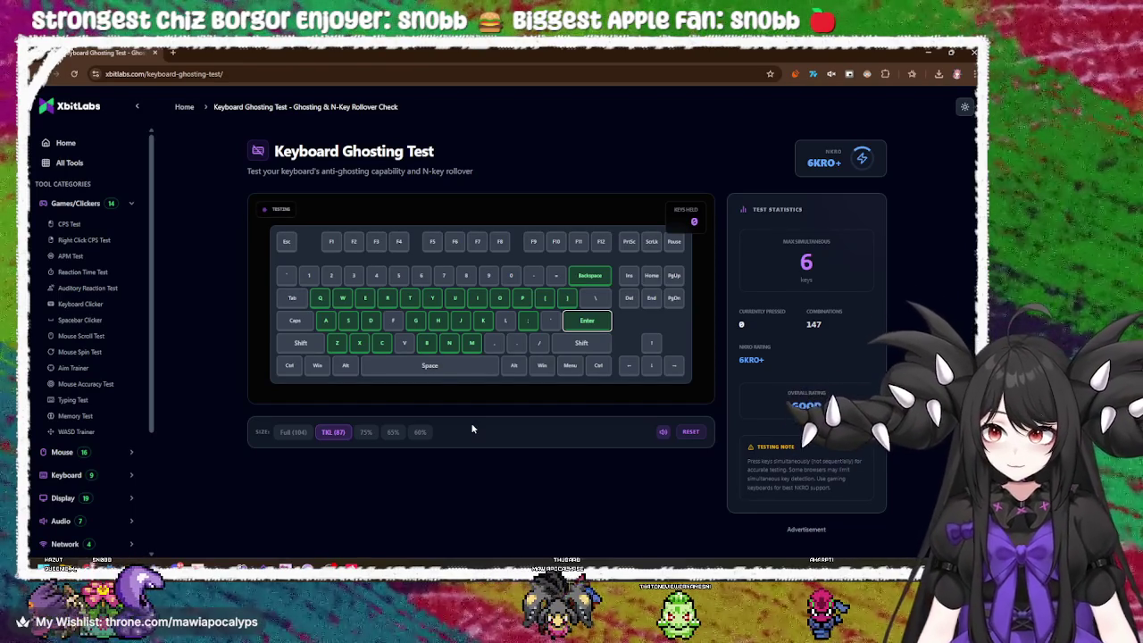
- Hold Q, E, A and C together as a four-key combo
key(q)
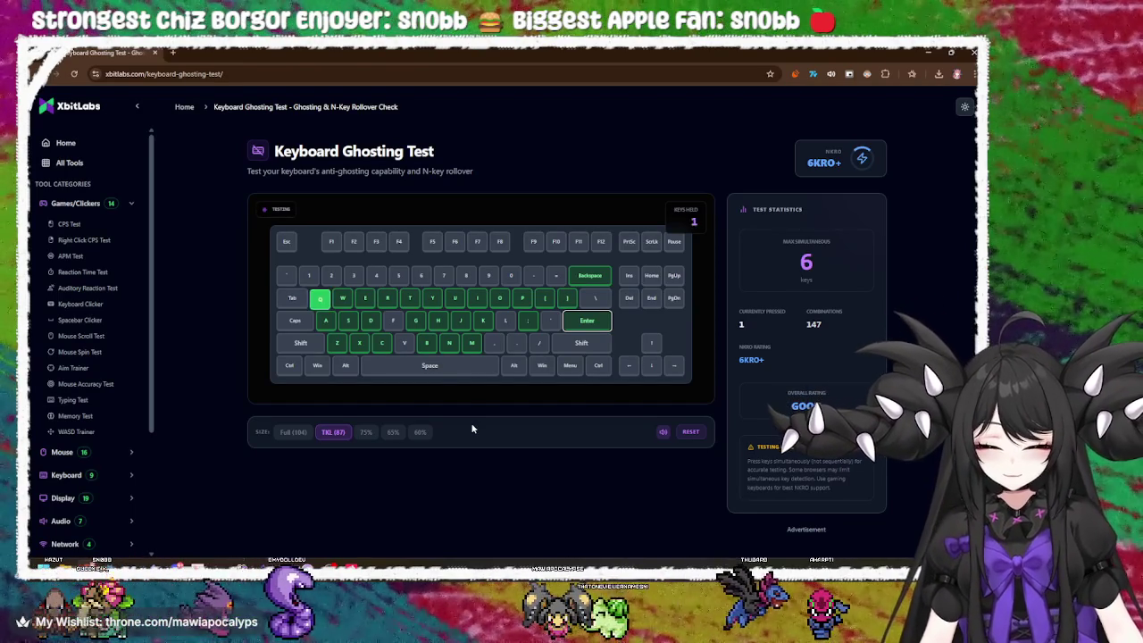
key(e)
key(a)
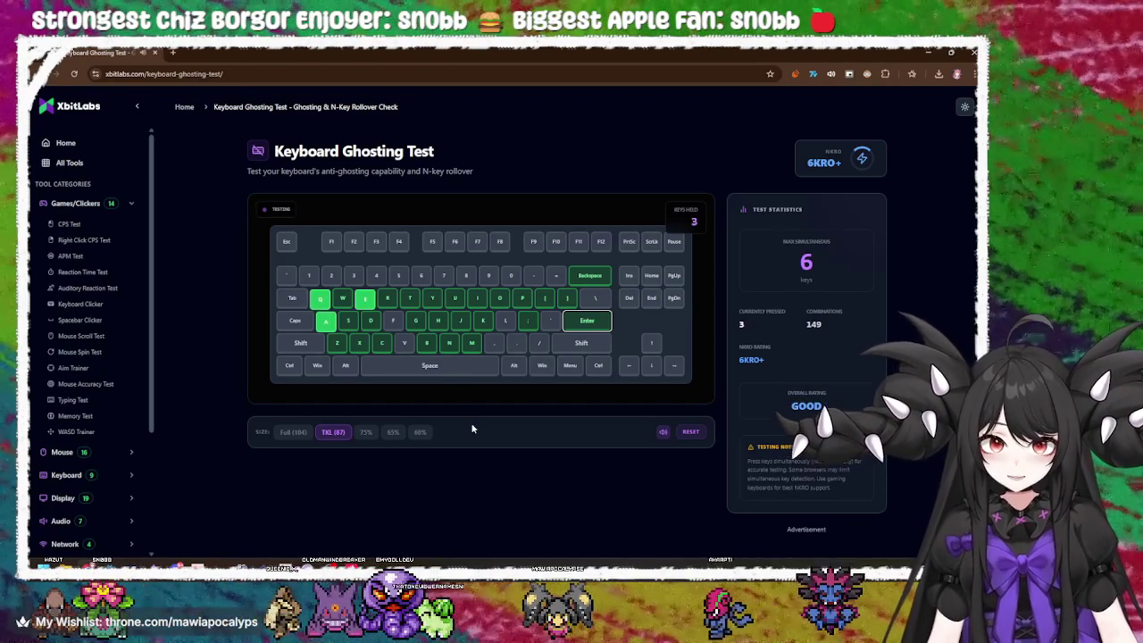
key(c)
- Rapidly tap the Q, A, E, C combo several times, then release
key(c)
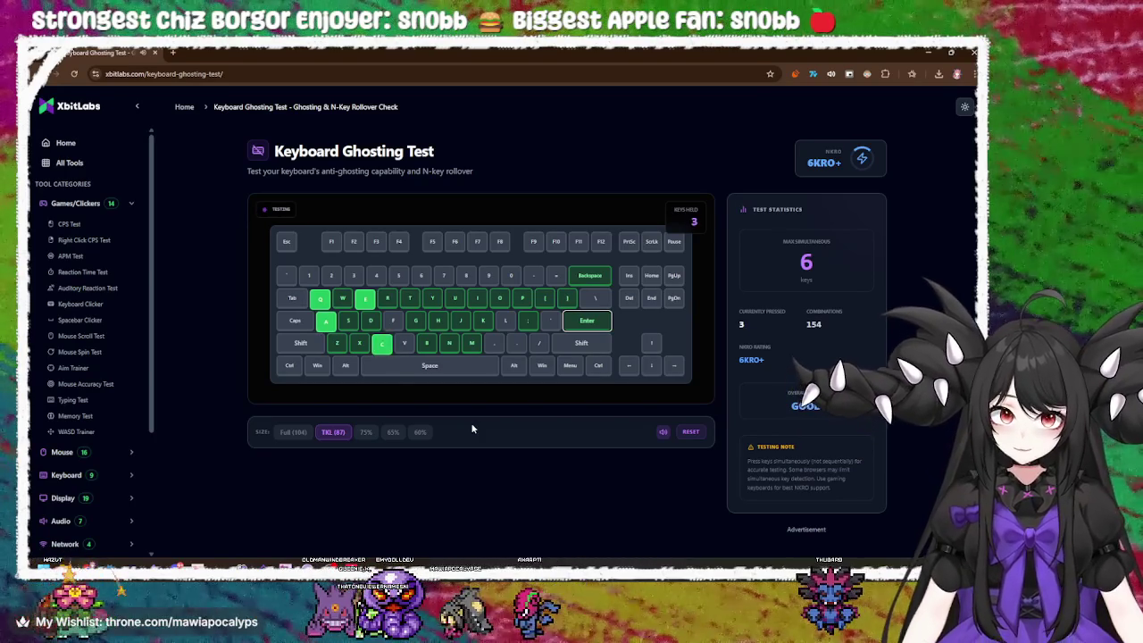
key(a)
key(q)
key(a)
key(c)
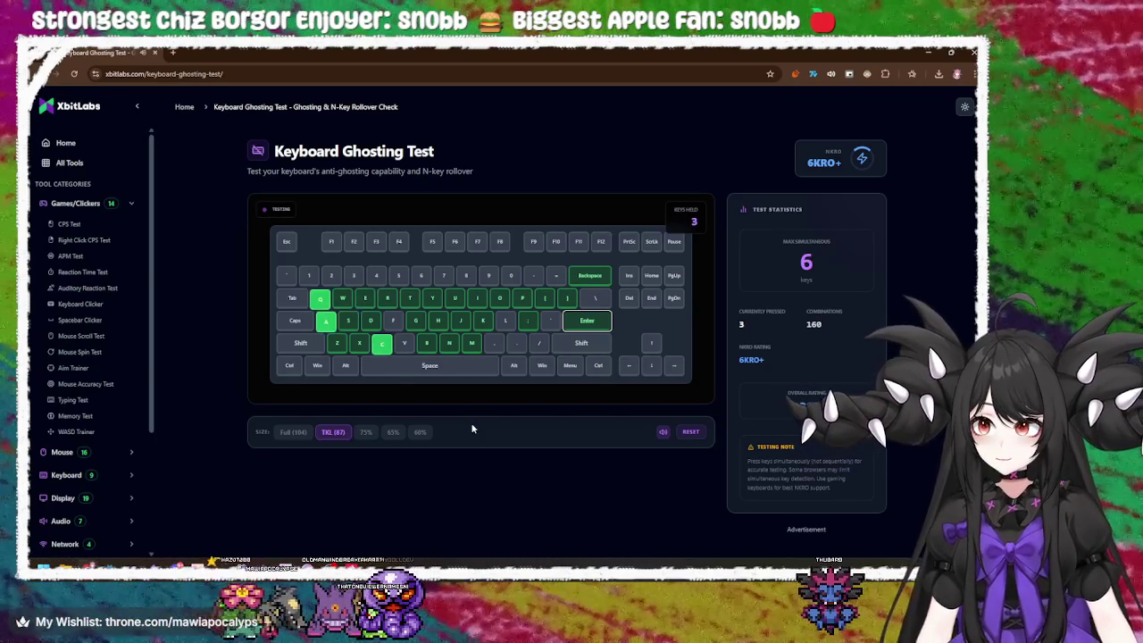
key(q)
key(a)
key(e)
key(q)
key(a)
key(e)
key(q)
key(a)
key(e)
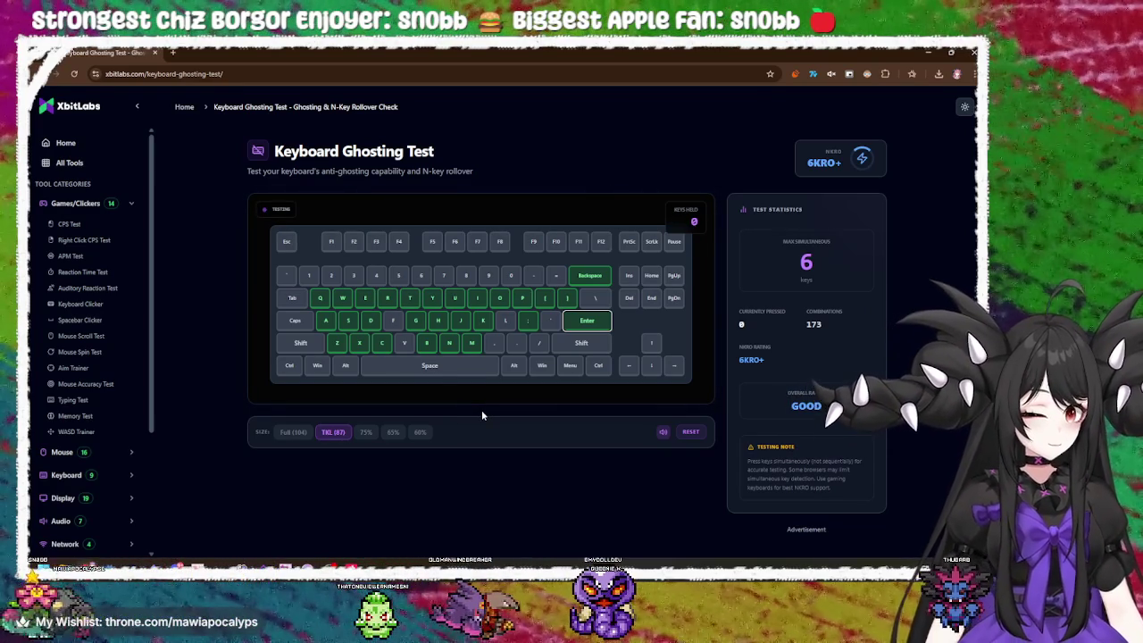
- Press Delete, End, Page Down, Home, Page Up and Insert one by one
key(Delete)
key(End)
key(Page_Down)
key(Home)
key(Page_Up)
key(Insert)
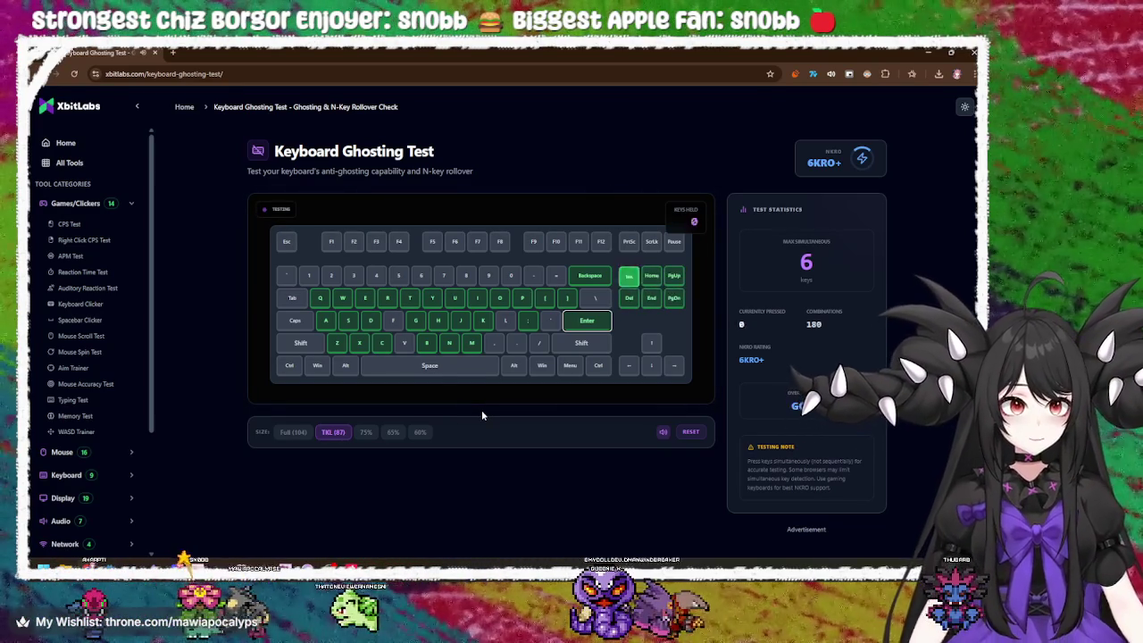
- Hold Insert/Home/Page Up and Delete/End/Page Down as three-key rows, retesting the upper row
key(Insert)
key(Delete)
key(Insert)
key(Home)
key(Page_Up)
key(Delete)
key(End)
key(Page_Down)
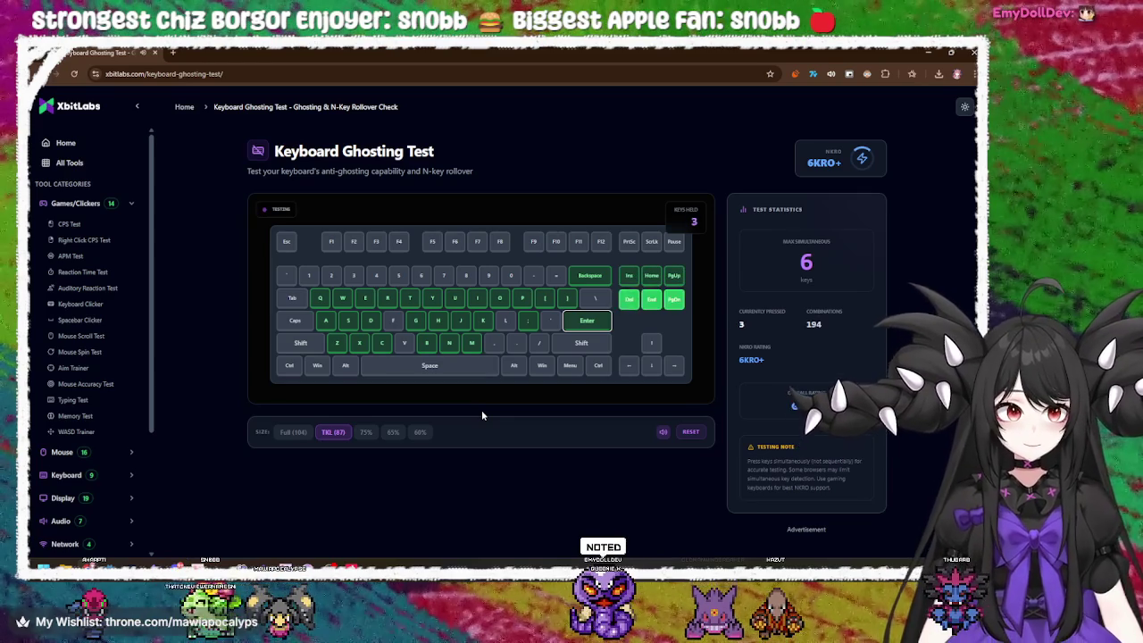
key(Insert)
key(Home)
key(Page_Up)
key(Insert)
key(Home)
key(Page_Up)
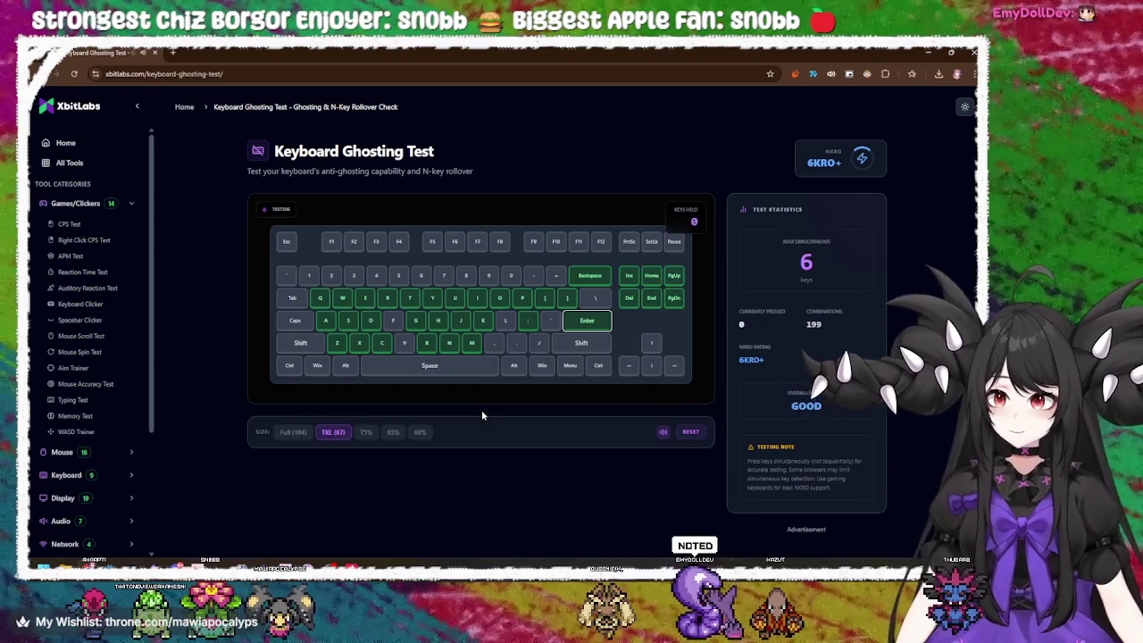
- Test the navigation keys in column pairs: Insert/Delete, Home/End, Page Up/Page Down
key(Insert)
key(Delete)
key(Home)
key(End)
key(Page_Up)
key(Page_Down)
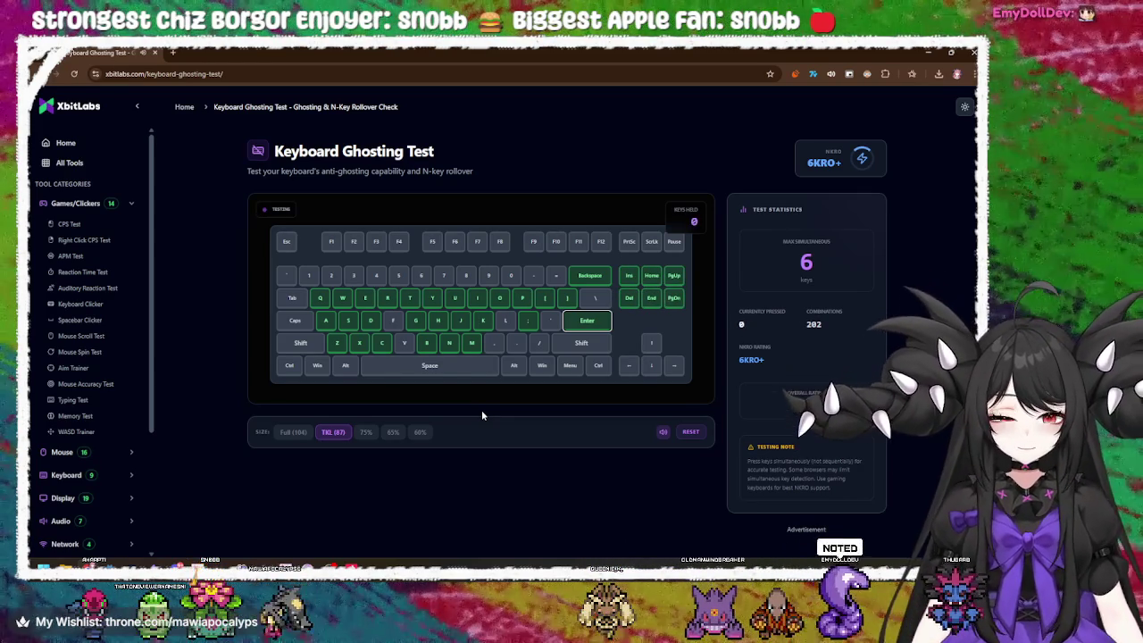
key(Page_Up)
key(Insert)
key(Page_Down)
key(Delete)
key(End)
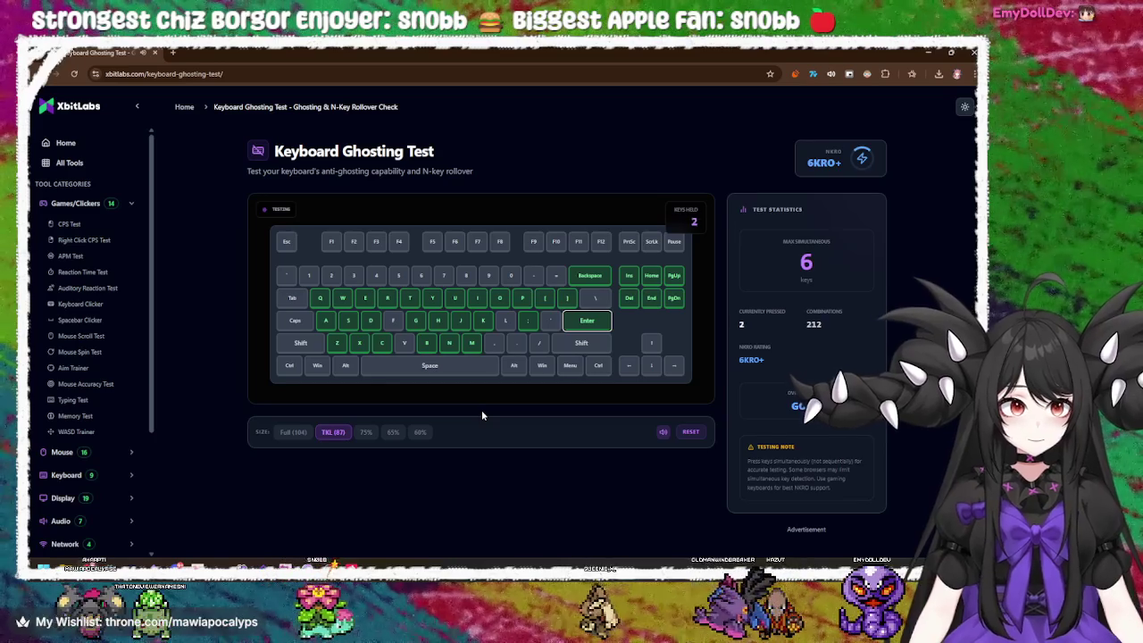
- Switch the tester to Full (104) and press every numpad key, including Num Lock and the operators
click(291, 433)
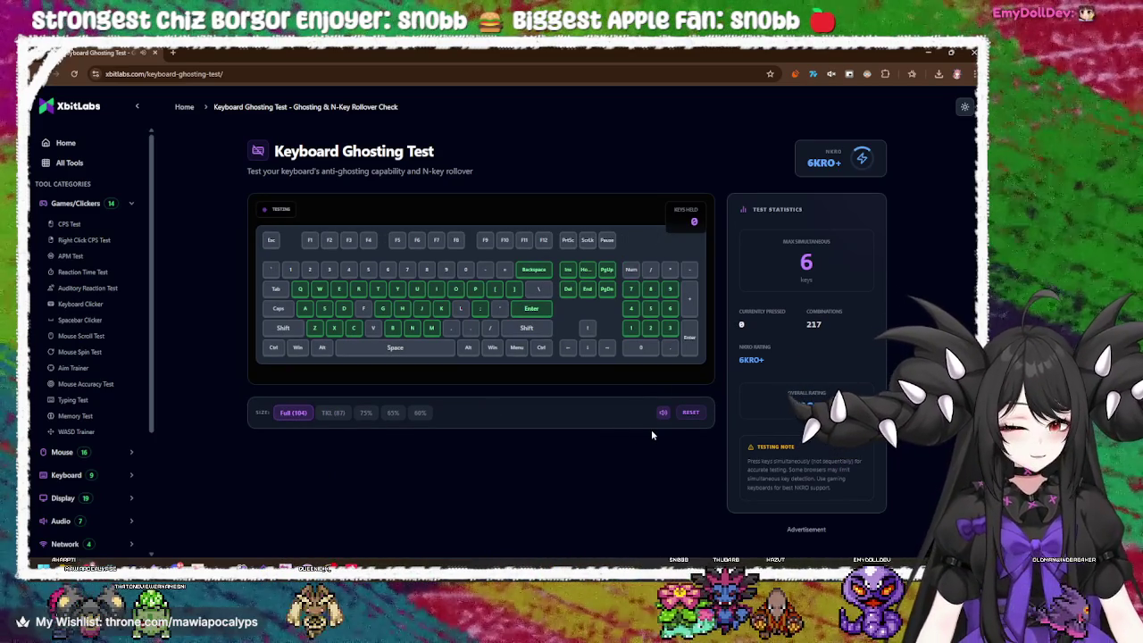
key(KP_7)
key(KP_8)
key(KP_9)
key(KP_6)
key(KP_4)
key(KP_5)
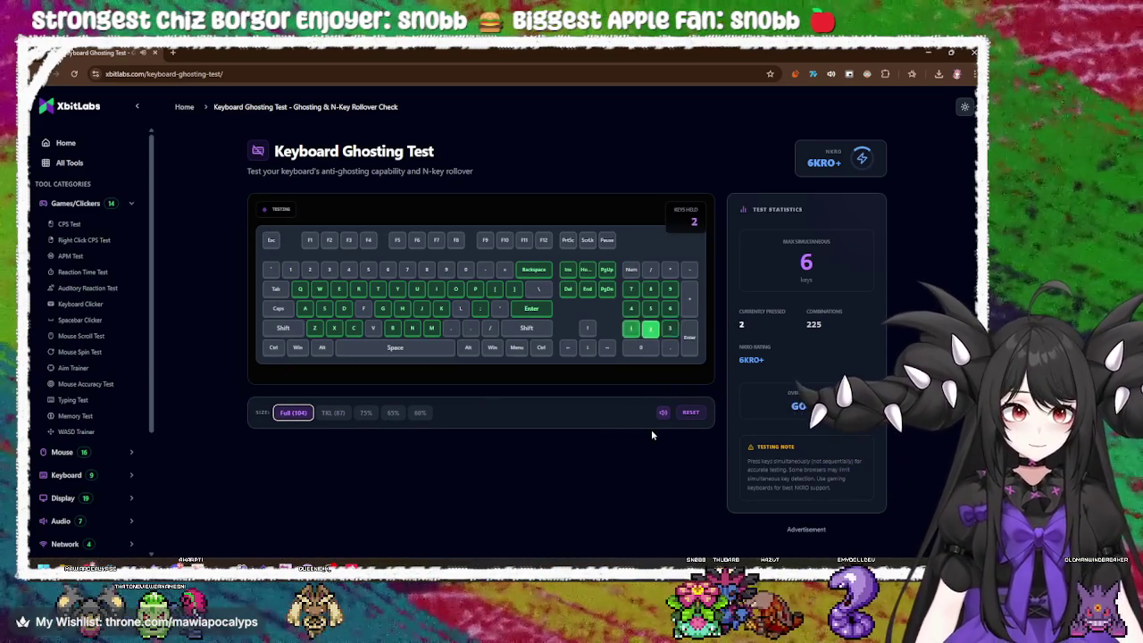
key(KP_1)
key(KP_2)
key(KP_3)
key(KP_4)
key(KP_7)
key(KP_9)
key(Num_Lock)
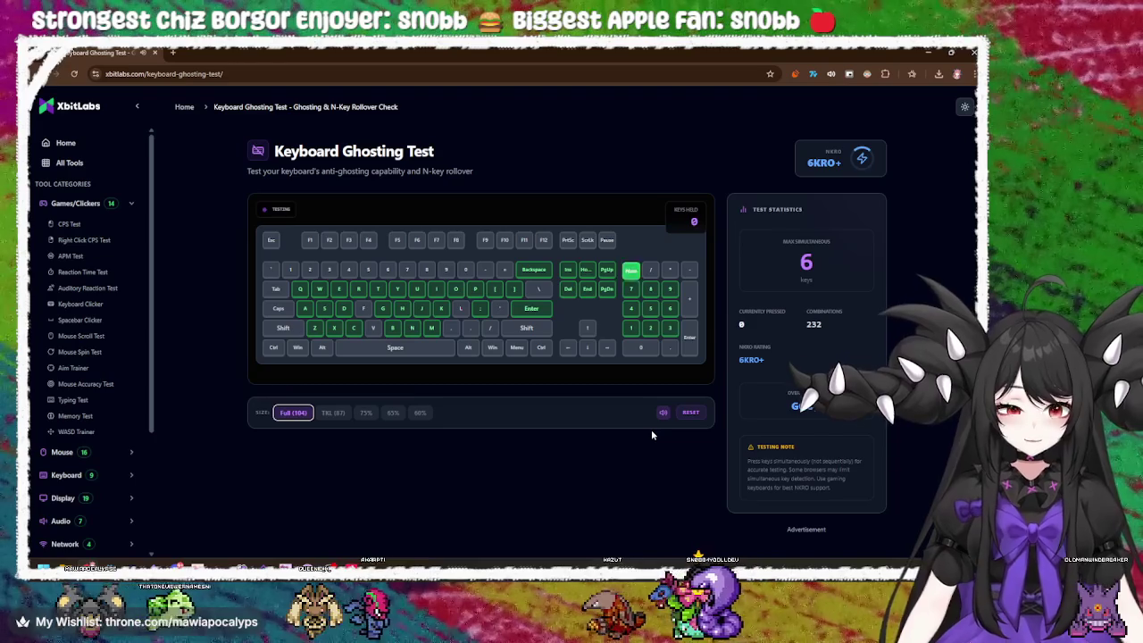
key(KP_Divide)
key(KP_Multiply)
key(KP_Subtract)
key(KP_Add)
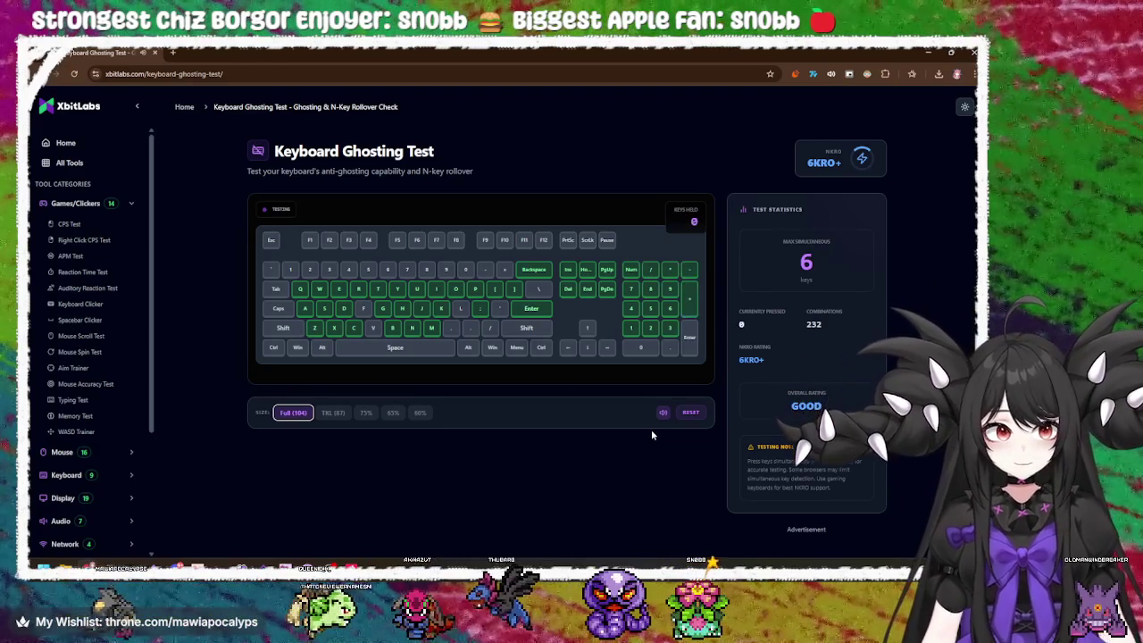
key(KP_Enter)
key(KP_Decimal)
key(KP_0)
- Test the four arrow keys plus Scroll Lock, Pause and Print Screen, dismissing the screenshot overlay
key(Down)
key(Right)
key(Up)
key(Left)
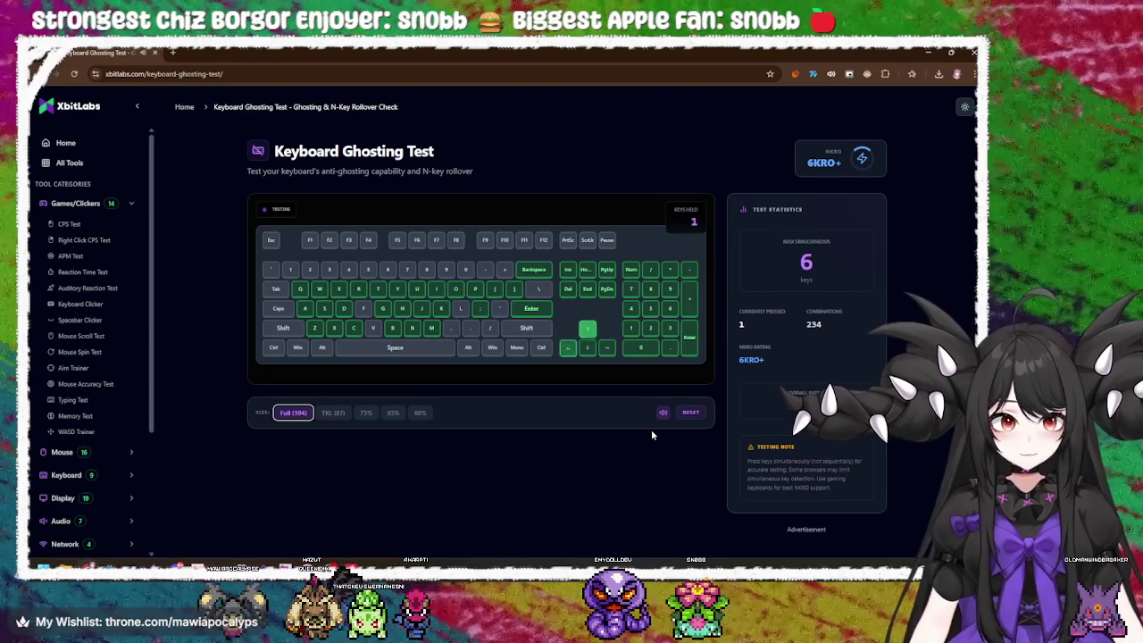
key(Scroll_Lock)
key(Pause)
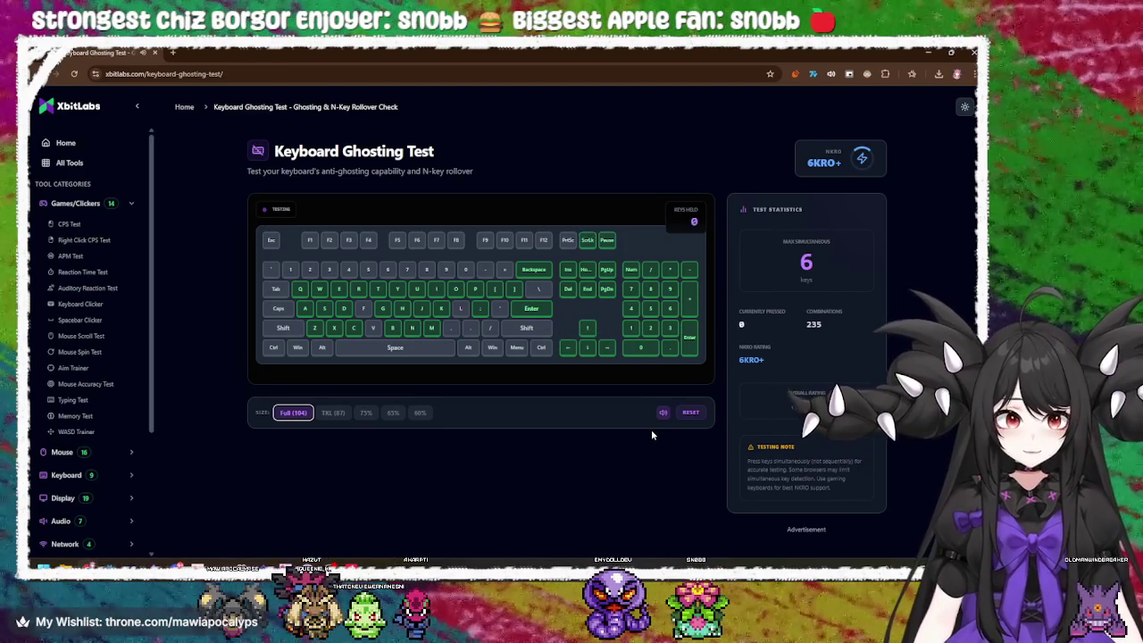
key(Print)
key(Escape)
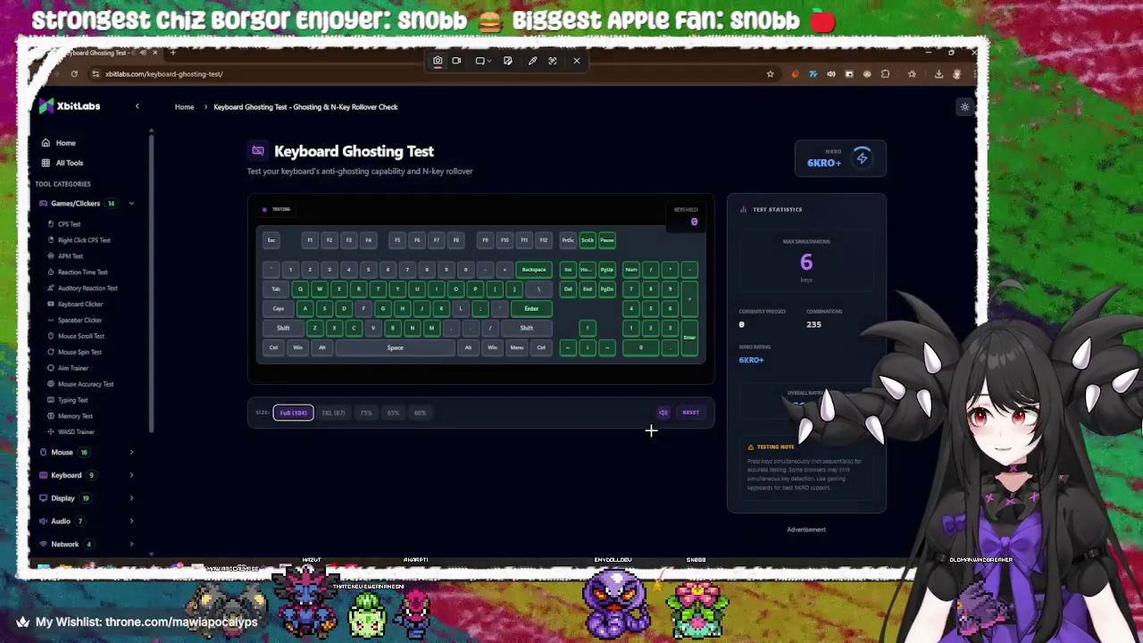
click(568, 242)
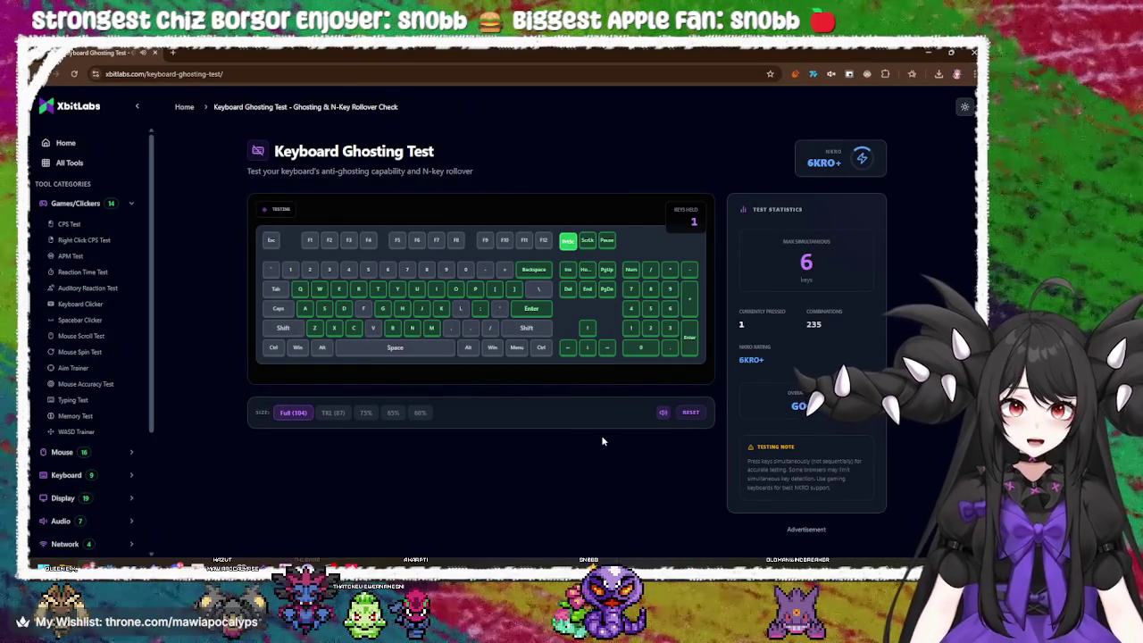
- Test F12, F10 through F6 and Alt on the tester, closing the developer tools F12 opened
key(F12)
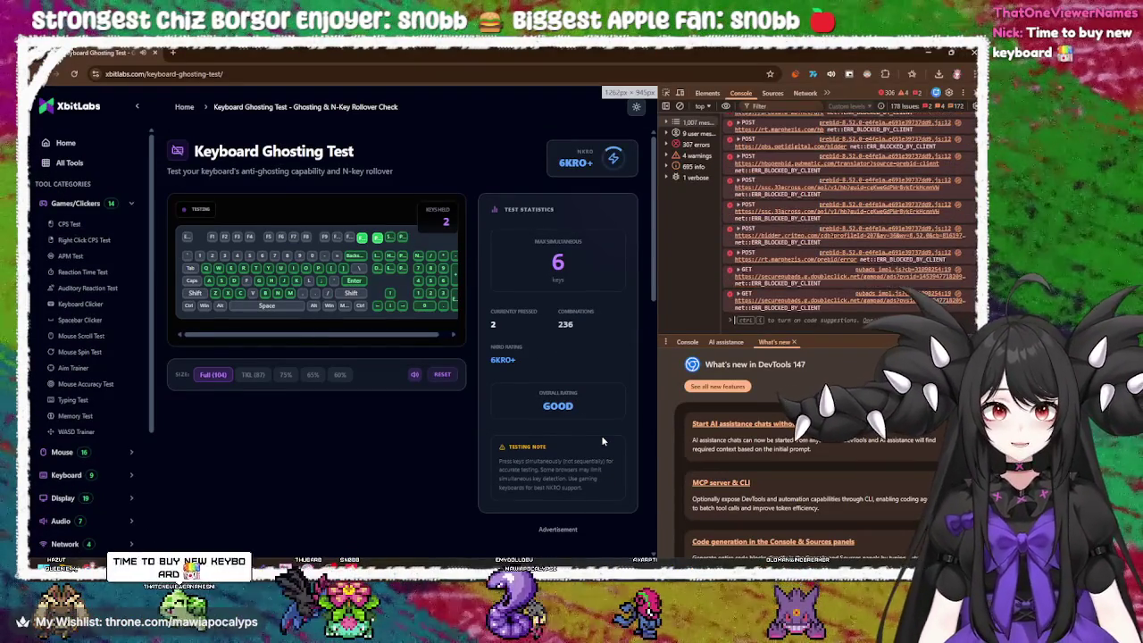
key(F12)
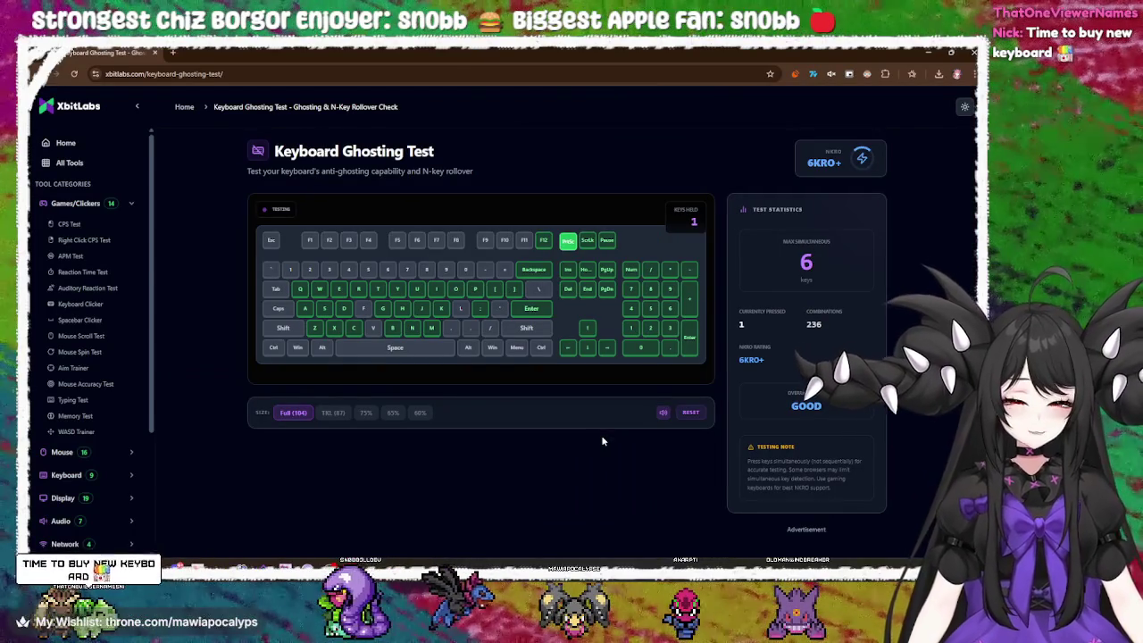
key(F10)
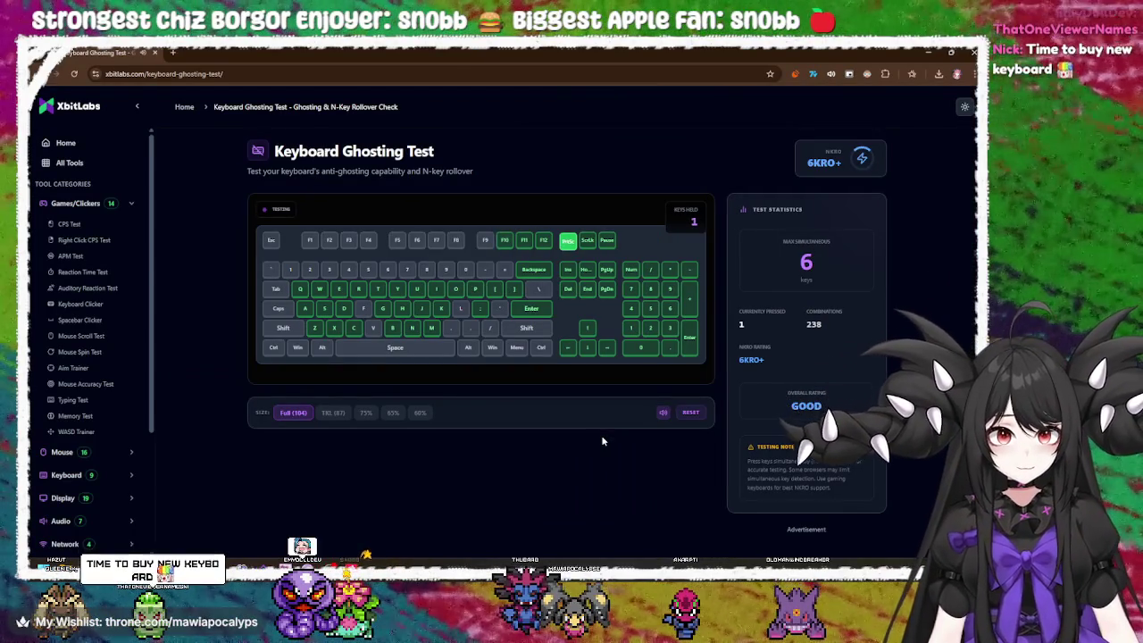
key(F9)
key(F8)
key(F7)
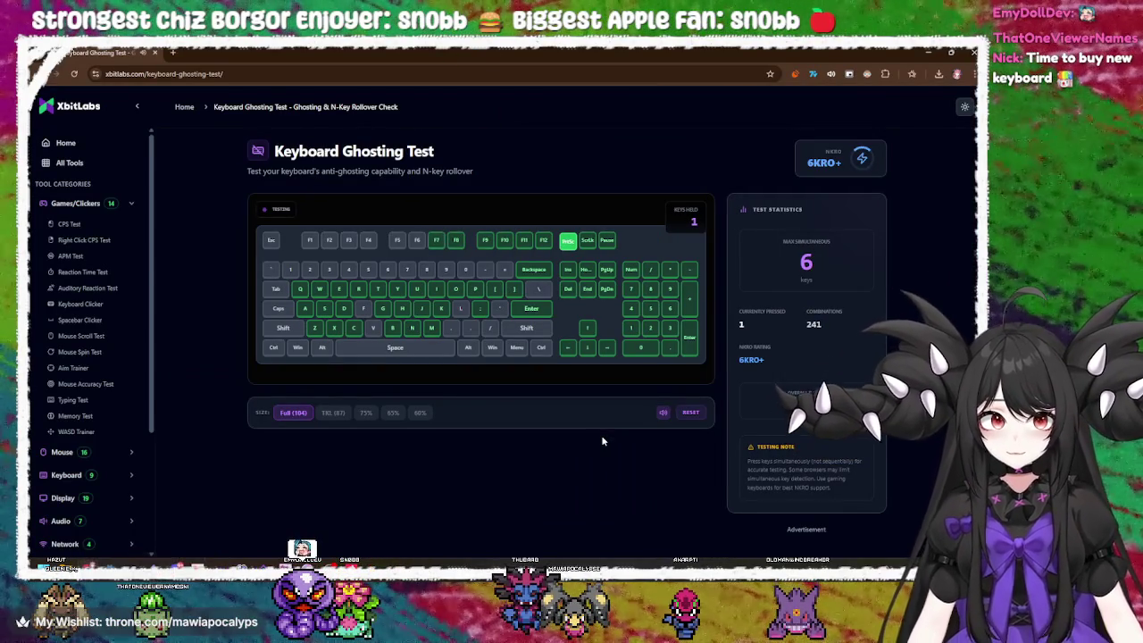
key(F6)
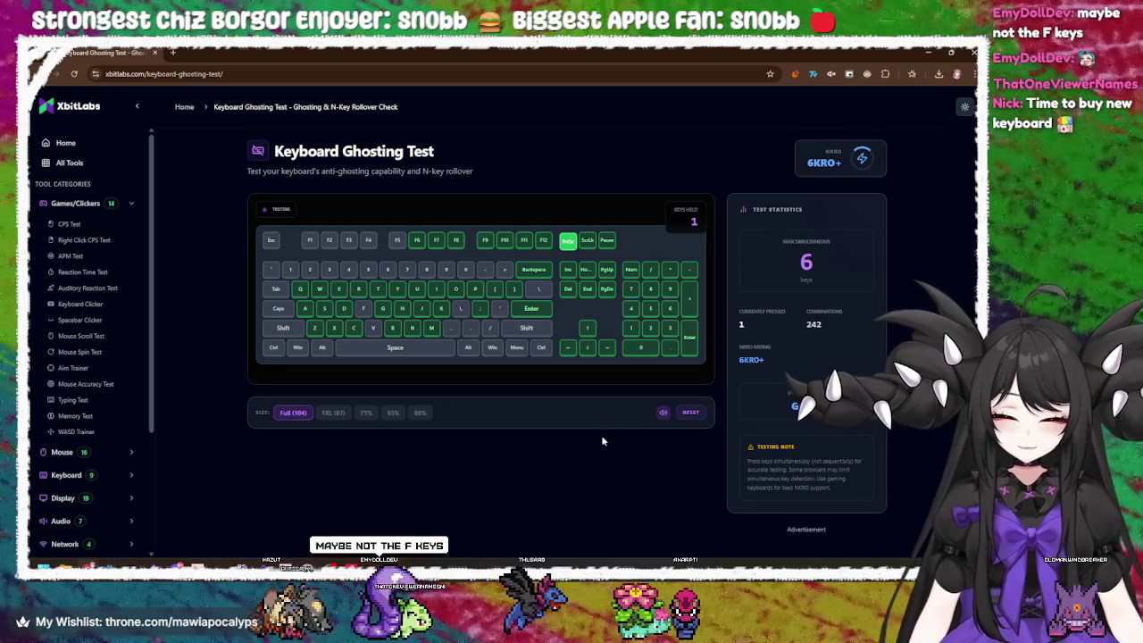
key(alt)
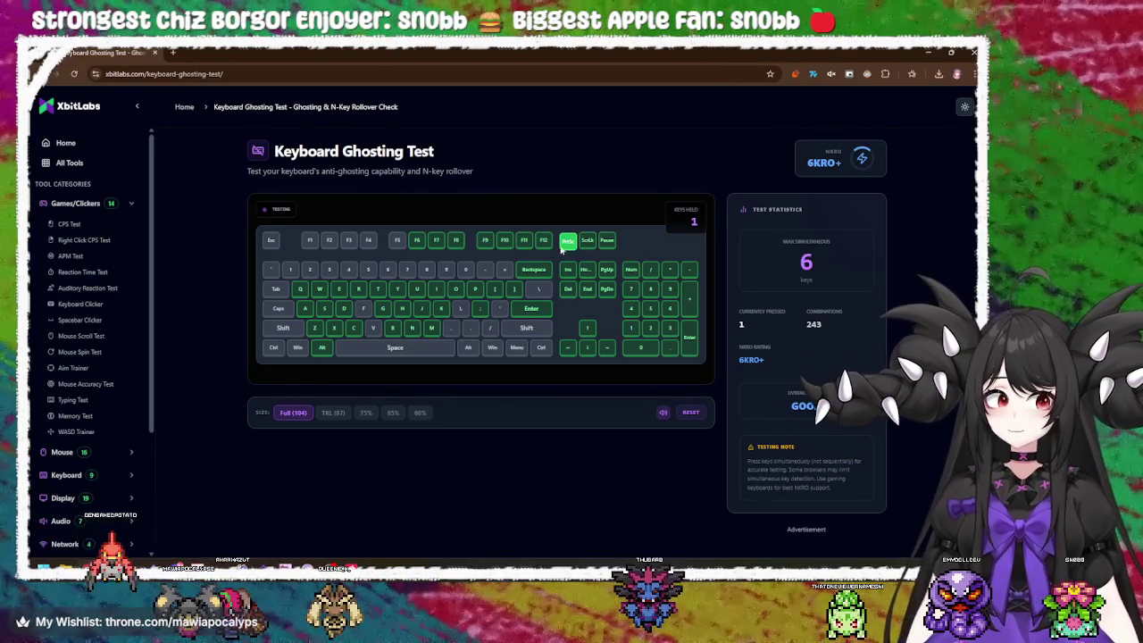
- Close the keyboard tester and place the caret after the rotateShape call in the rotation slider handler
click(155, 54)
click(514, 329)
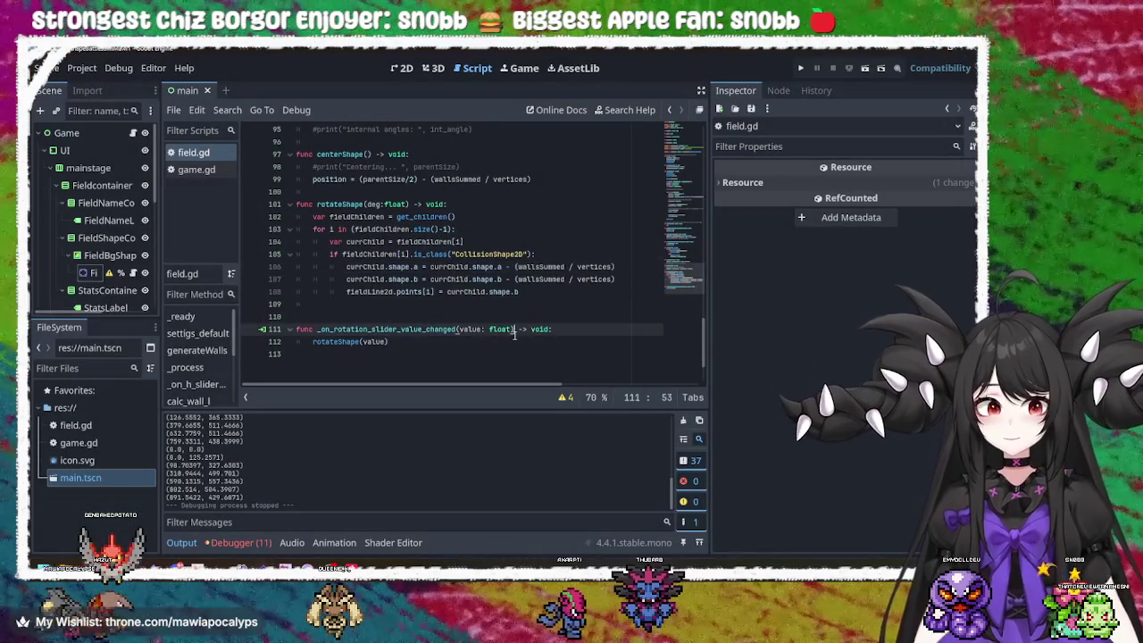
click(472, 342)
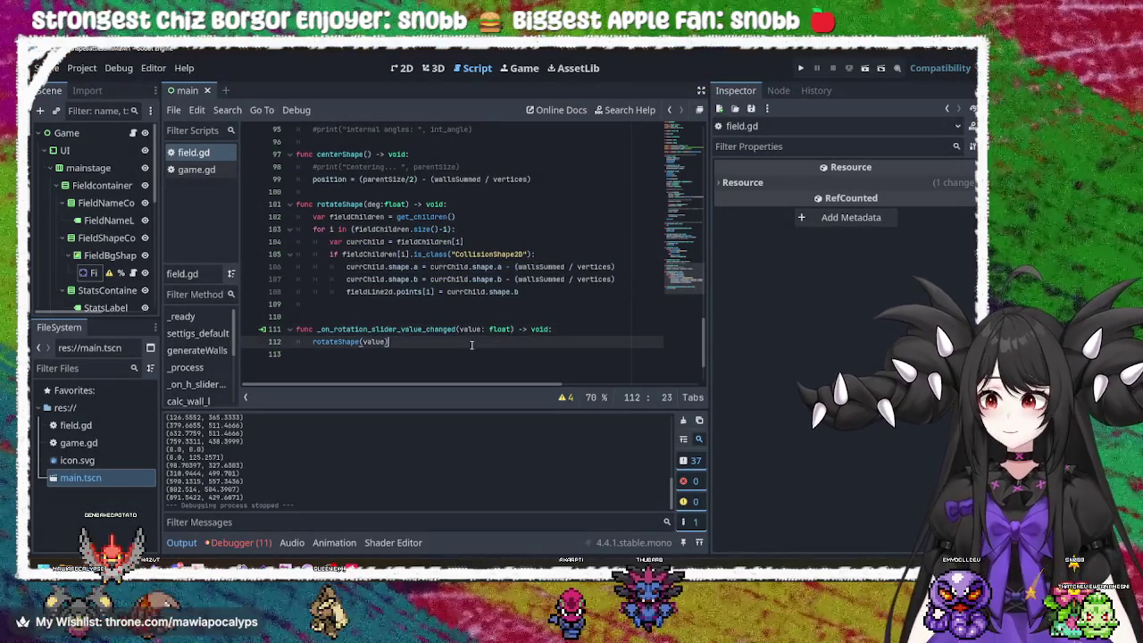
click(546, 301)
click(515, 340)
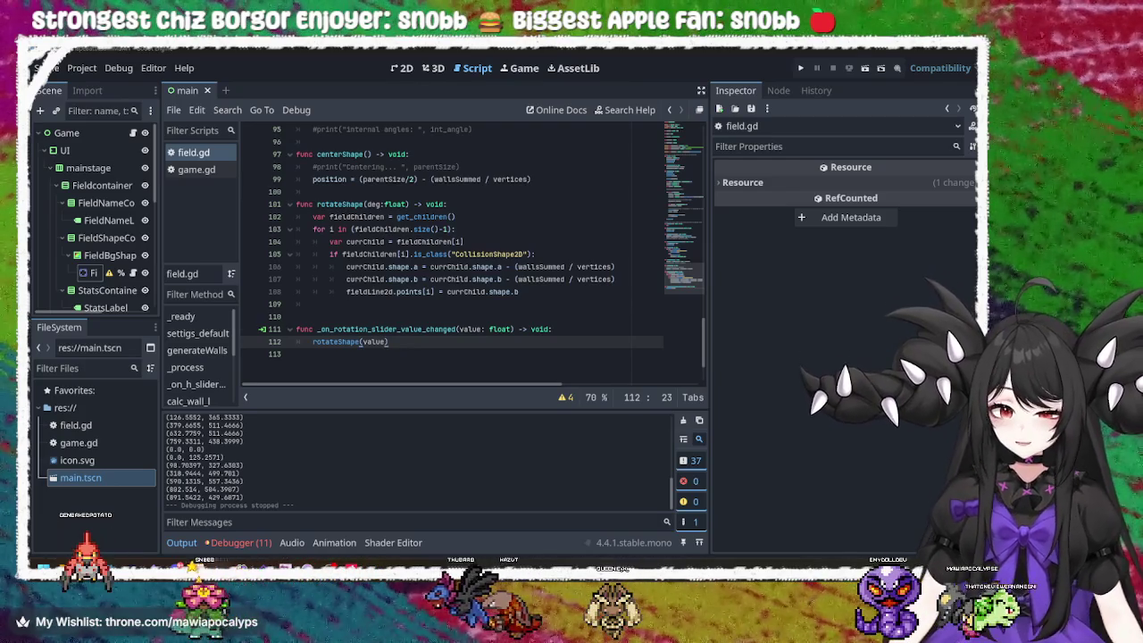
- Alt+Tab through the open windows to bring the Godot editor forward
key(alt+Tab)
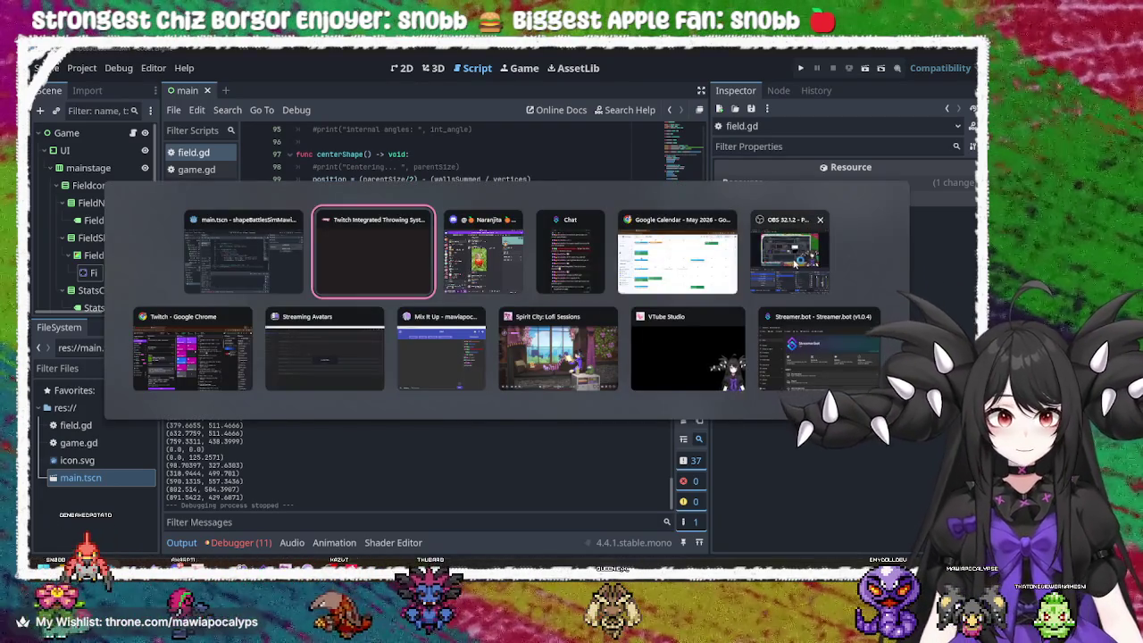
key(alt+Tab)
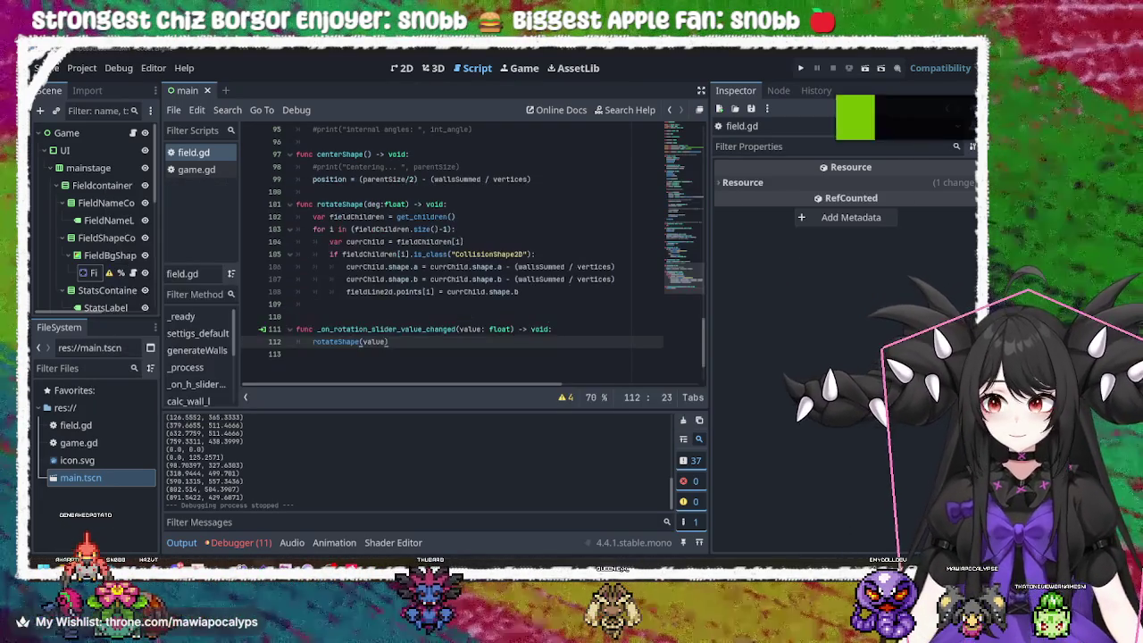
key(alt+Tab)
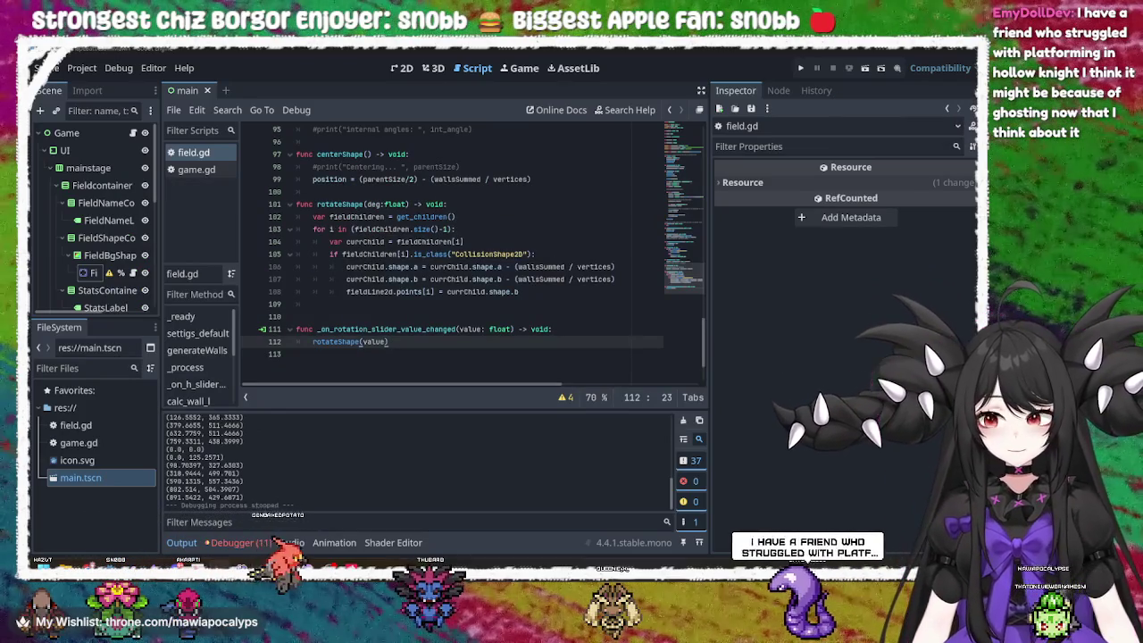
key(alt+Tab)
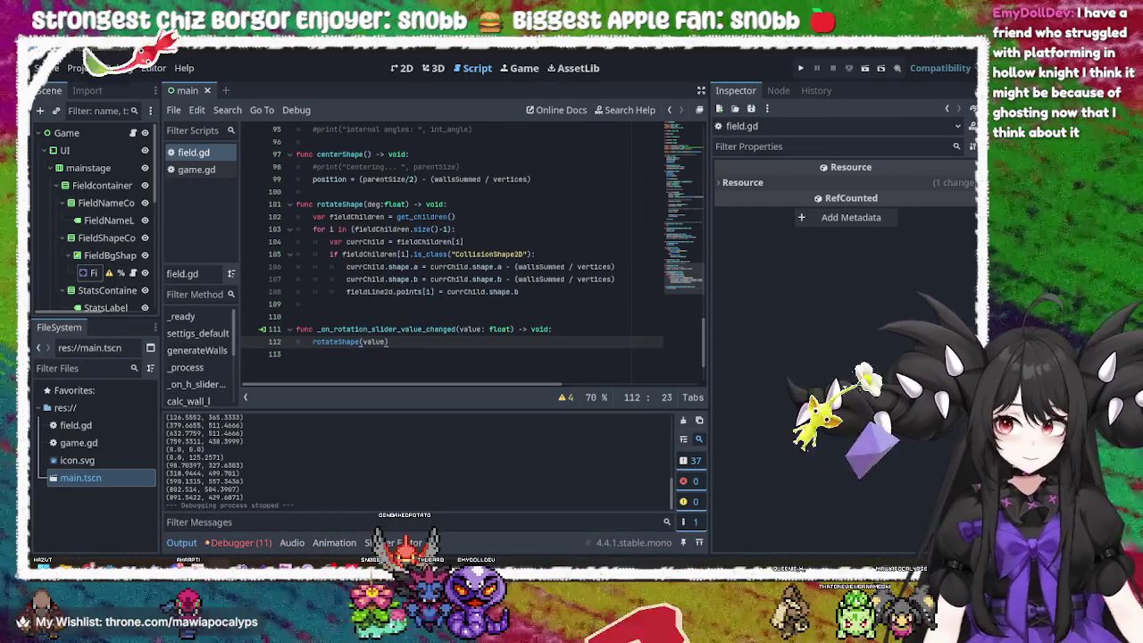
key(alt+Tab)
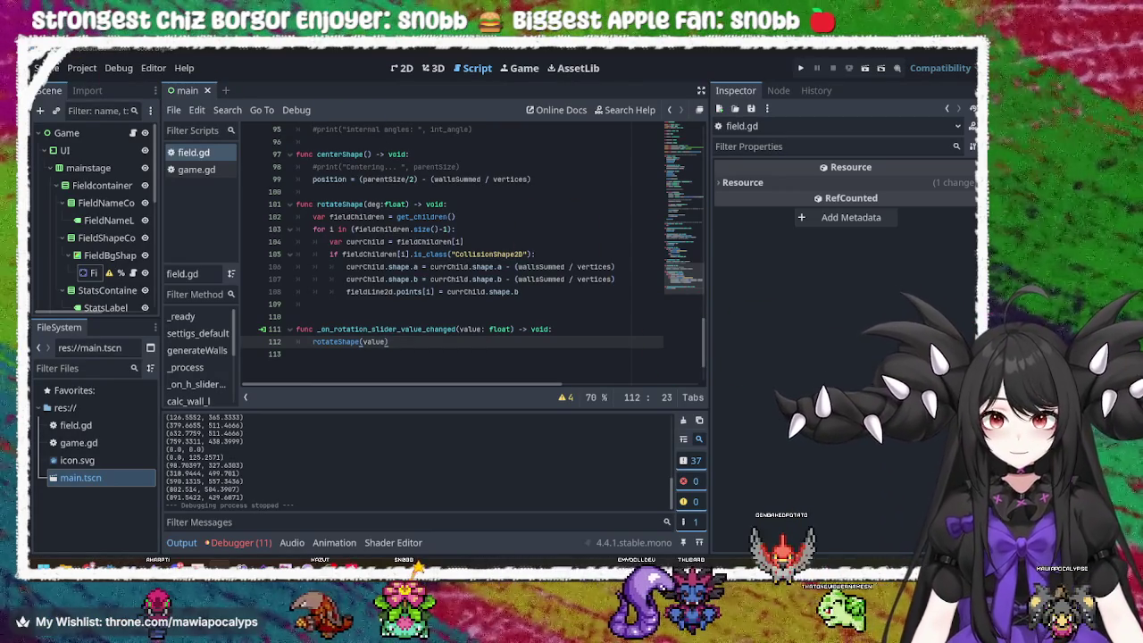
key(alt+Tab)
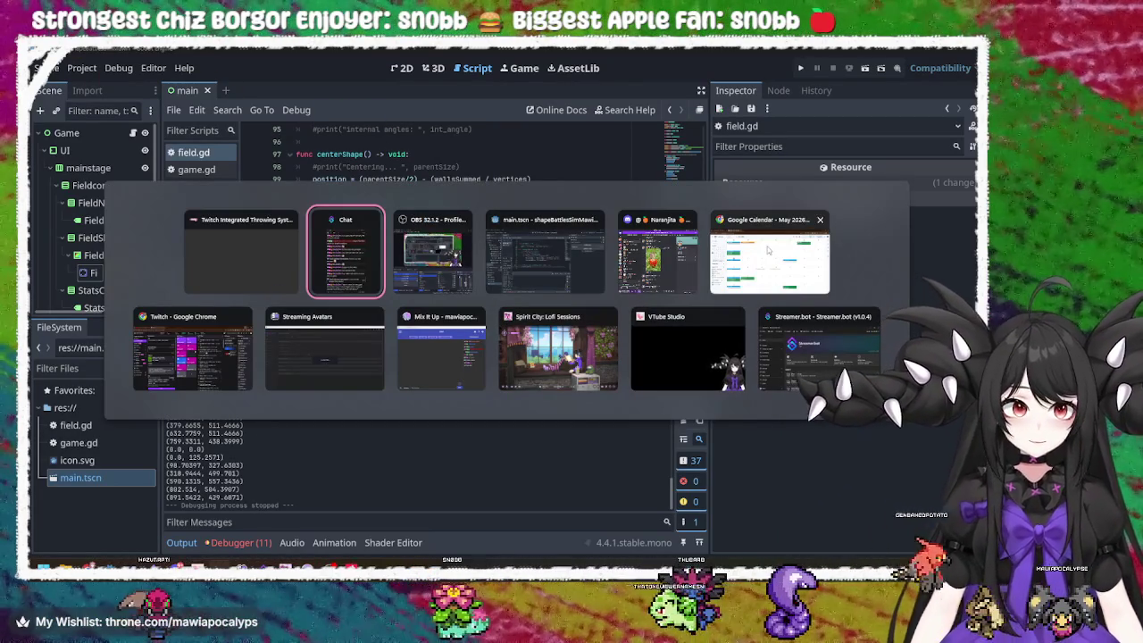
- Return to Godot, check the rotateShape call and its definition, then run the project
click(433, 254)
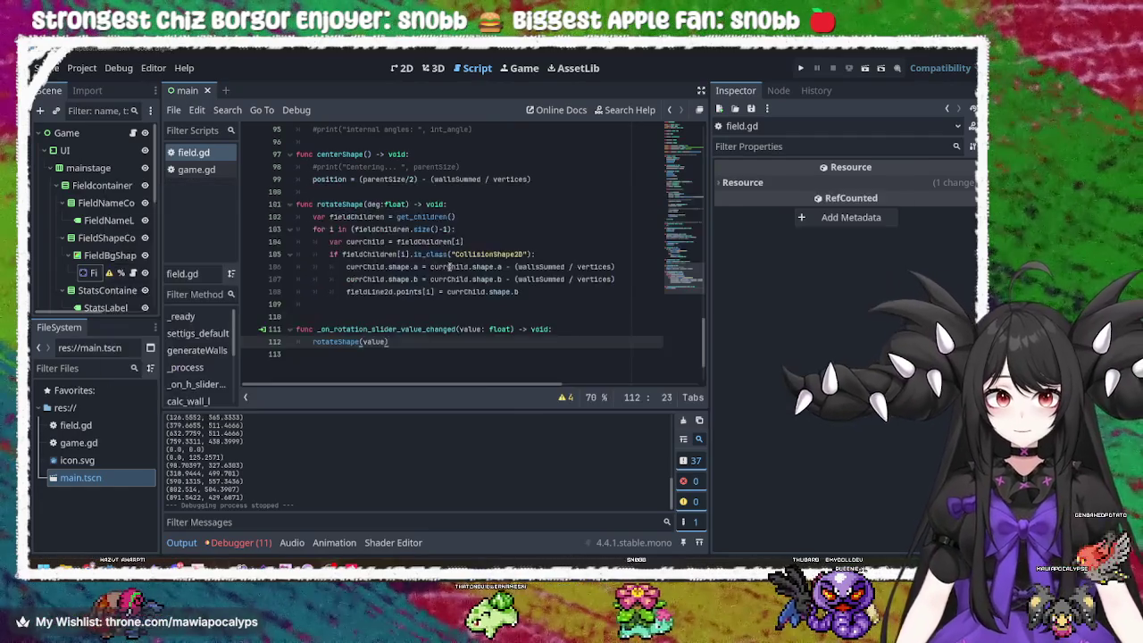
key(alt+Tab)
click(504, 274)
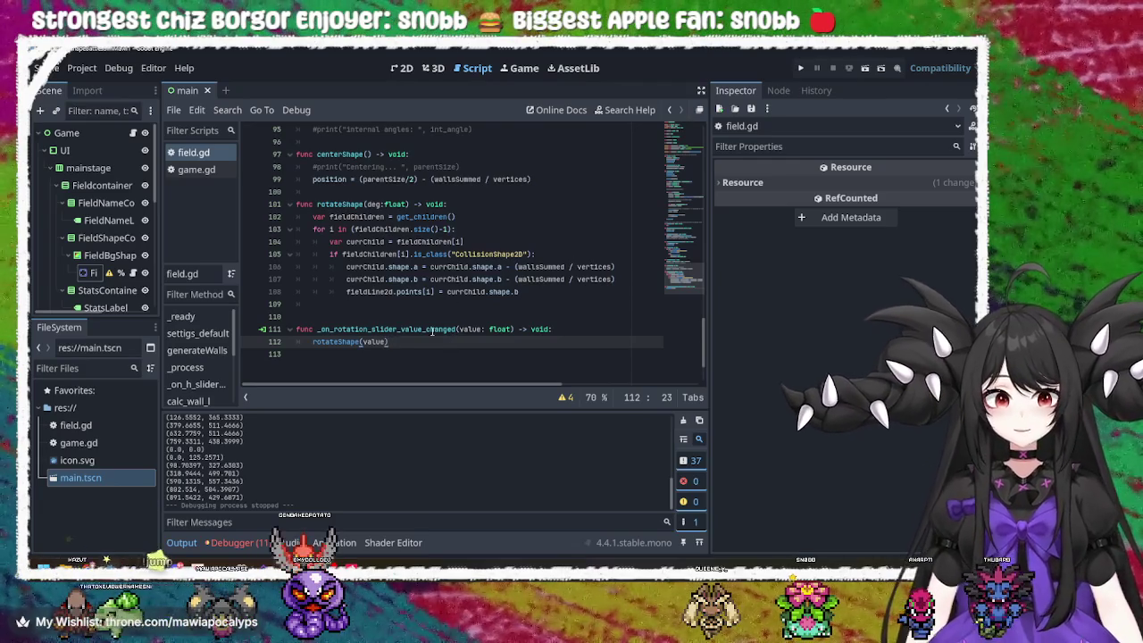
double_click(344, 342)
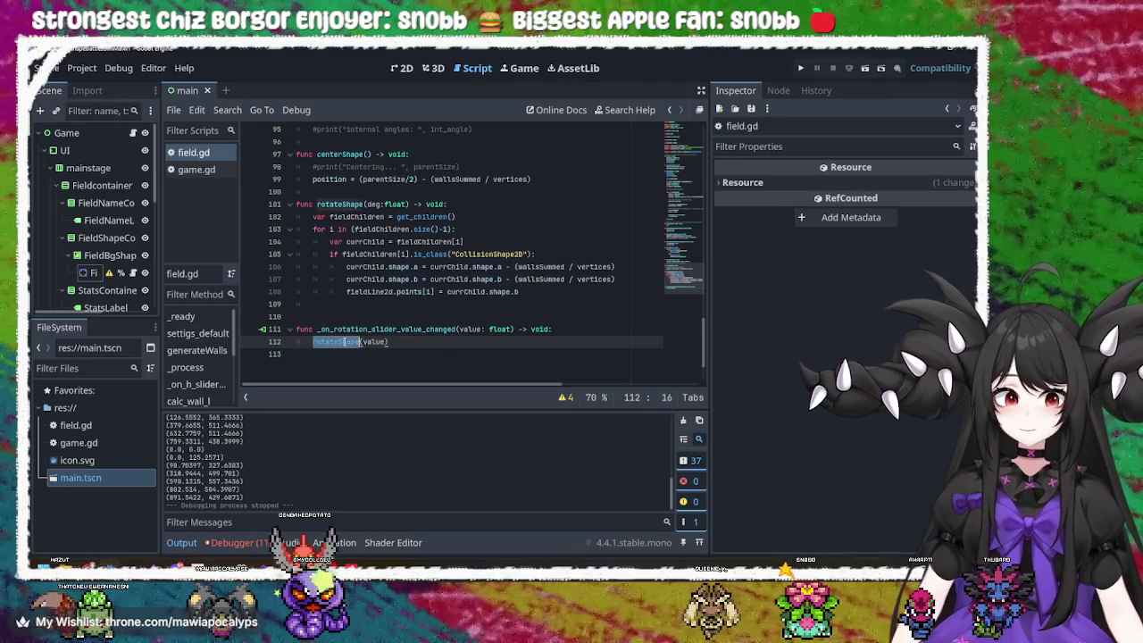
click(342, 203)
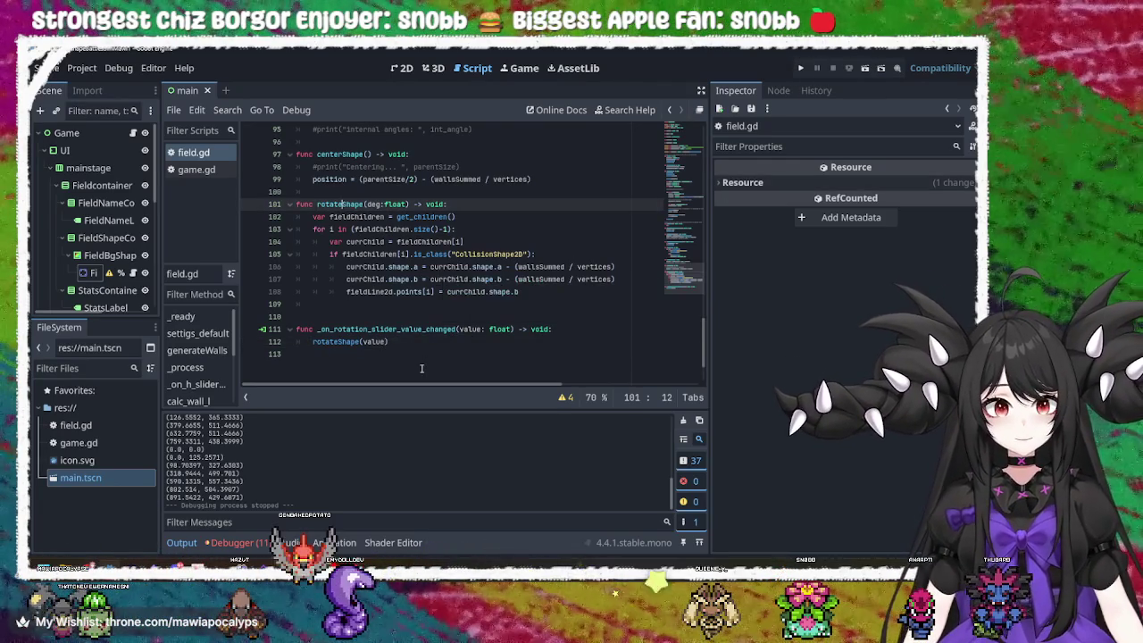
click(800, 68)
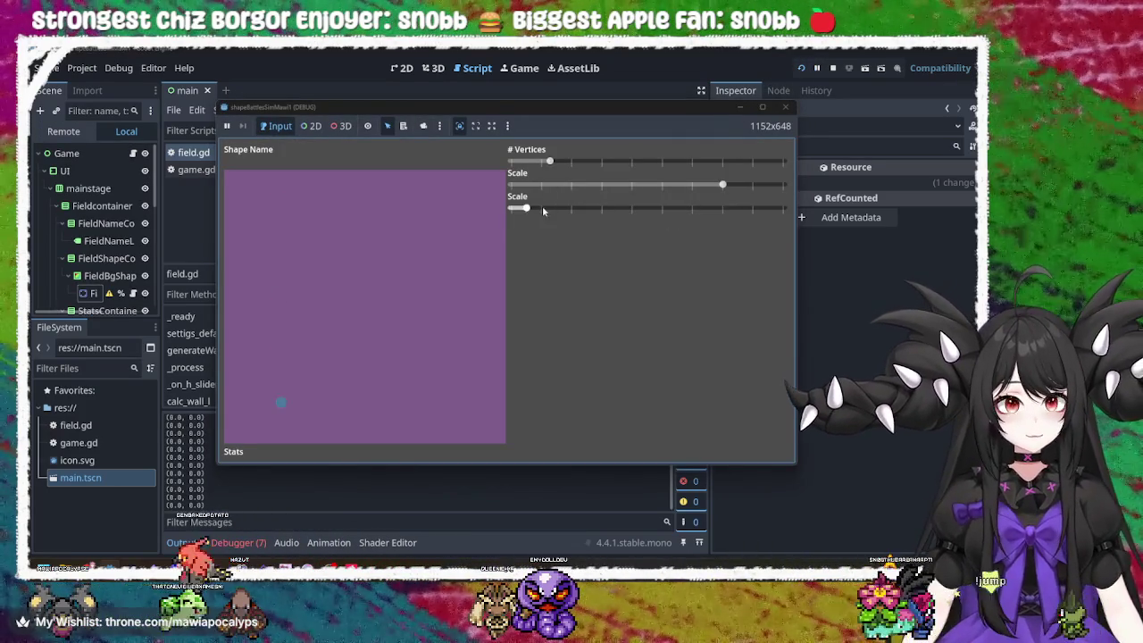
- Set the field to six or seven vertices, drag the scale and rotation sliders, then close the game
drag(549, 160, 665, 161)
drag(526, 209, 540, 211)
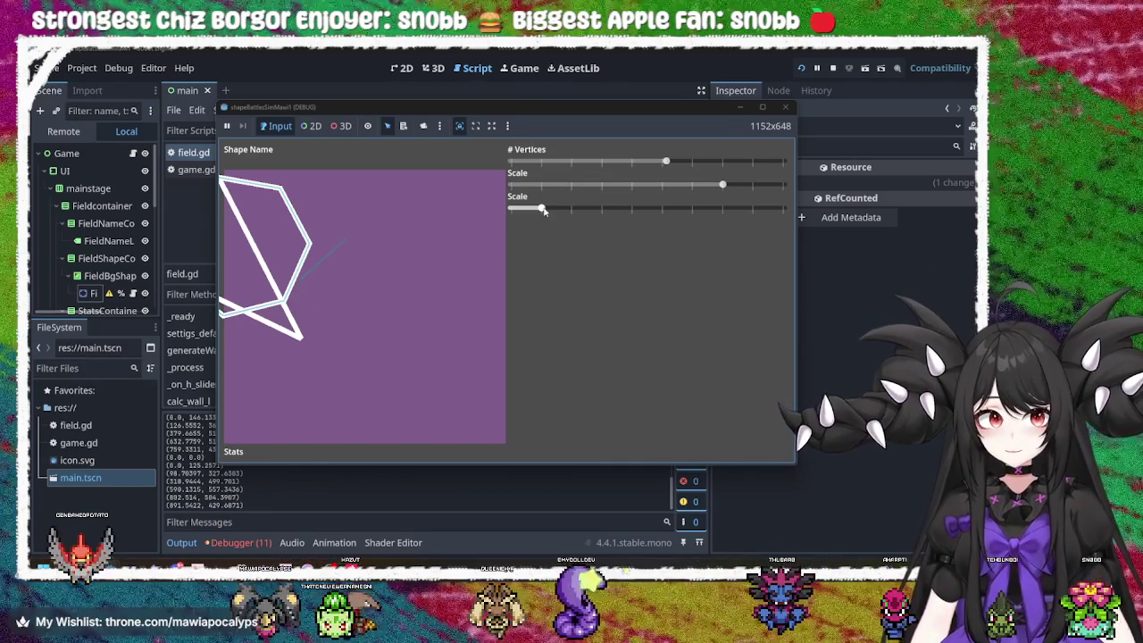
mouse_move(542, 209)
mouse_down()
mouse_move(528, 209)
mouse_move(542, 209)
mouse_up()
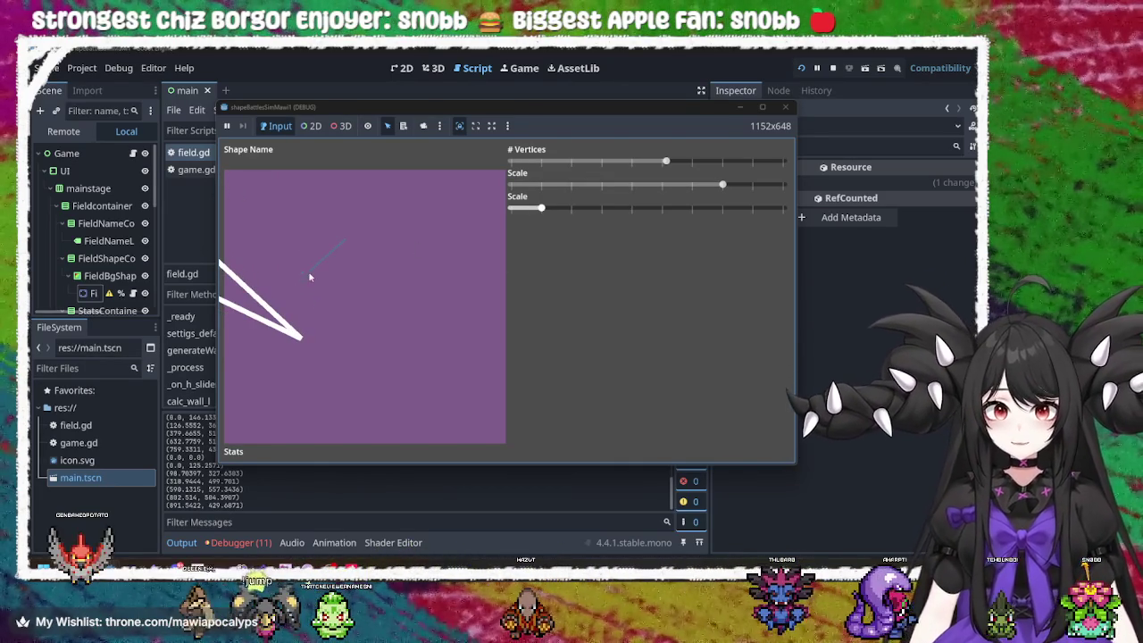
mouse_move(542, 209)
mouse_down()
mouse_move(603, 209)
mouse_move(586, 212)
mouse_up()
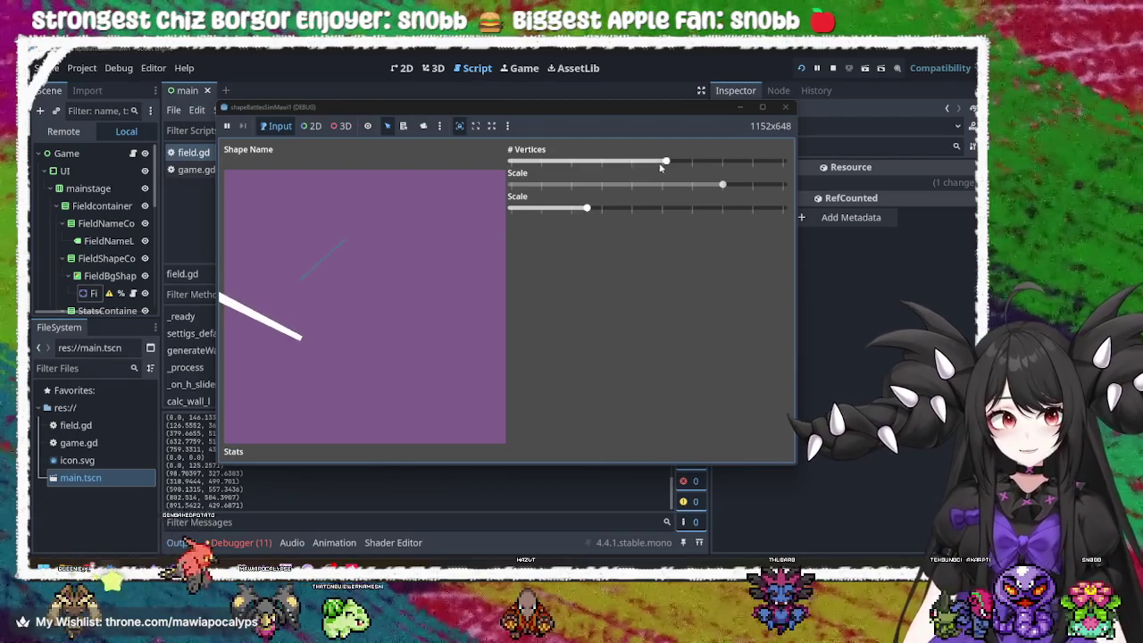
mouse_move(665, 161)
mouse_down()
mouse_move(632, 163)
mouse_move(658, 166)
mouse_up()
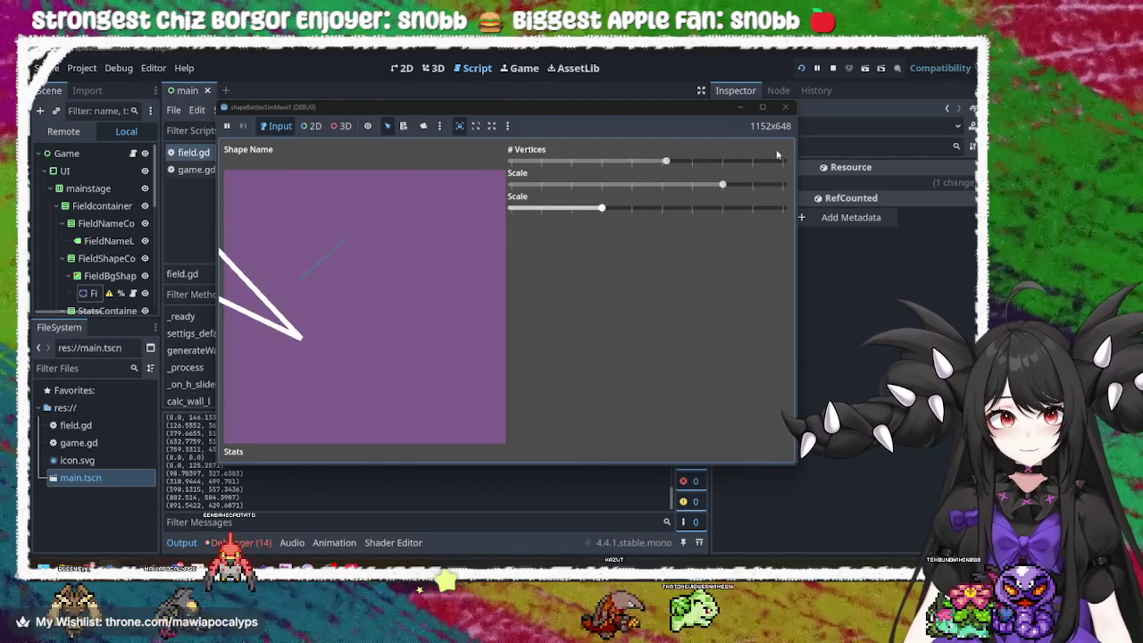
click(785, 106)
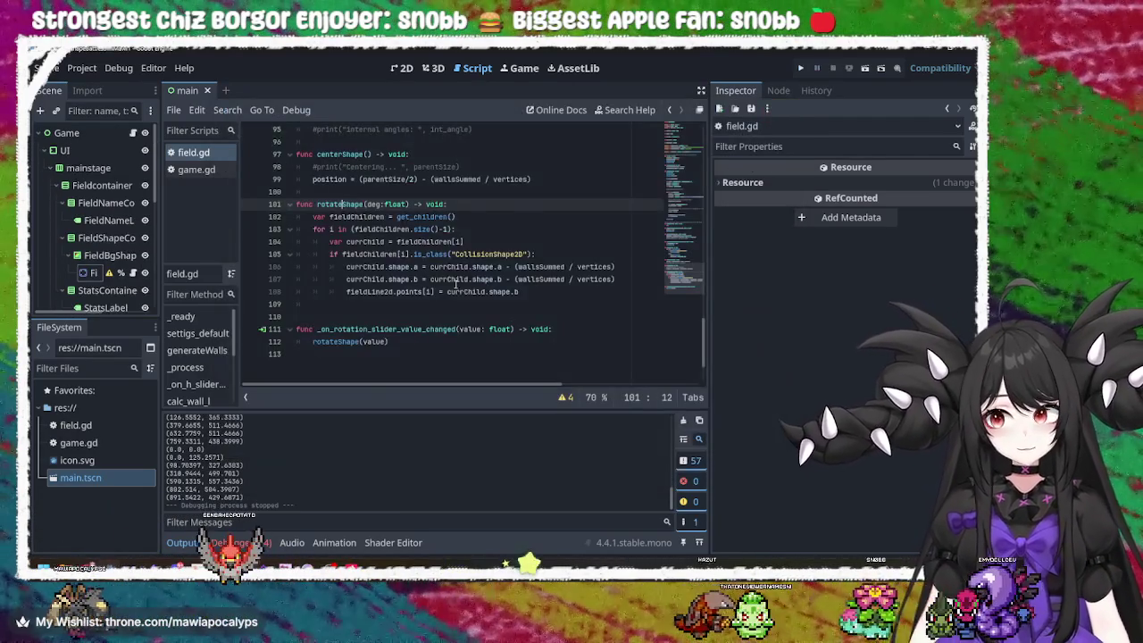
- Edit rotateShape's shape.a/shape.b lines, then test hexagon and heptagon rotation and scale in the game
click(495, 278)
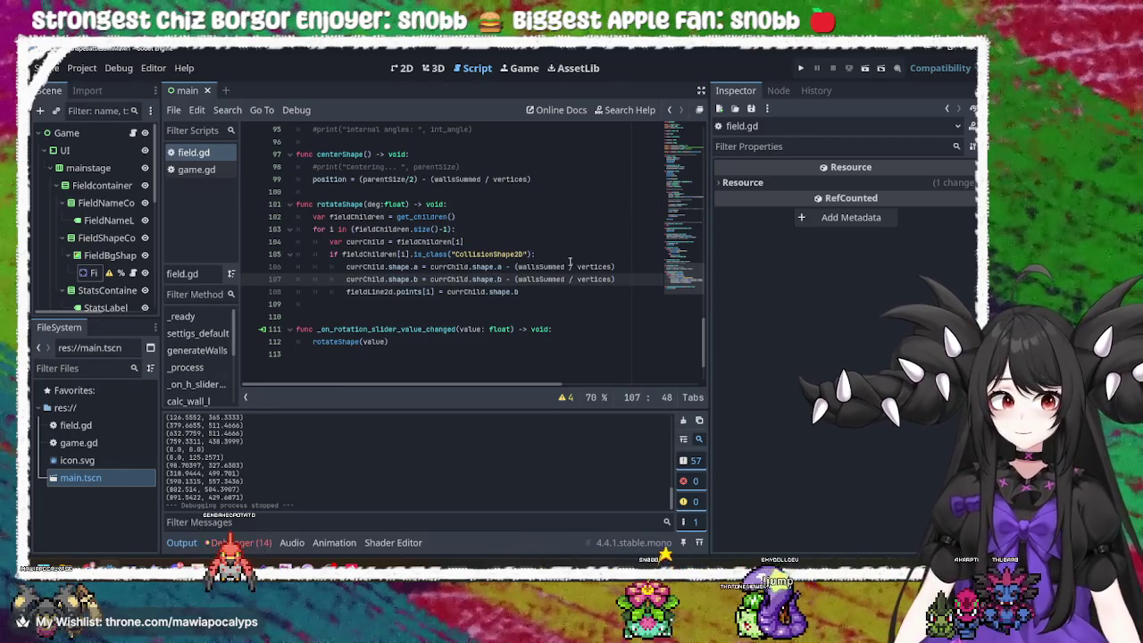
click(553, 266)
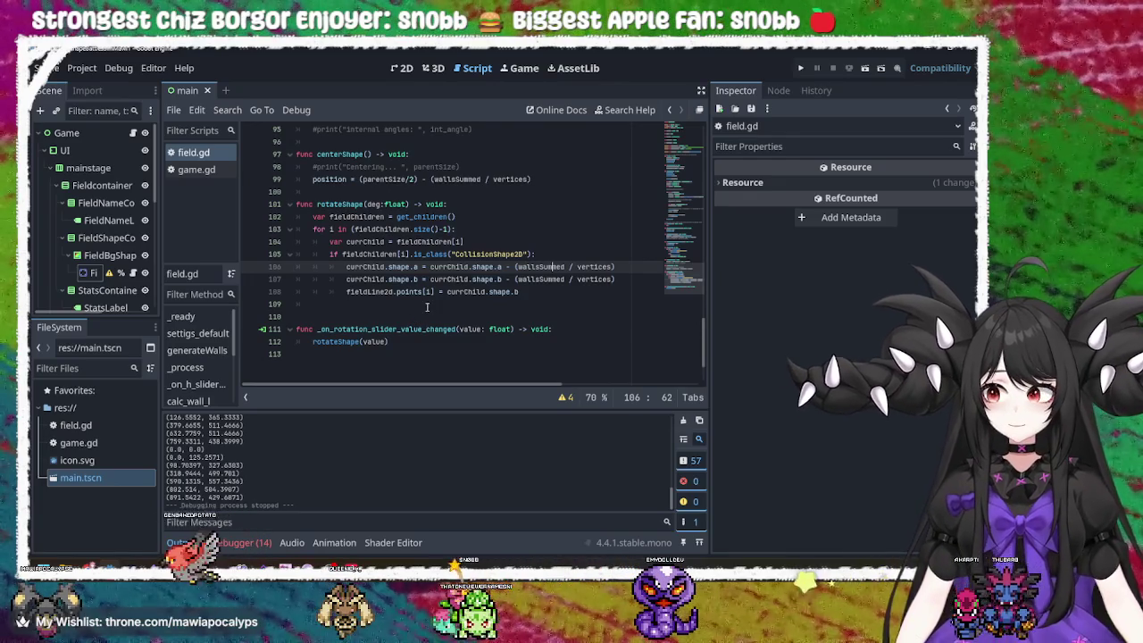
click(569, 291)
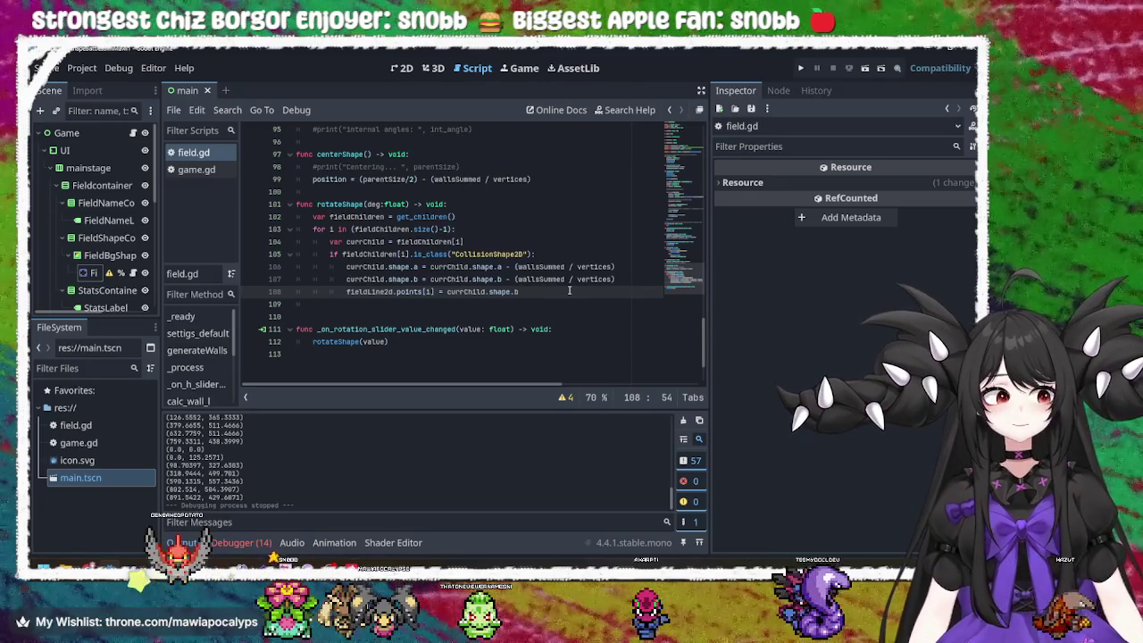
click(800, 68)
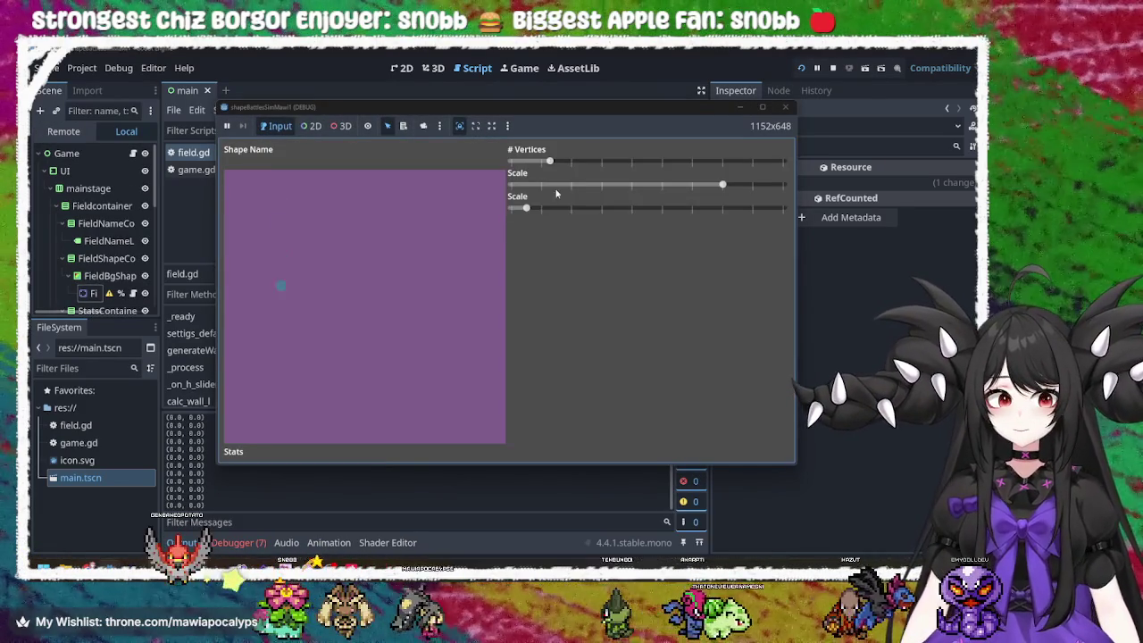
drag(549, 161, 628, 162)
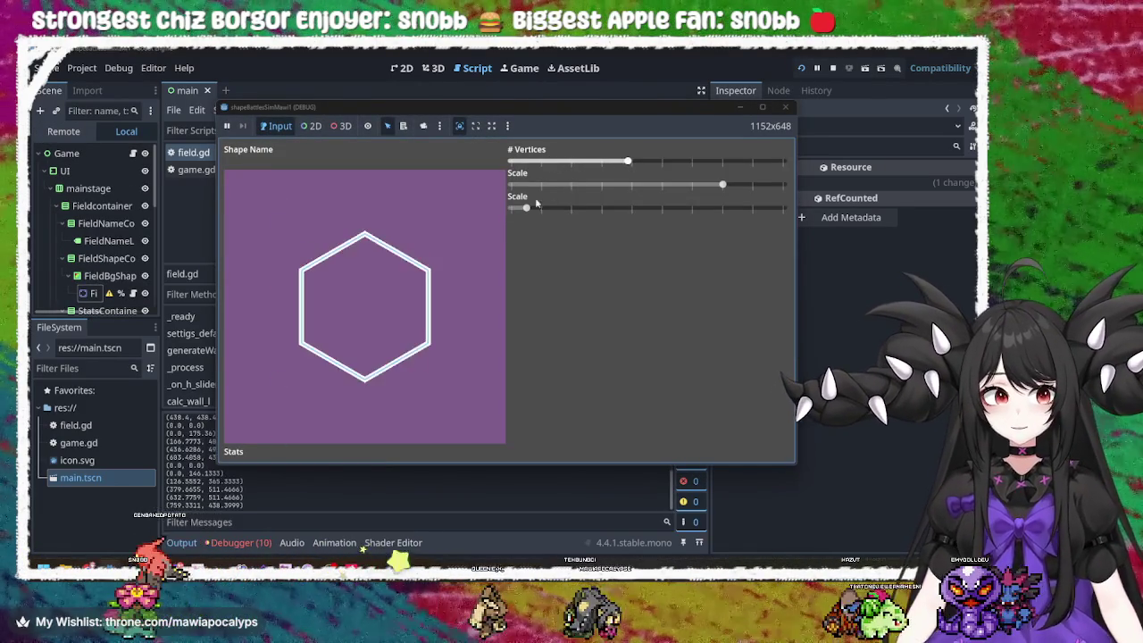
drag(535, 203, 616, 207)
click(665, 161)
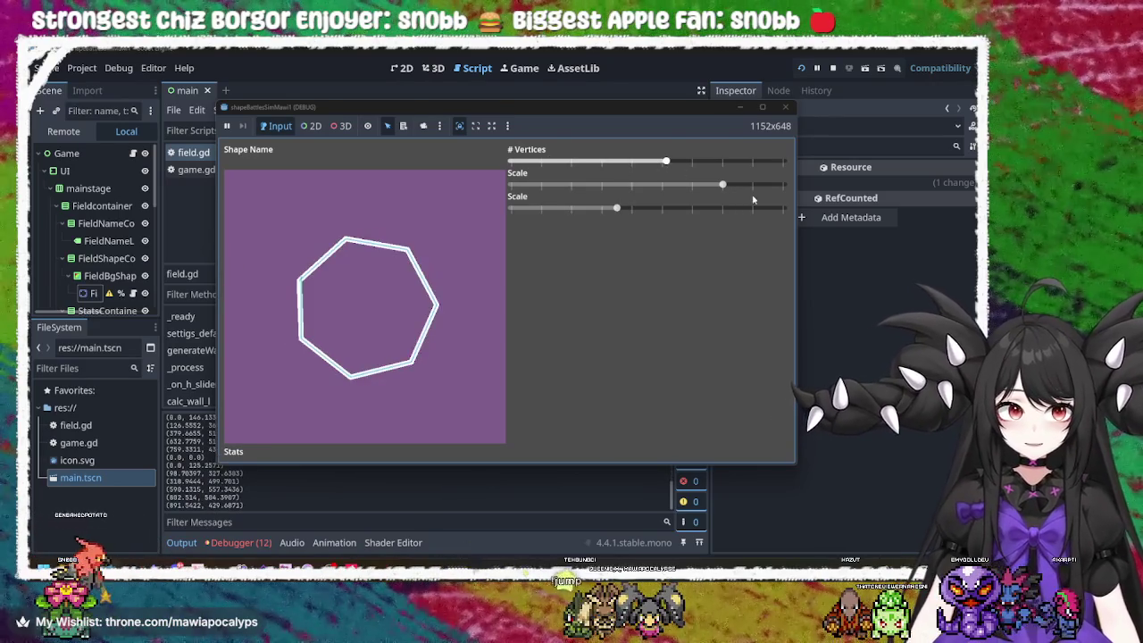
mouse_move(722, 184)
mouse_down()
mouse_move(661, 185)
mouse_move(636, 208)
mouse_move(597, 207)
mouse_up()
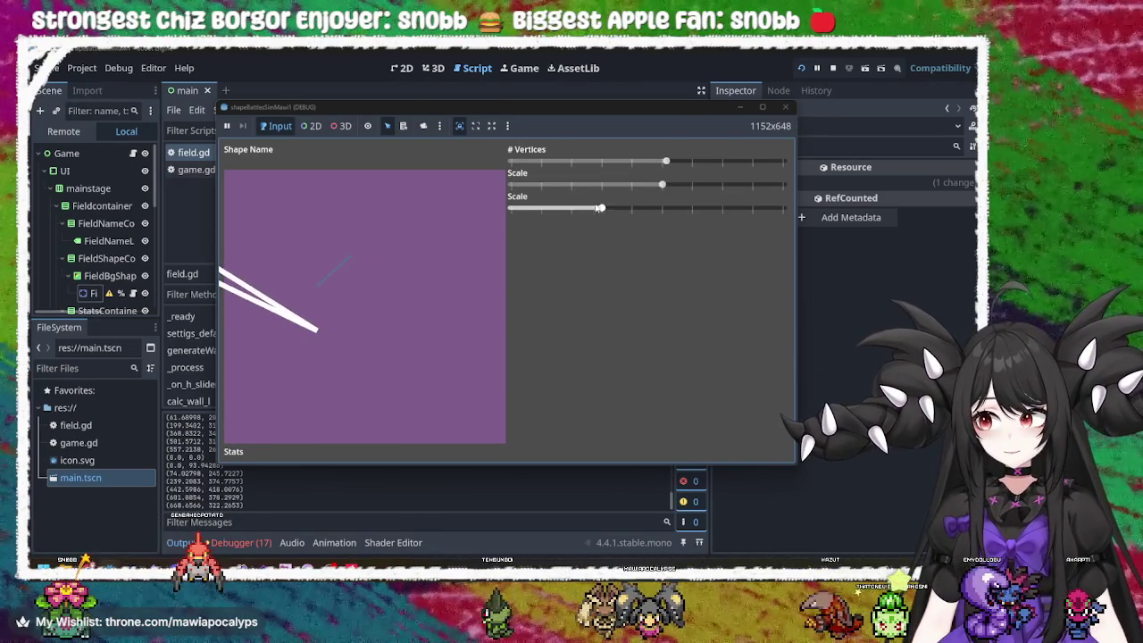
click(787, 107)
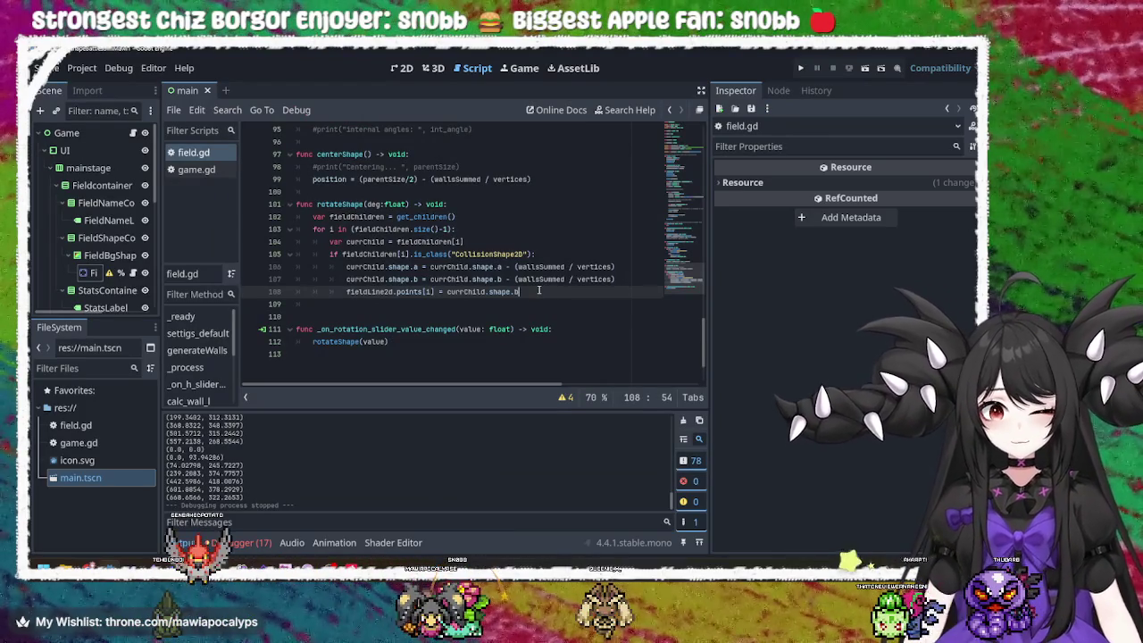
- Set line 108's point from currChild.shape.a, then rerun and test an enlarged pentagon
double_click(384, 241)
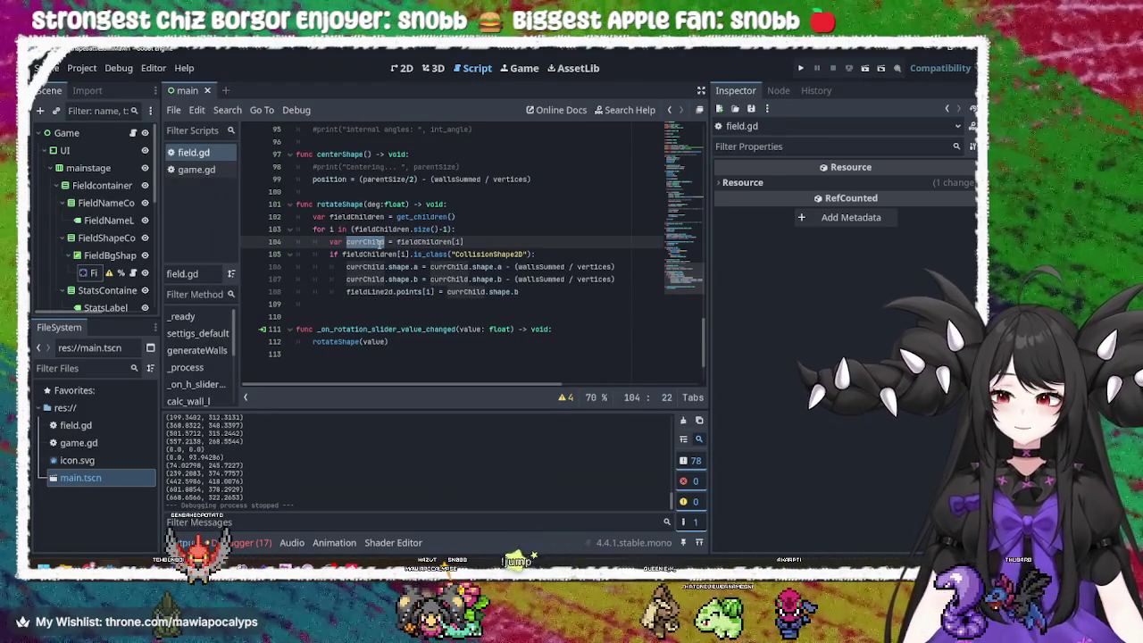
click(534, 292)
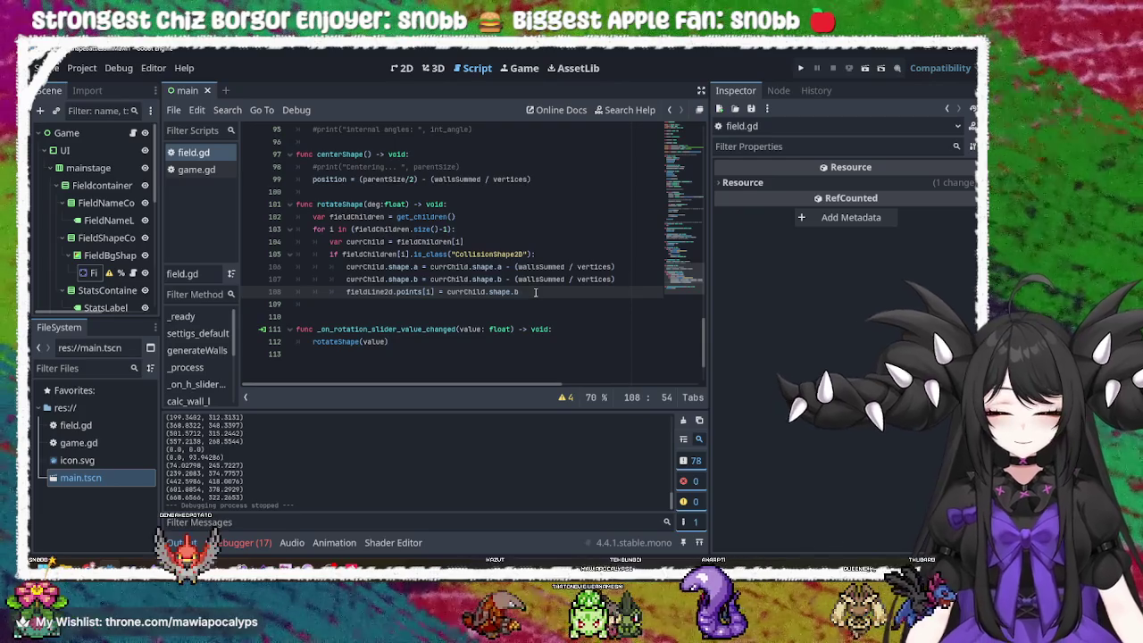
text(a)
key(F5)
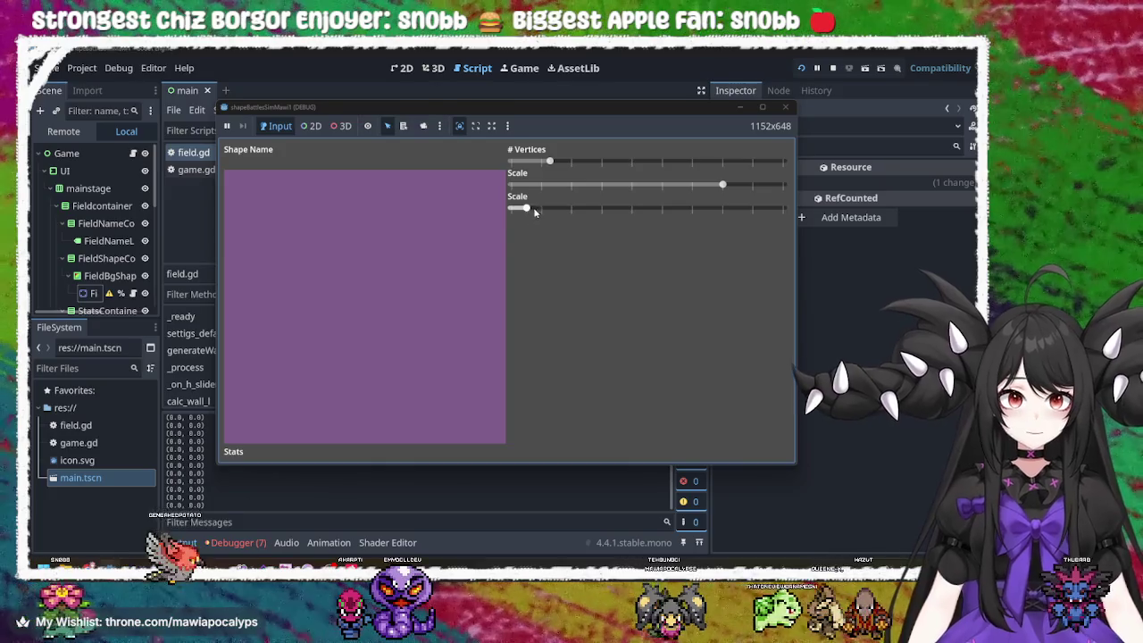
drag(550, 163, 574, 166)
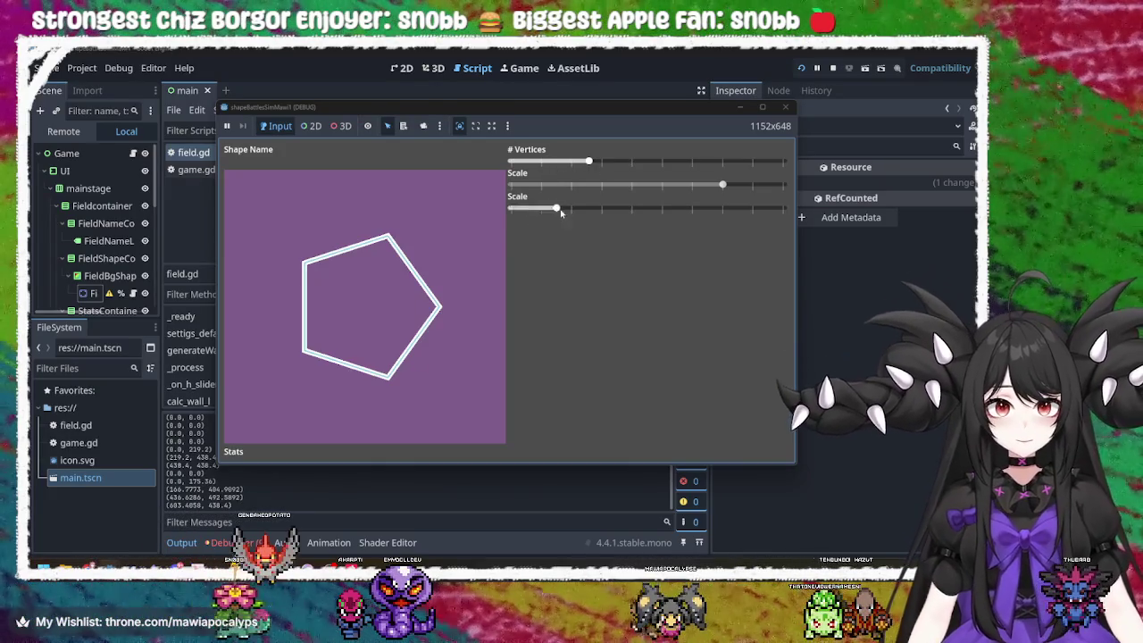
drag(559, 211, 579, 206)
click(784, 107)
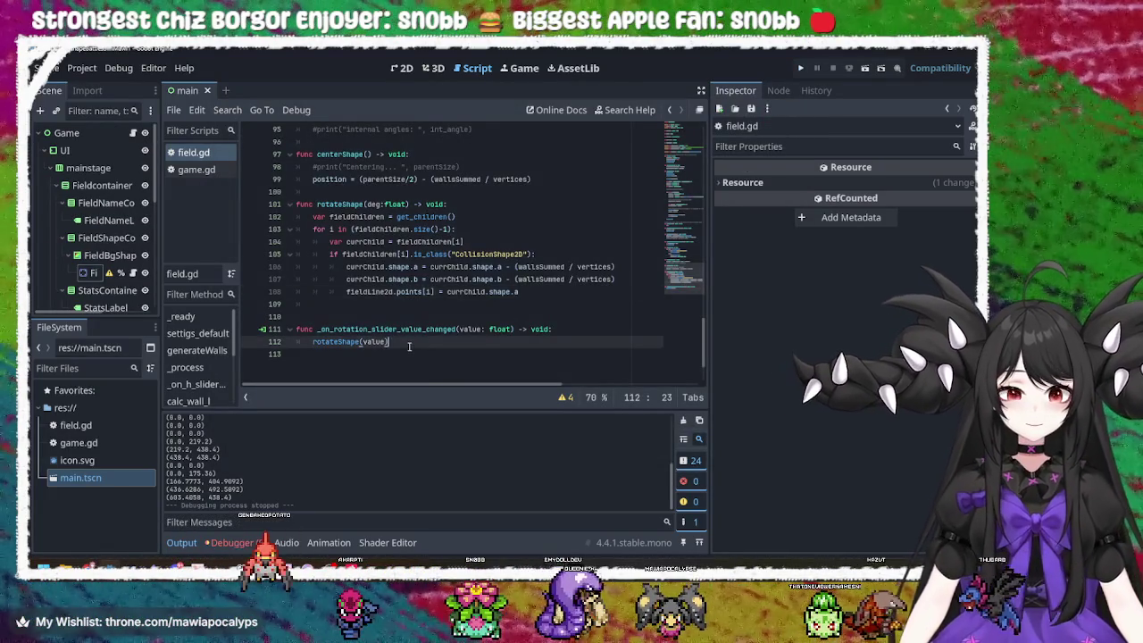
- Insert 'rotation_degrees = deg' below the rotateShape header, save field.gd, and run with F5
click(523, 295)
click(484, 205)
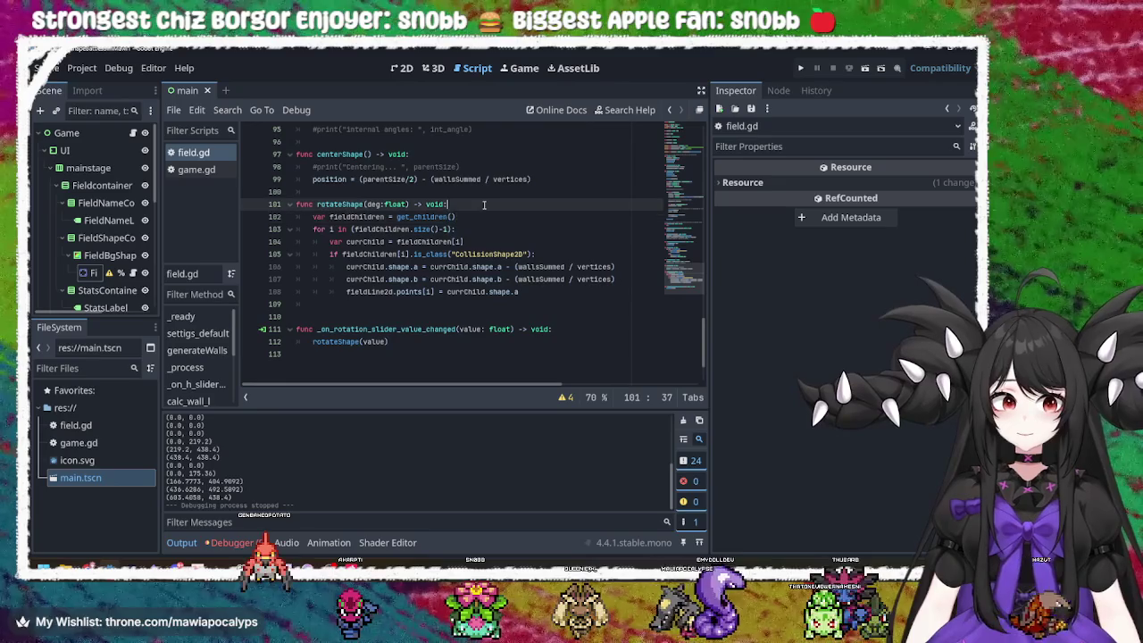
key(Return)
text(rotation_degrees = deg)
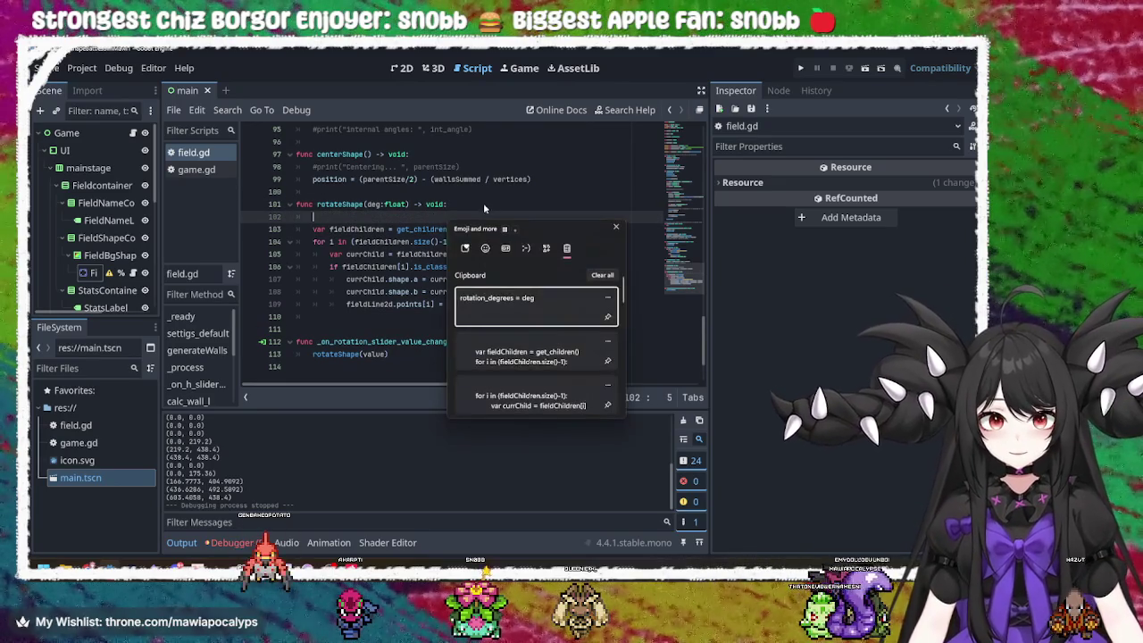
key(ctrl+s)
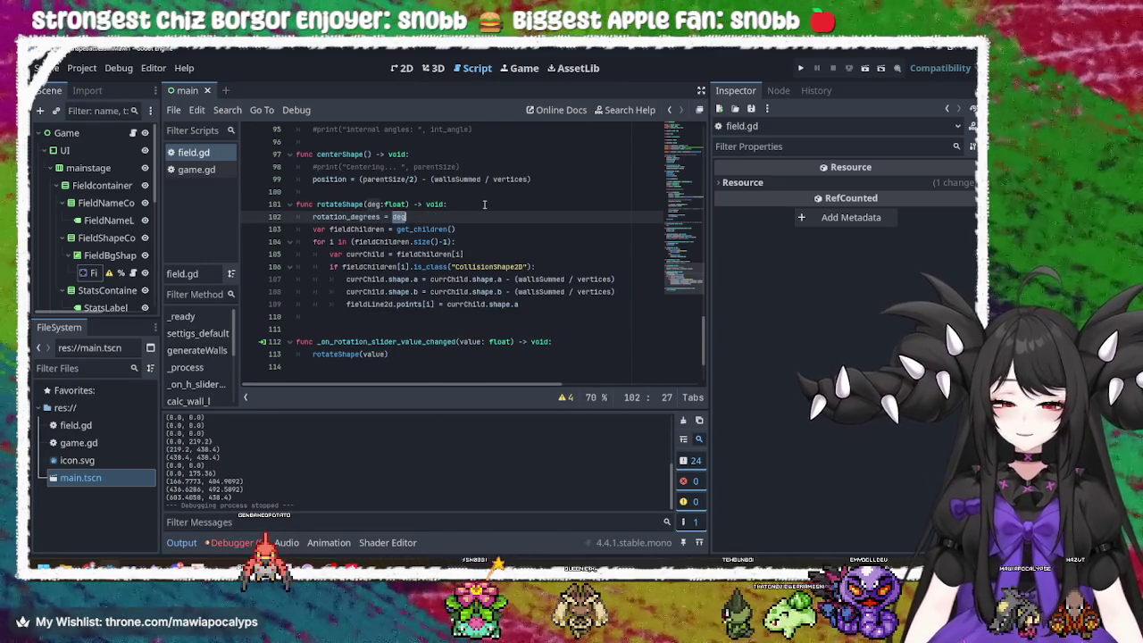
key(F5)
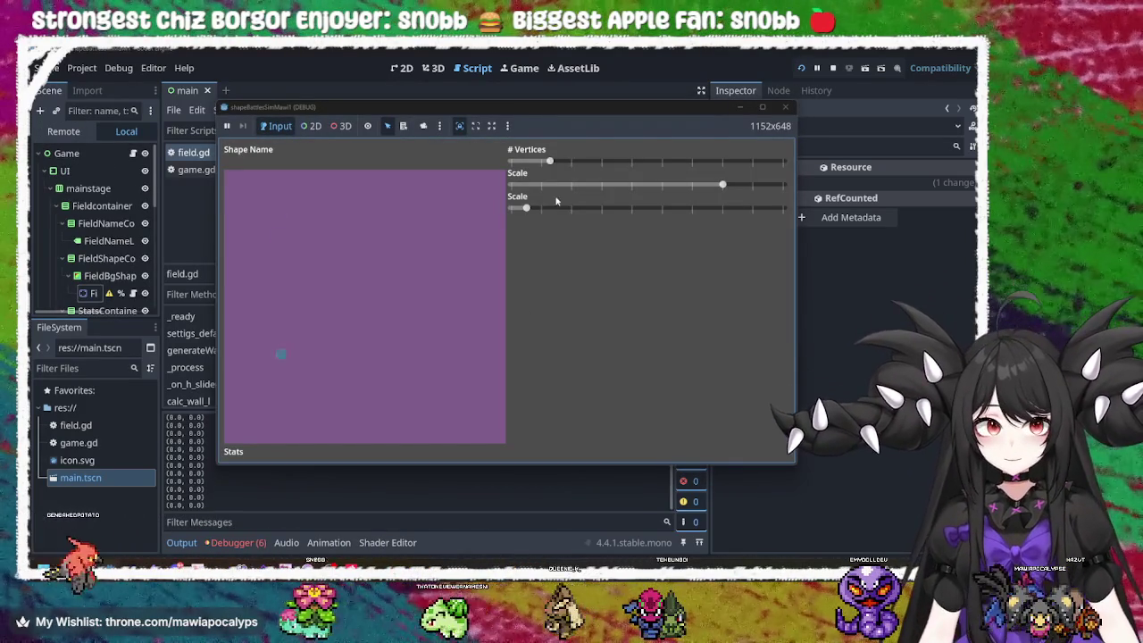
- Drag the vertex and rotation sliders through several polygons and angles, finishing on a heptagon
click(556, 207)
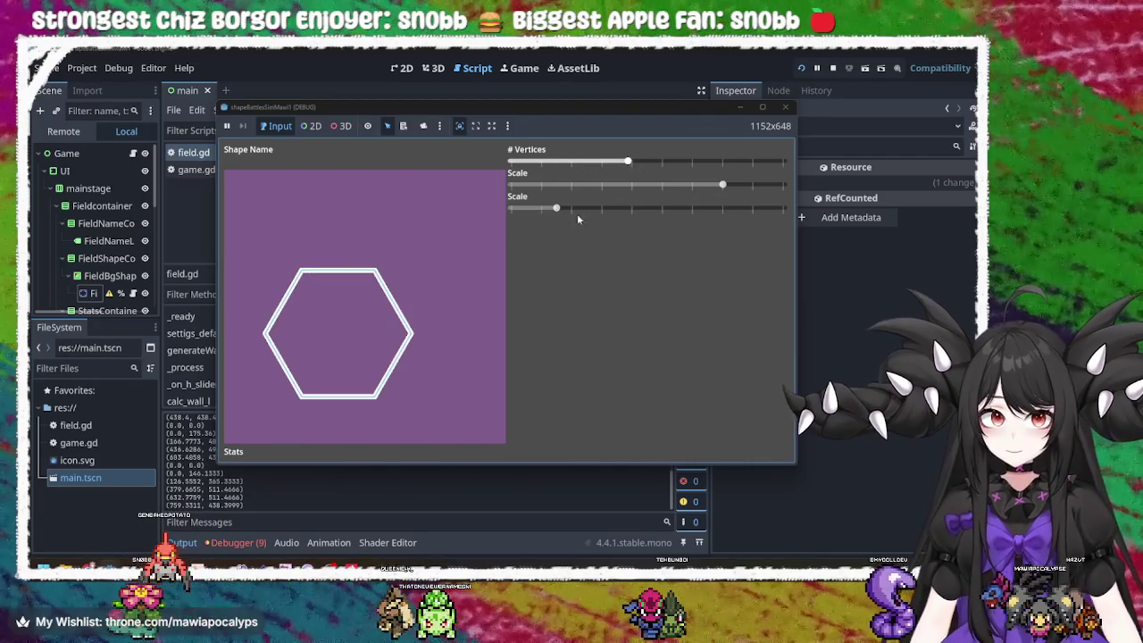
mouse_move(576, 214)
mouse_down()
mouse_move(510, 211)
mouse_move(706, 211)
mouse_up()
mouse_move(627, 161)
mouse_down()
mouse_move(734, 166)
mouse_move(628, 163)
mouse_up()
mouse_move(707, 208)
mouse_down()
mouse_move(670, 206)
mouse_move(723, 210)
mouse_move(585, 210)
mouse_up()
mouse_move(628, 162)
mouse_down()
mouse_move(564, 159)
mouse_move(704, 162)
mouse_up()
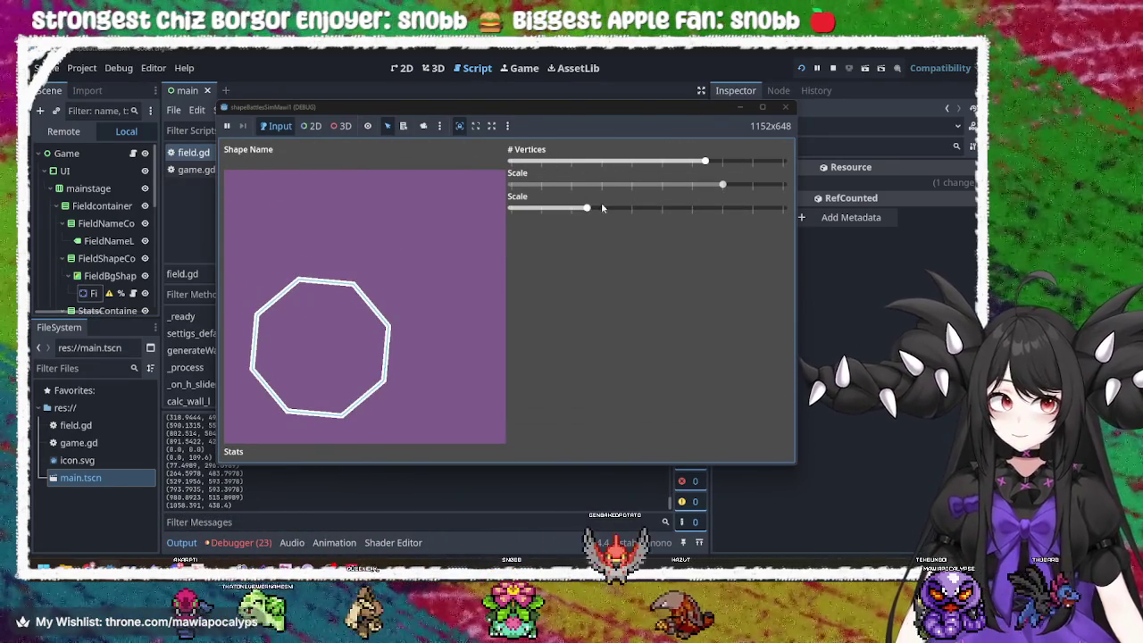
mouse_move(602, 207)
mouse_down()
mouse_move(544, 209)
mouse_move(661, 214)
mouse_move(656, 224)
mouse_move(541, 212)
mouse_move(571, 211)
mouse_up()
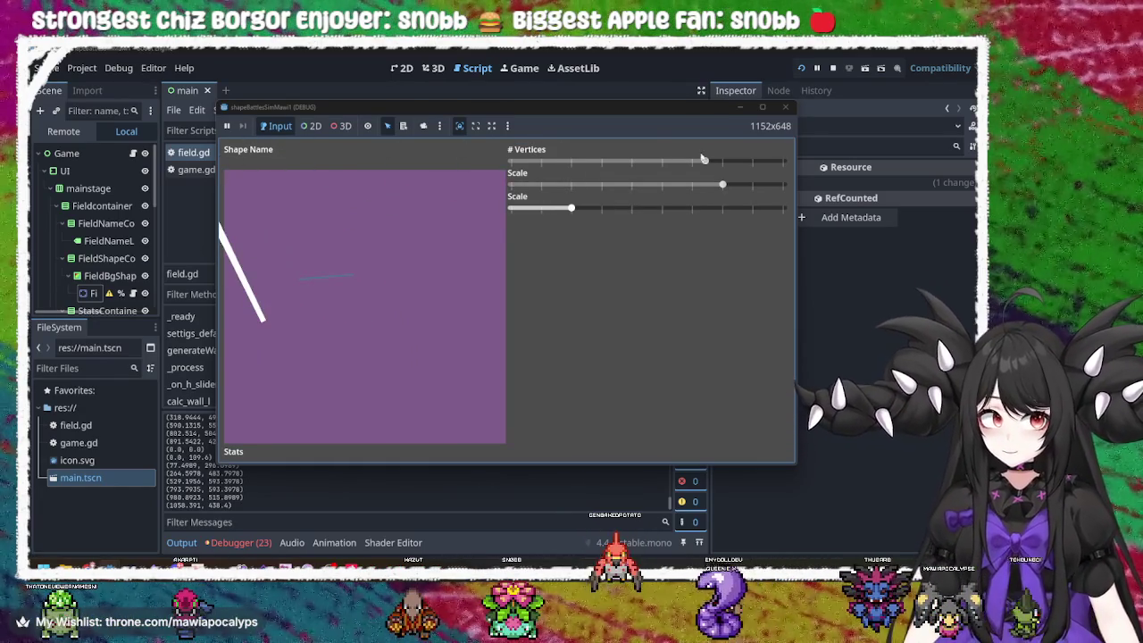
drag(703, 159, 675, 163)
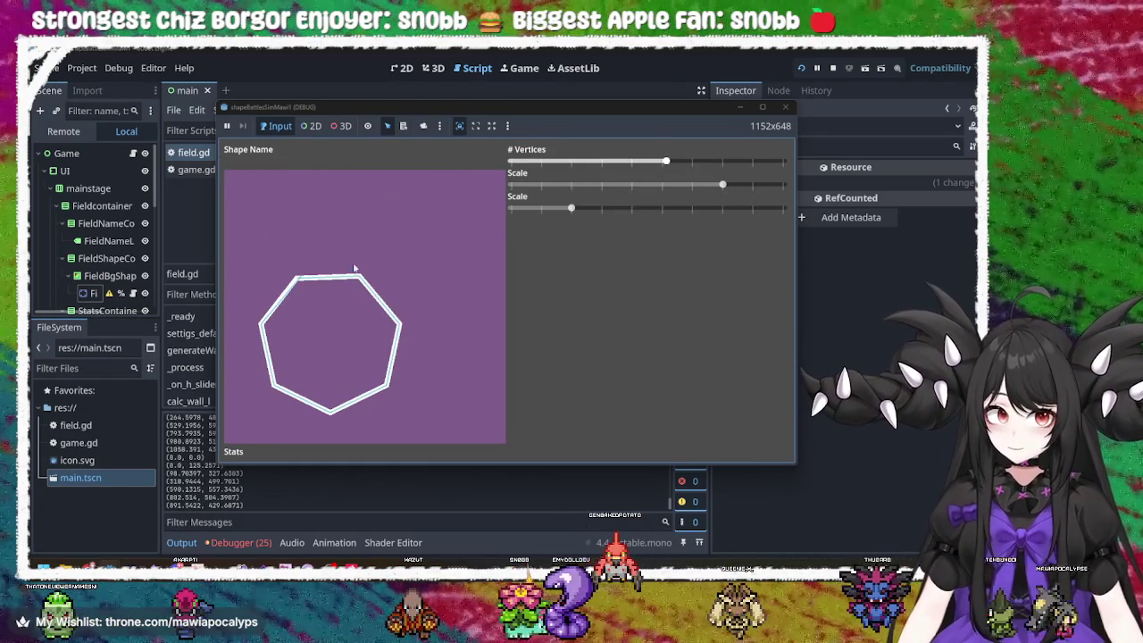
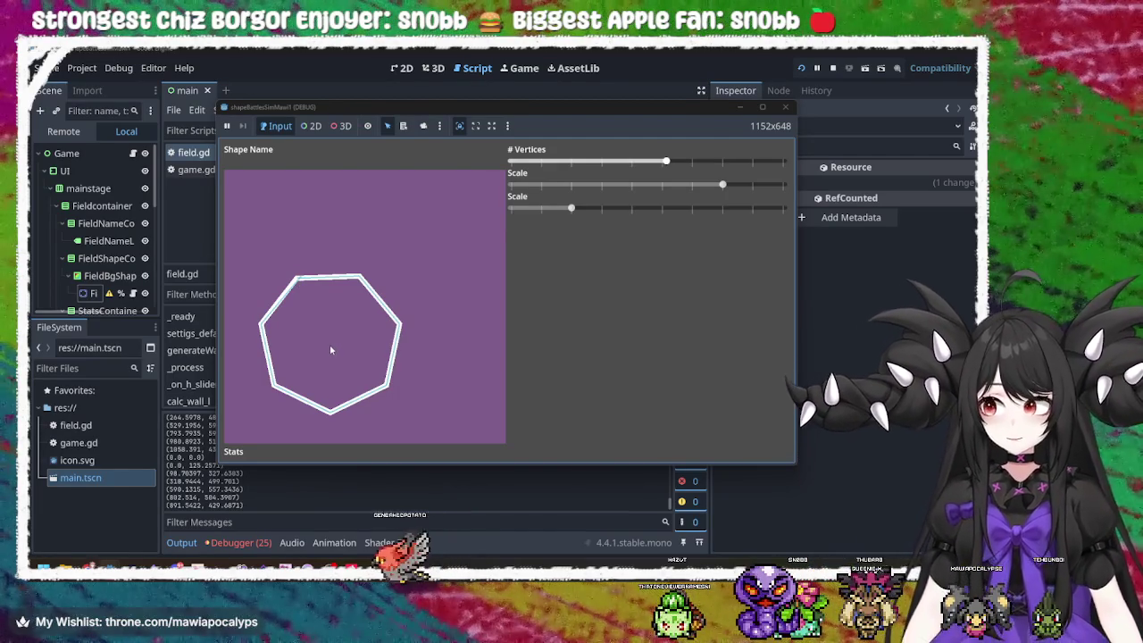
- Delete lines 103–109 so rotateShape only sets rotation_degrees, then relaunch the game
click(785, 107)
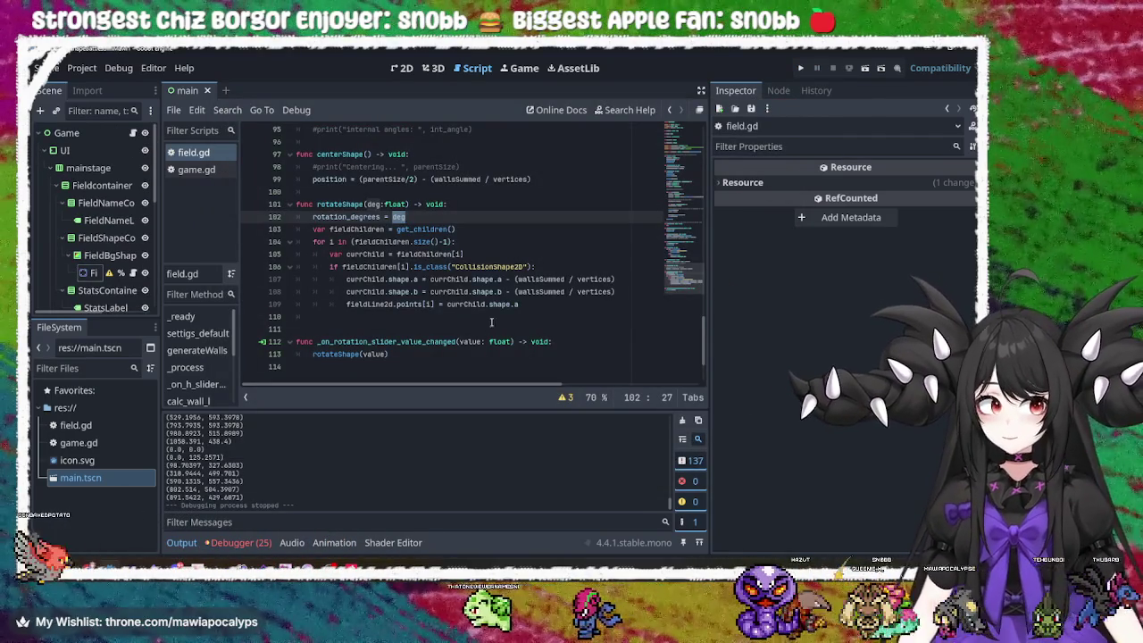
click(562, 303)
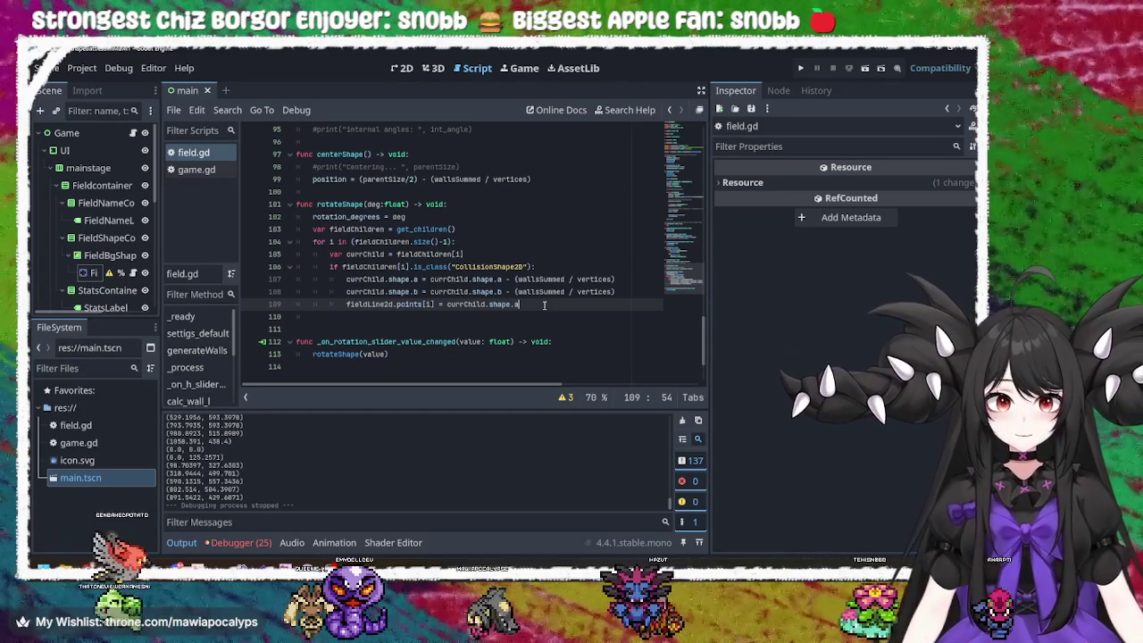
drag(562, 304, 506, 222)
key(BackSpace)
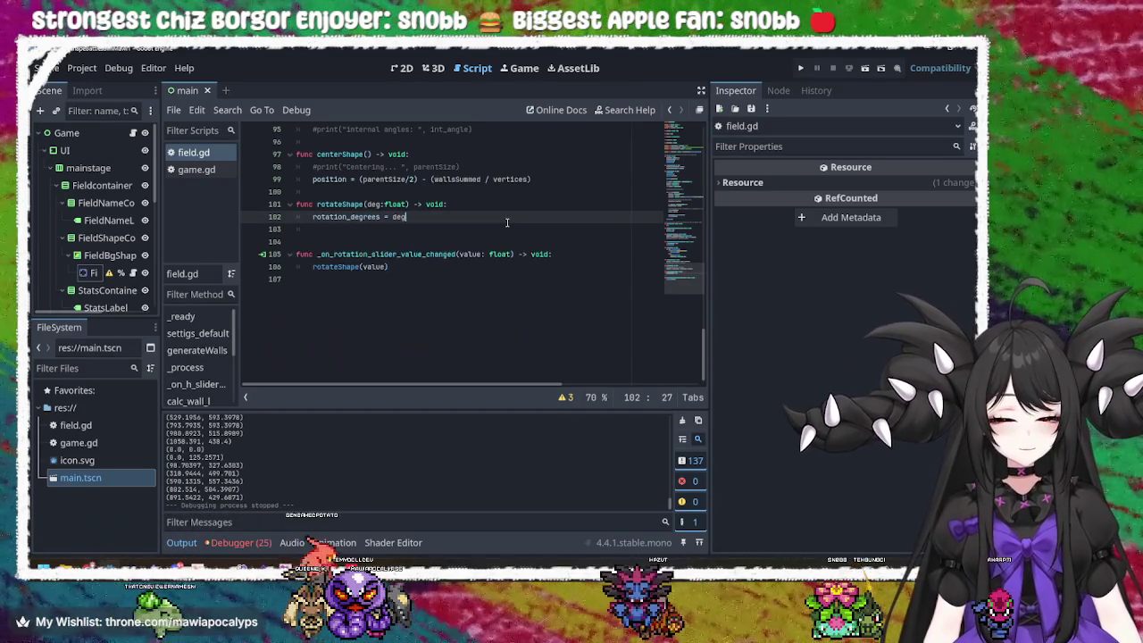
click(800, 68)
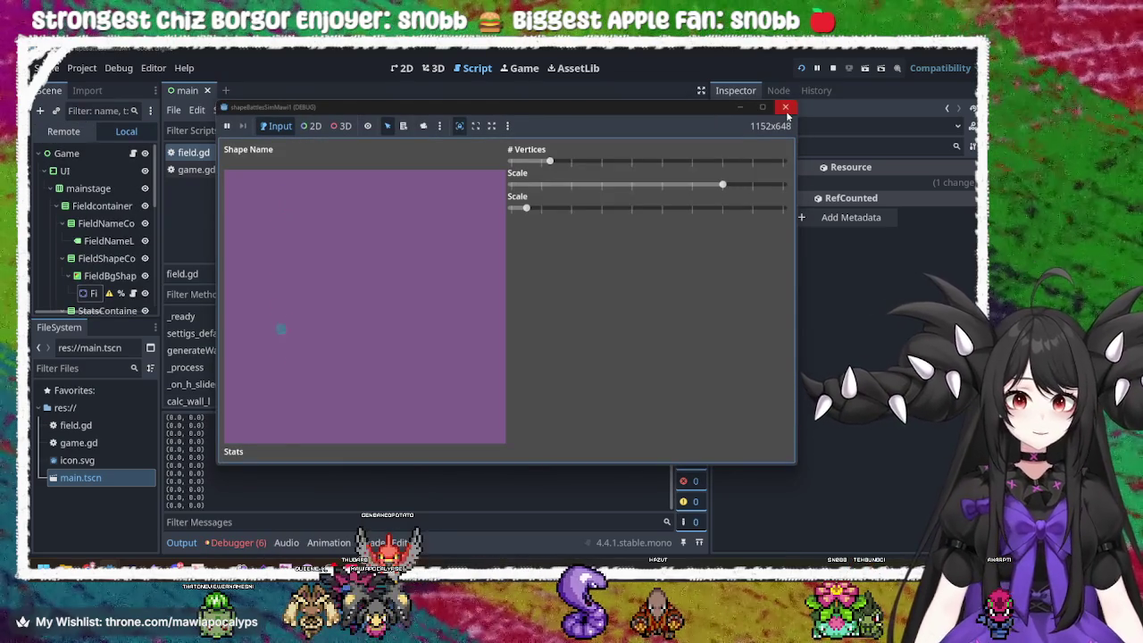
drag(549, 161, 665, 161)
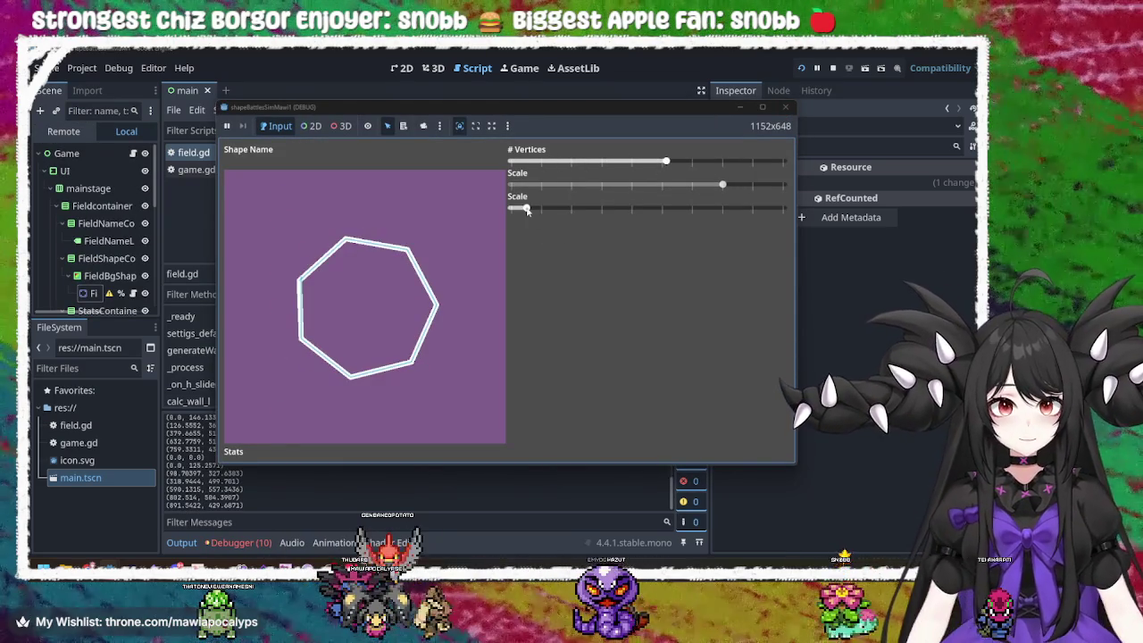
click(607, 208)
key(F8)
scroll(381, 287, up, 20)
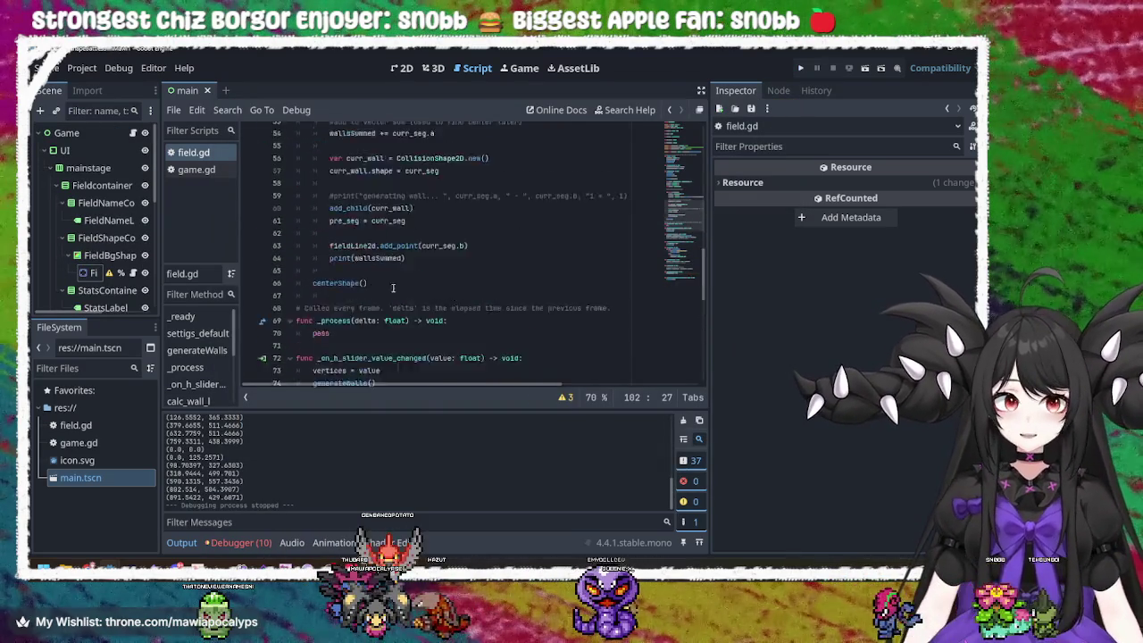
click(401, 241)
scroll(460, 331, down, 5)
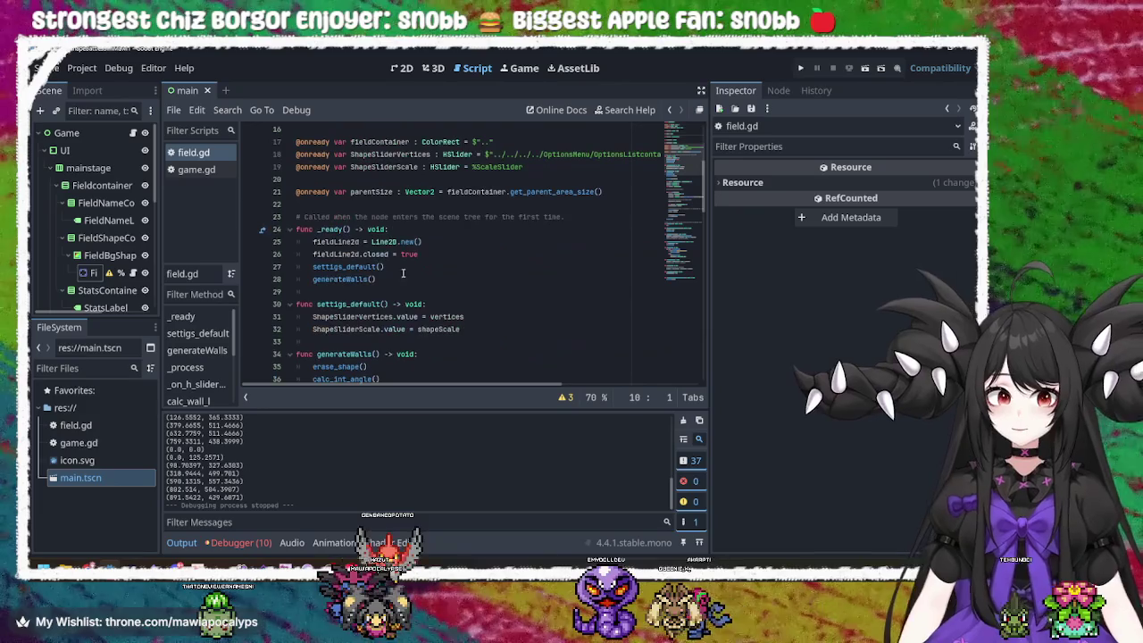
double_click(348, 268)
scroll(399, 295, down, 3)
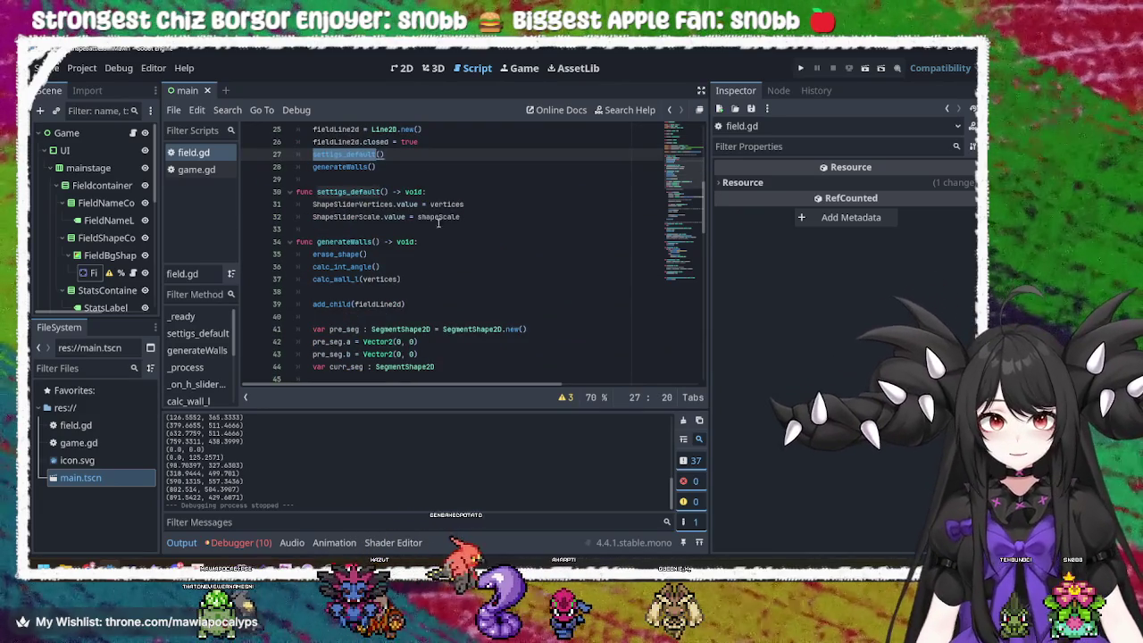
ctrl+click(366, 241)
scroll(366, 241, down, 2)
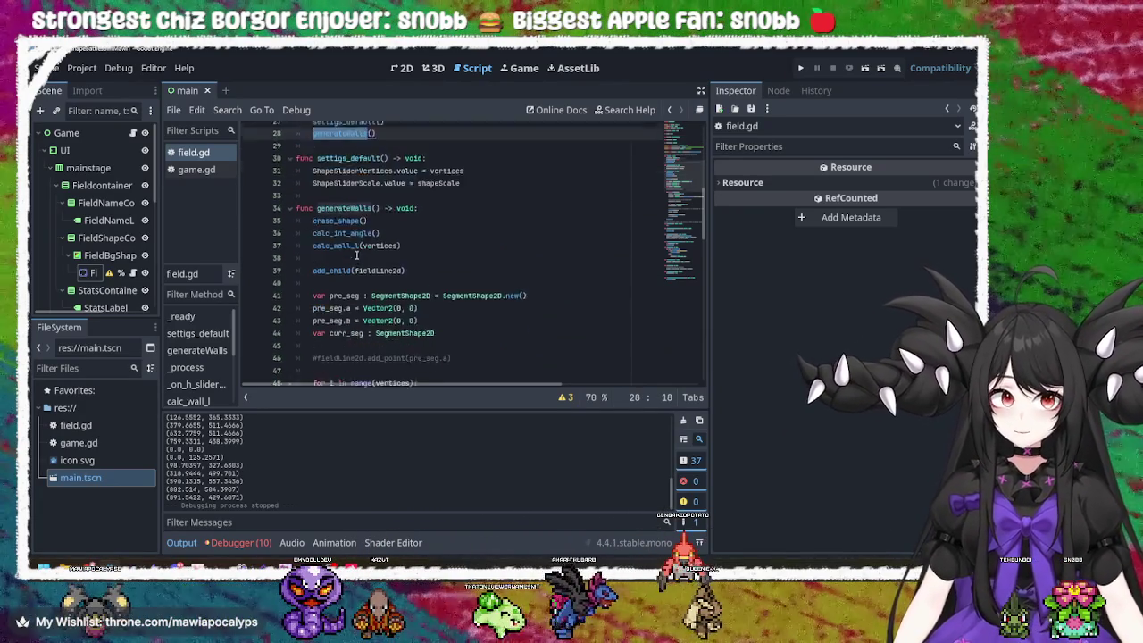
double_click(345, 181)
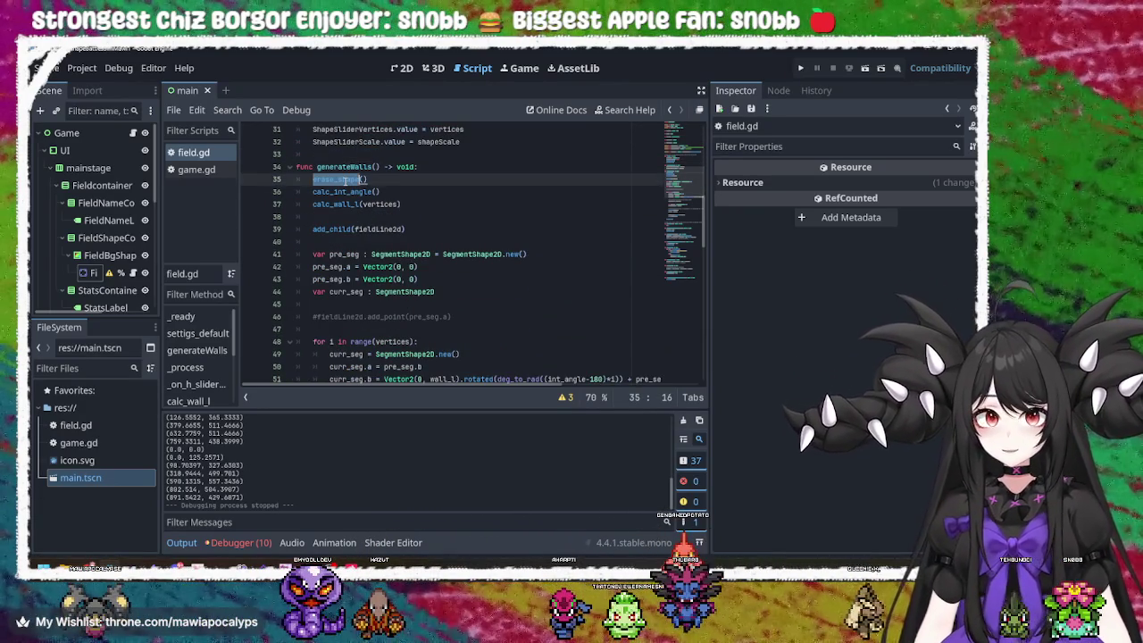
scroll(345, 180, up, 1)
click(346, 229)
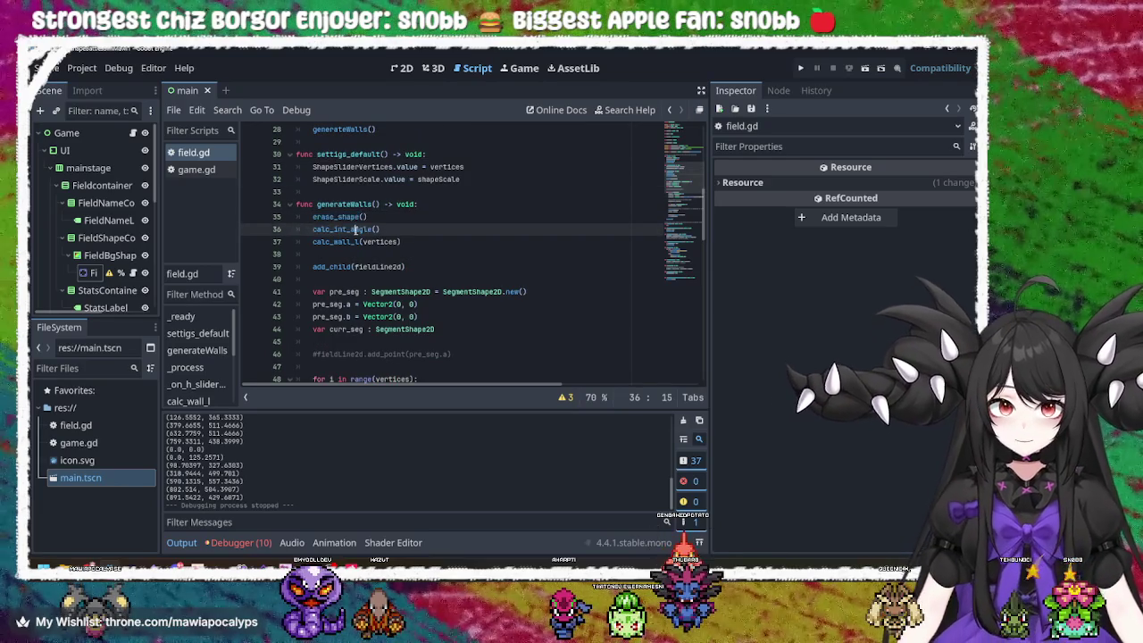
click(343, 241)
double_click(343, 241)
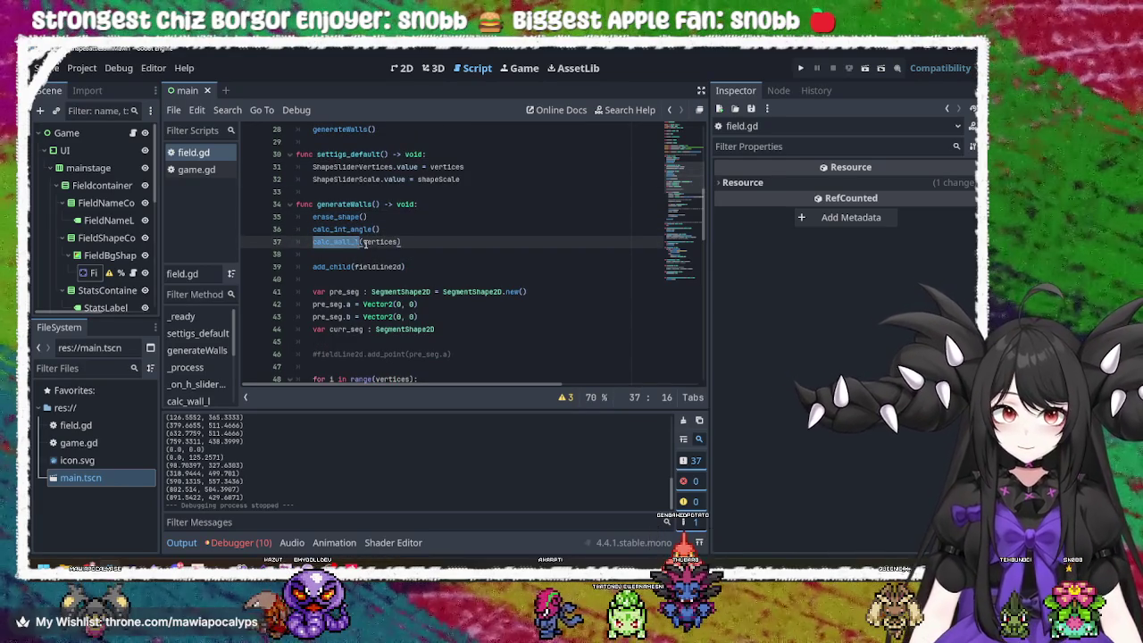
double_click(347, 265)
scroll(347, 265, down, 2)
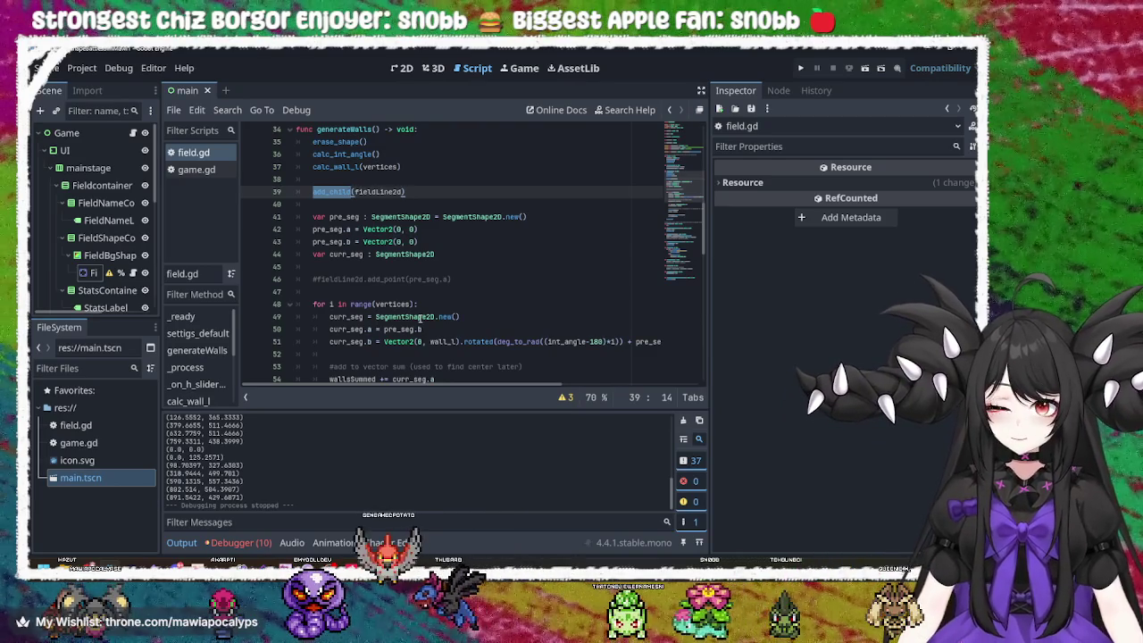
scroll(420, 319, down, 5)
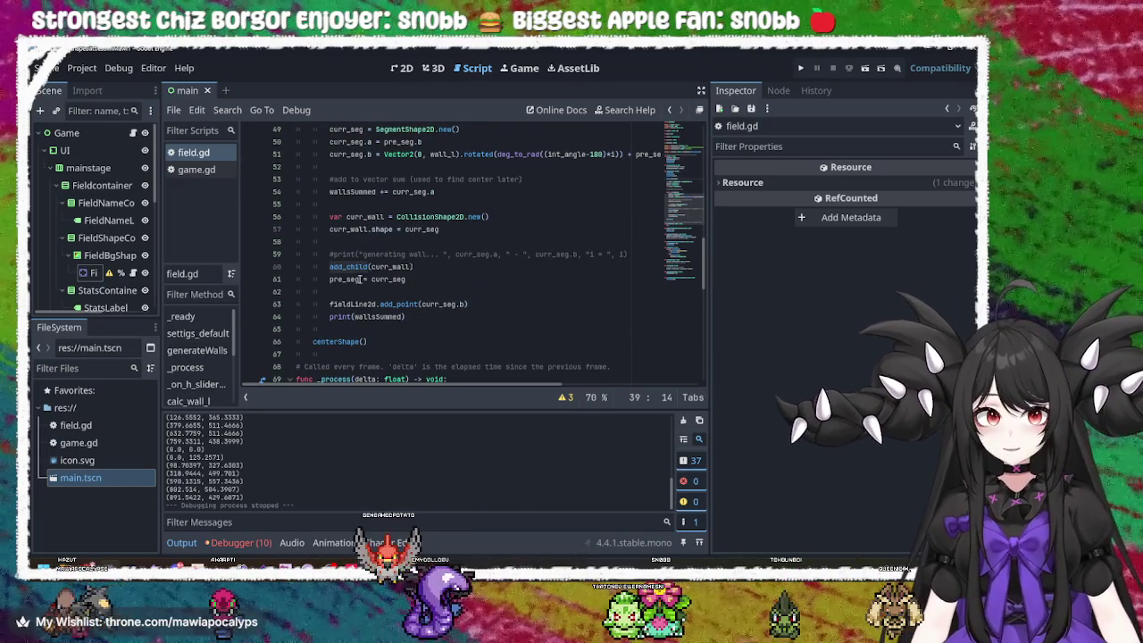
scroll(387, 305, down, 2)
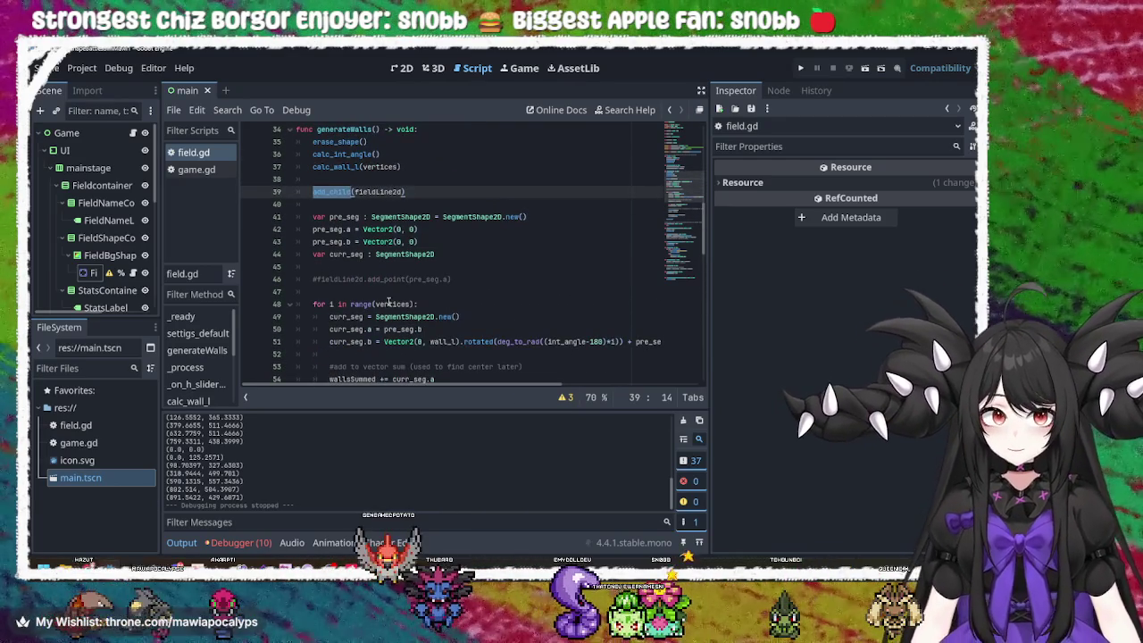
scroll(387, 305, up, 5)
scroll(389, 302, down, 1)
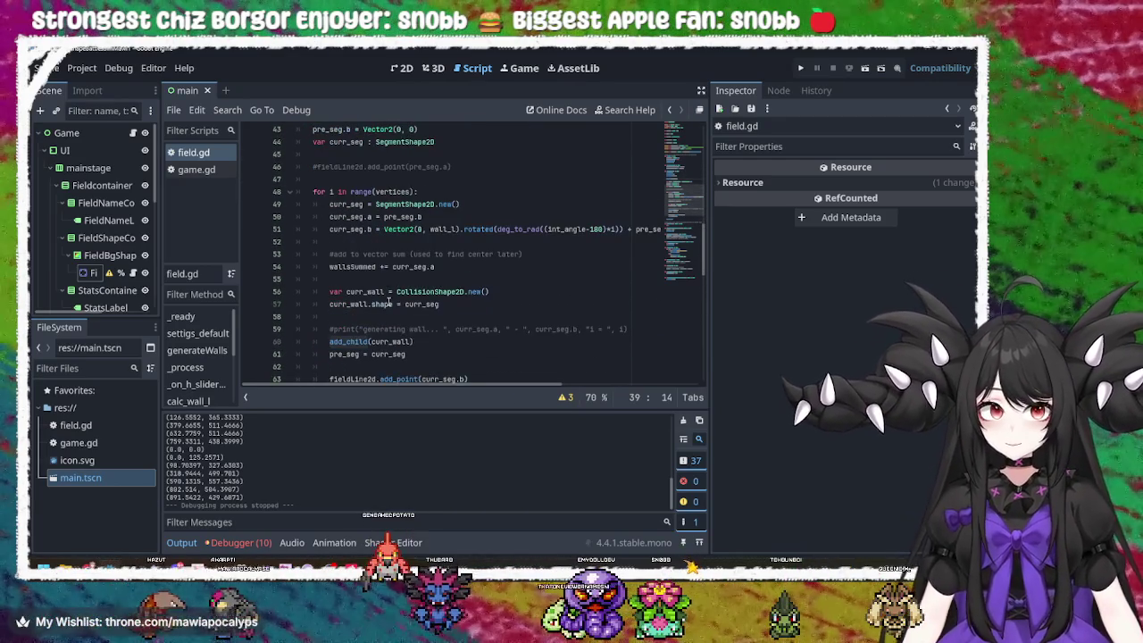
click(801, 69)
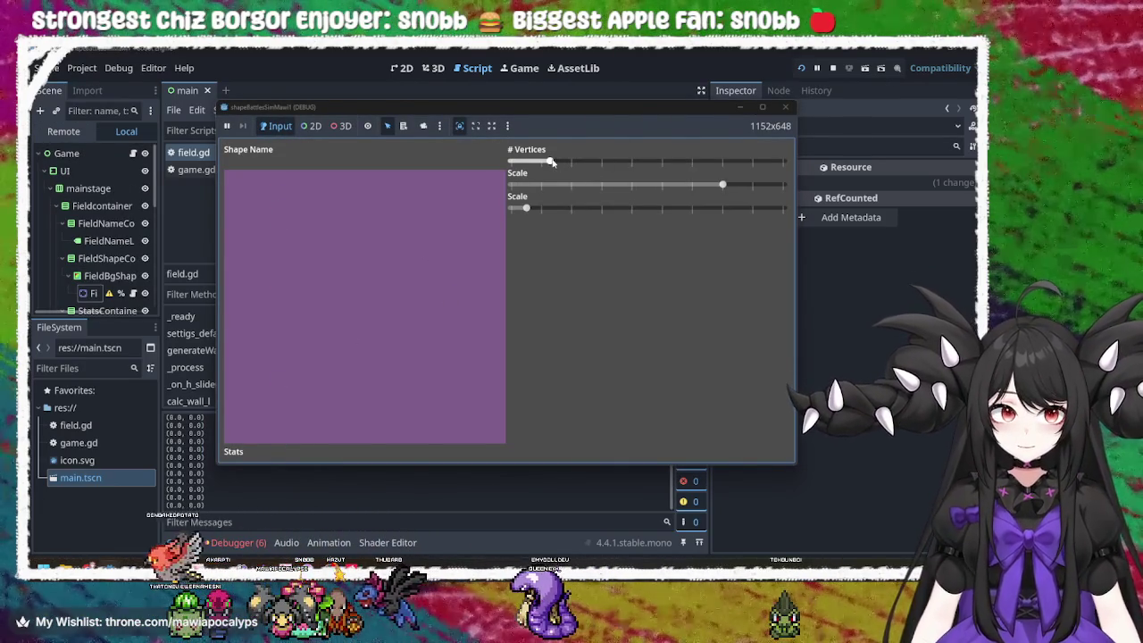
mouse_move(548, 160)
mouse_down()
mouse_move(668, 160)
mouse_move(547, 161)
mouse_up()
mouse_move(722, 184)
mouse_down()
mouse_move(744, 185)
mouse_move(715, 191)
mouse_up()
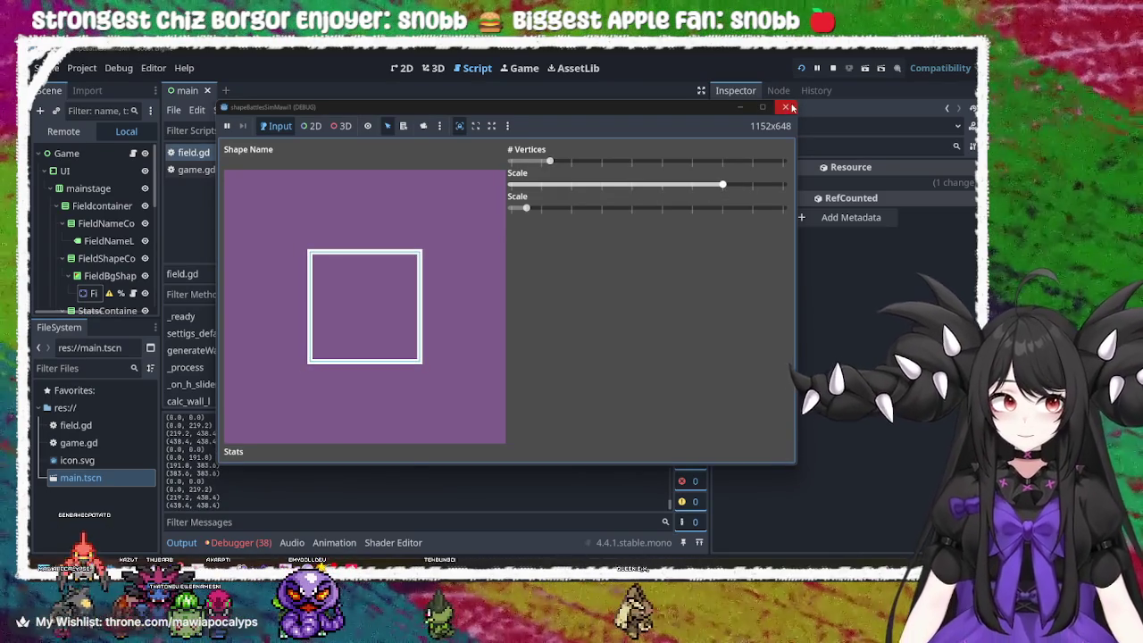
mouse_move(528, 214)
mouse_down()
mouse_move(665, 215)
mouse_move(587, 211)
mouse_up()
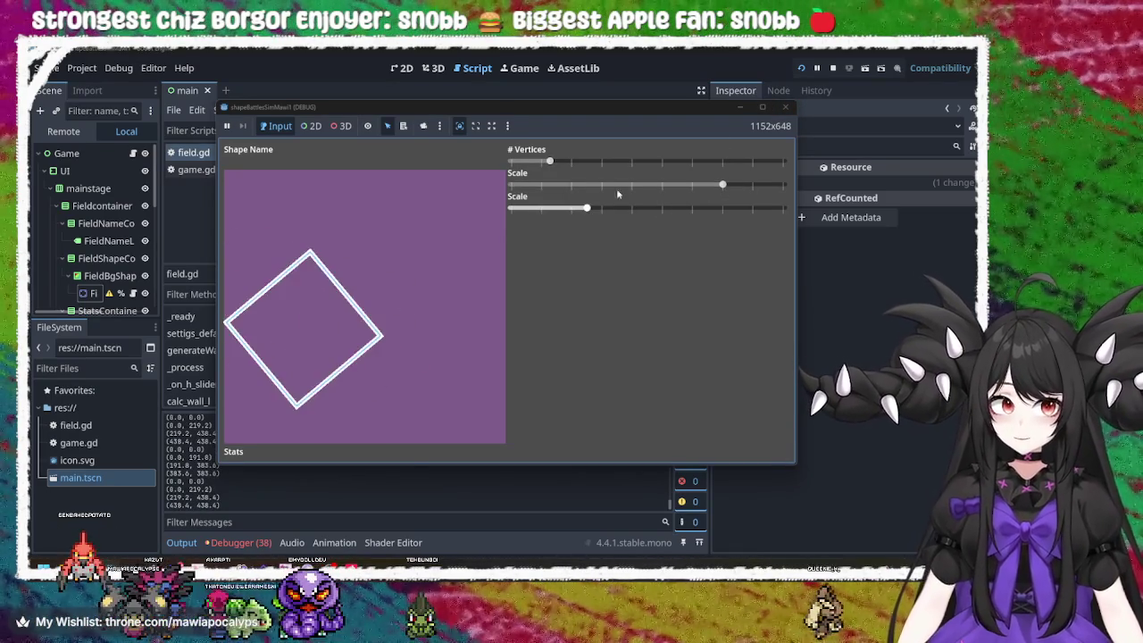
click(785, 107)
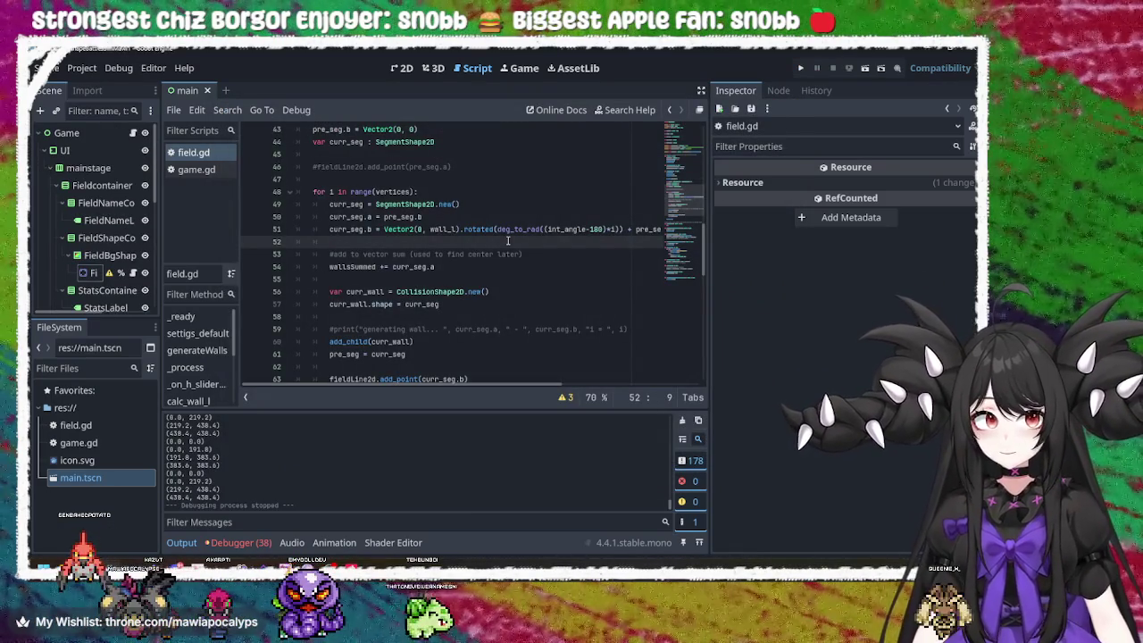
scroll(507, 240, up, 14)
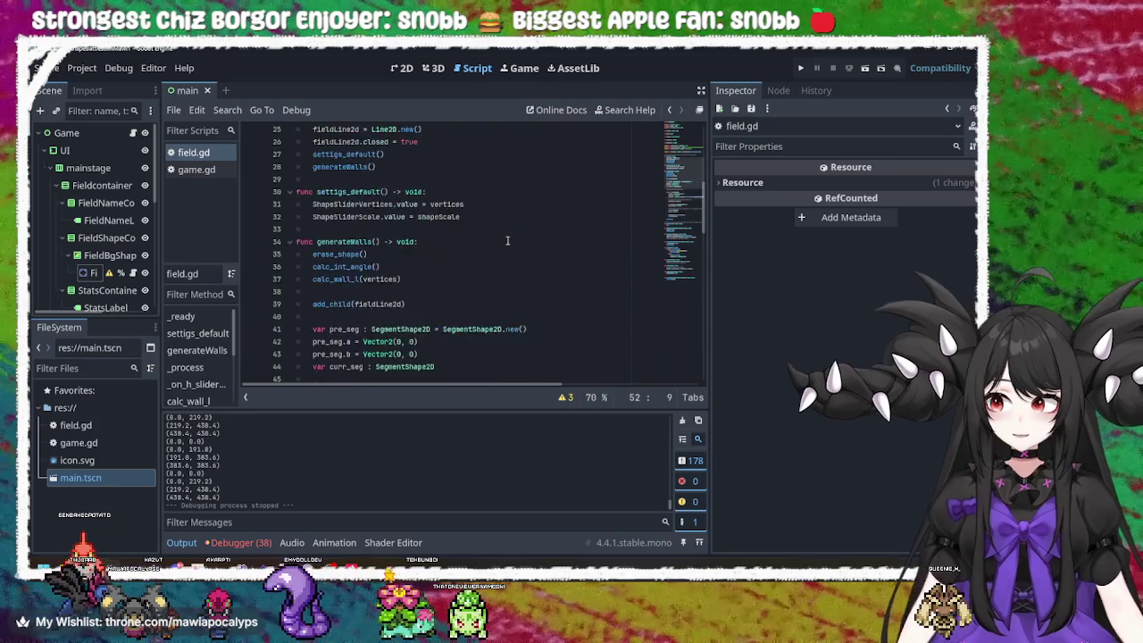
click(460, 259)
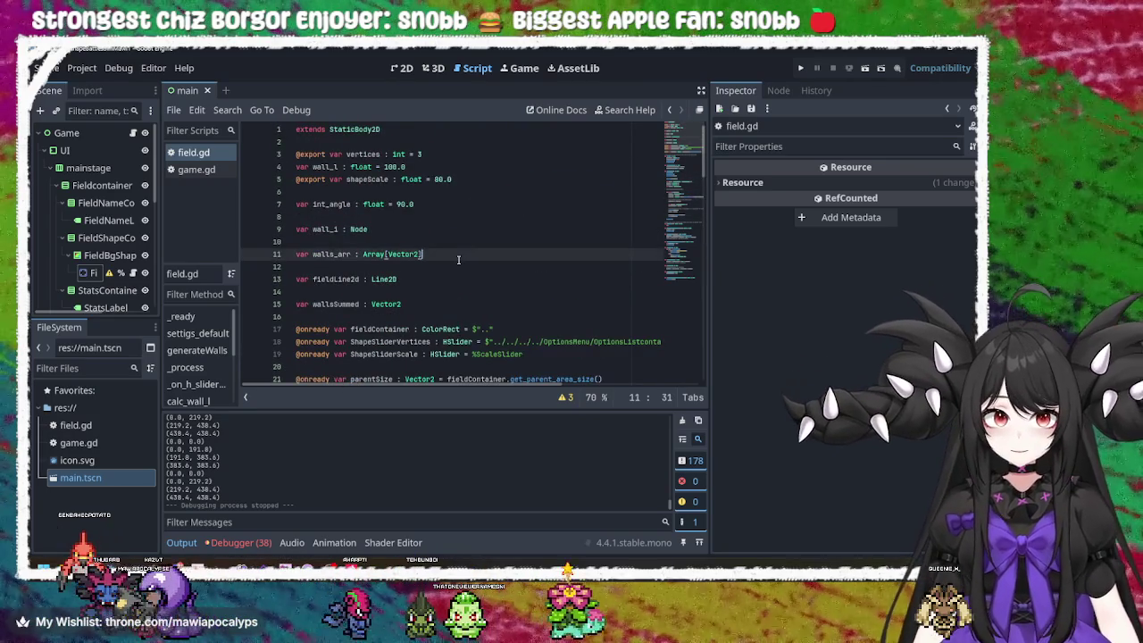
scroll(458, 259, down, 6)
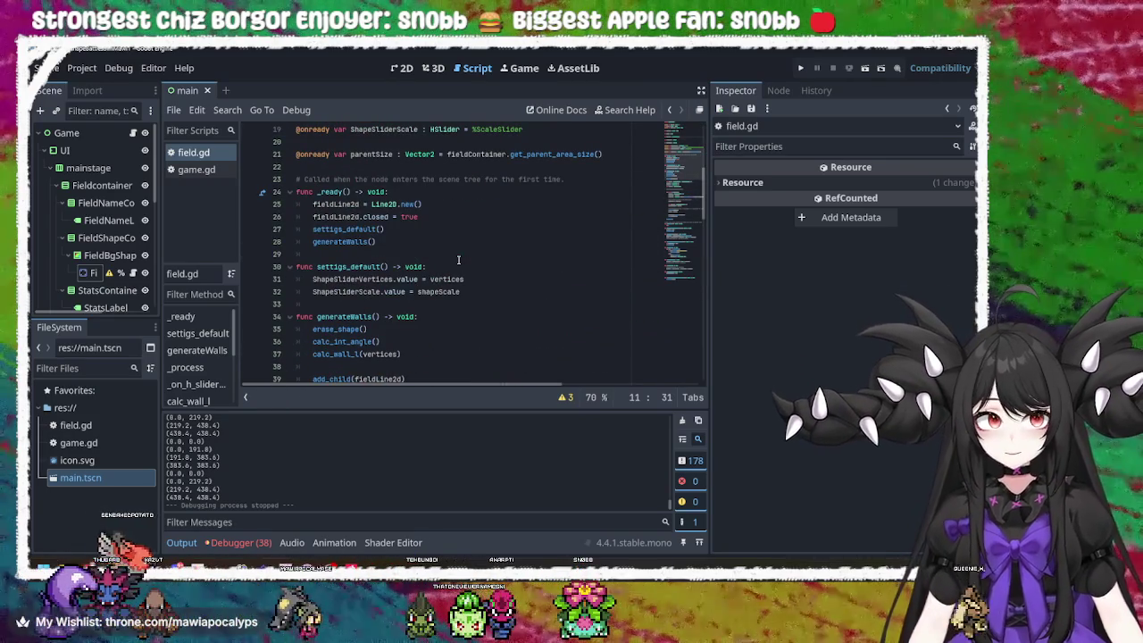
key(F5)
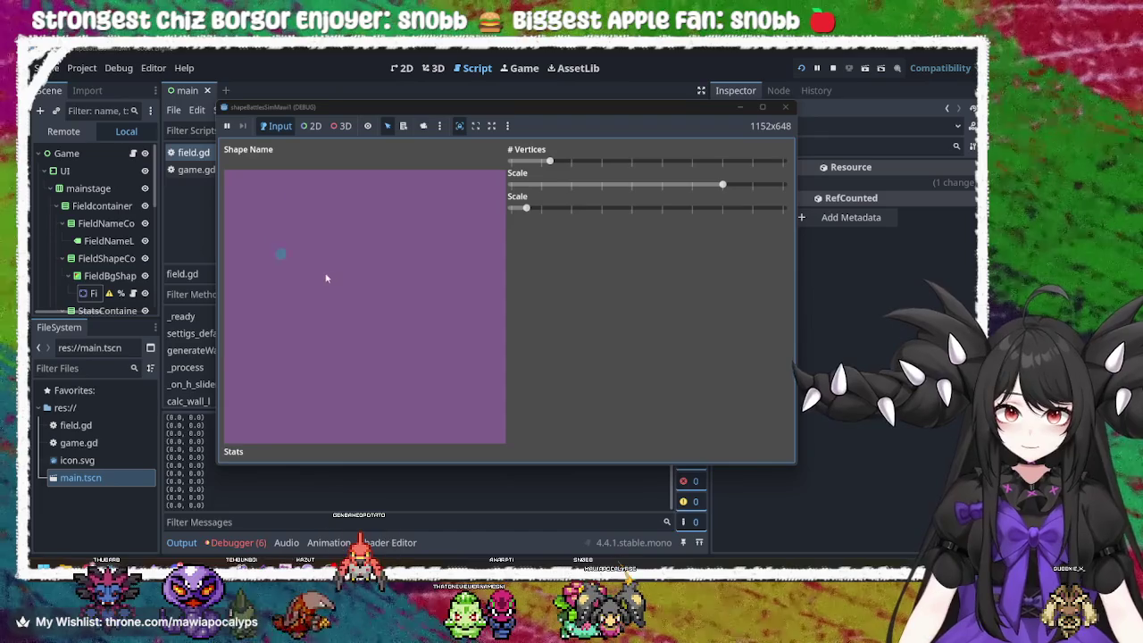
- Raise the vertex slider to a pentagon, close the game, and review the _ready code
drag(536, 161, 591, 164)
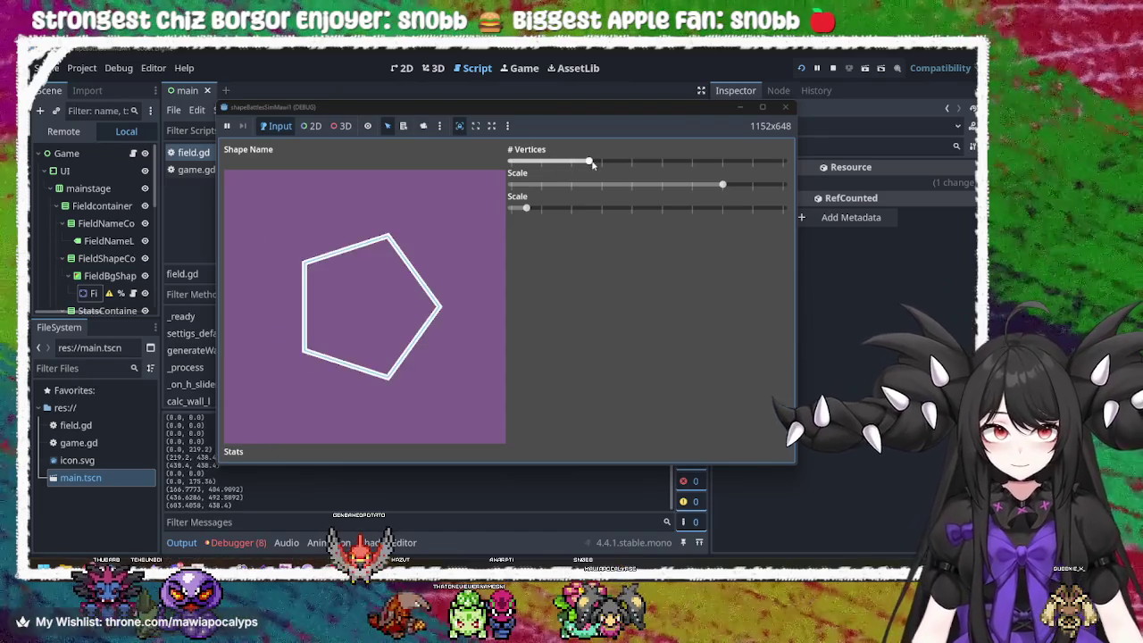
click(785, 106)
click(460, 258)
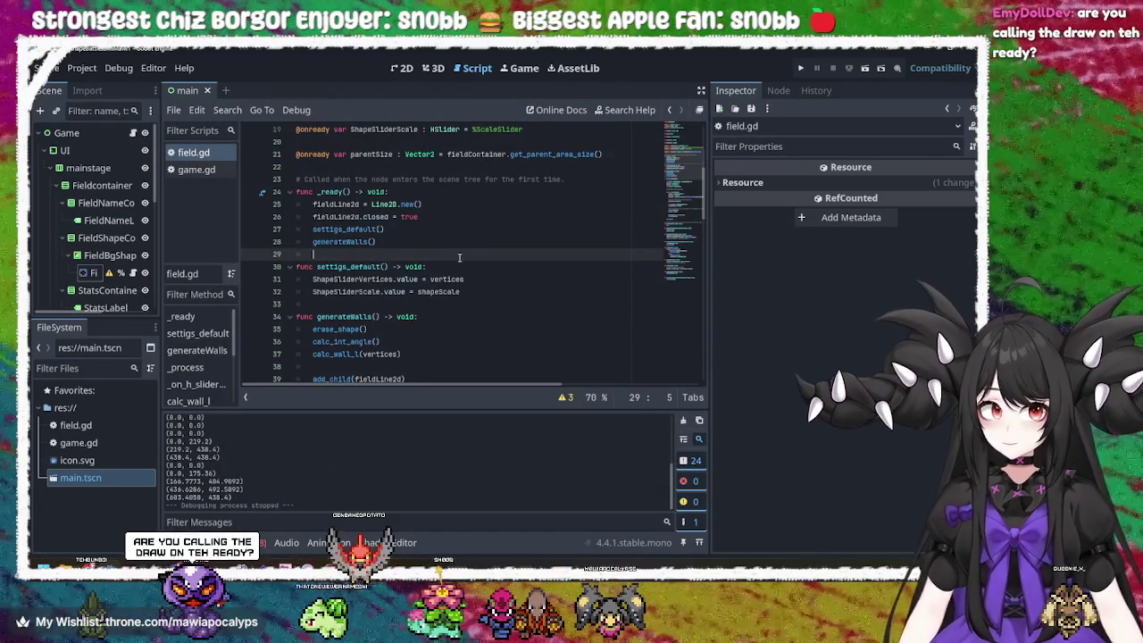
double_click(357, 229)
scroll(384, 245, down, 1)
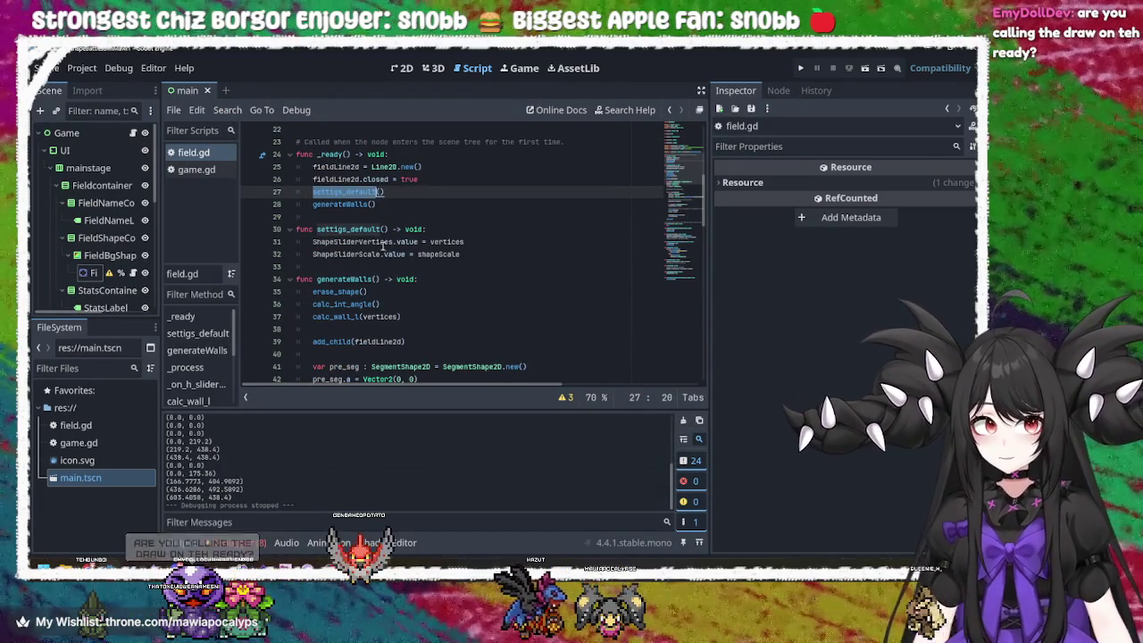
double_click(384, 241)
scroll(460, 250, up, 4)
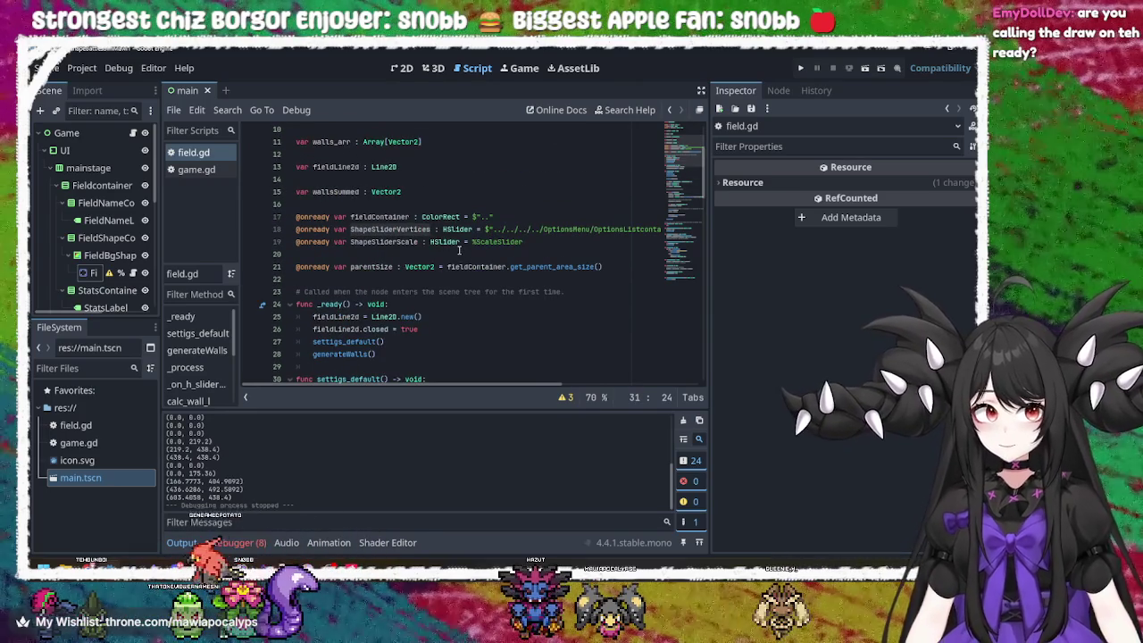
scroll(460, 250, down, 4)
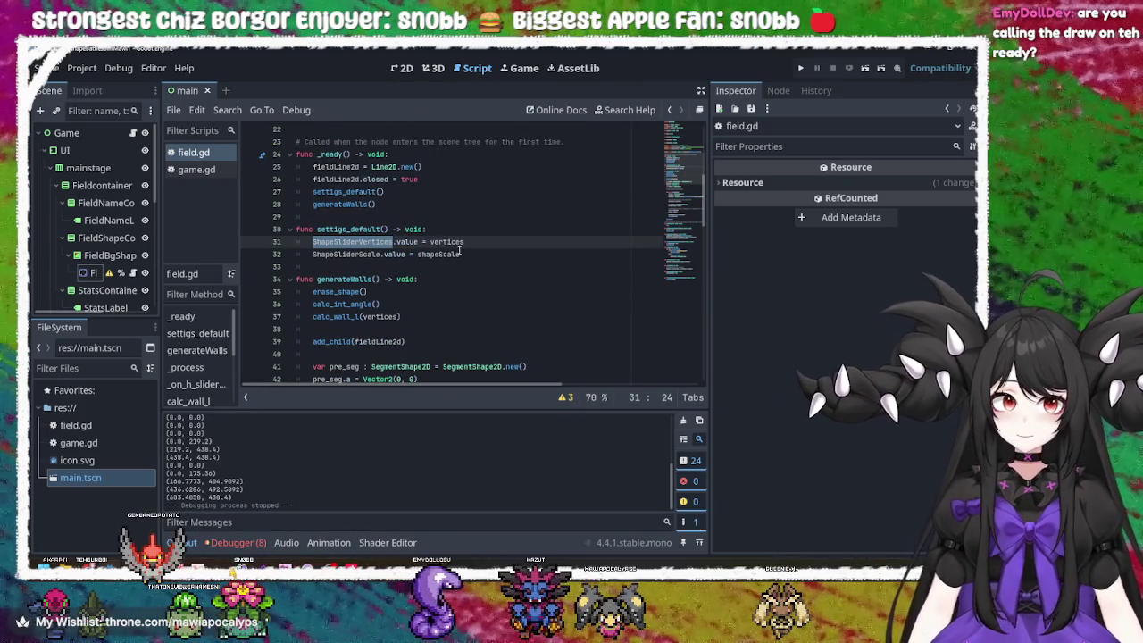
scroll(460, 252, down, 1)
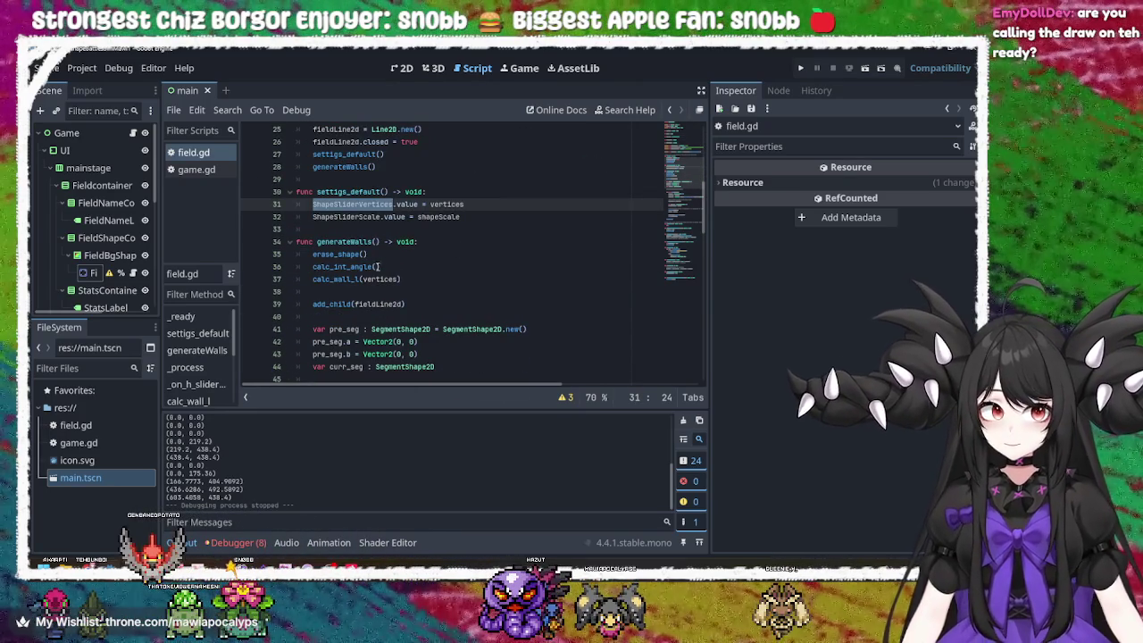
scroll(366, 266, down, 4)
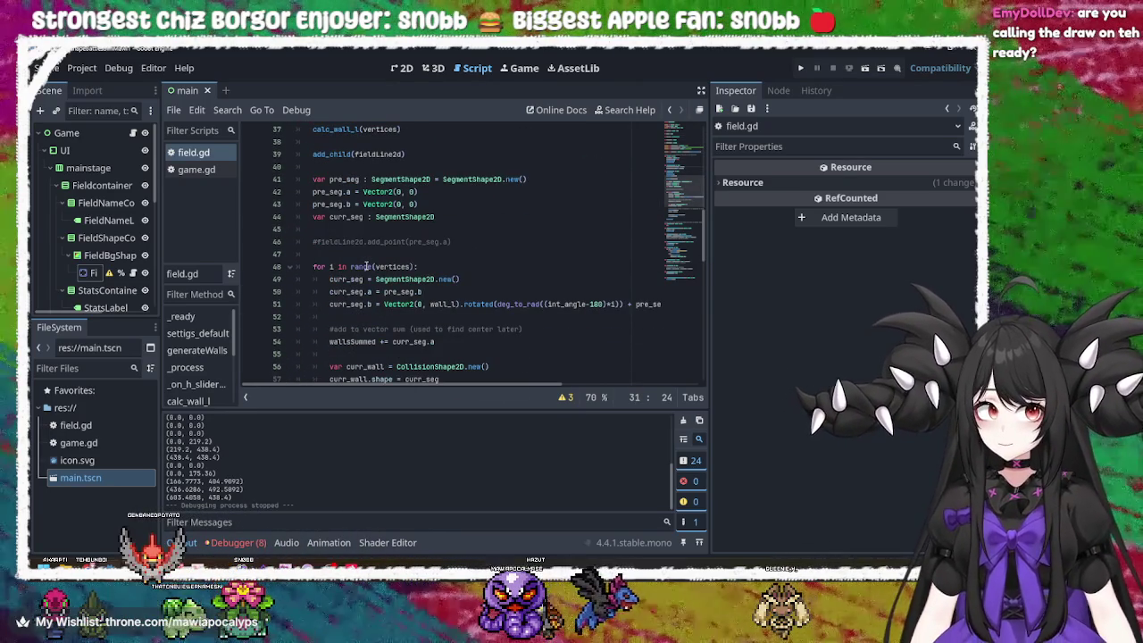
scroll(366, 266, up, 5)
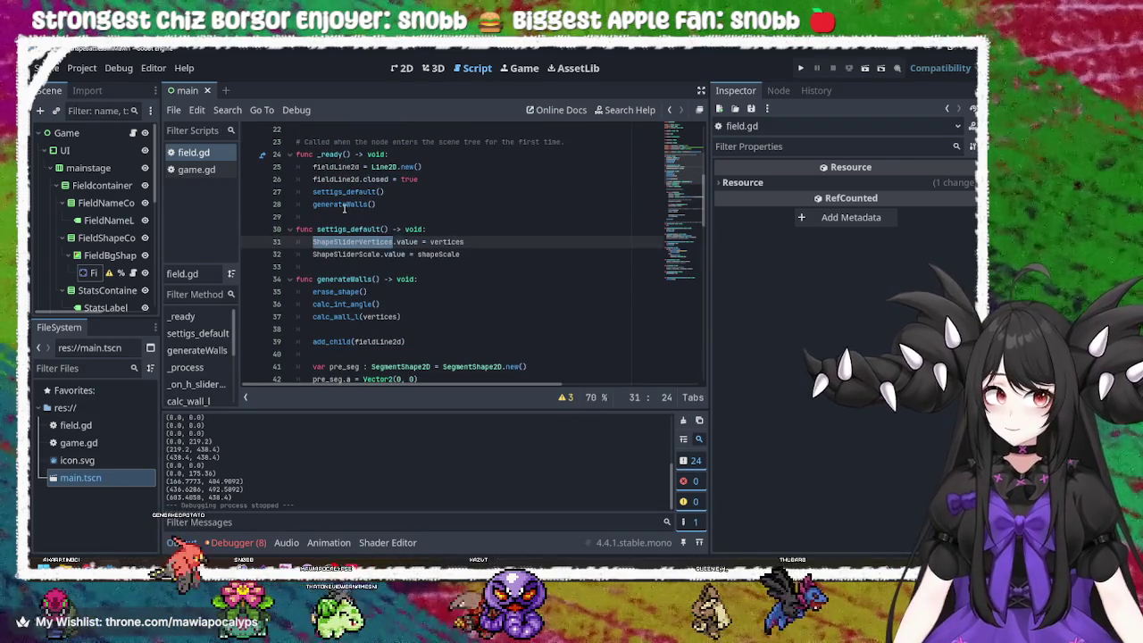
- Delete the generateWalls() call and its line from _ready on line 28
click(343, 206)
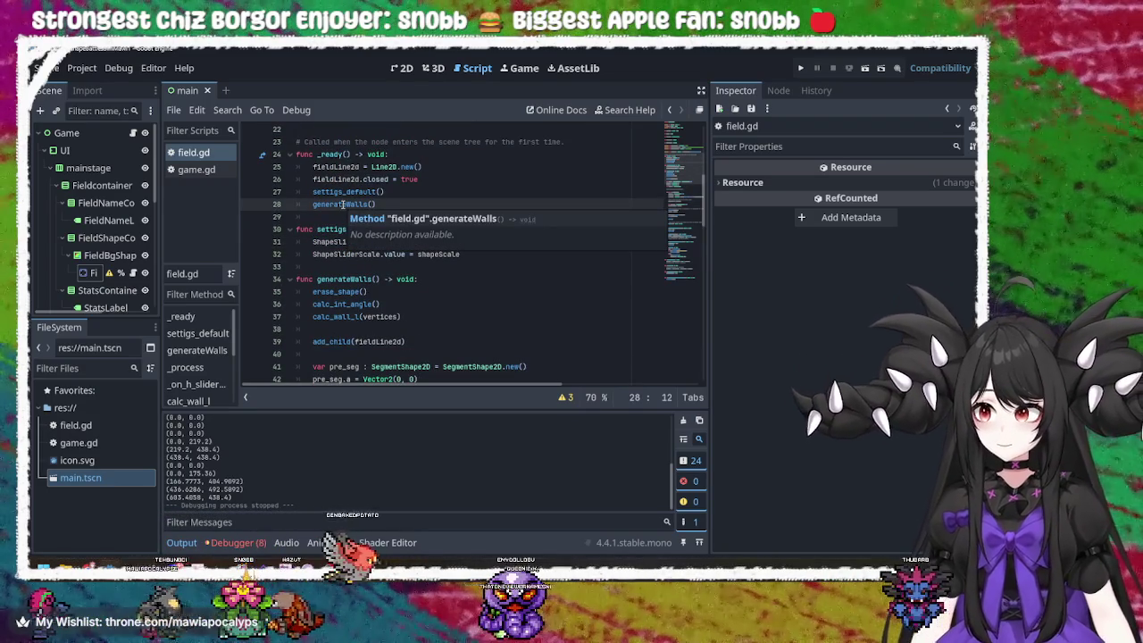
double_click(342, 205)
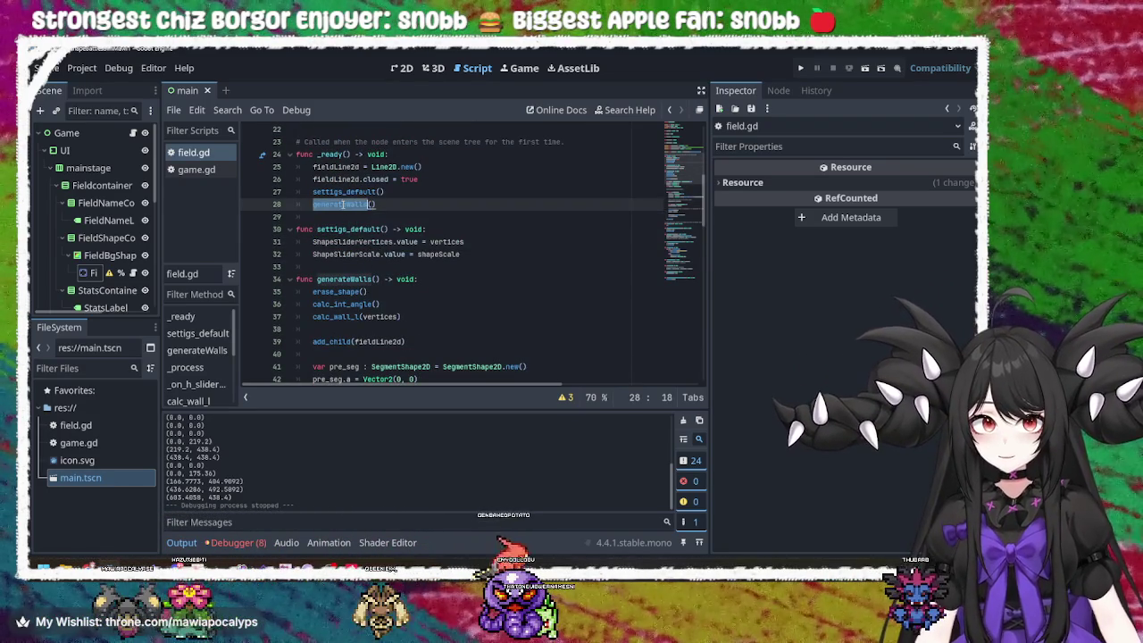
drag(379, 205, 311, 208)
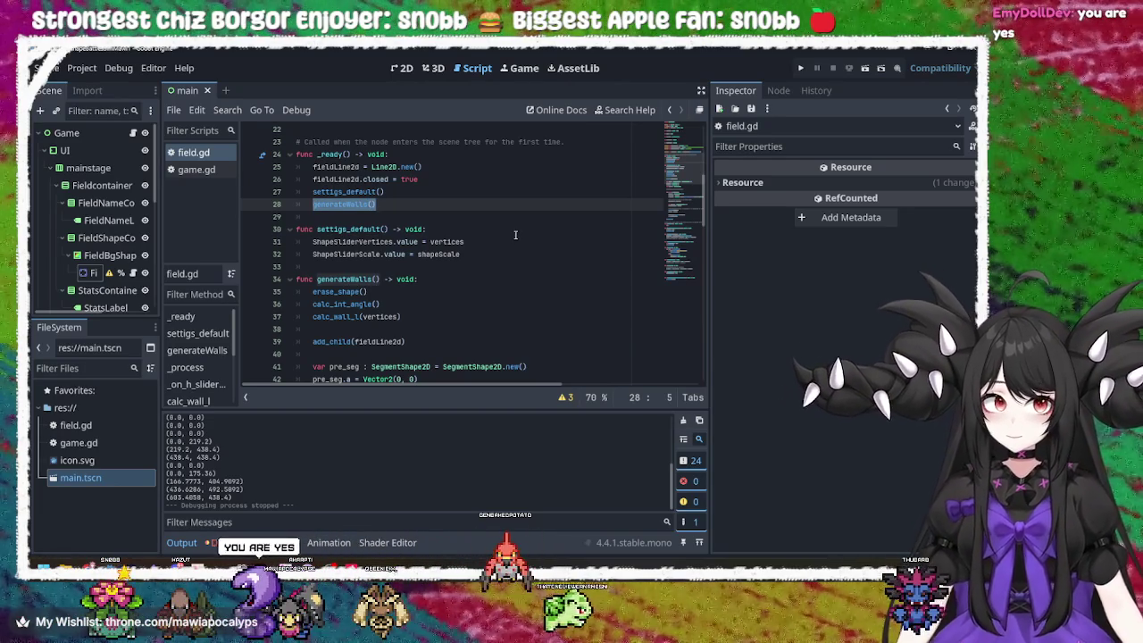
double_click(346, 204)
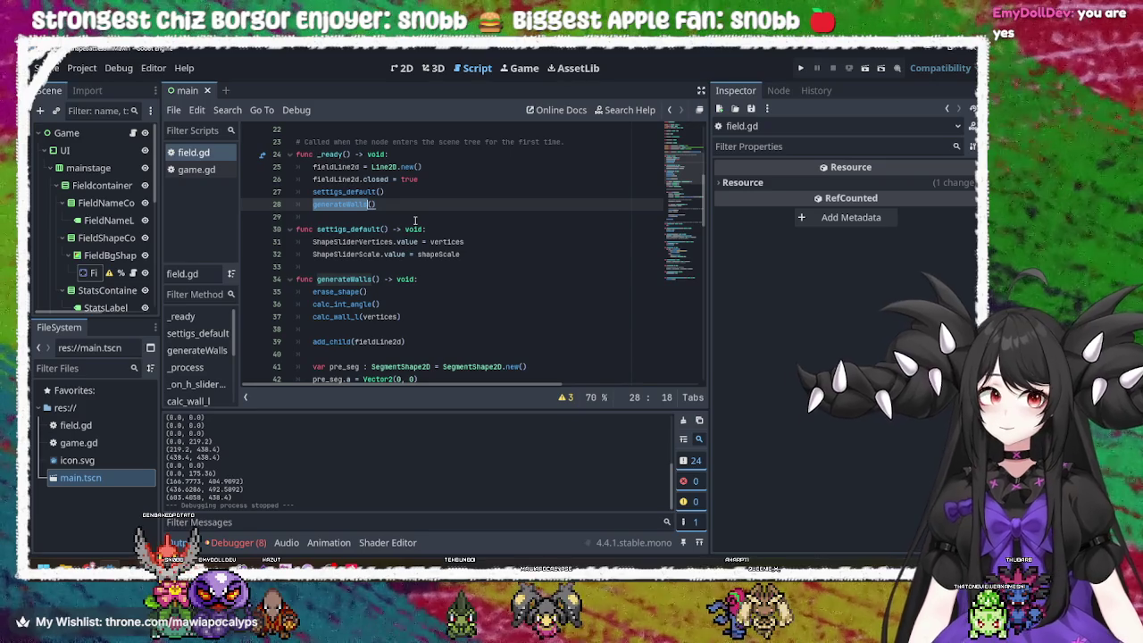
drag(377, 205, 314, 210)
key(BackSpace)
key(BackSpace)
key(BackSpace)
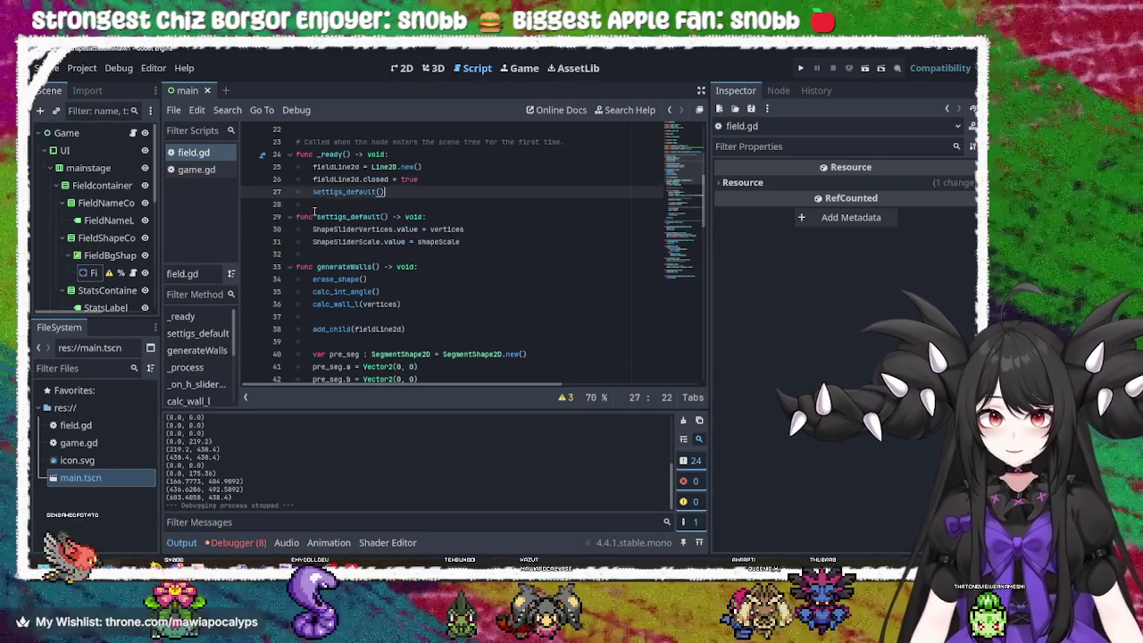
- Replace pass in _process with generateWalls() and save field.gd
scroll(314, 211, up, 4)
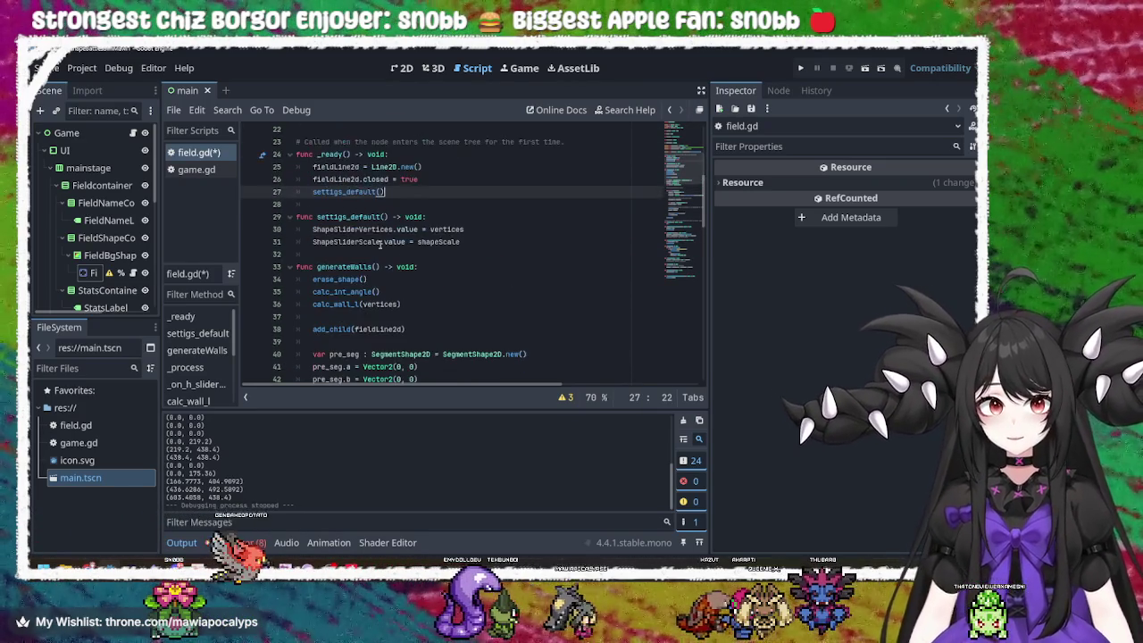
scroll(408, 250, down, 15)
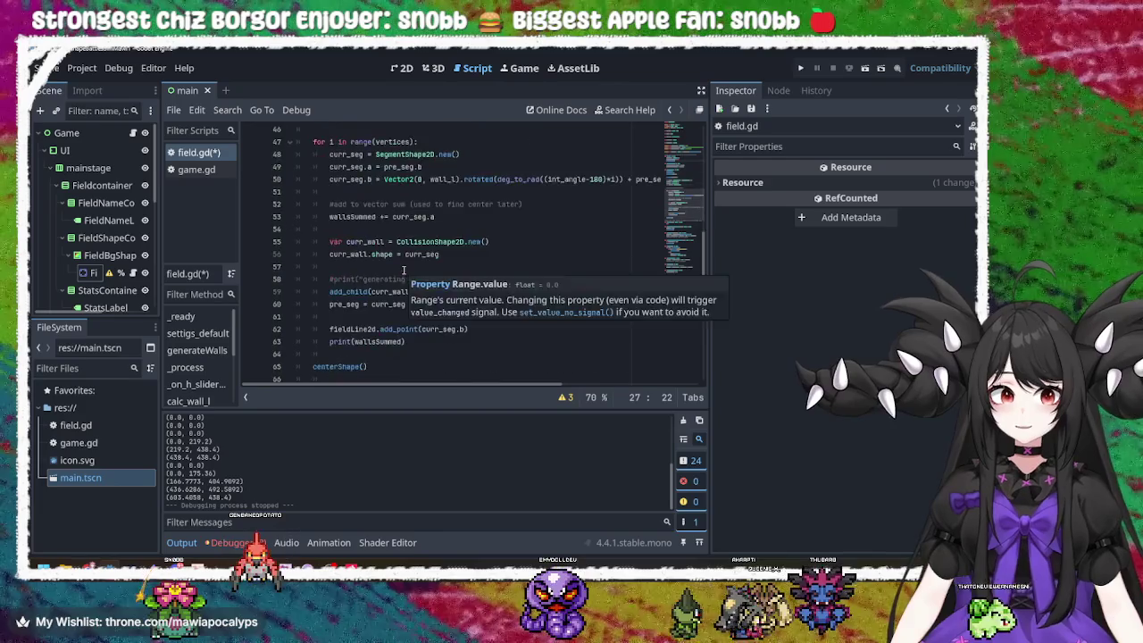
click(371, 266)
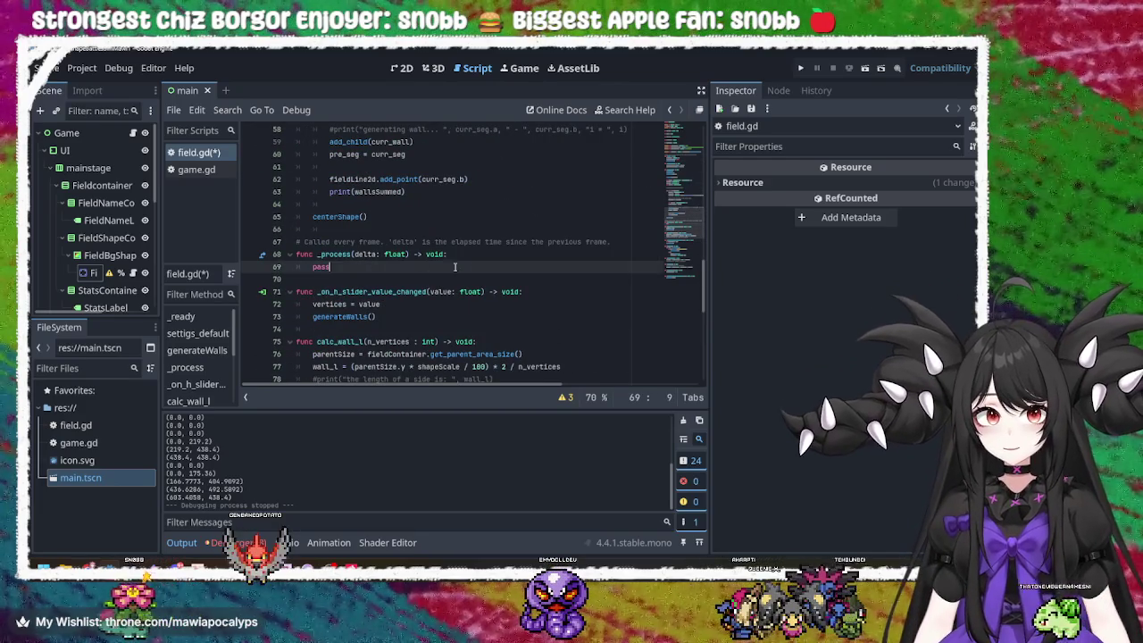
text(generateWalls())
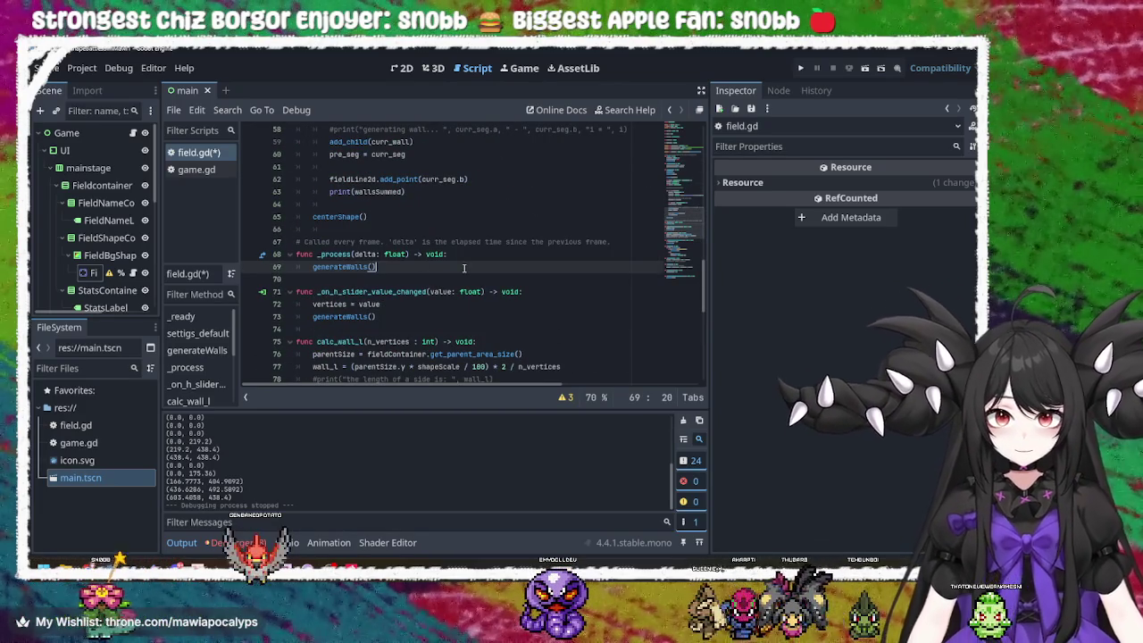
key(ctrl+s)
key(Down)
- Run the game, drag the vertex and scale sliders, then stop it and open the Debugger
key(F5)
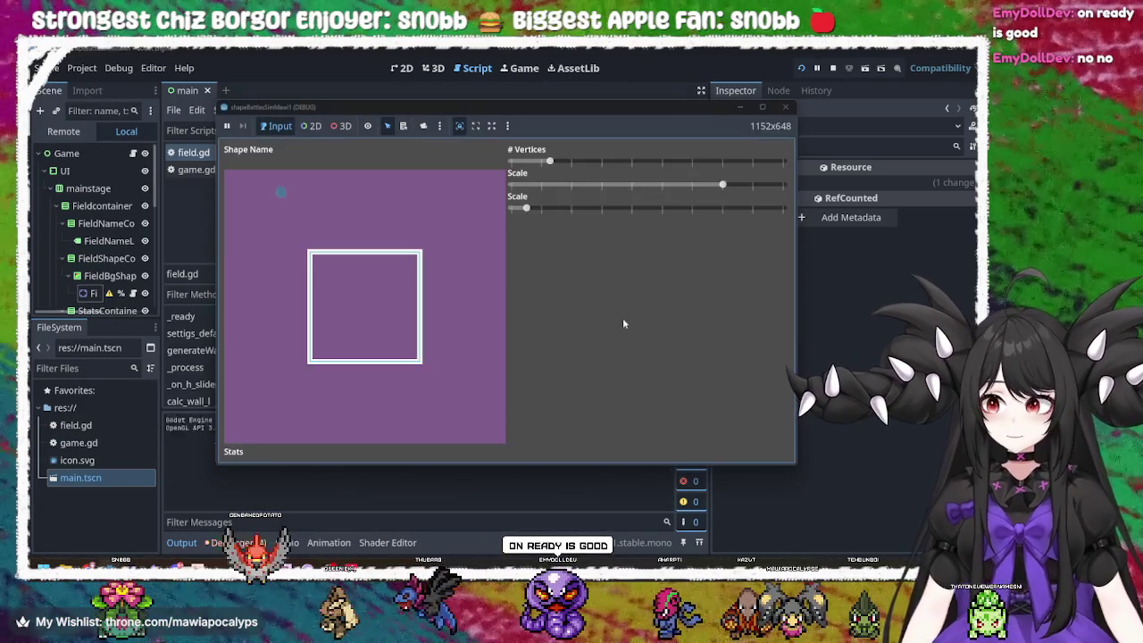
drag(548, 163, 627, 164)
mouse_move(730, 190)
mouse_down()
mouse_move(631, 190)
mouse_move(694, 190)
mouse_up()
mouse_move(526, 209)
mouse_down()
mouse_move(673, 215)
mouse_move(541, 211)
mouse_up()
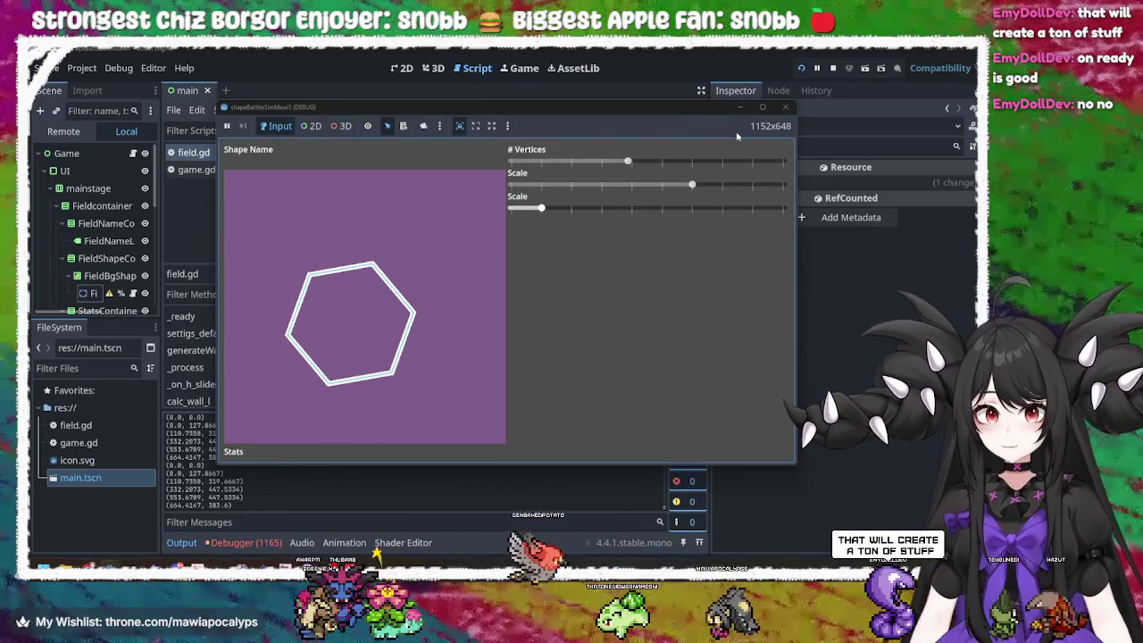
key(F8)
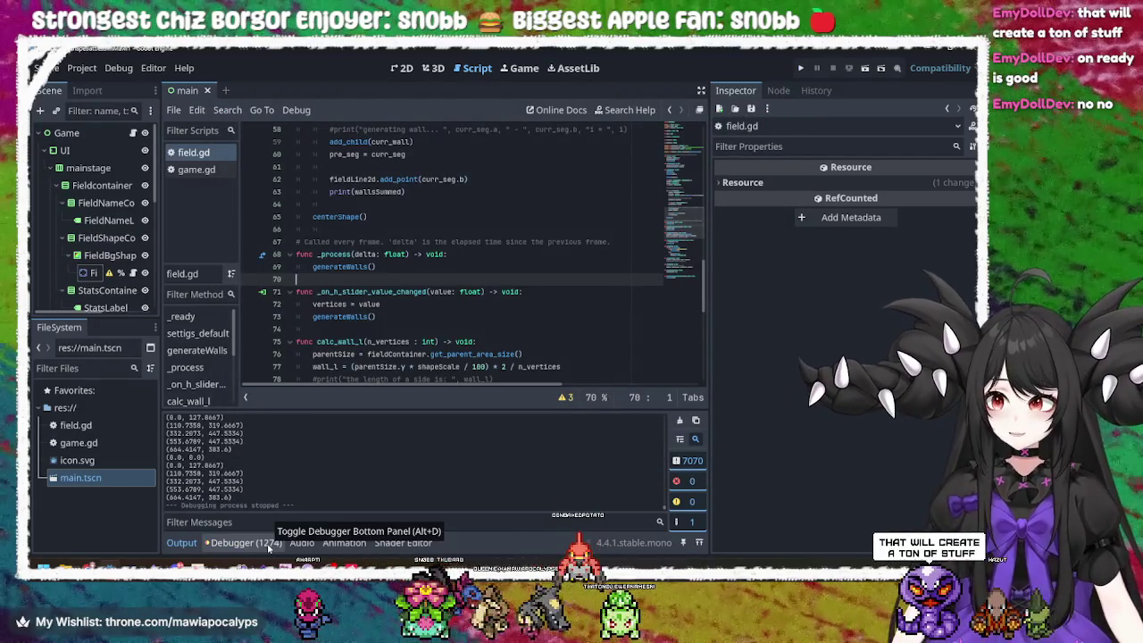
click(245, 543)
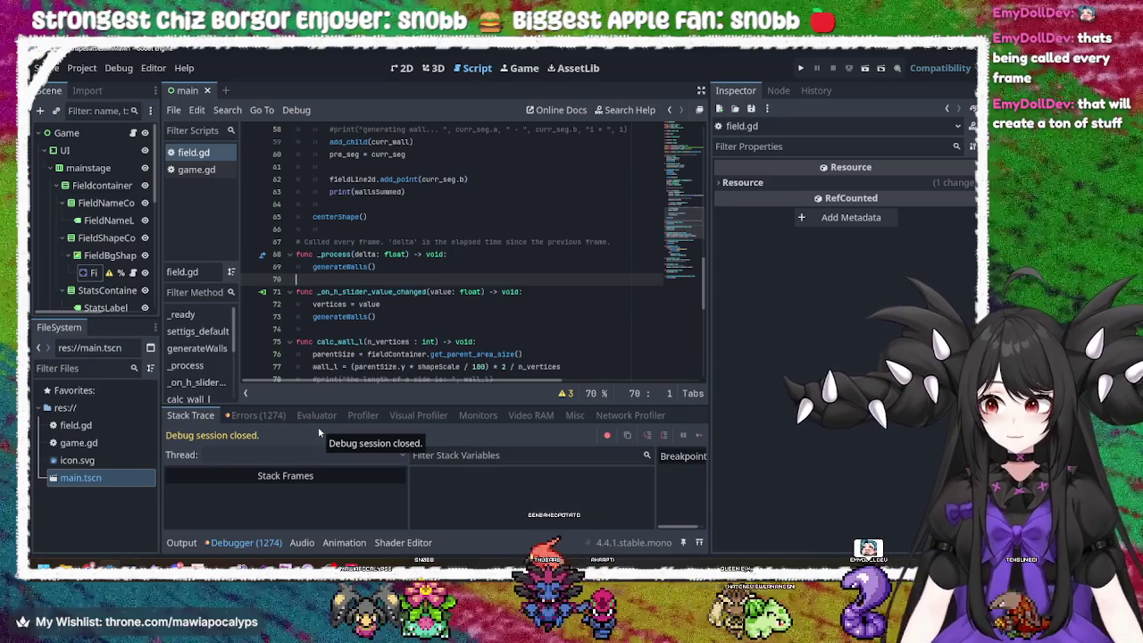
- Change the generateWalls() line in _process back to pass
click(392, 266)
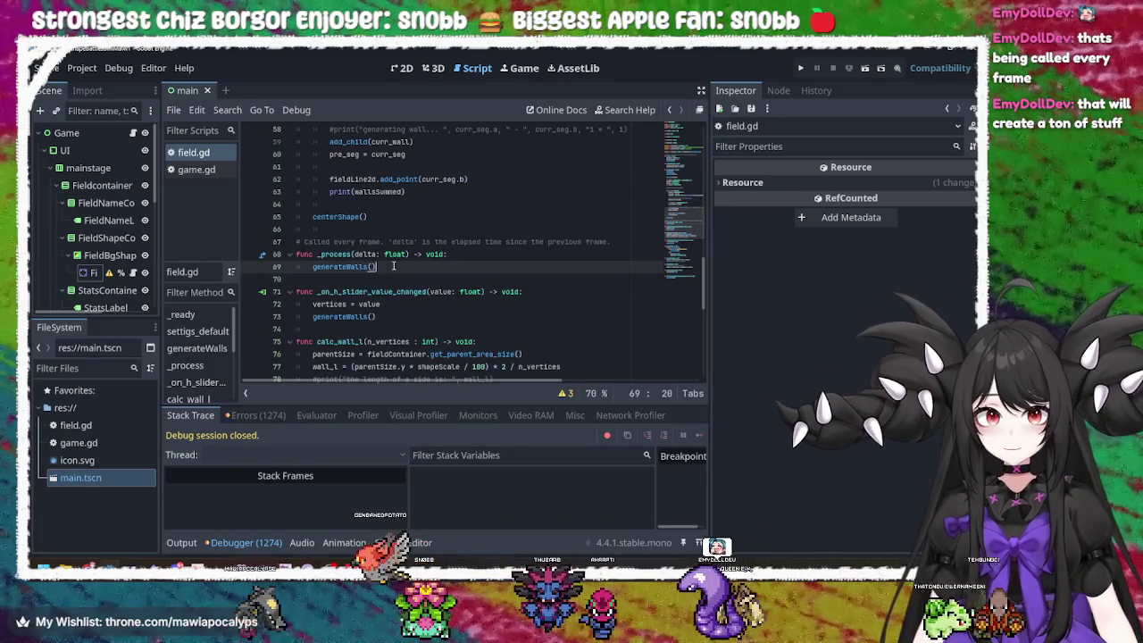
key(shift+Home)
text(pass)
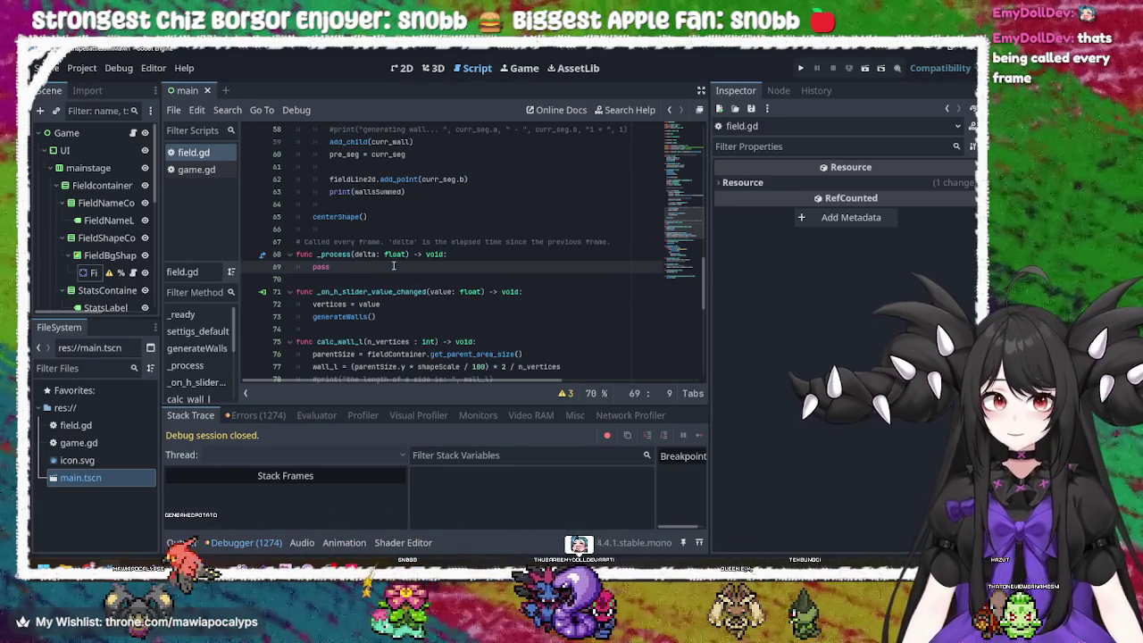
scroll(393, 266, up, 6)
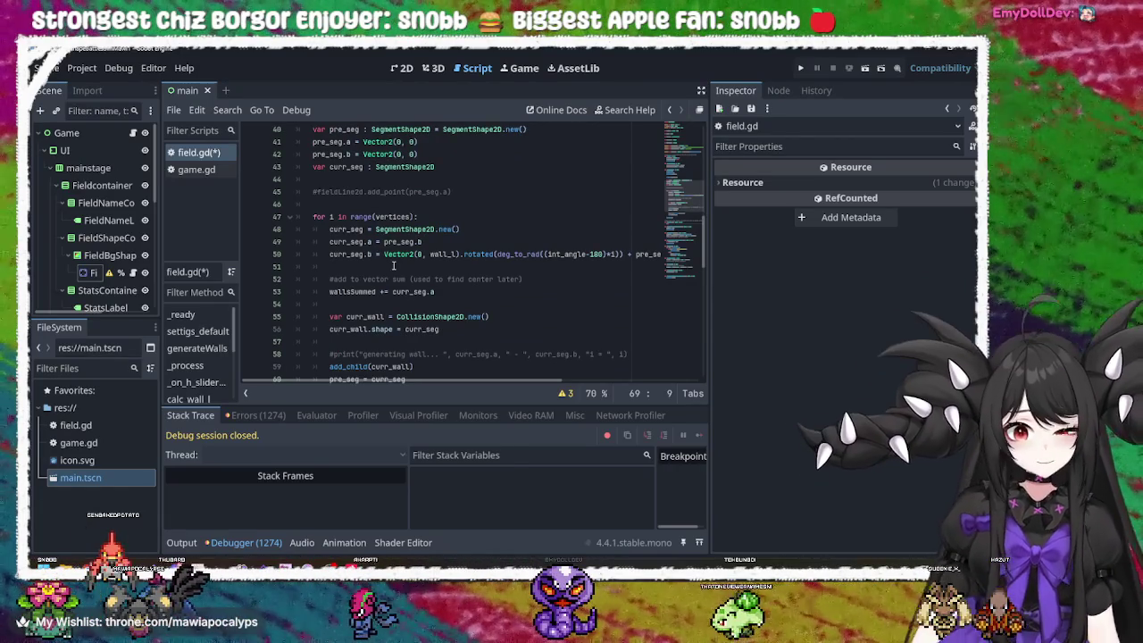
scroll(397, 276, down, 4)
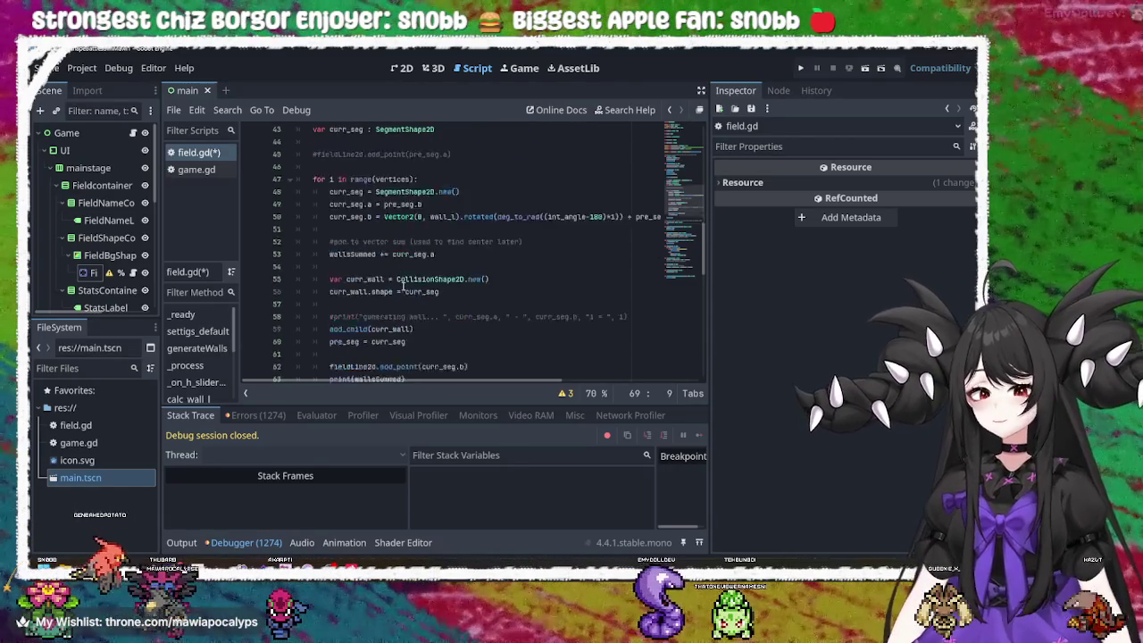
click(390, 295)
scroll(390, 295, up, 11)
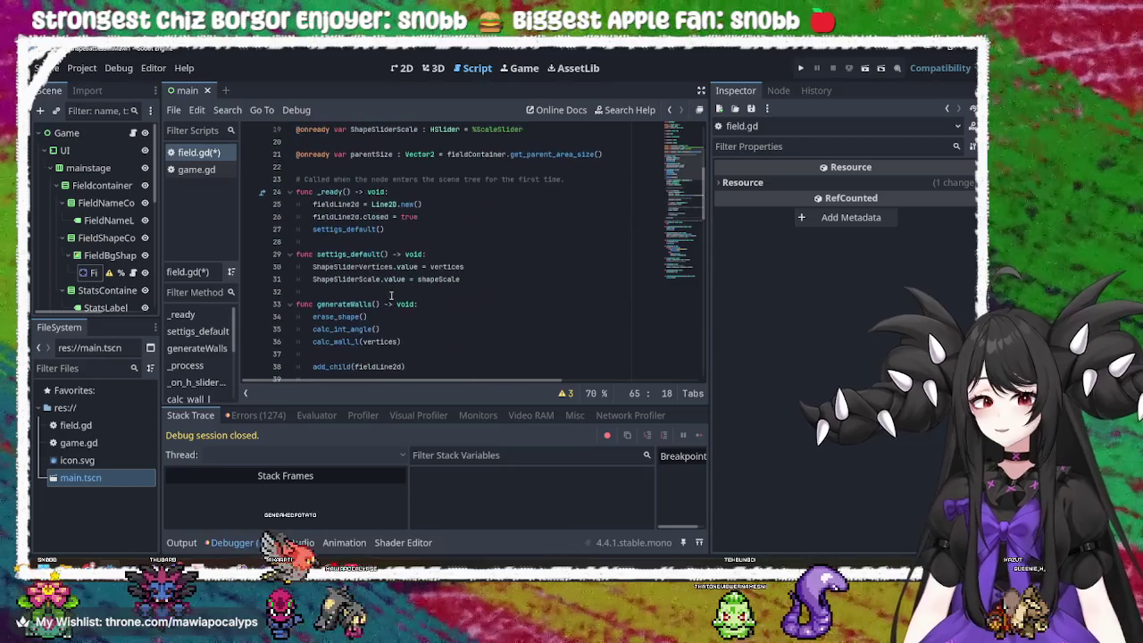
click(430, 279)
scroll(437, 286, up, 4)
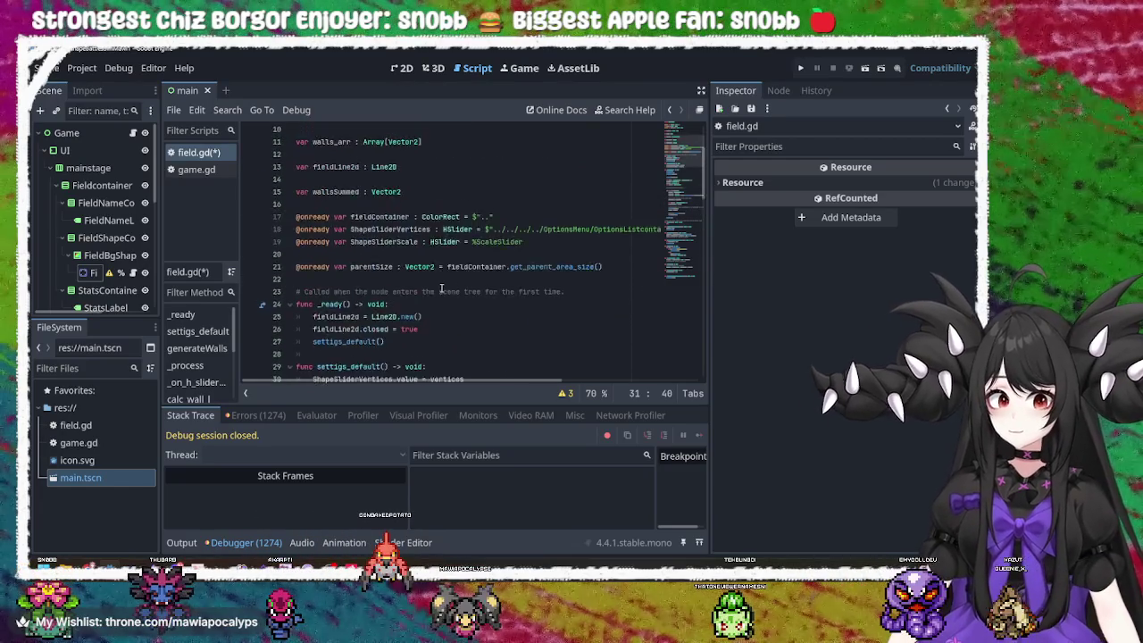
scroll(441, 287, down, 3)
- Add generateWalls() after settings_default() in _ready via autocomplete, save, and run the game
click(419, 242)
click(420, 266)
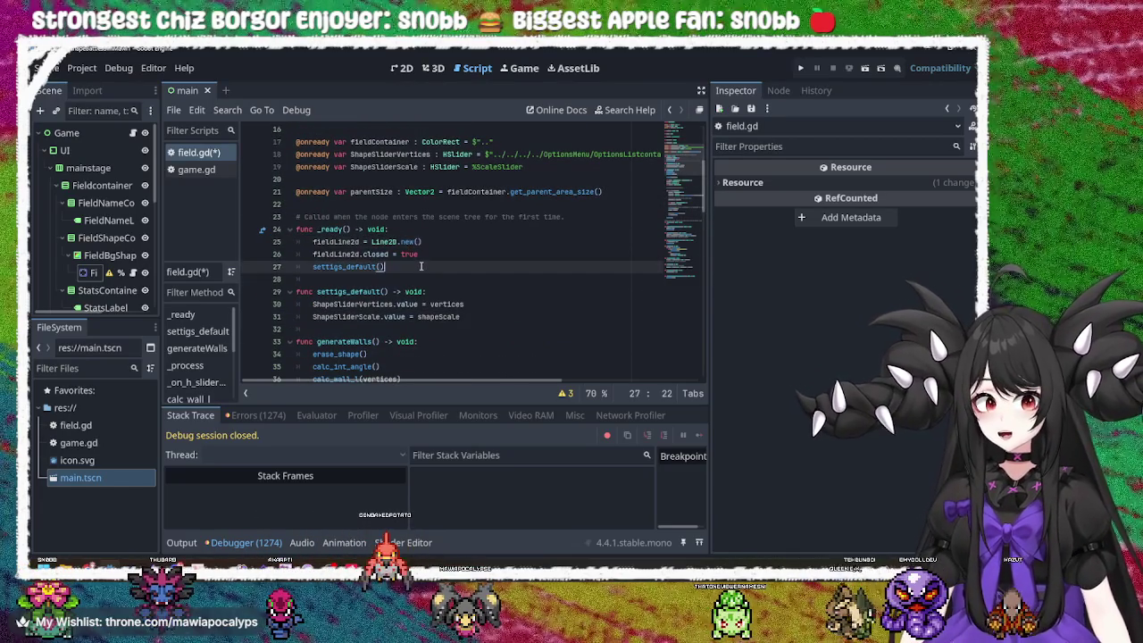
key(Return)
text(gene)
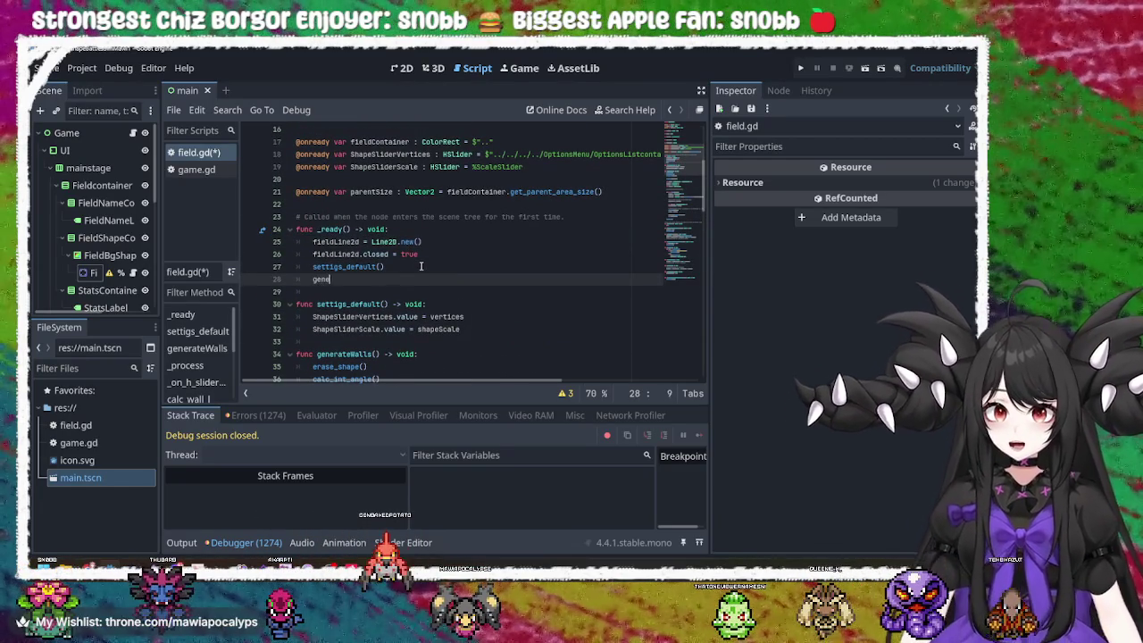
text(r)
key(Return)
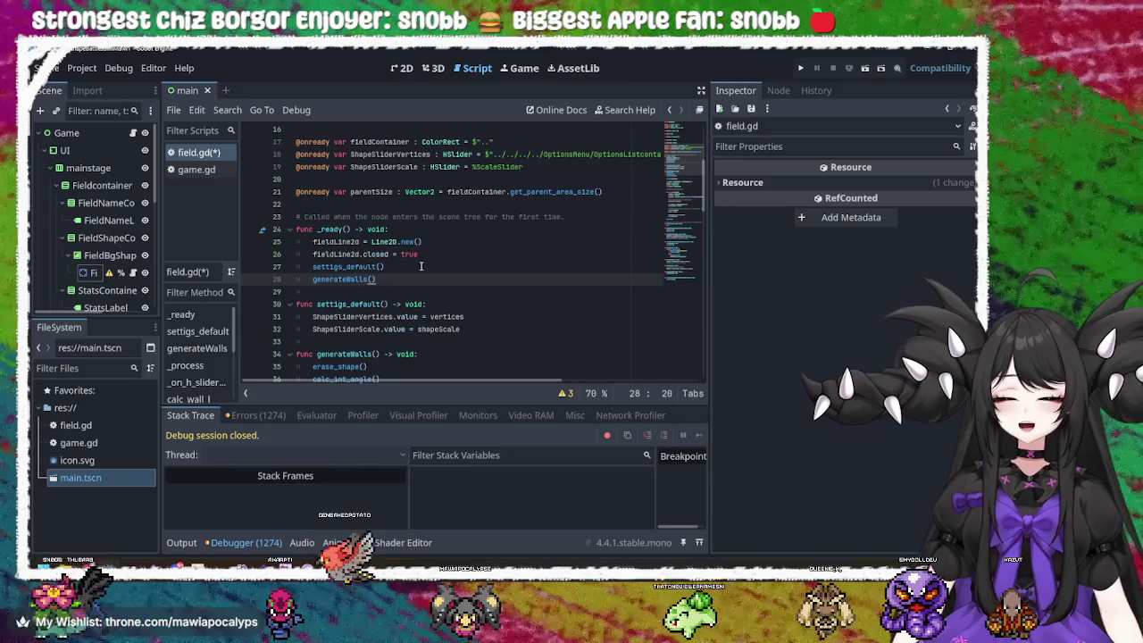
key(ctrl+s)
click(800, 68)
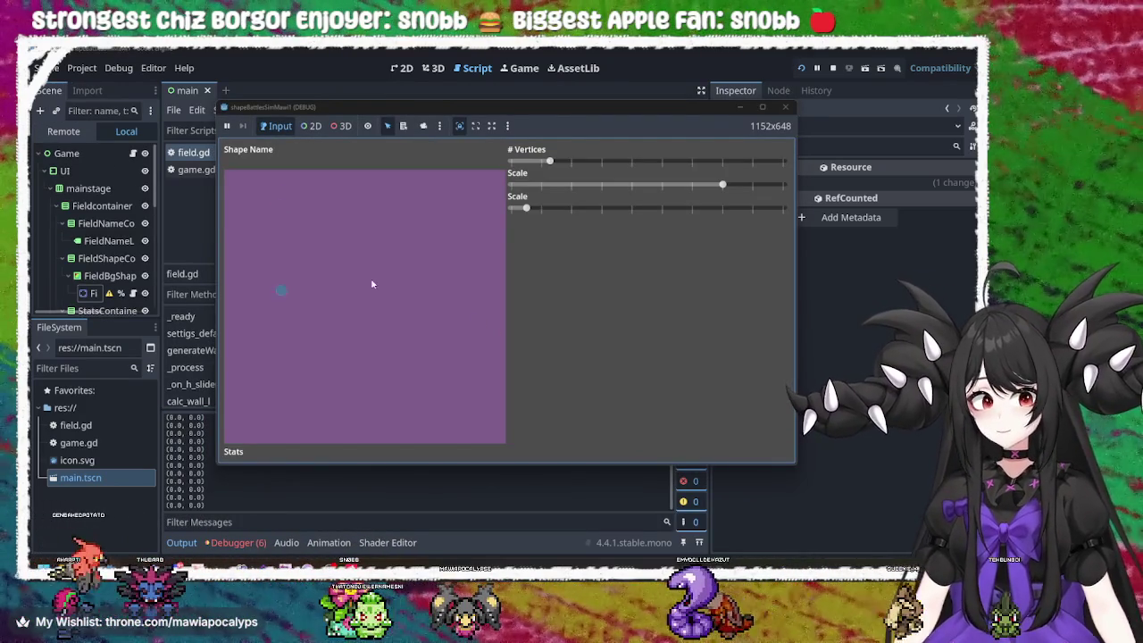
- Stop the shapeless test run and select generateWalls on line 28 of field.gd
click(787, 105)
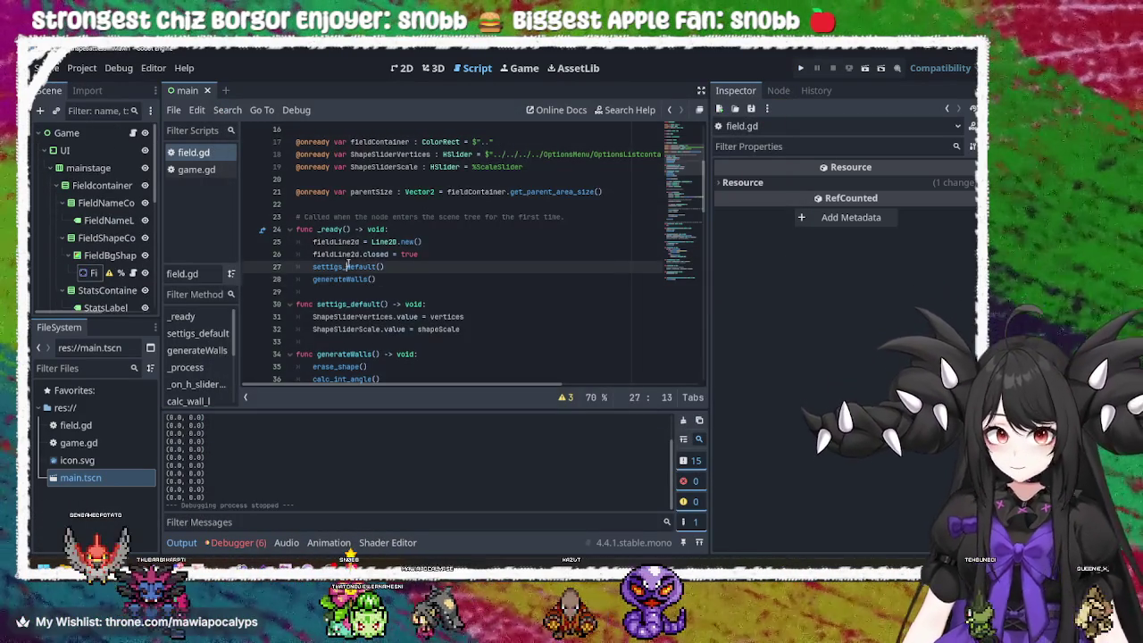
double_click(357, 279)
scroll(366, 279, down, 2)
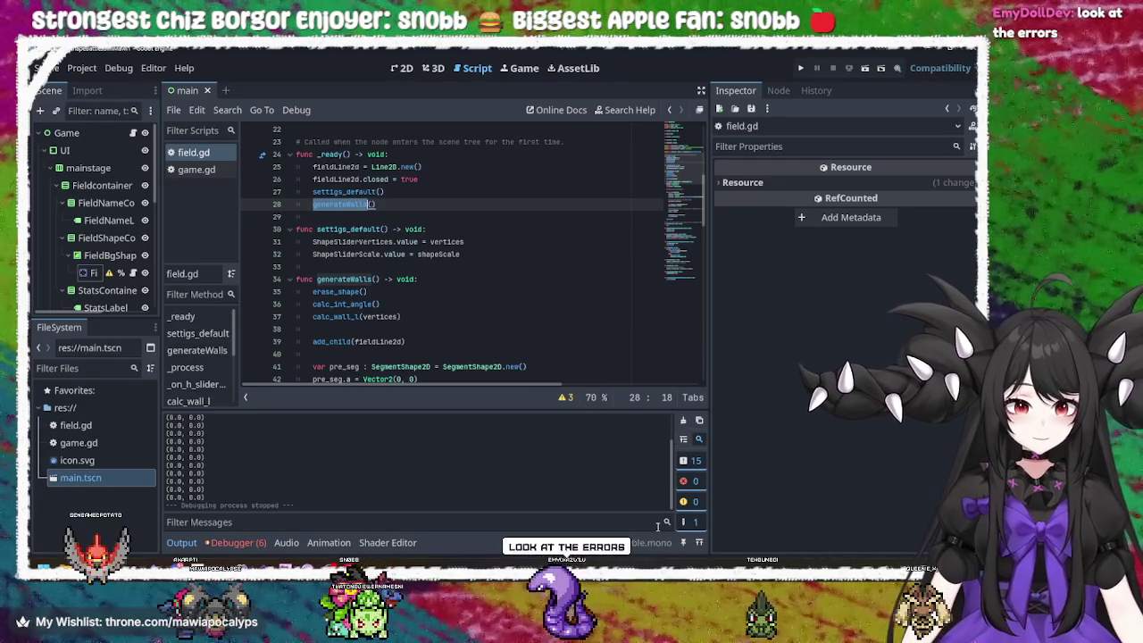
- Open the Debugger errors list and expand the 'Can't add child' error to show p_child->data.parent
click(246, 543)
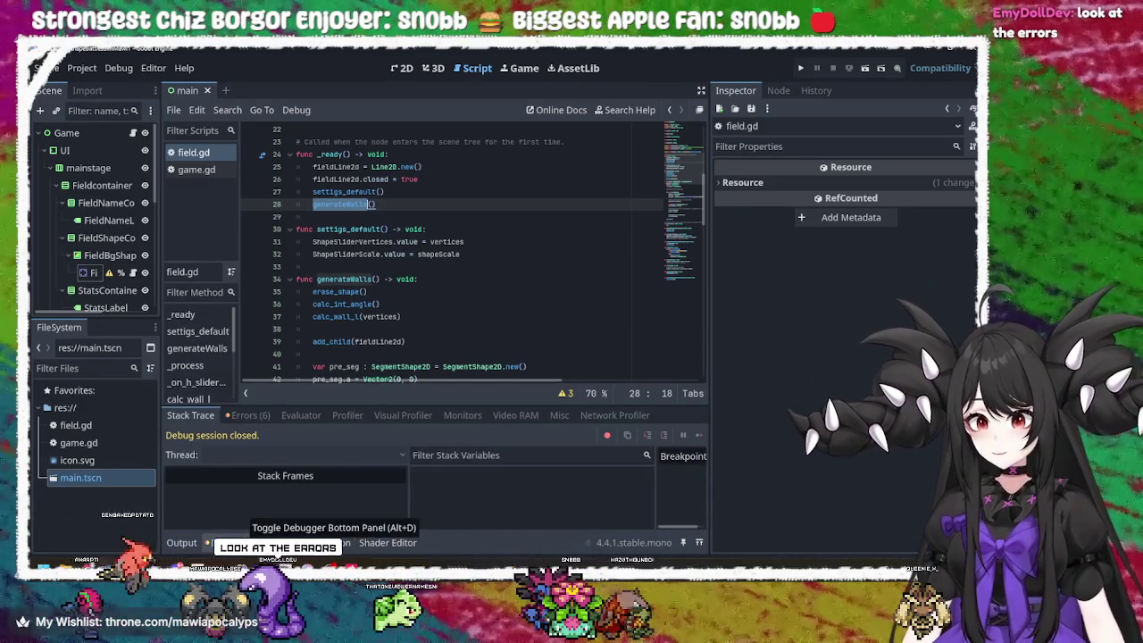
click(242, 416)
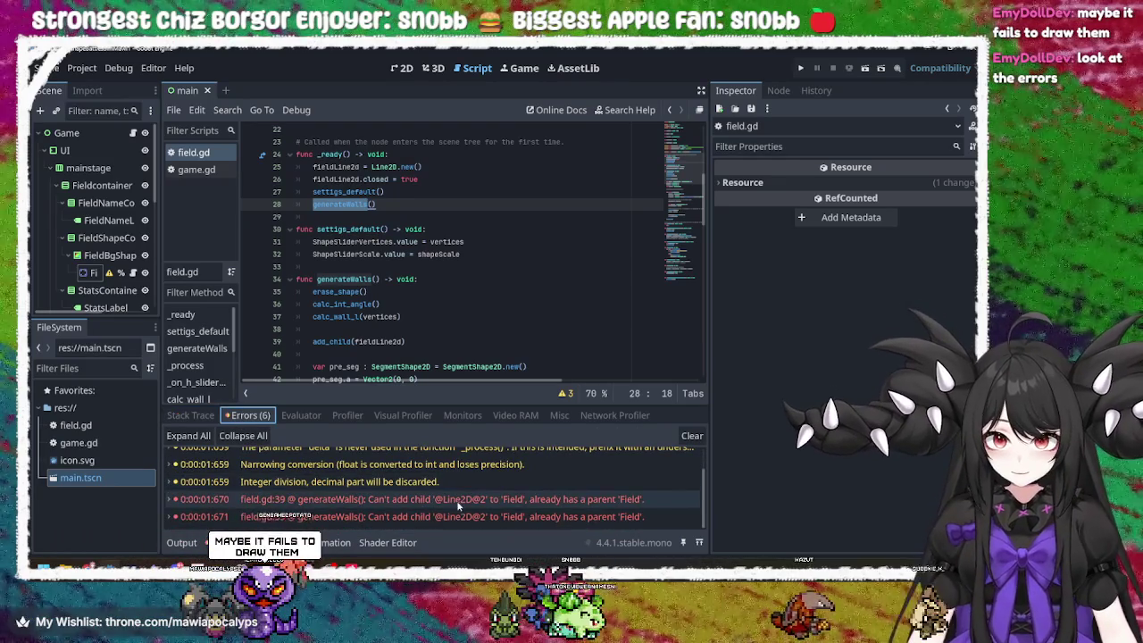
click(458, 502)
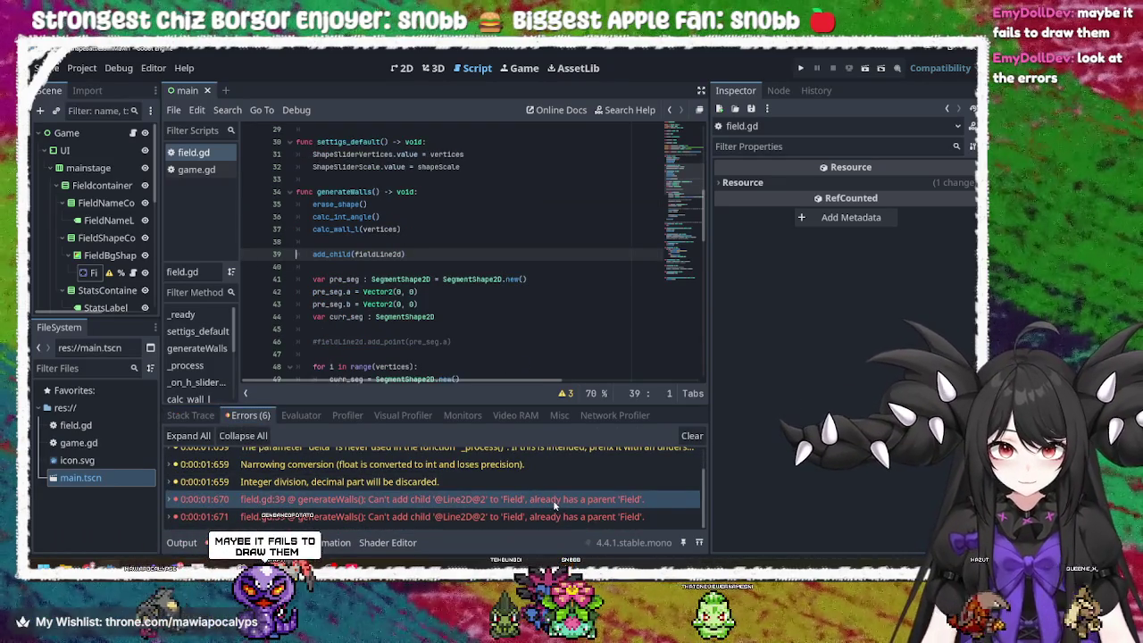
mouse_move(553, 505)
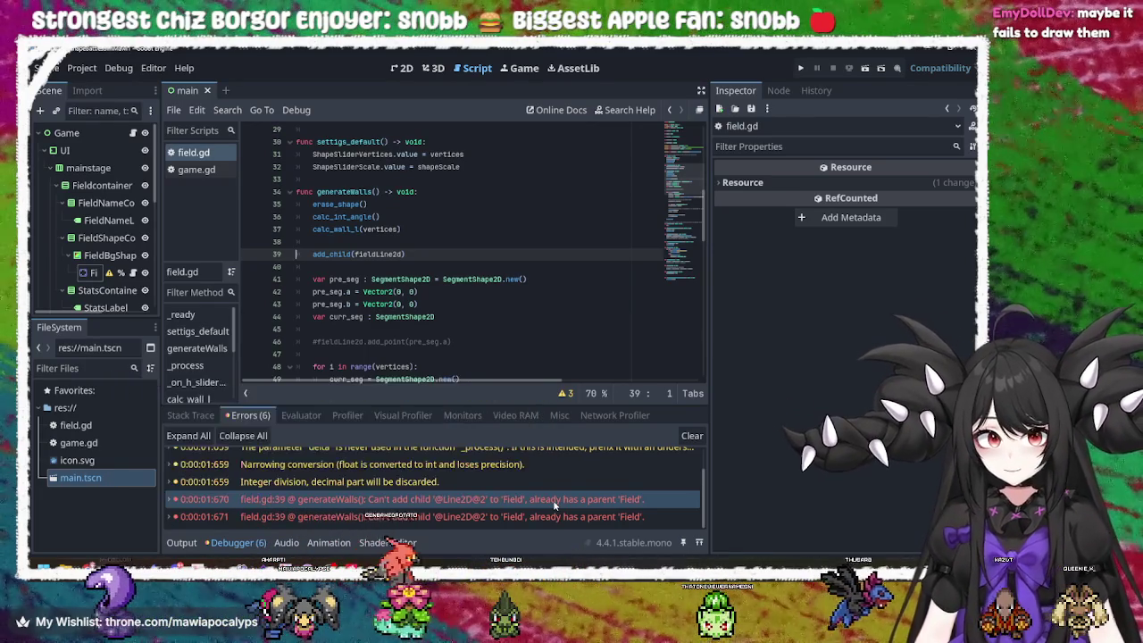
click(554, 506)
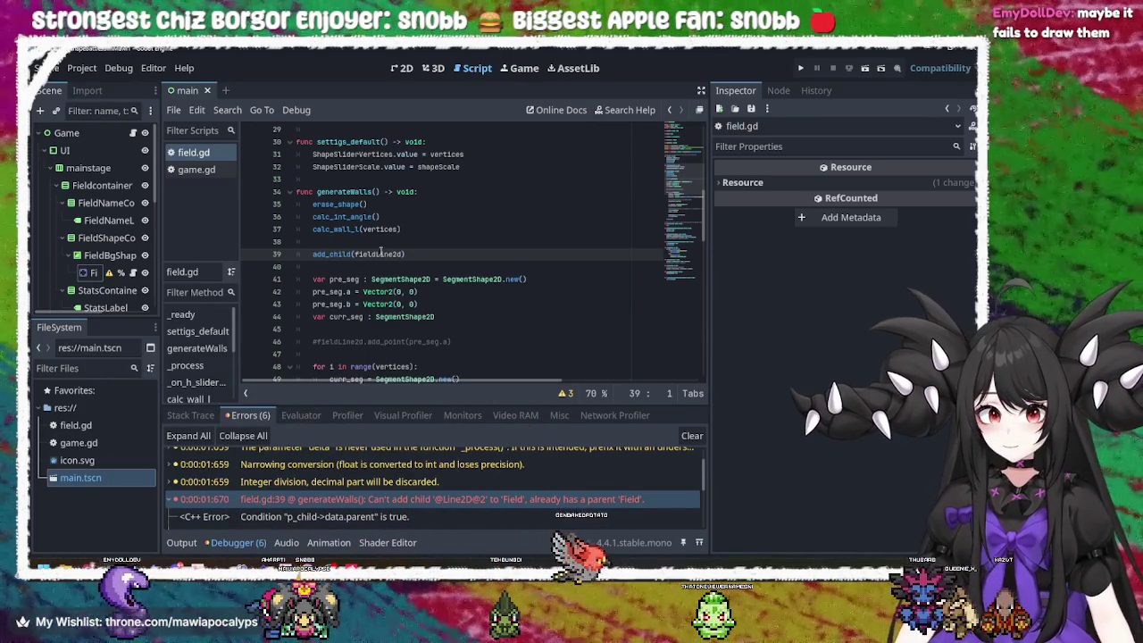
- Compare the add_child(fieldLine2d) call on line 39 against the 'Can't add child' error entry
double_click(349, 254)
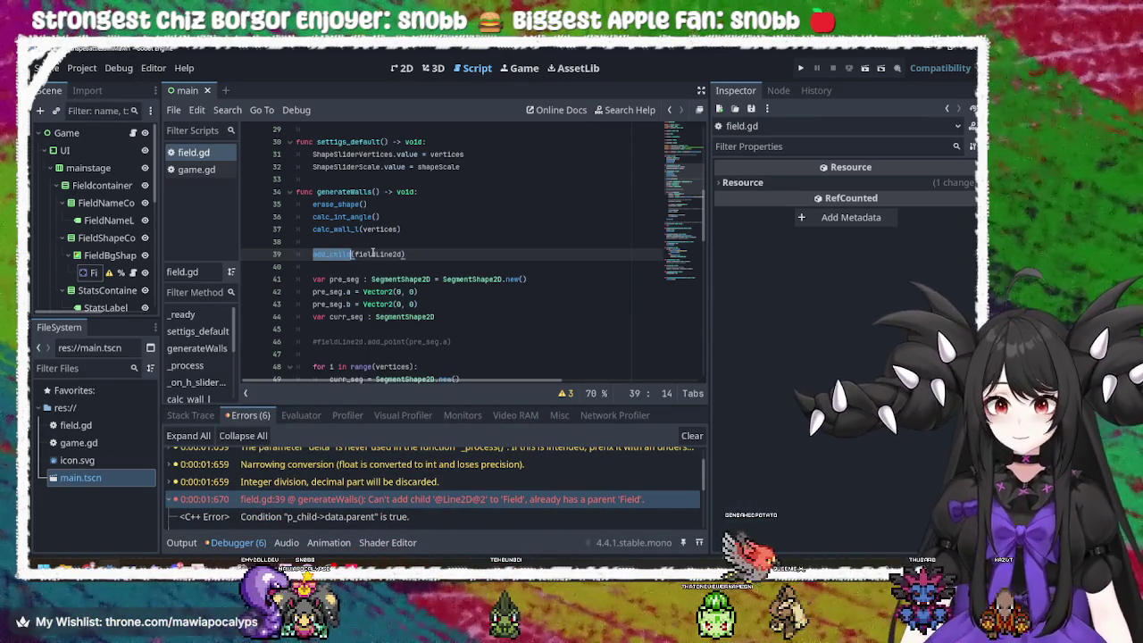
click(373, 253)
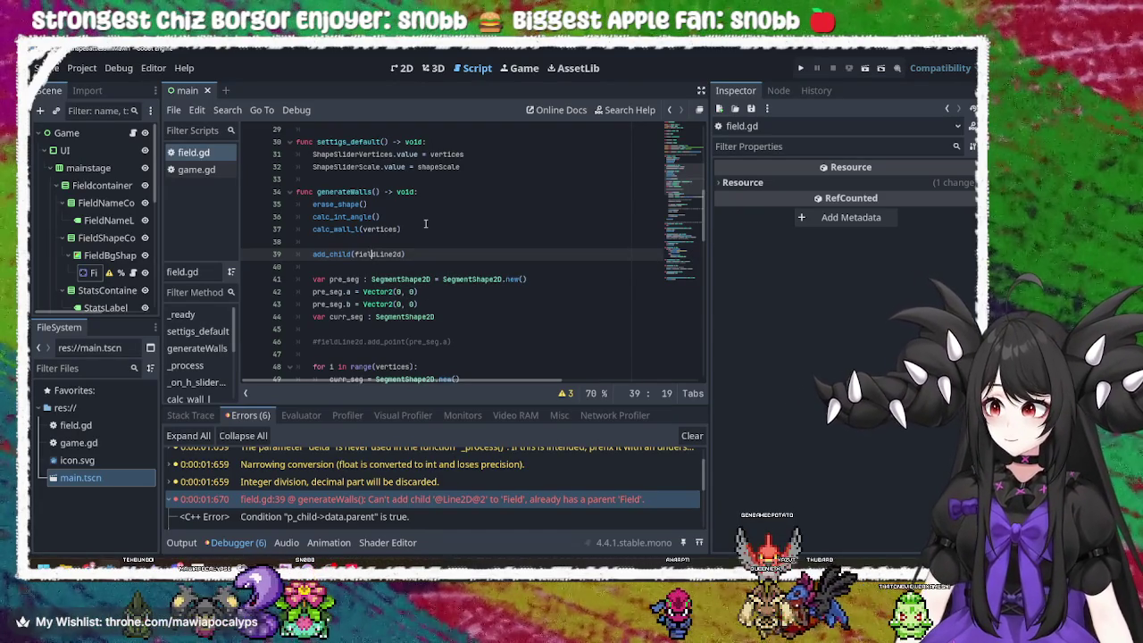
scroll(396, 504, down, 2)
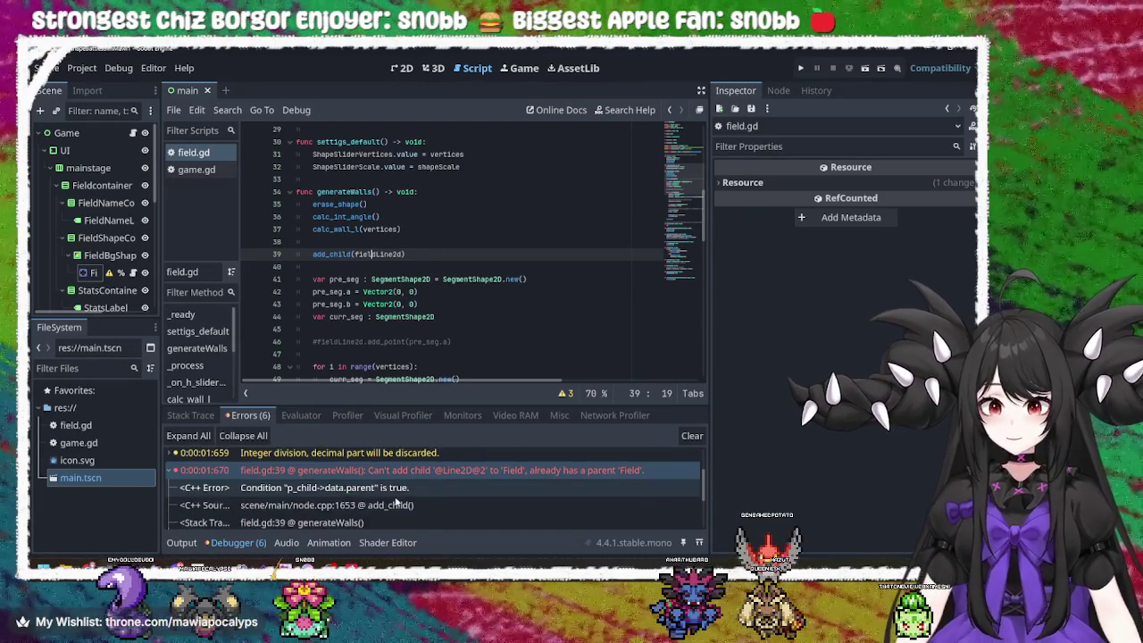
scroll(396, 503, down, 4)
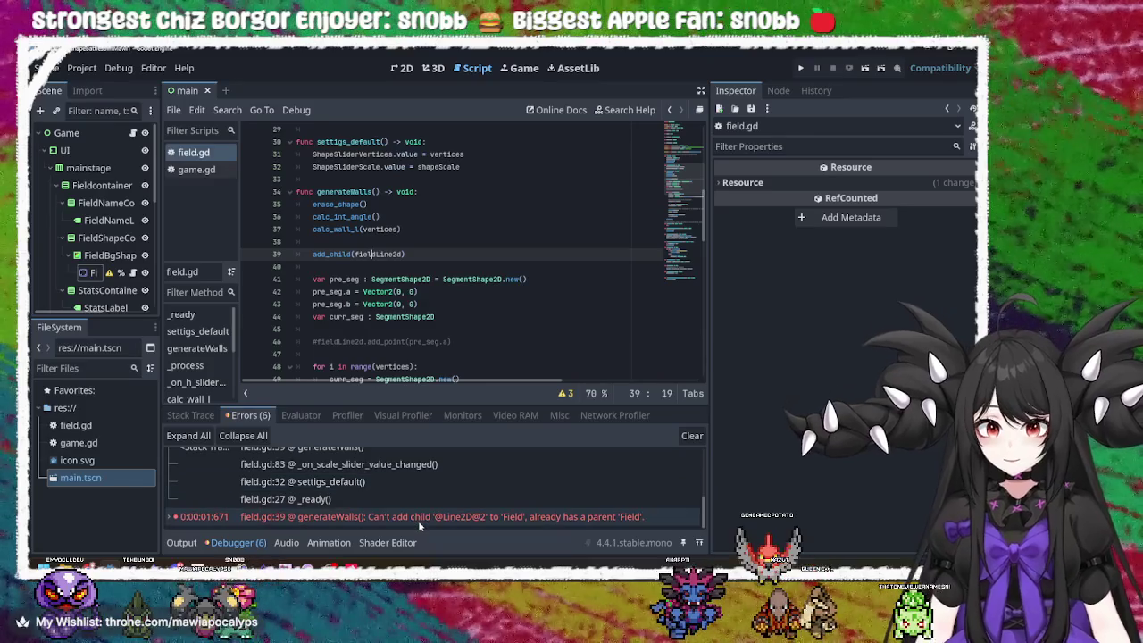
click(418, 516)
scroll(551, 475, down, 4)
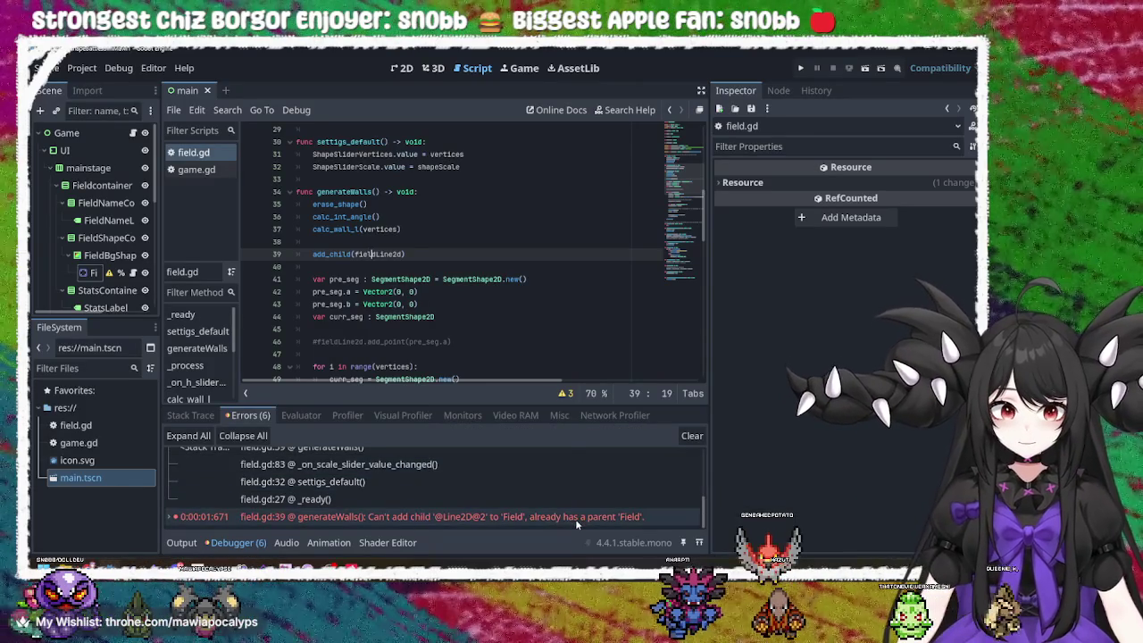
scroll(571, 513, up, 4)
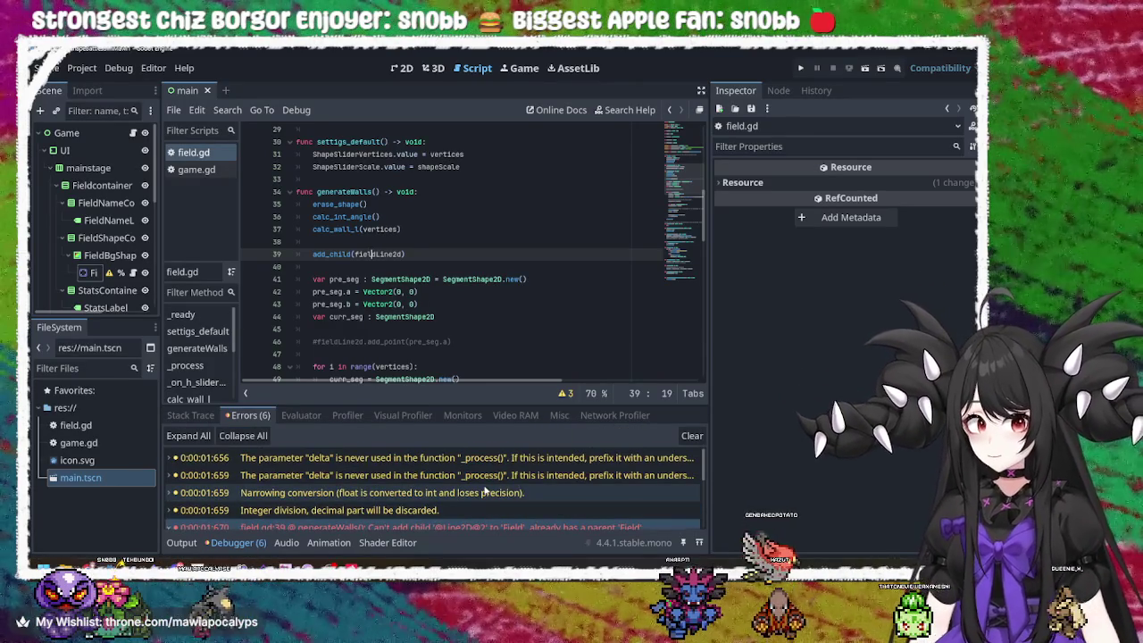
scroll(483, 492, down, 2)
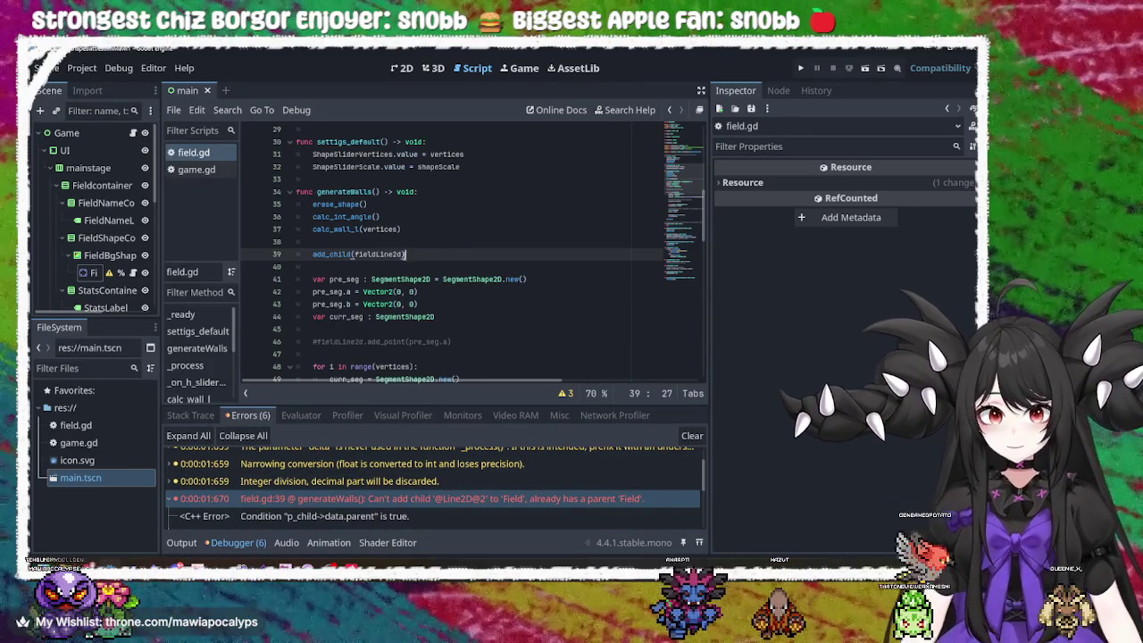
double_click(338, 253)
- Select the add_child(fieldLine2d) line, undo a stray edit, and restore generateWalls() on line 28
scroll(390, 249, up, 6)
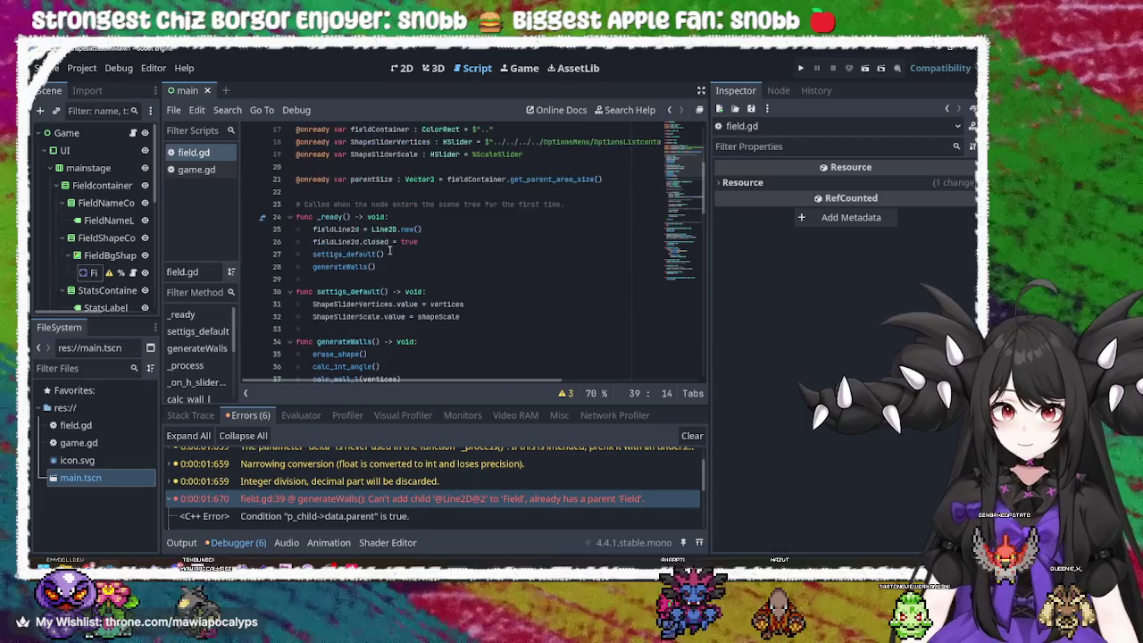
scroll(390, 249, up, 4)
scroll(390, 250, down, 5)
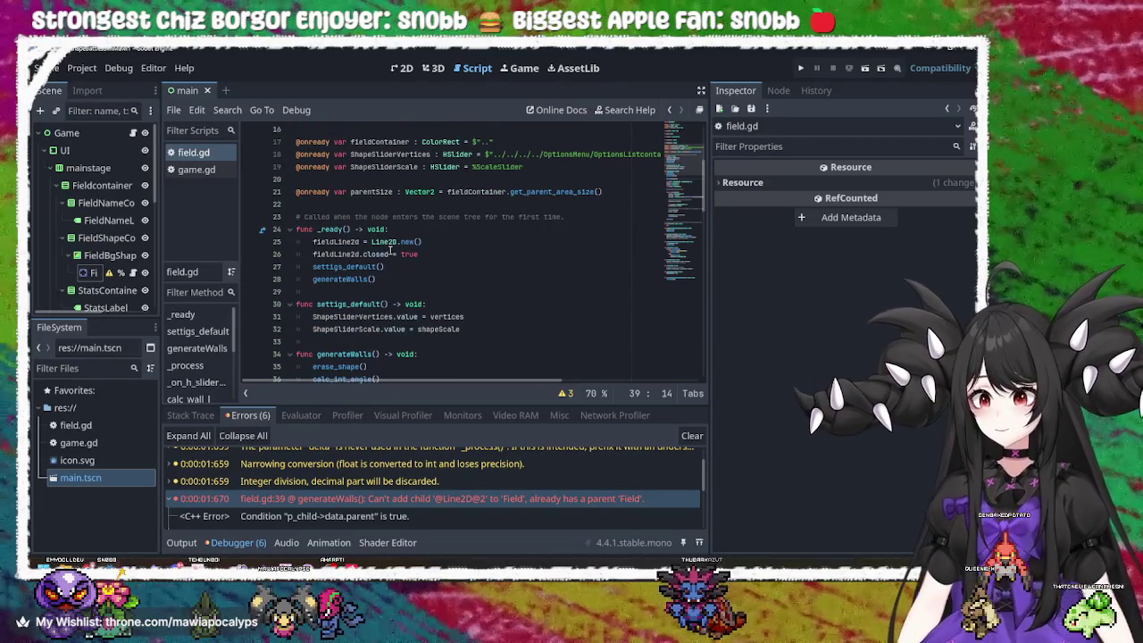
scroll(391, 250, down, 4)
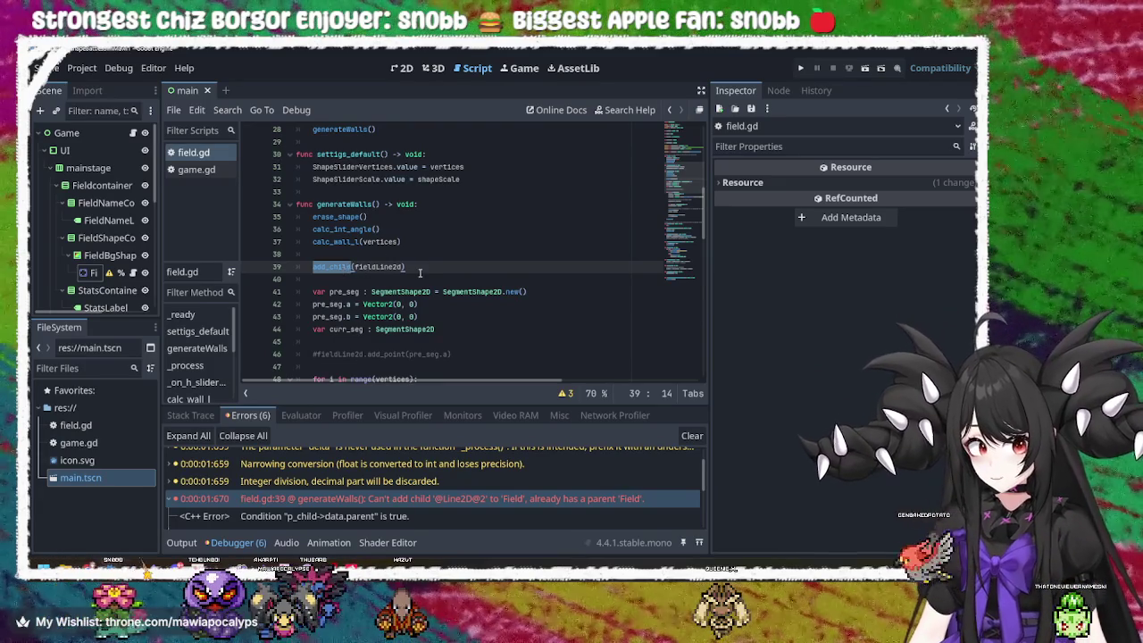
drag(420, 272, 313, 271)
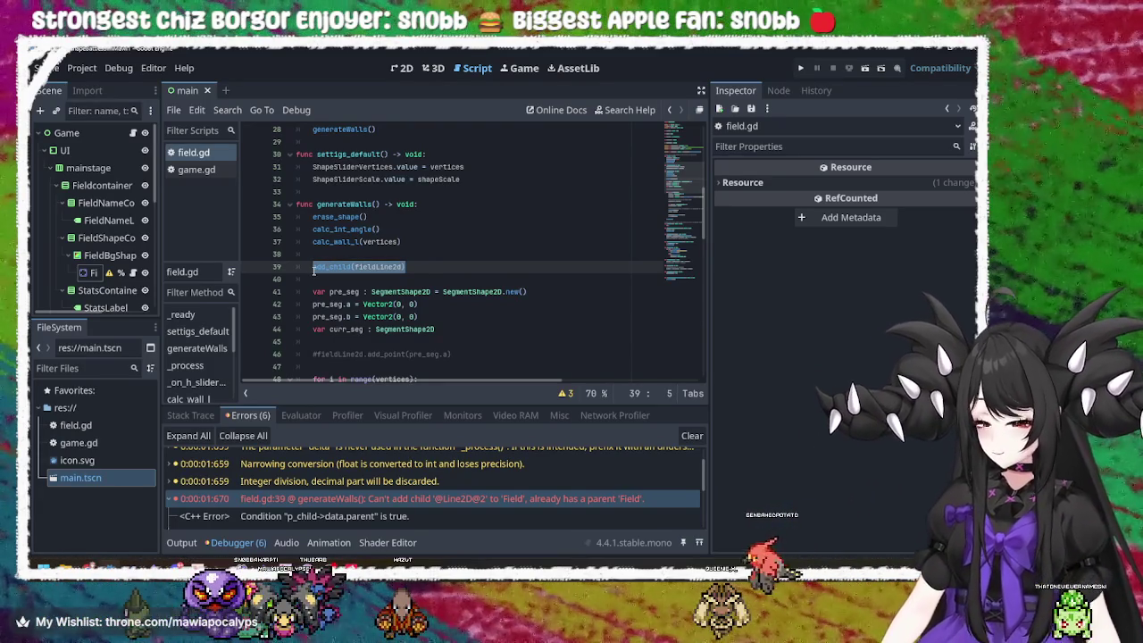
key(ctrl+z)
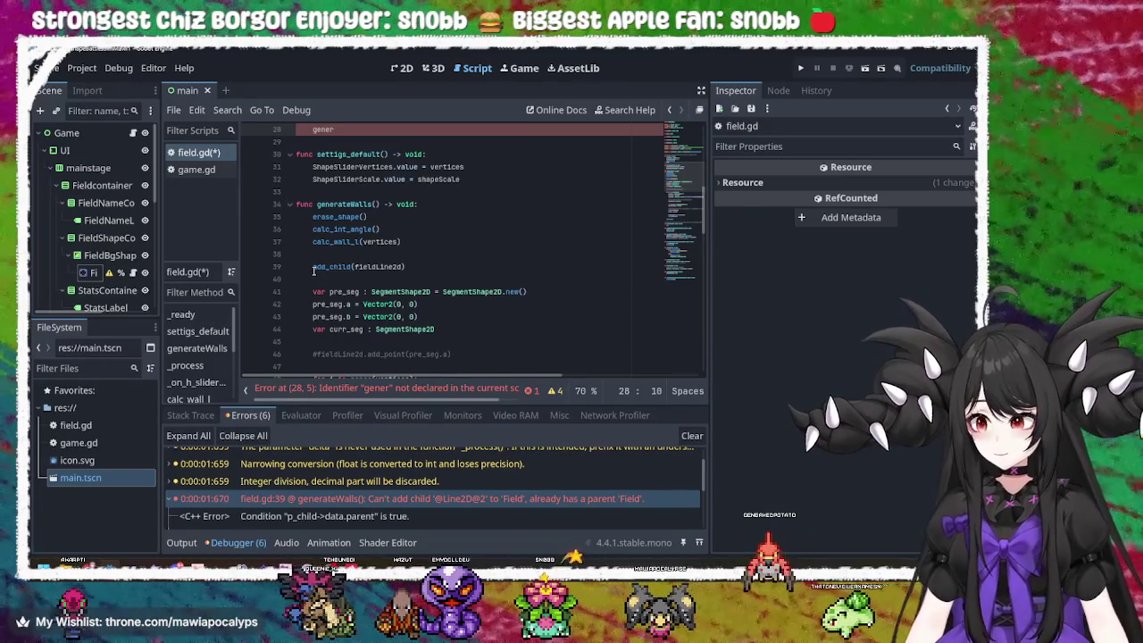
scroll(330, 196, up, 2)
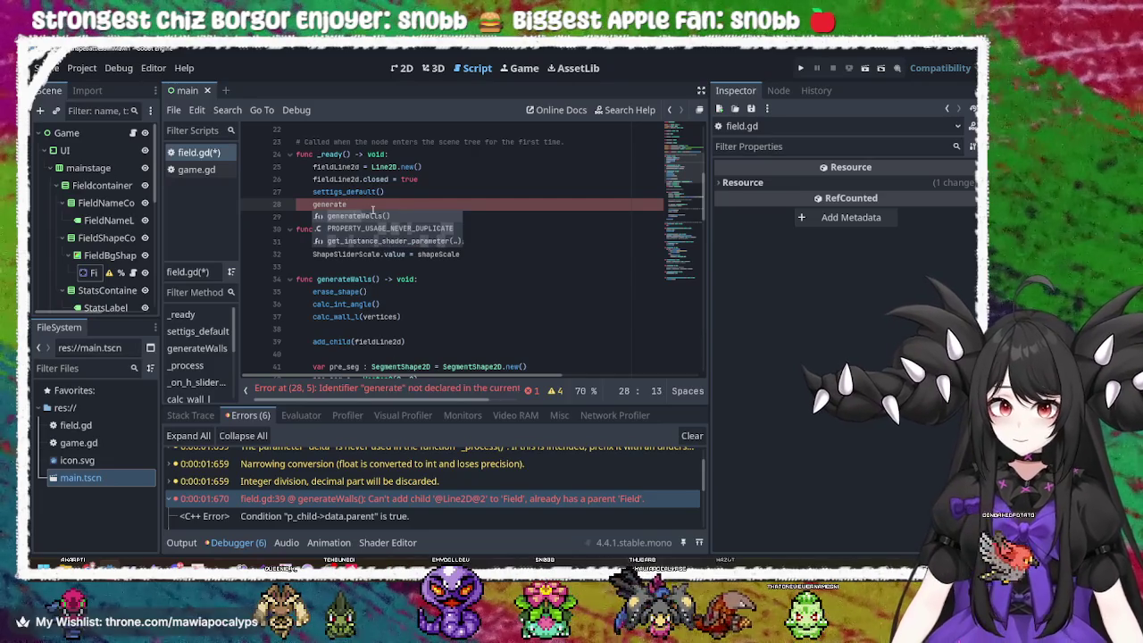
key(Return)
- Move add_child(fieldLine2d) from generateWalls() to after settigs_default() in _ready, fix indentation, and save
scroll(394, 204, down, 1)
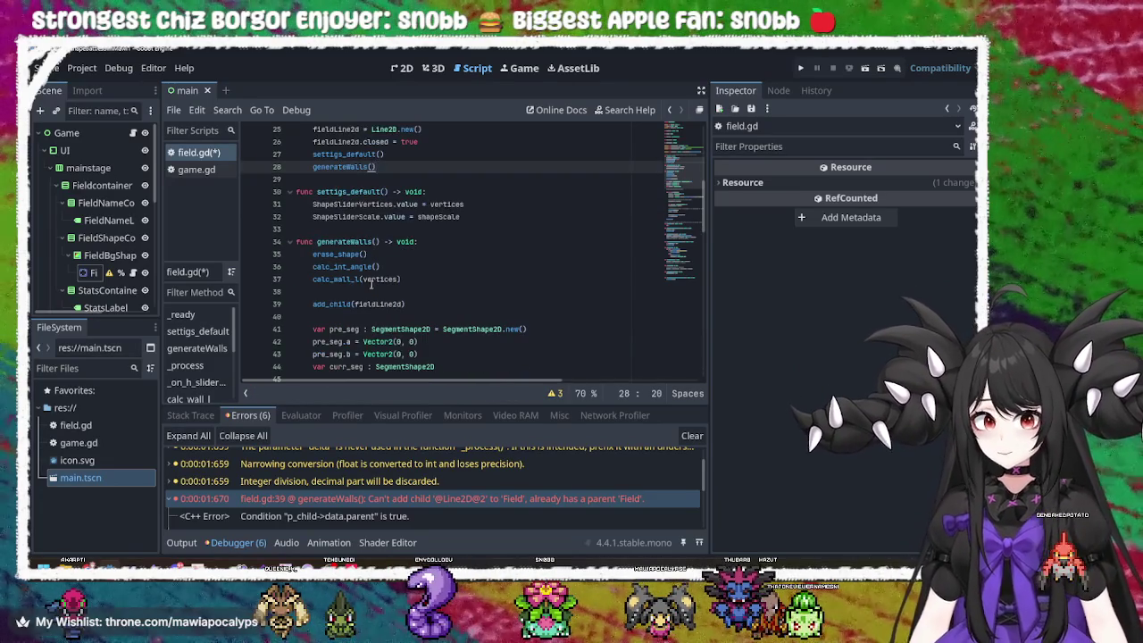
mouse_move(402, 304)
mouse_down()
mouse_move(362, 291)
mouse_move(310, 304)
mouse_up()
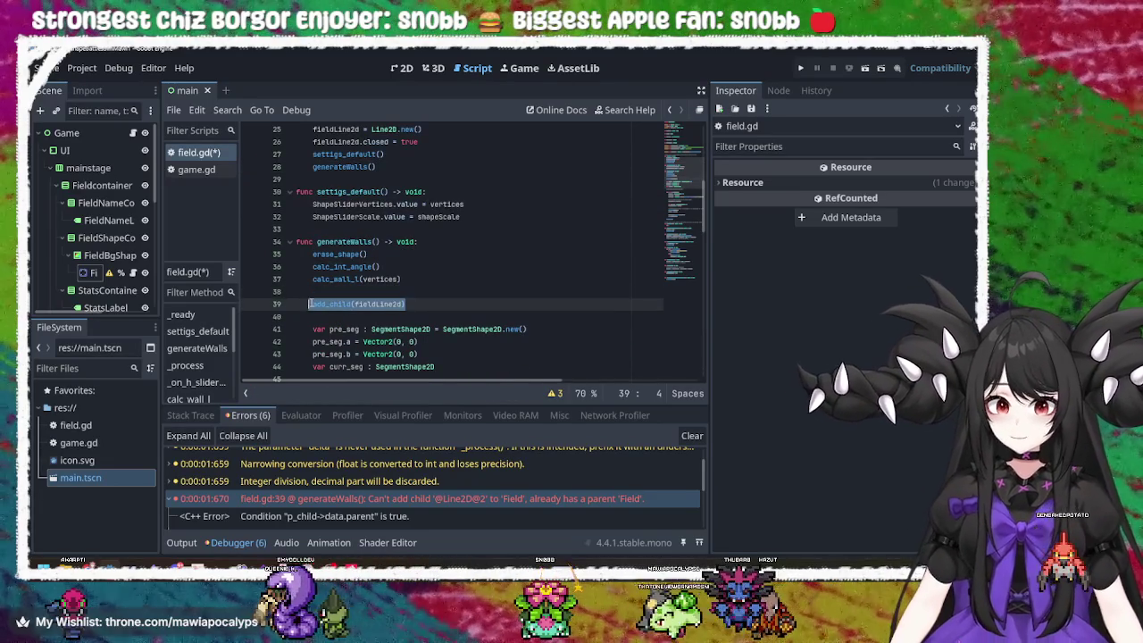
key(BackSpace)
key(BackSpace)
key(BackSpace)
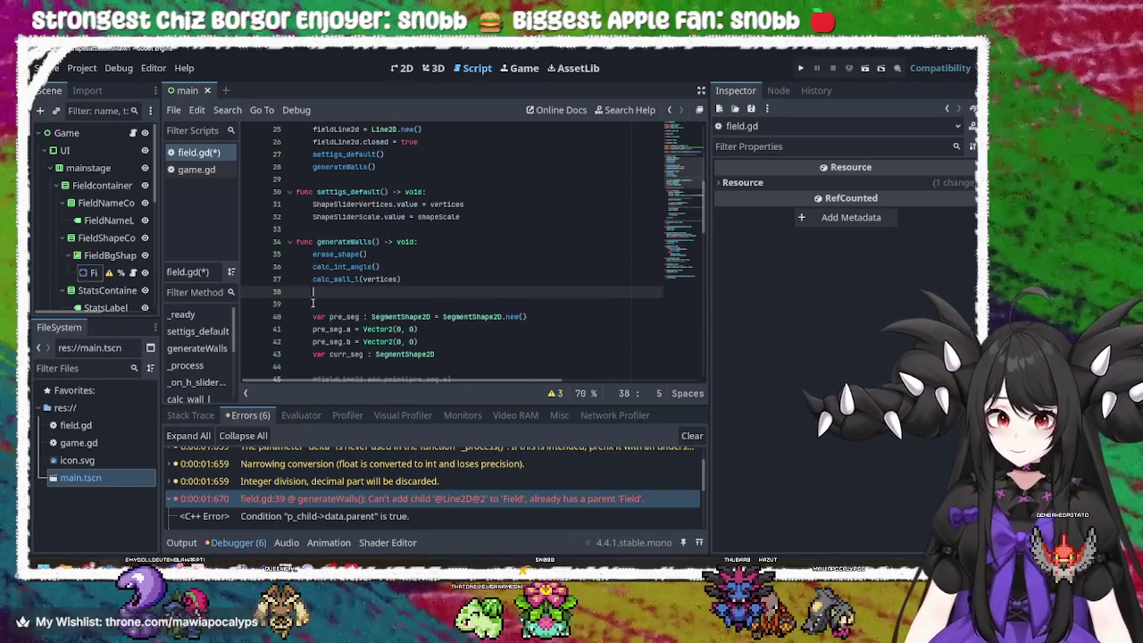
scroll(313, 303, up, 1)
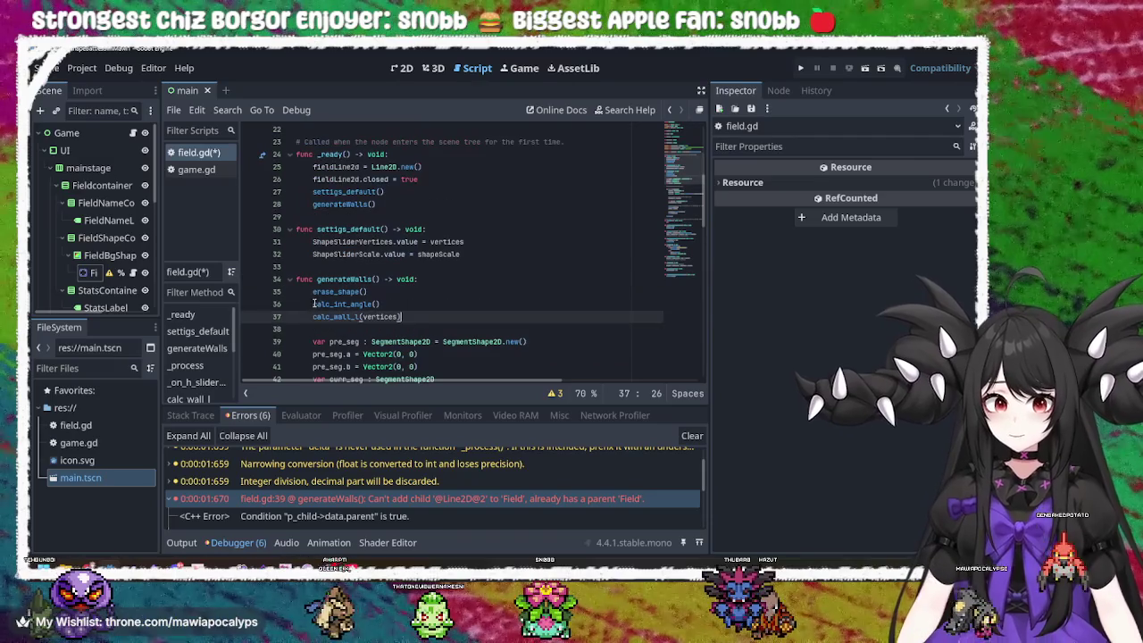
click(410, 182)
click(402, 191)
key(Return)
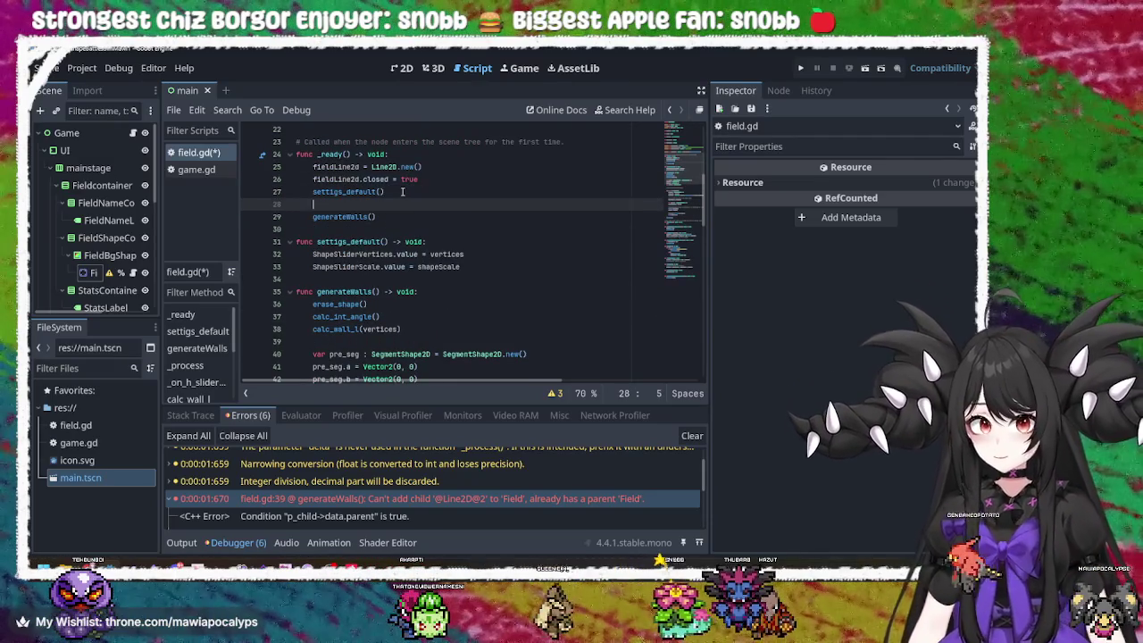
key(ctrl+s)
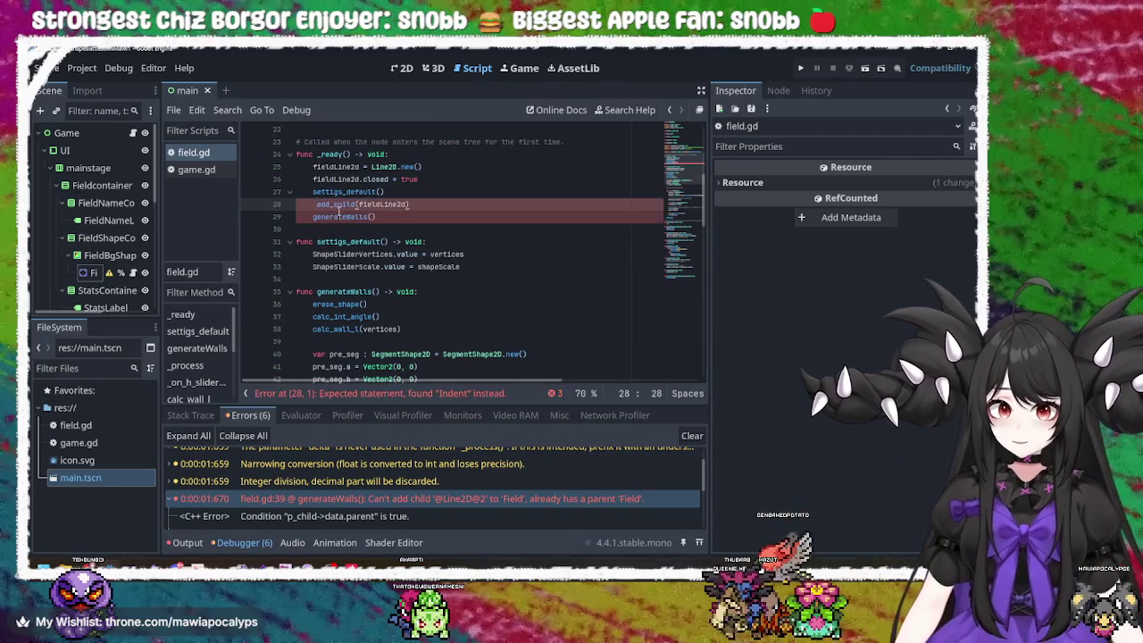
key(ctrl+z)
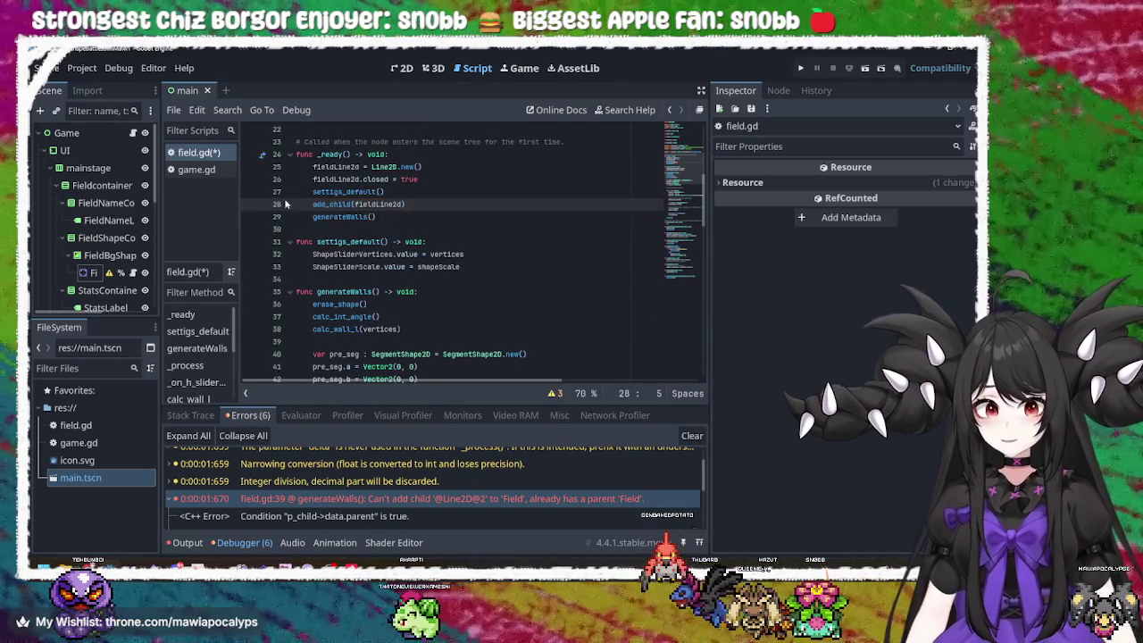
key(ctrl+s)
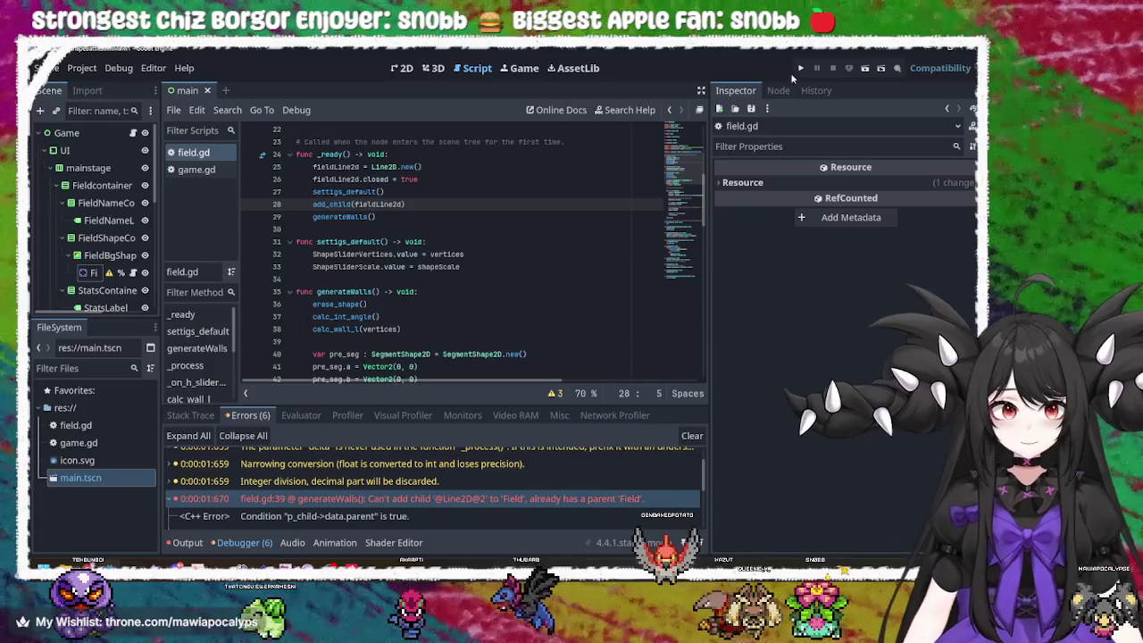
- Run the game, try six vertices and a larger scale, then close it
click(798, 69)
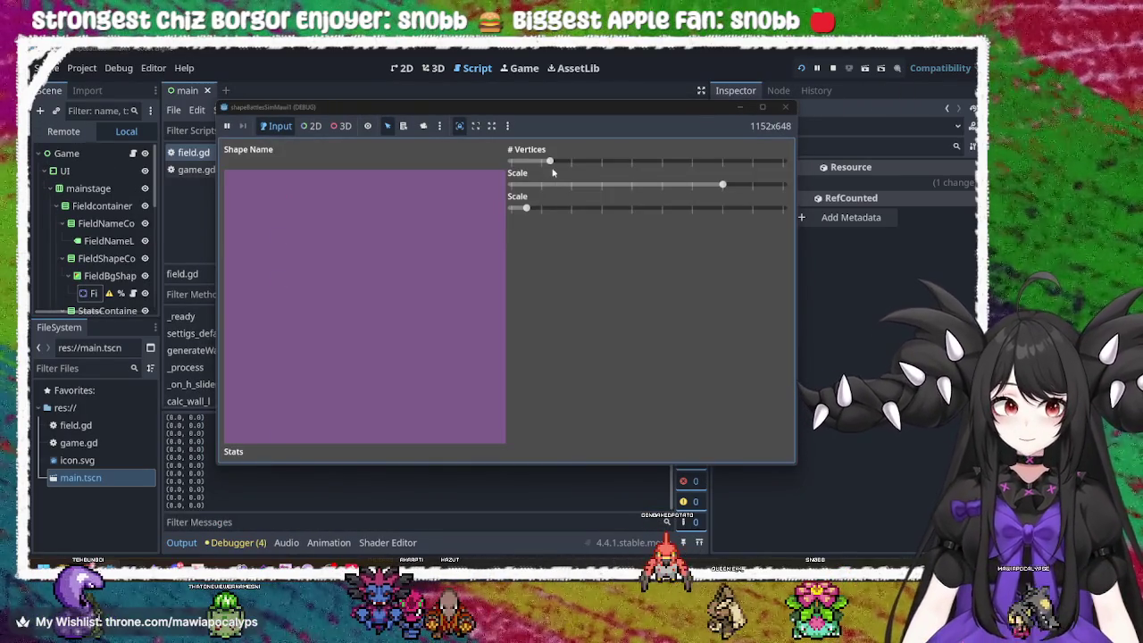
click(628, 162)
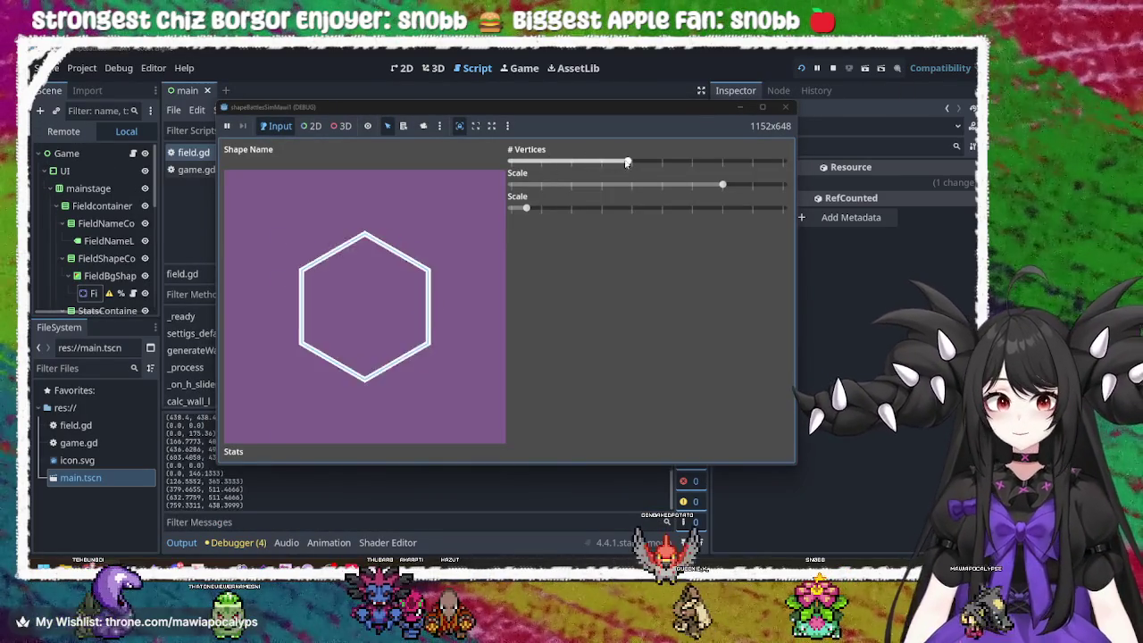
mouse_move(531, 208)
mouse_down()
mouse_move(691, 208)
mouse_move(647, 208)
mouse_up()
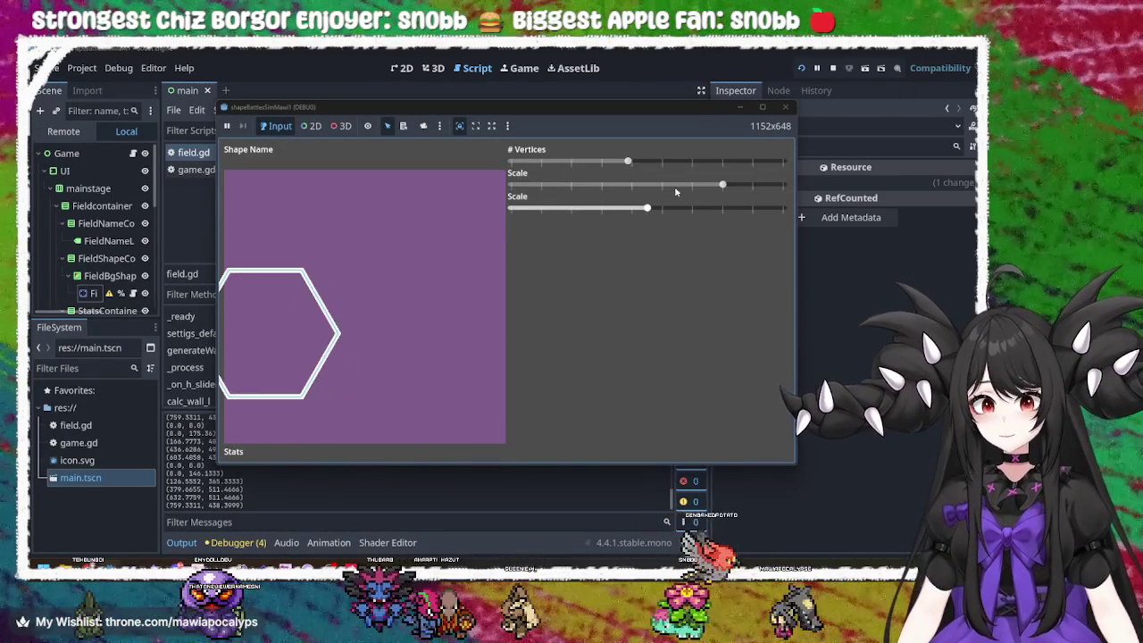
mouse_move(660, 164)
mouse_down()
mouse_move(675, 162)
mouse_move(627, 161)
mouse_up()
click(761, 106)
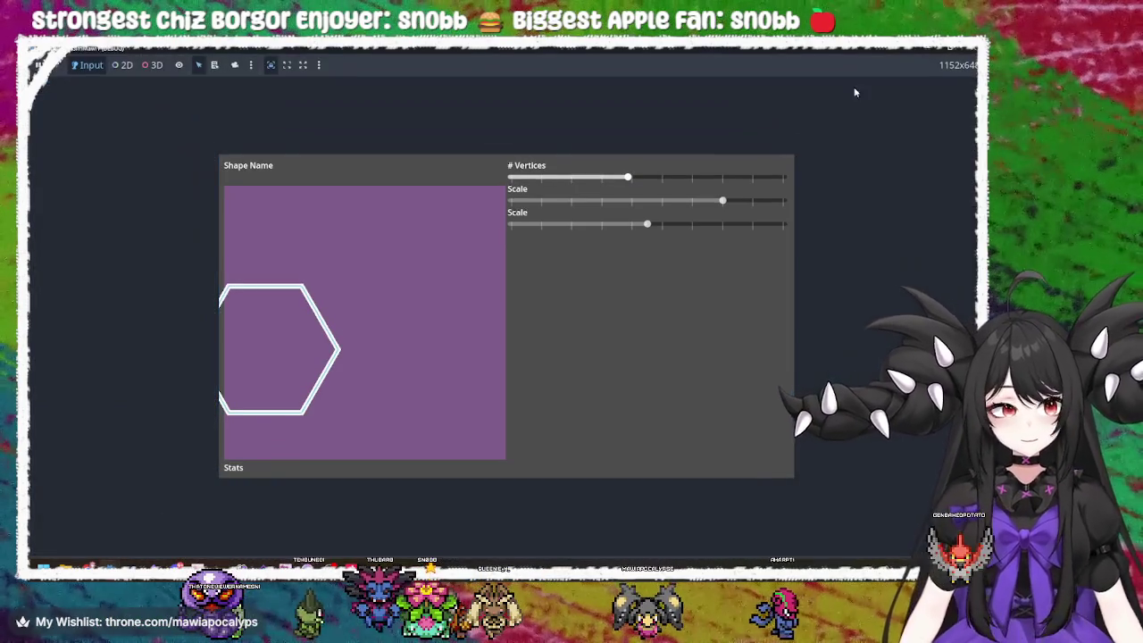
click(964, 52)
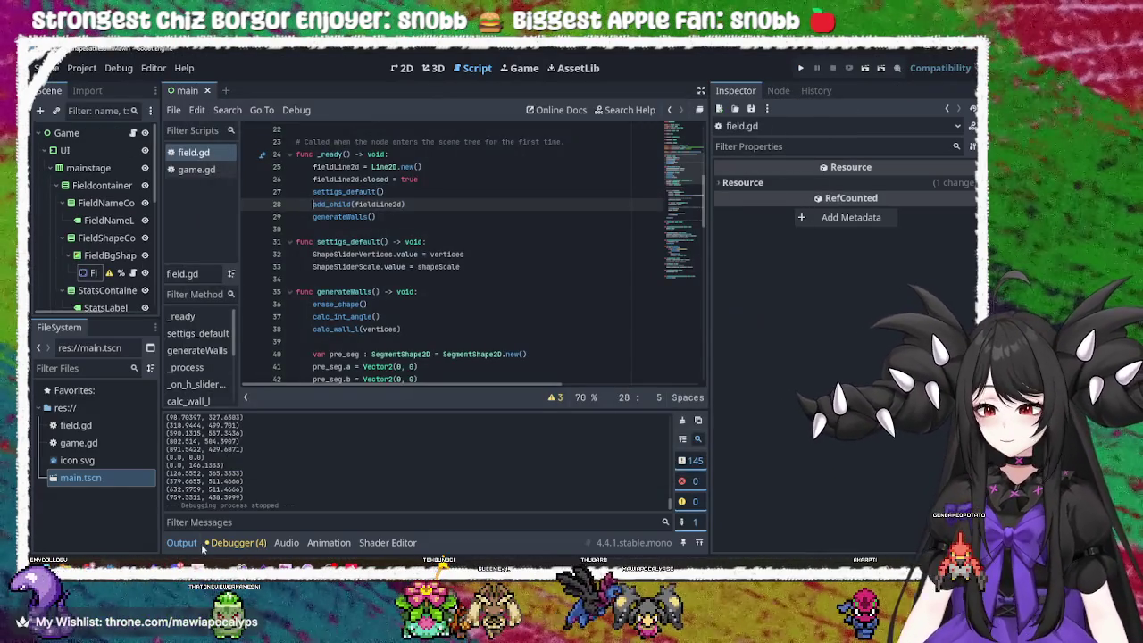
- Open the errors list and jump to the integer-division warning on line 93
click(207, 543)
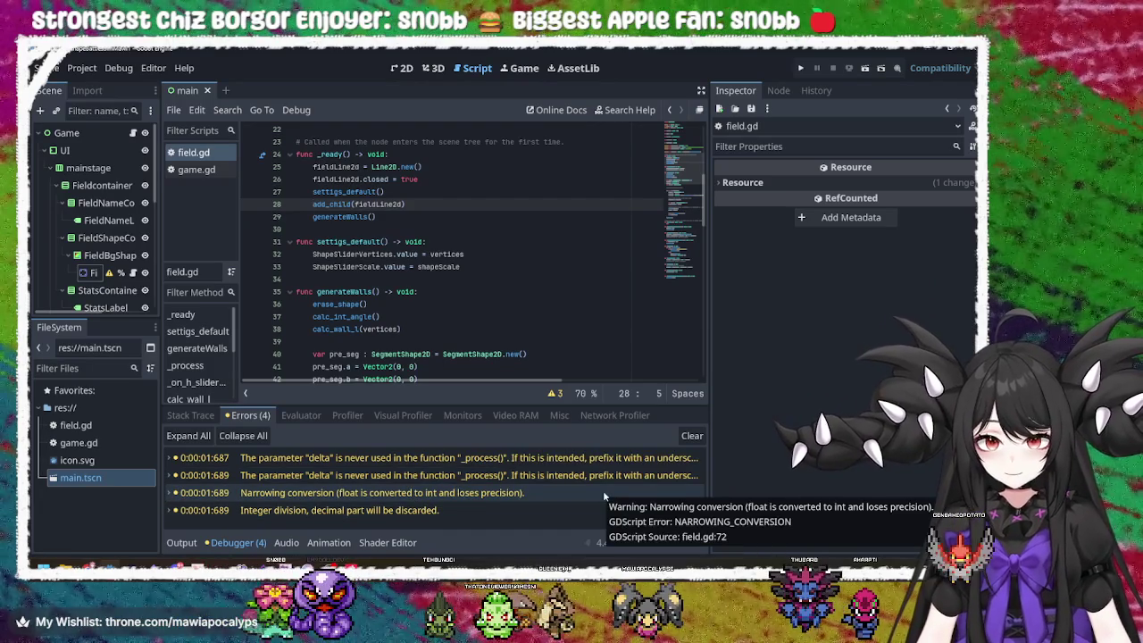
click(439, 496)
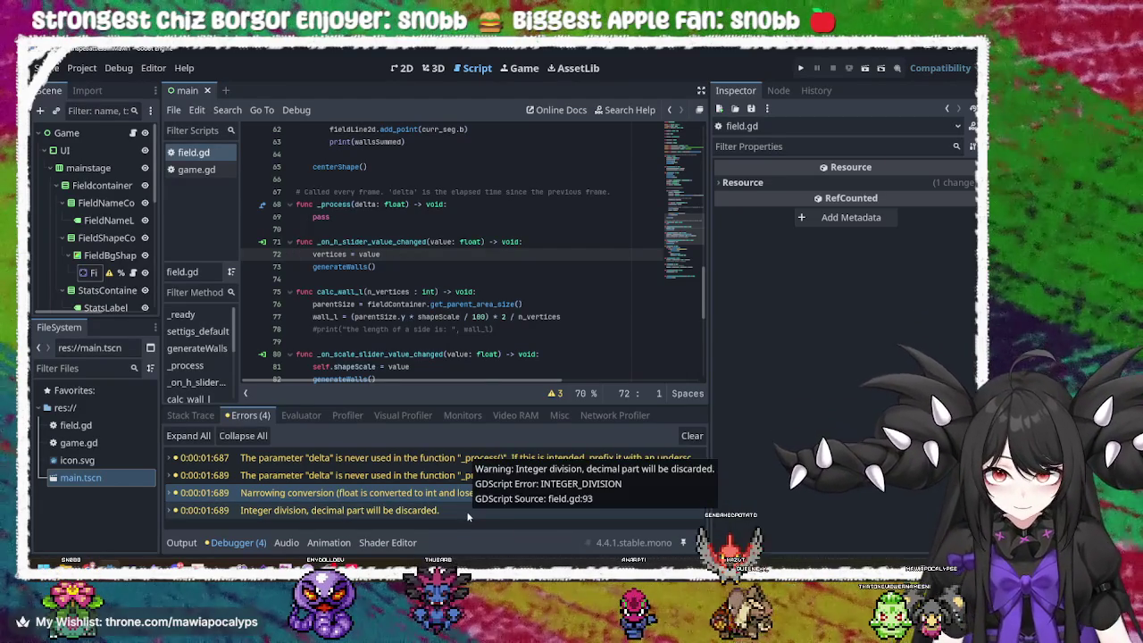
click(466, 511)
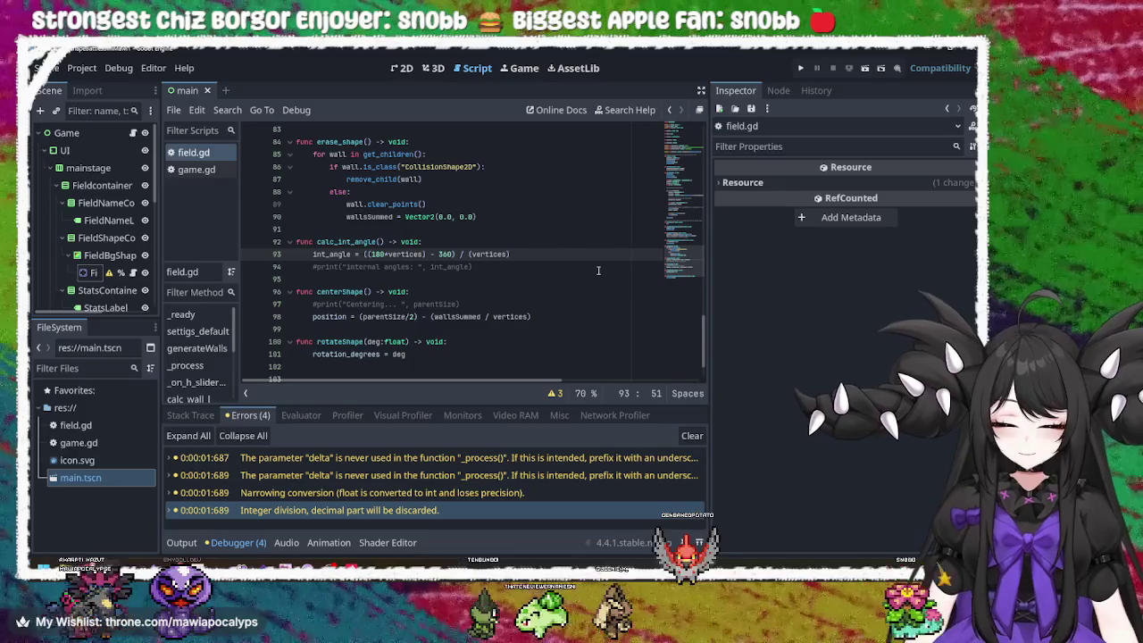
- Add '+ 0.0' after vertices in the line 93 divisor, save, and run the game
text(+ )
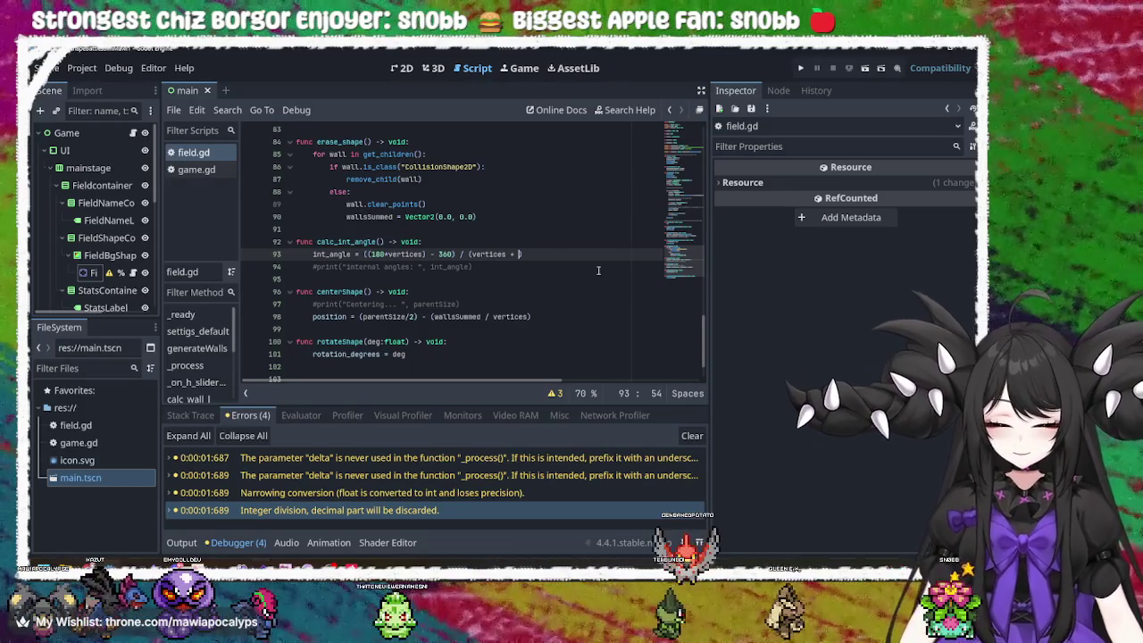
text(0.0)
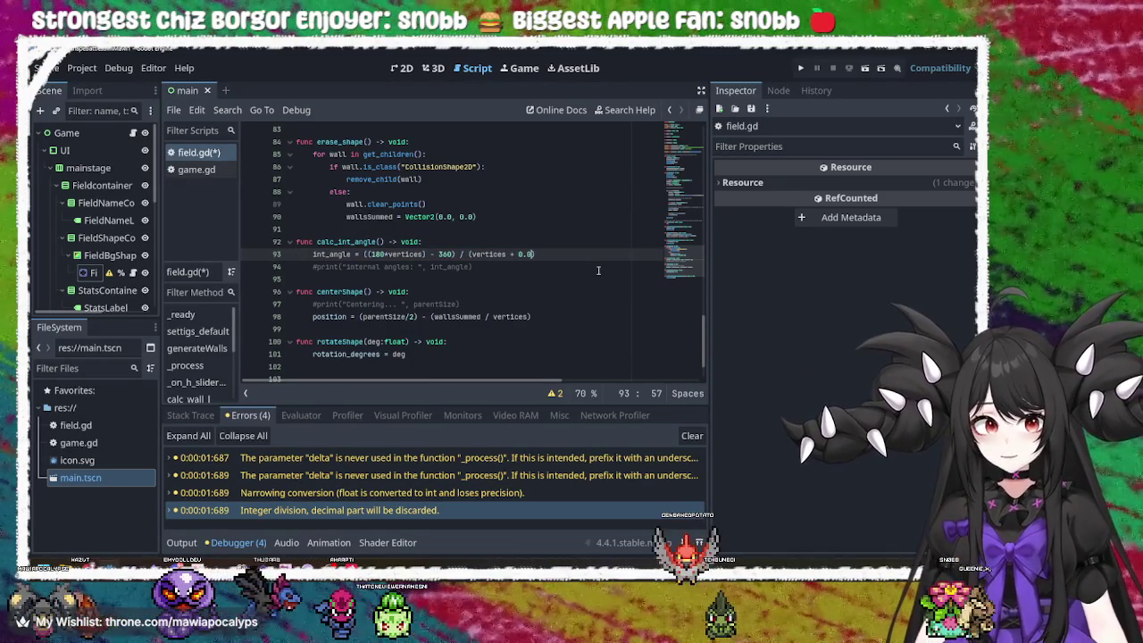
key(ctrl+s)
click(801, 68)
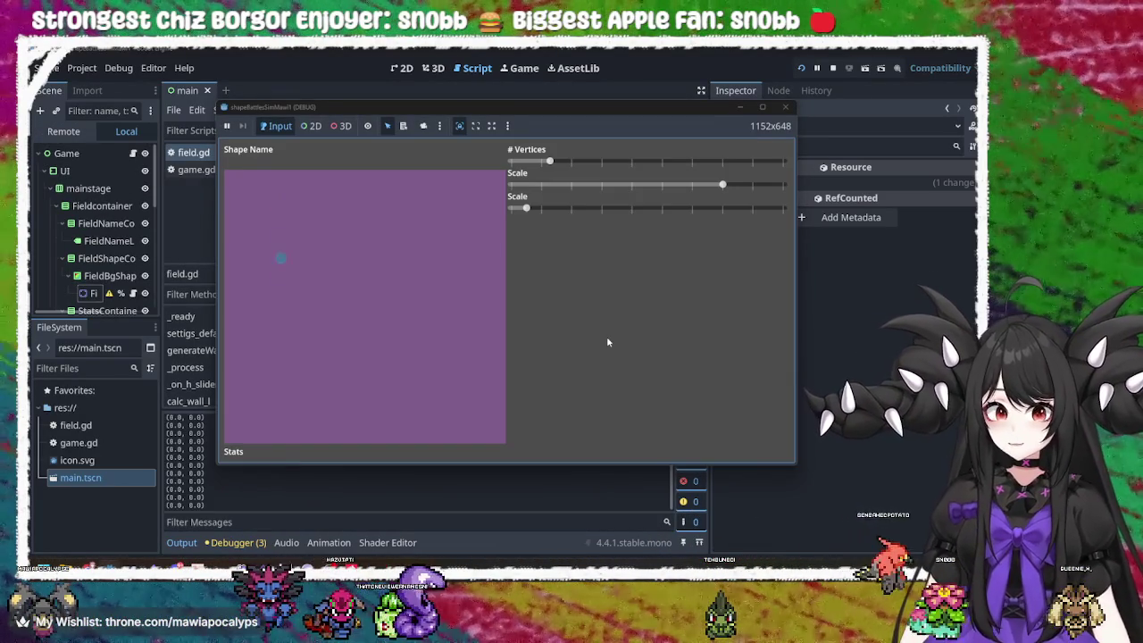
- Test the polygon side-count and scale sliders, then close the game window
mouse_move(549, 163)
mouse_down()
mouse_move(704, 163)
mouse_move(781, 179)
mouse_move(496, 155)
mouse_move(693, 161)
mouse_move(665, 157)
mouse_up()
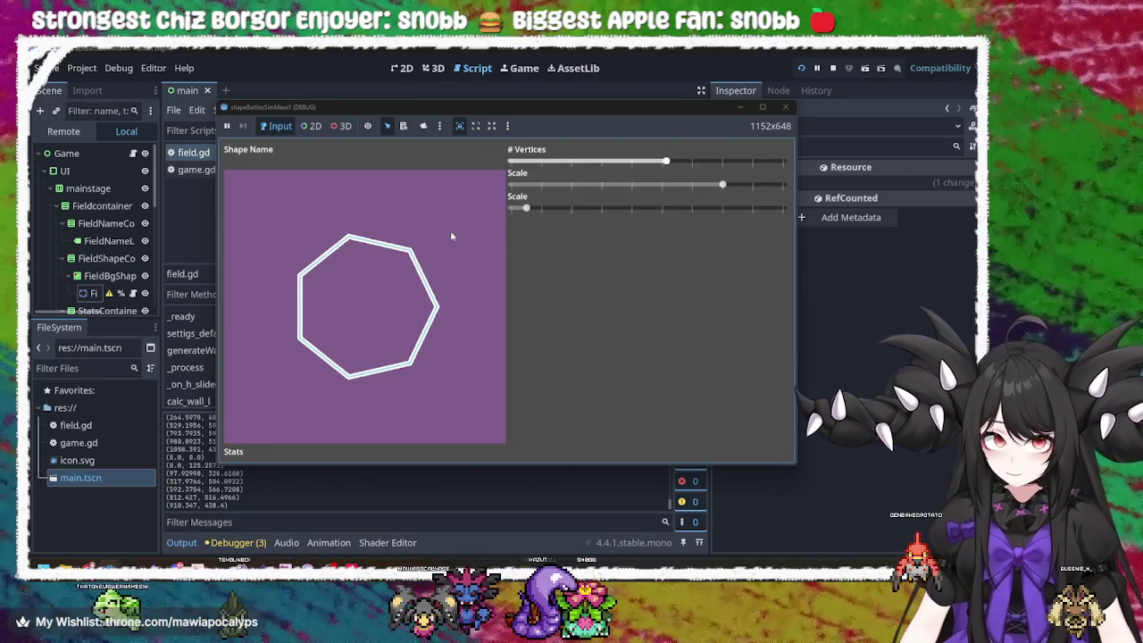
mouse_move(526, 208)
mouse_down()
mouse_move(664, 212)
mouse_move(510, 214)
mouse_up()
drag(723, 186, 785, 186)
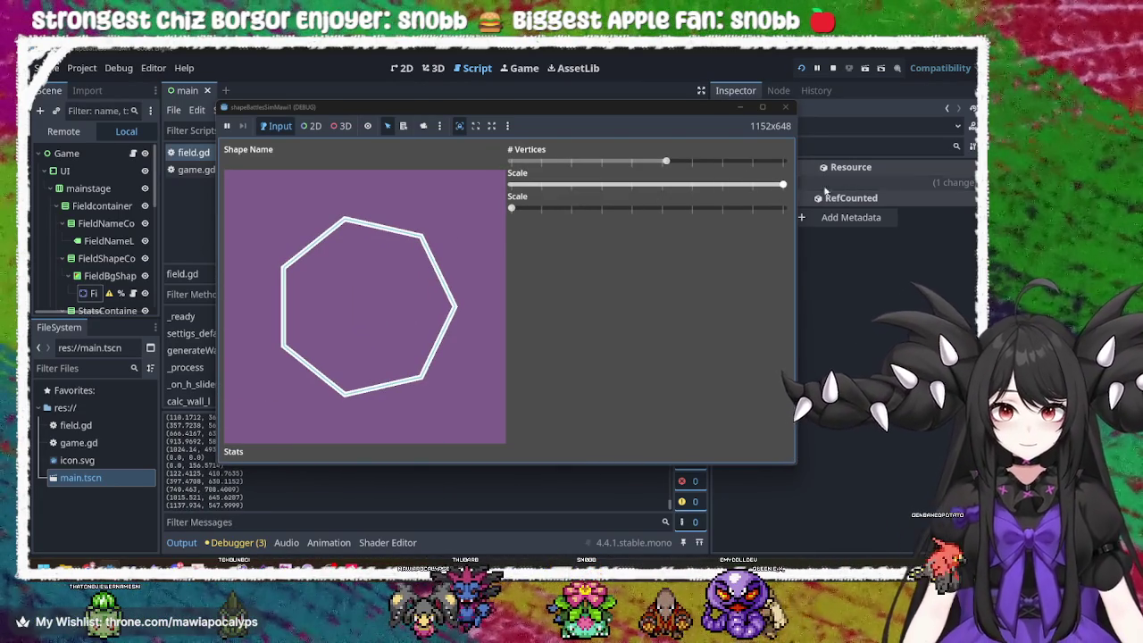
click(507, 210)
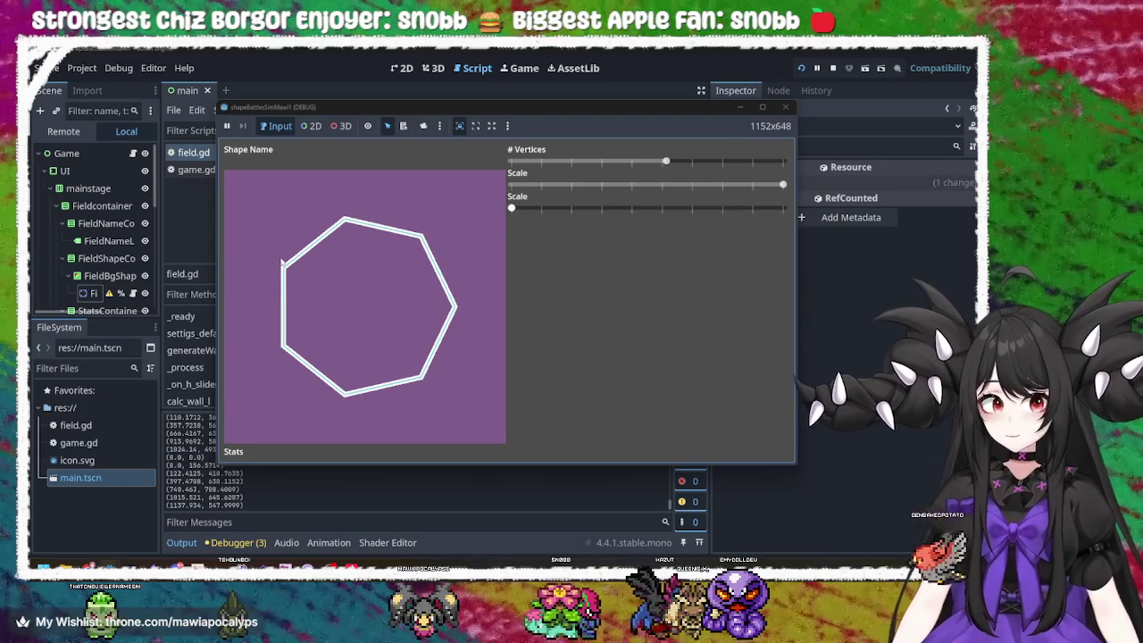
drag(665, 162, 559, 165)
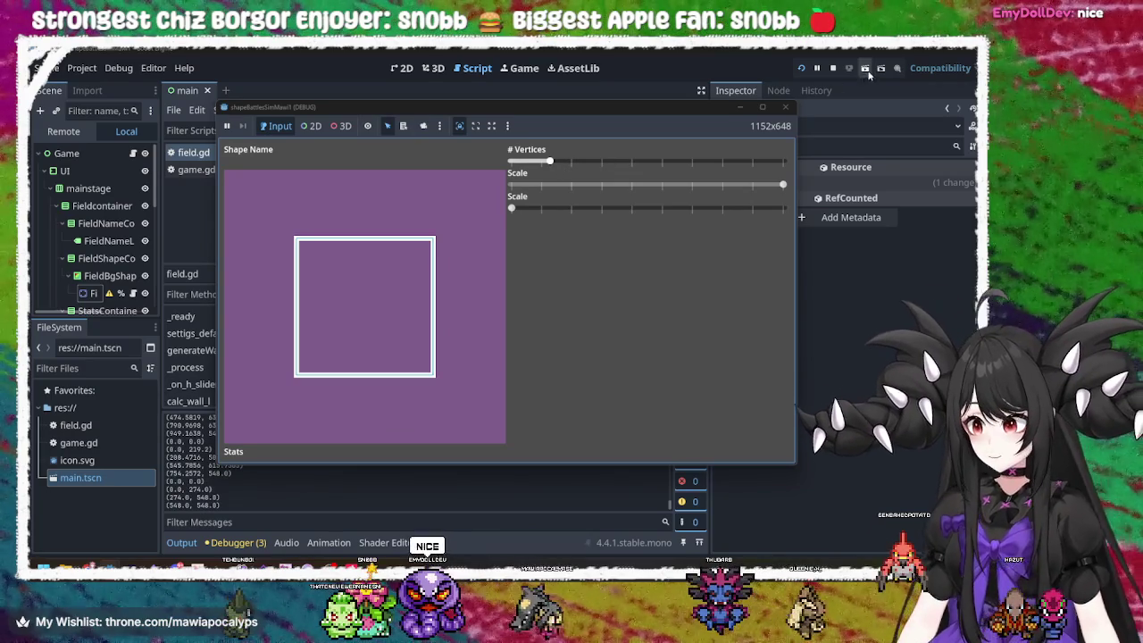
click(782, 108)
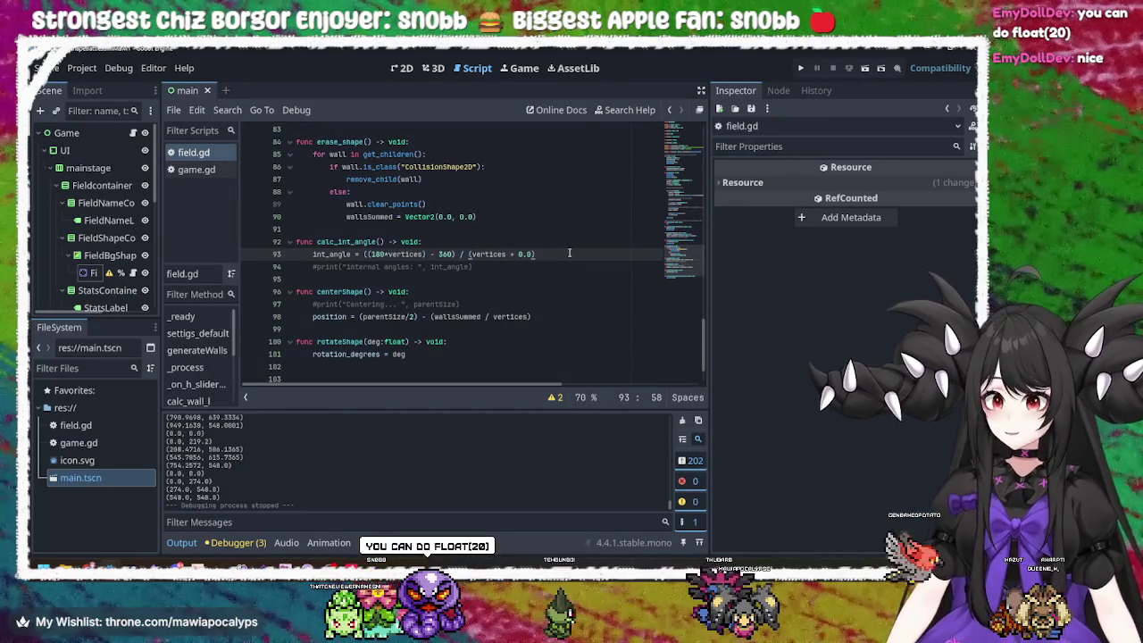
- Change the line 93 divisor to float(vertices) and test a twelve-sided polygon in the game
key(BackSpace)
key(BackSpace)
key(BackSpace)
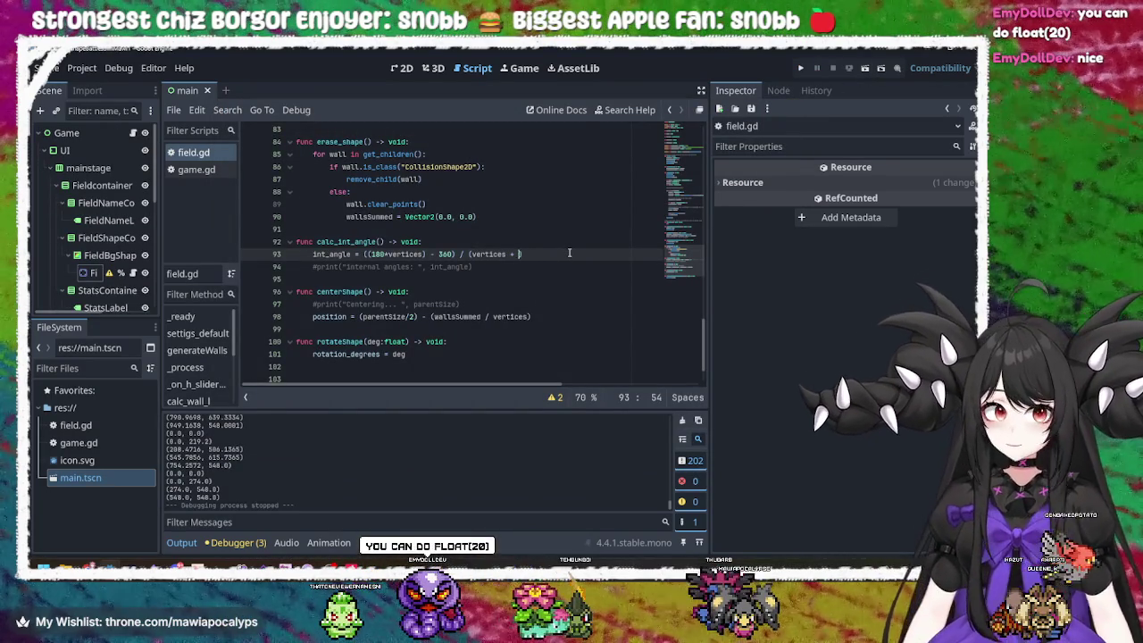
key(Left)
key(Left)
key(Left)
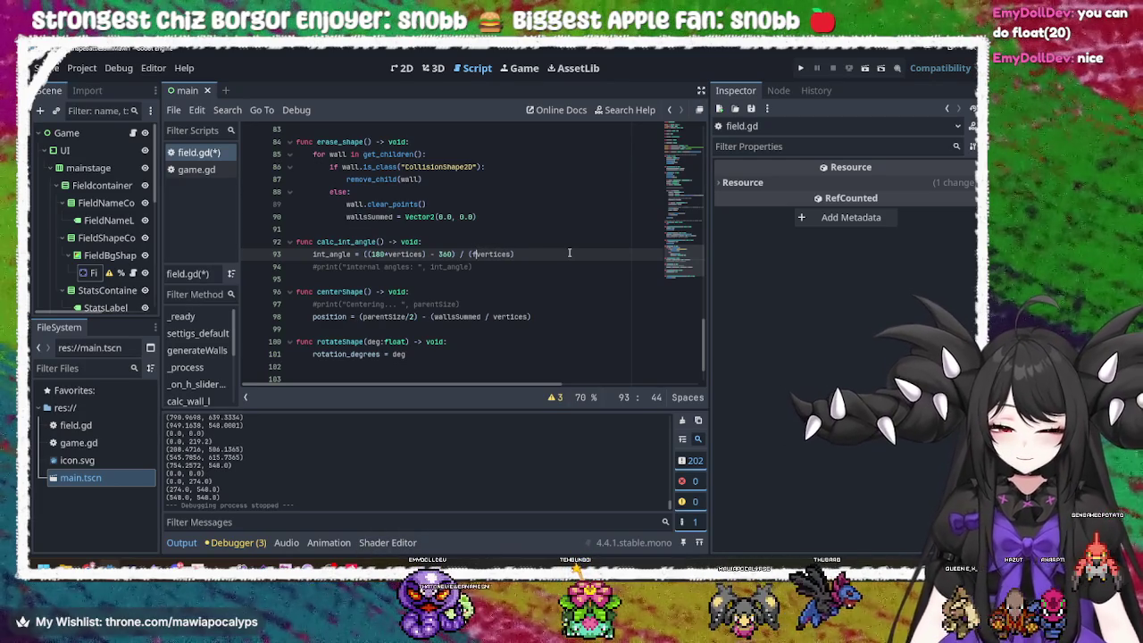
text(float)
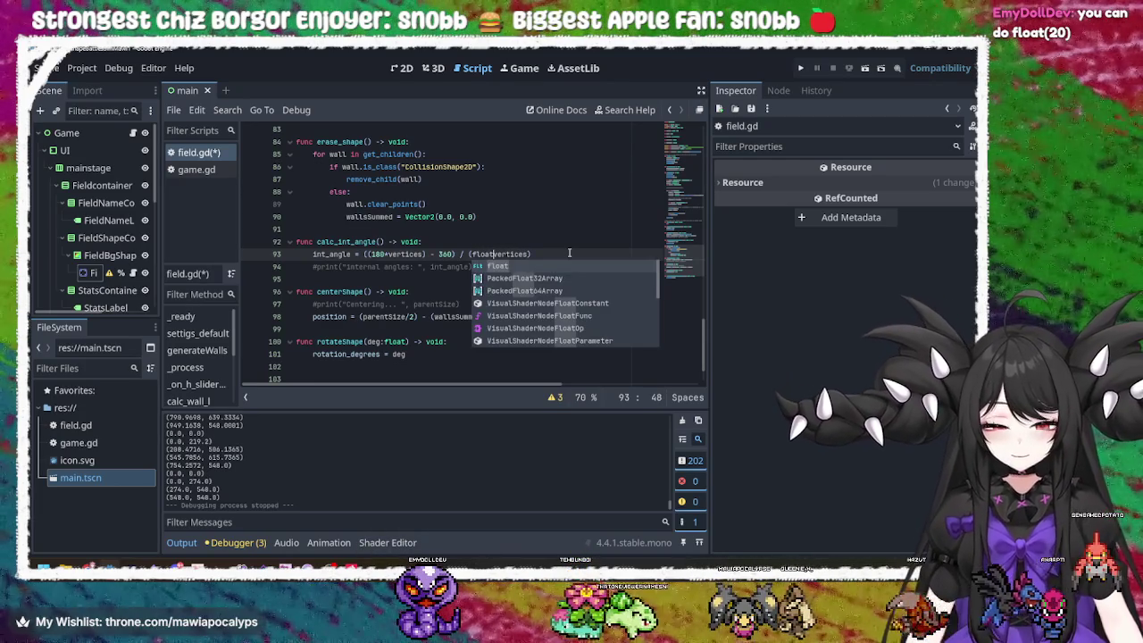
text(()
key(Right)
key(Right)
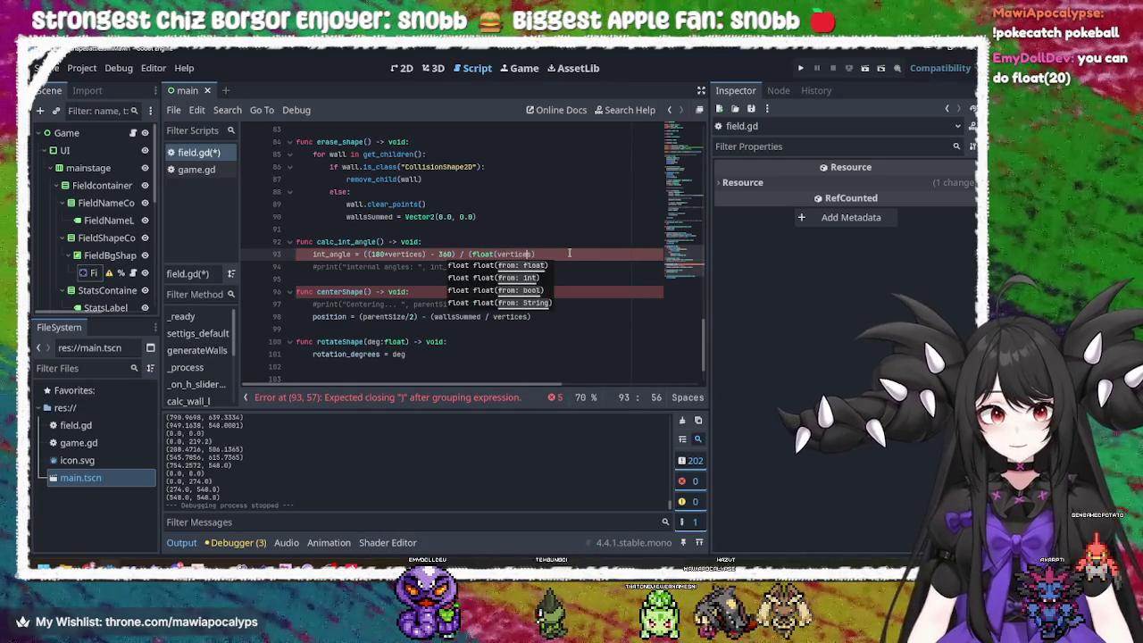
text())
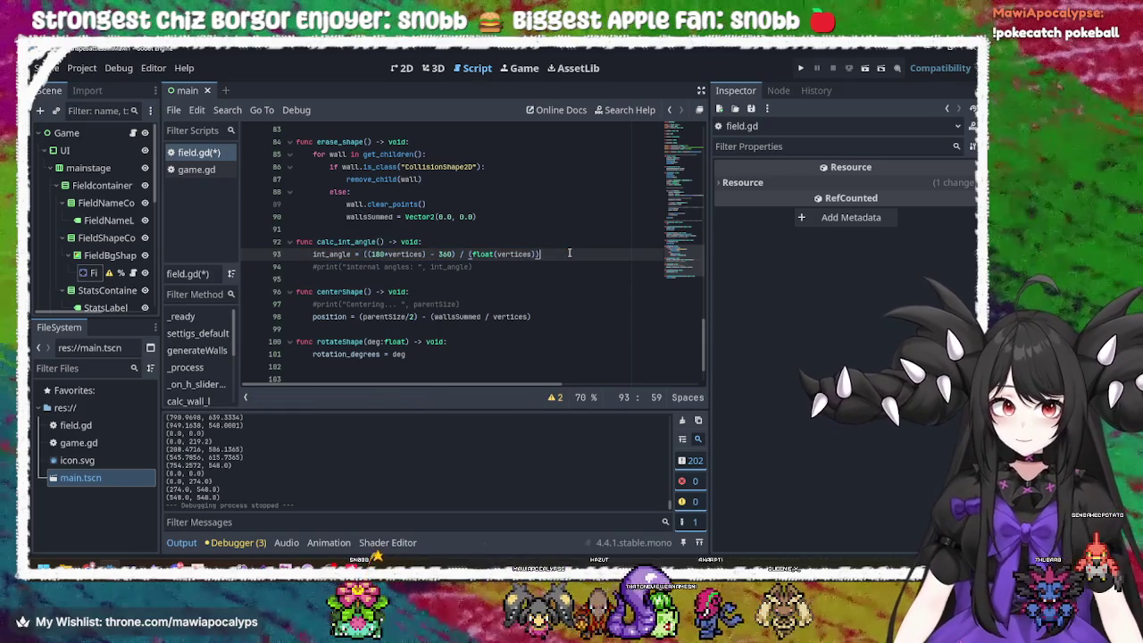
click(800, 69)
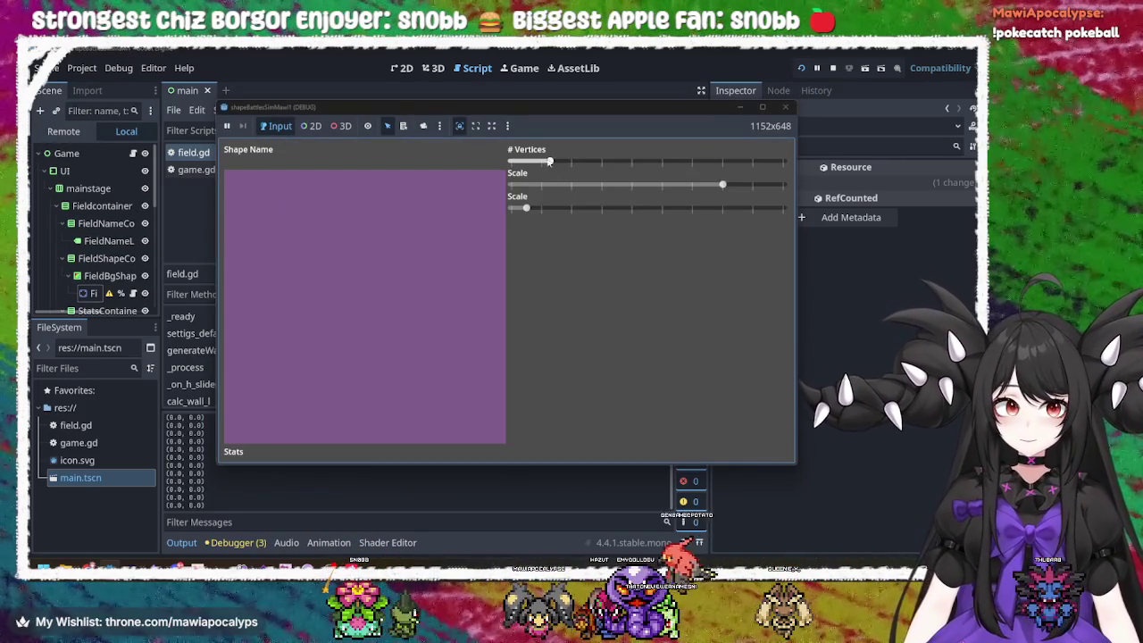
mouse_move(549, 162)
mouse_down()
mouse_move(782, 162)
mouse_move(536, 172)
mouse_move(699, 169)
mouse_move(592, 169)
mouse_move(670, 169)
mouse_move(634, 174)
mouse_move(658, 171)
mouse_up()
click(784, 107)
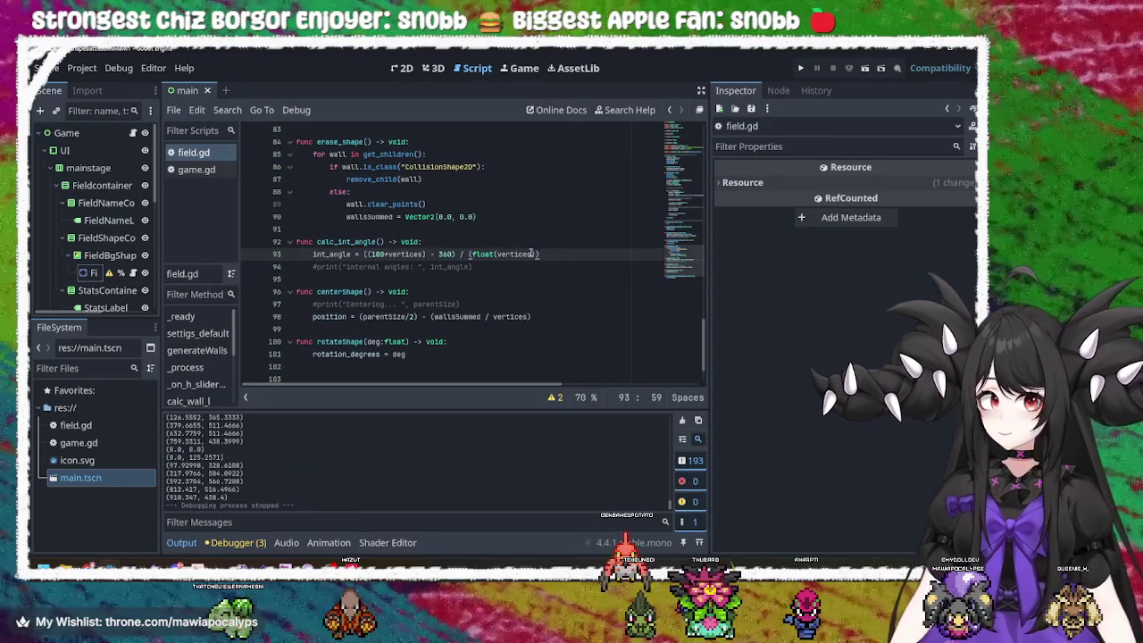
- Revert the divisor to plain vertices and compare hexagon and heptagon in the game
drag(537, 255, 477, 264)
text(verti)
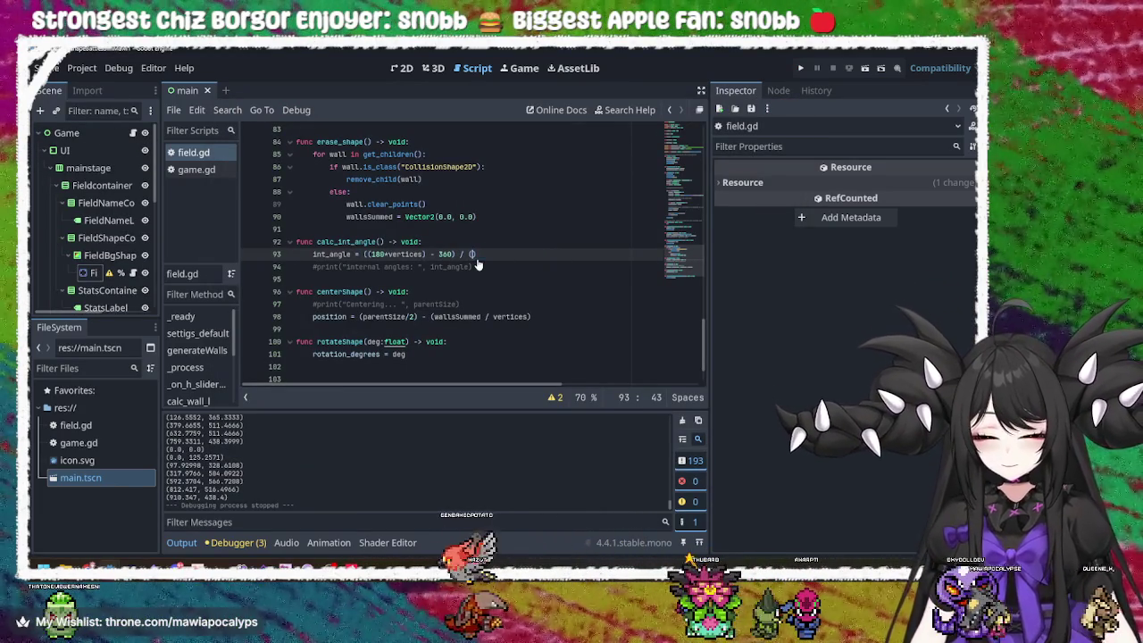
text(ces)
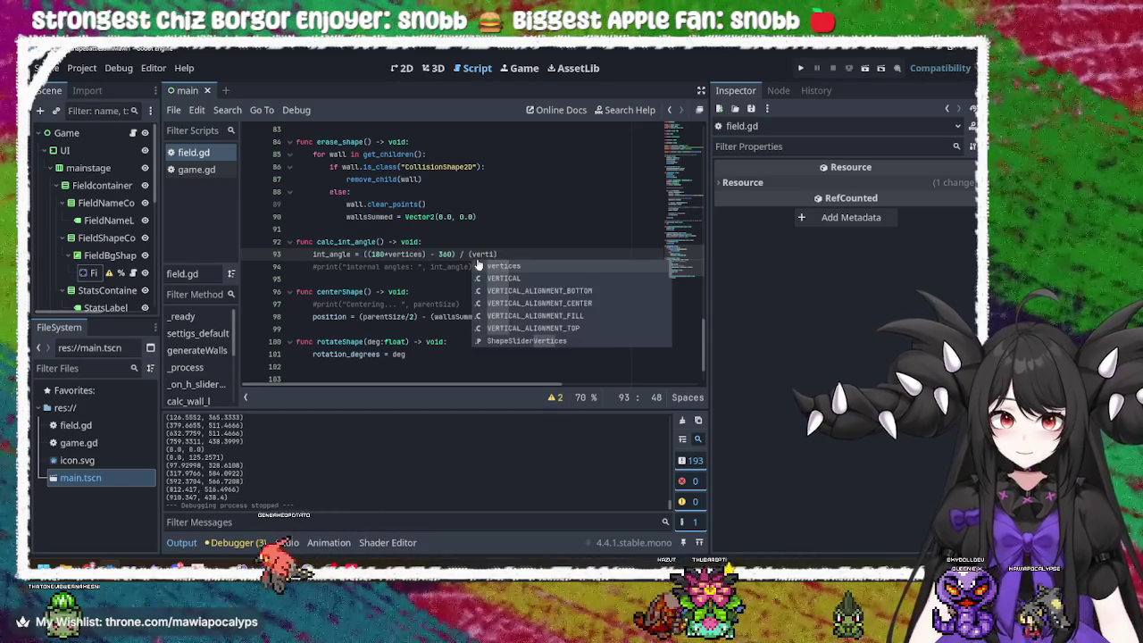
click(798, 70)
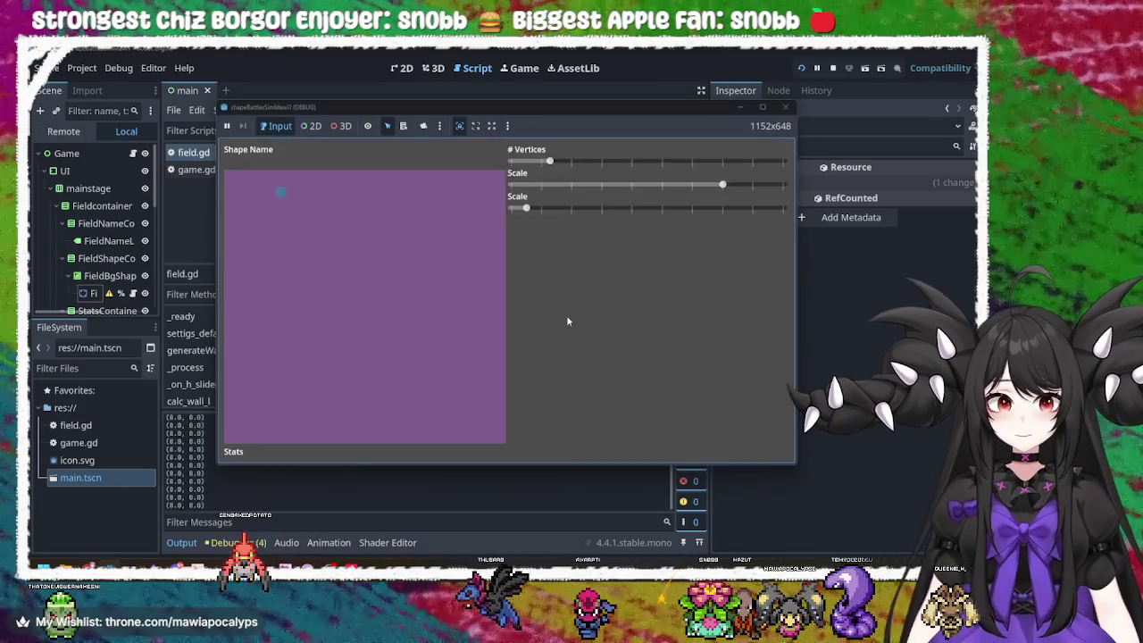
drag(630, 176, 663, 169)
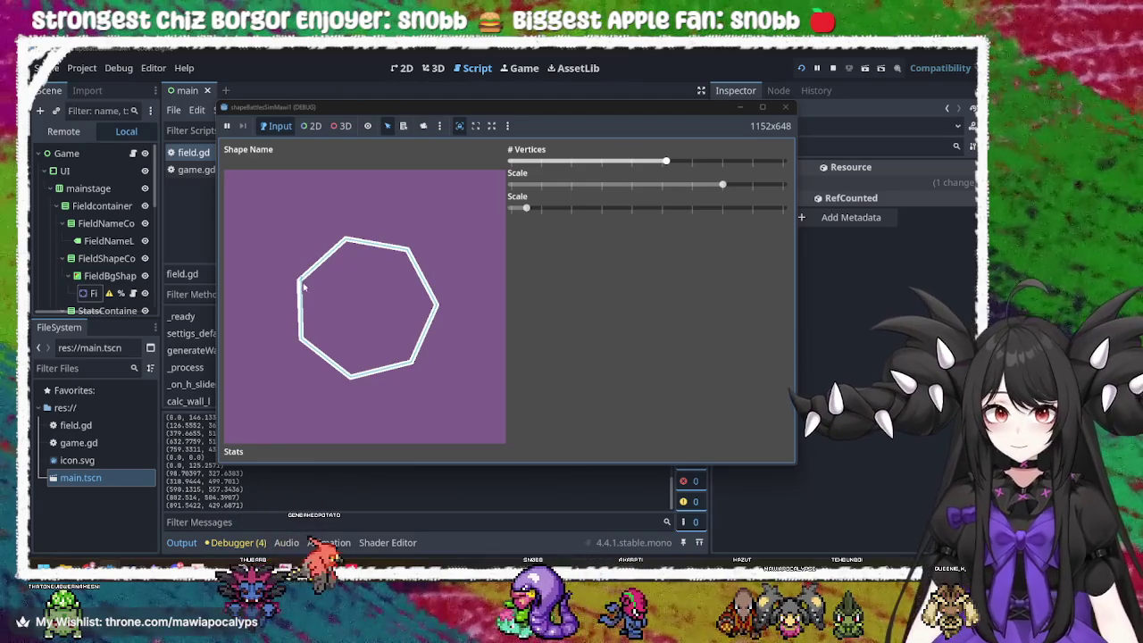
mouse_move(644, 167)
mouse_down()
mouse_move(632, 168)
mouse_move(695, 165)
mouse_move(668, 164)
mouse_up()
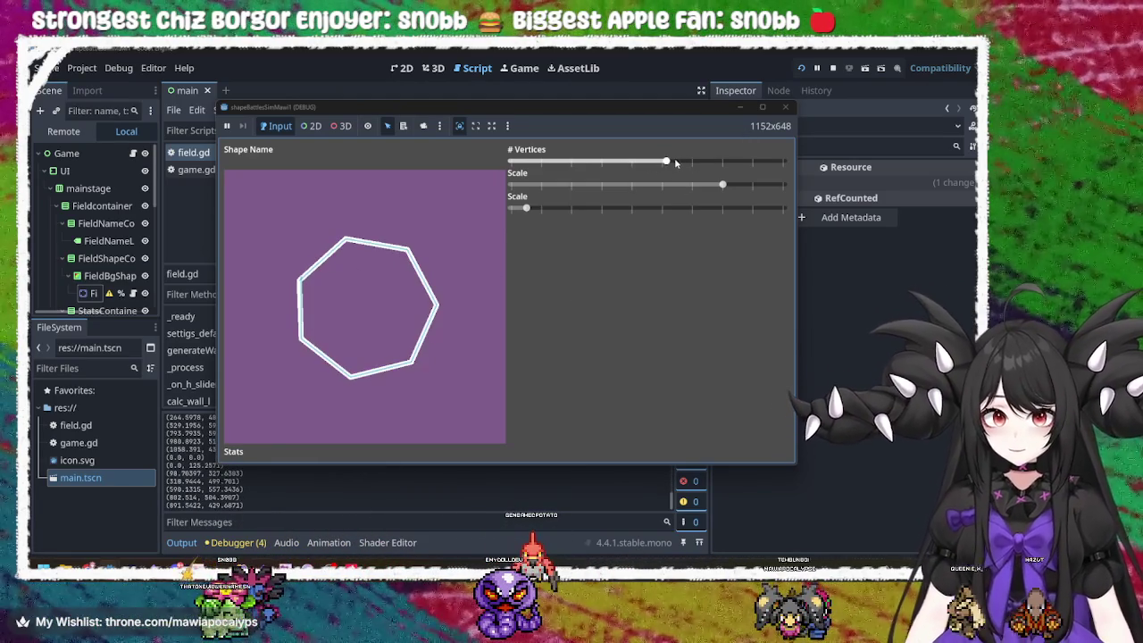
click(832, 68)
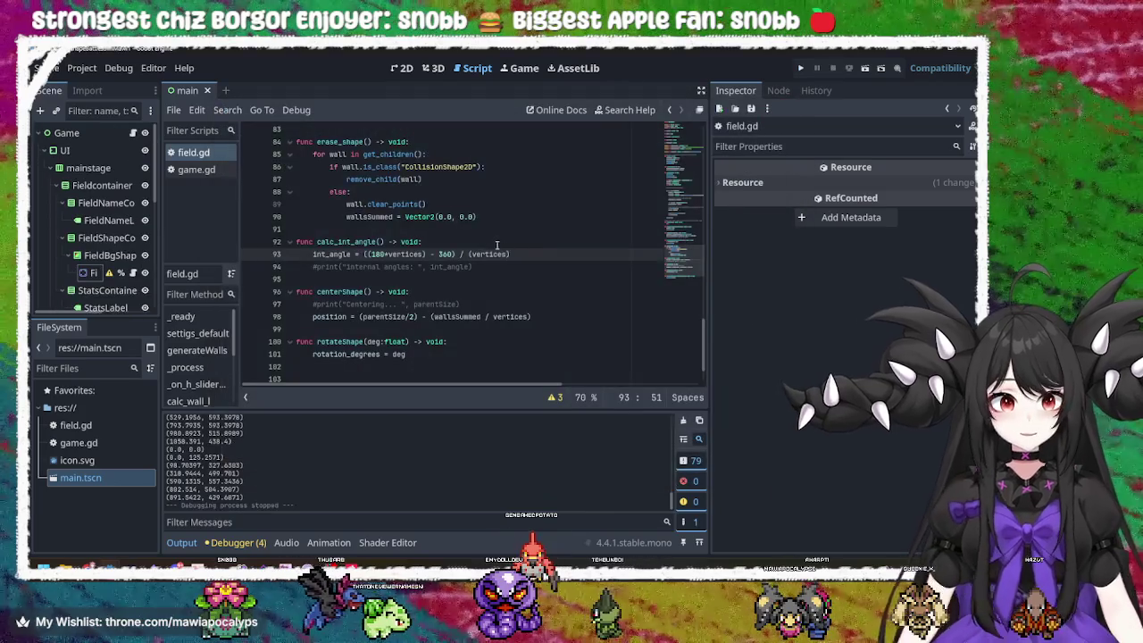
- Restore float(vertices) as the line 93 divisor and relaunch the game
click(582, 254)
key(BackSpace)
key(BackSpace)
key(BackSpace)
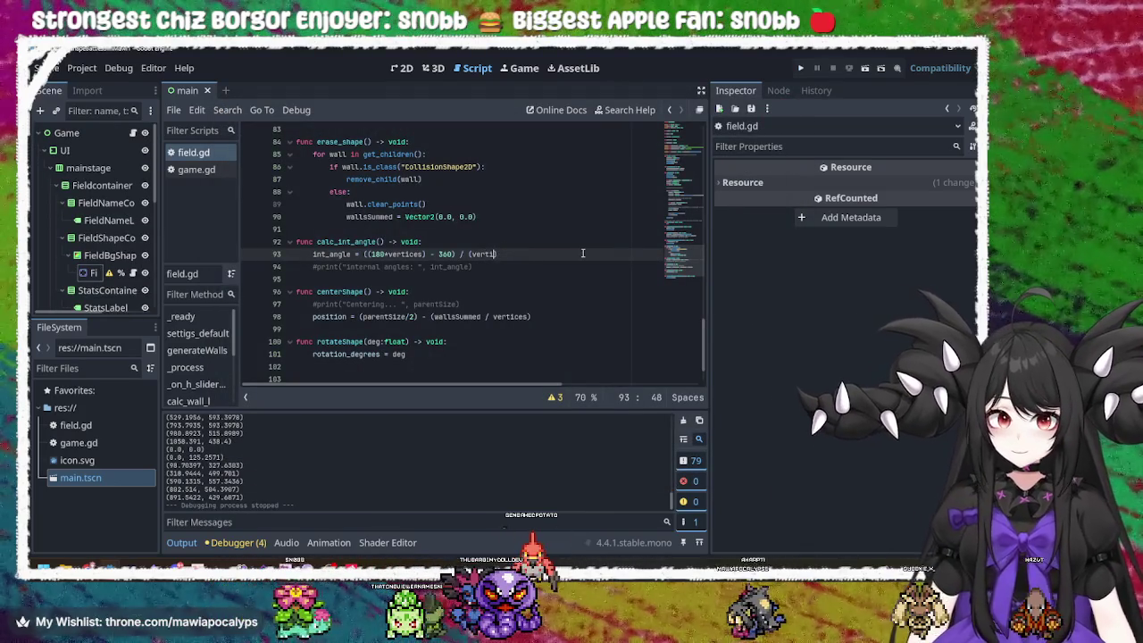
text(float(vertices)))
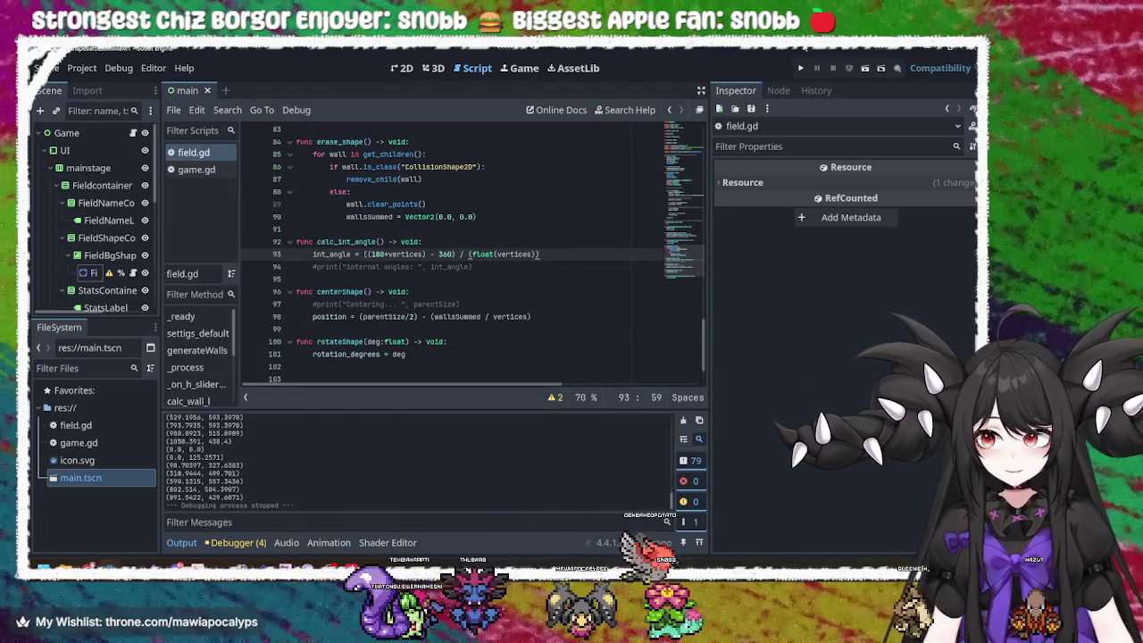
click(800, 69)
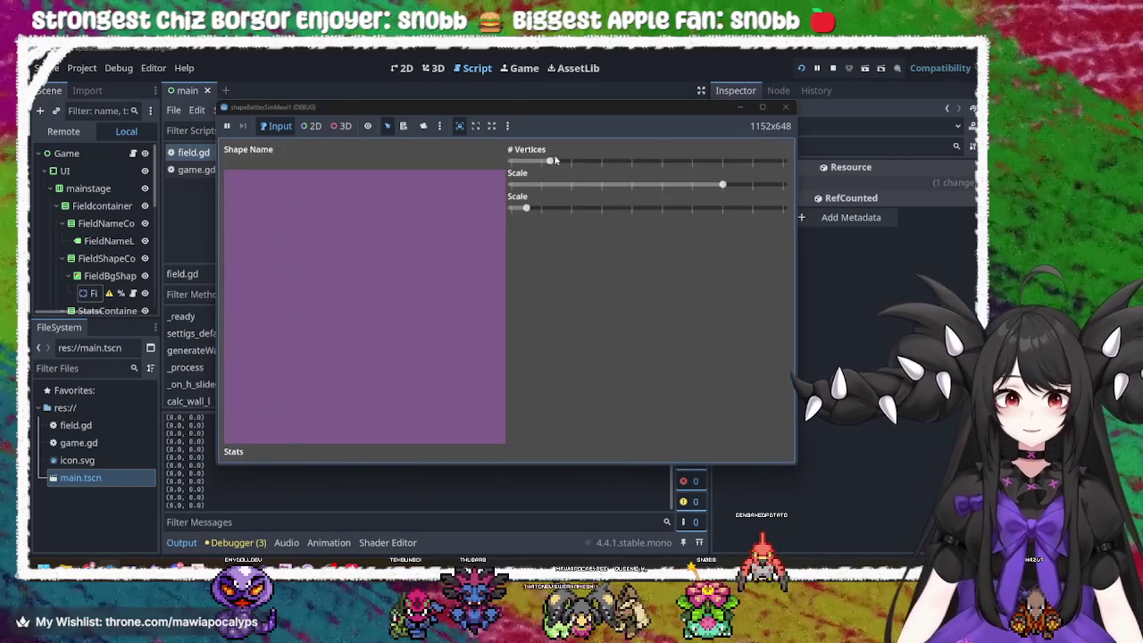
- Make a pentagon, push its Scale slider to maximum, then bring it back to minimum
drag(549, 162, 603, 164)
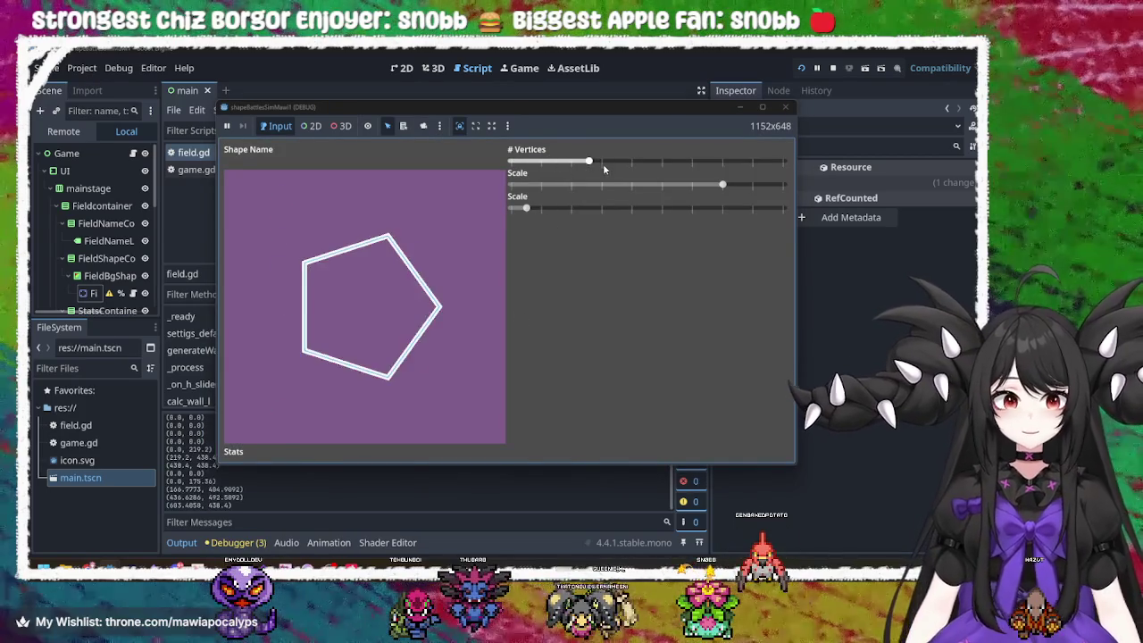
mouse_move(526, 208)
mouse_down()
mouse_move(622, 209)
mouse_move(483, 208)
mouse_up()
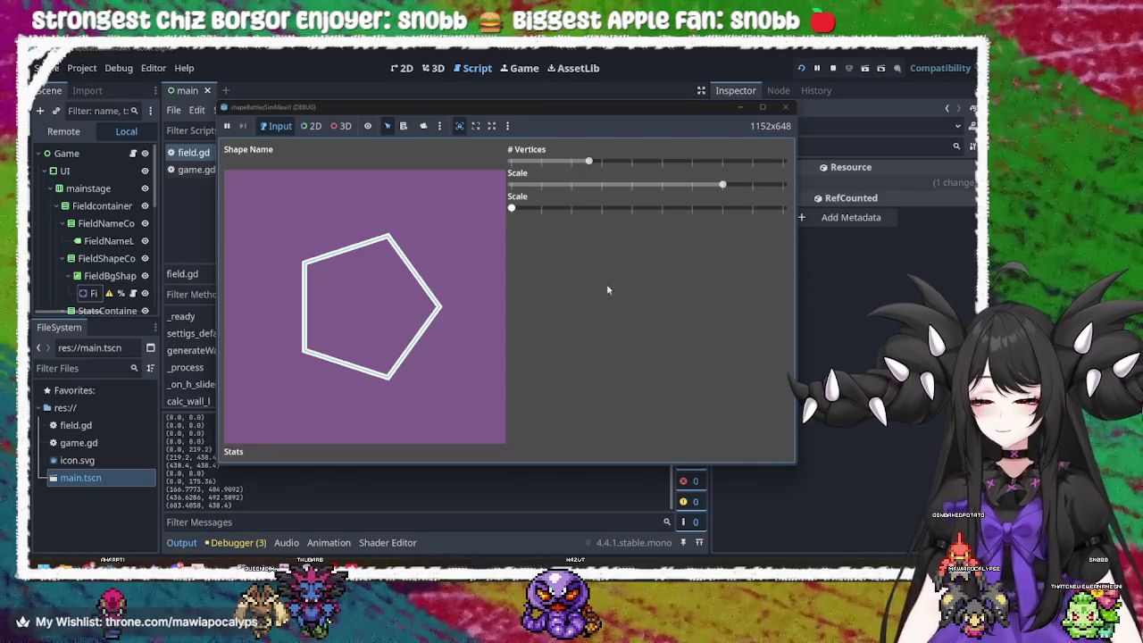
mouse_move(511, 209)
mouse_down()
mouse_move(750, 215)
mouse_move(577, 225)
mouse_move(505, 211)
mouse_up()
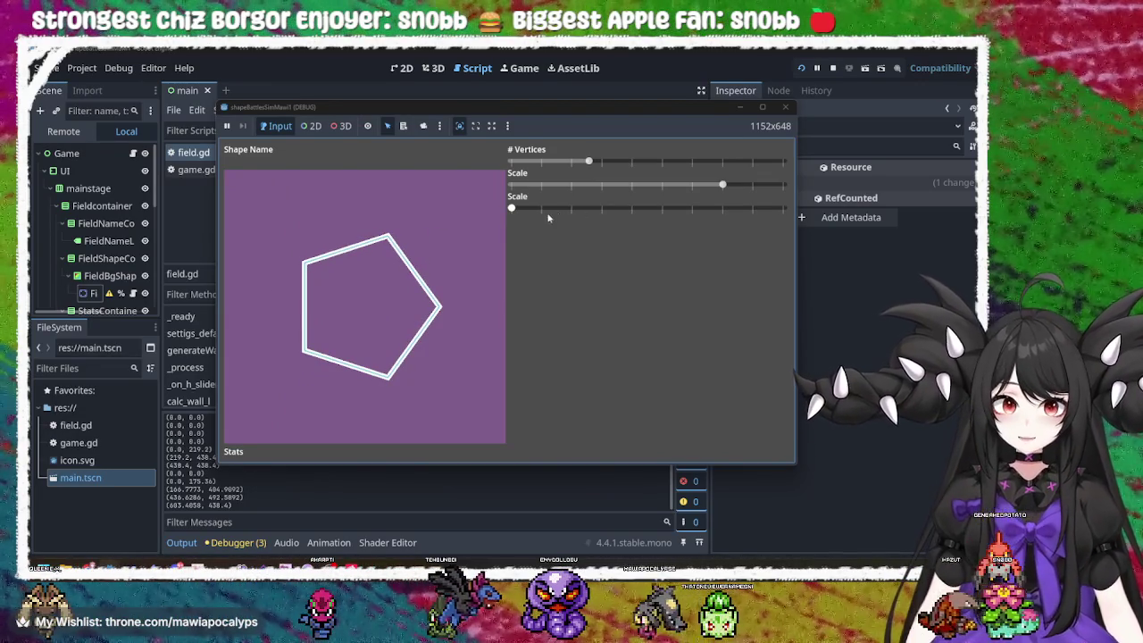
mouse_move(513, 209)
mouse_down()
mouse_move(782, 207)
mouse_move(488, 224)
mouse_up()
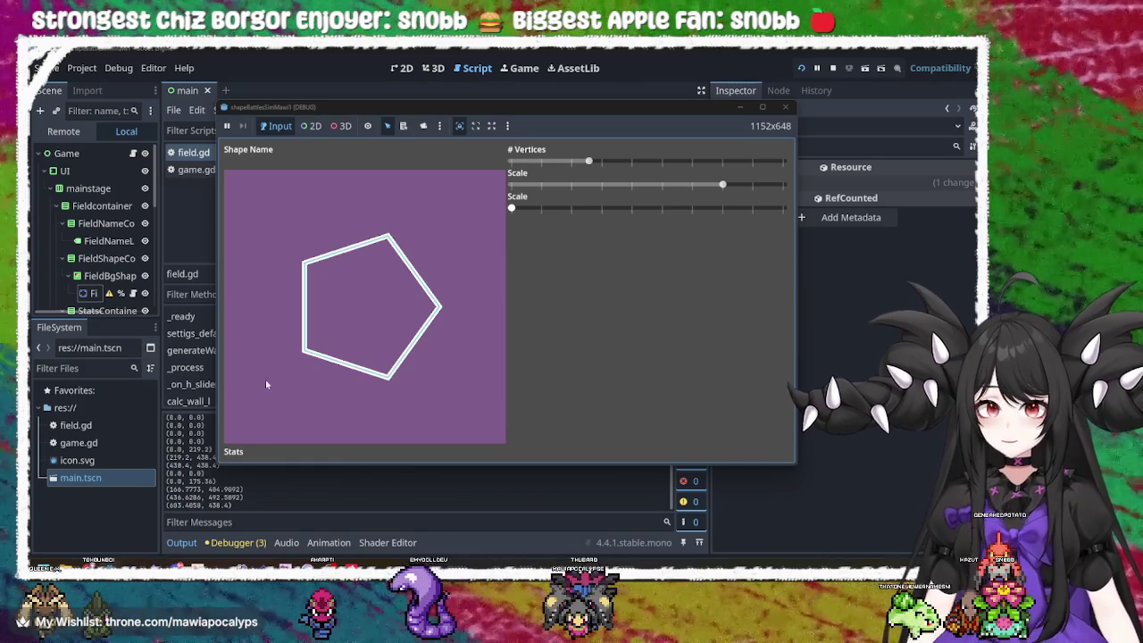
mouse_move(516, 209)
mouse_down()
mouse_move(785, 210)
mouse_move(461, 220)
mouse_up()
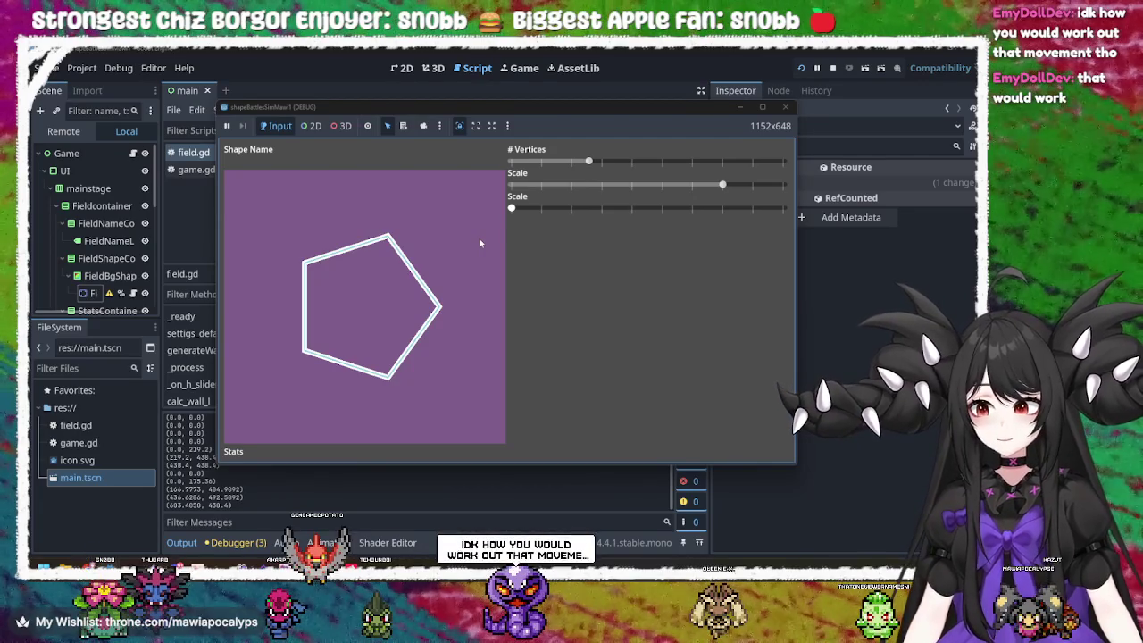
- Turn the pentagon with the rotation slider, then return it to its starting angle
mouse_move(512, 208)
mouse_down()
mouse_move(529, 214)
mouse_move(502, 207)
mouse_up()
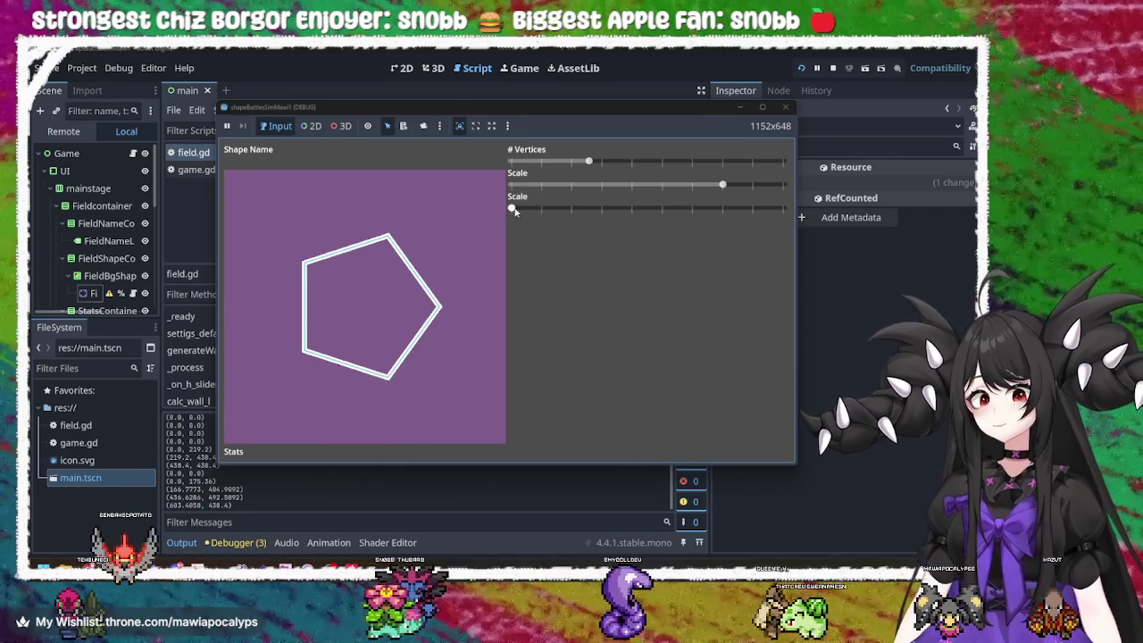
drag(515, 212, 527, 211)
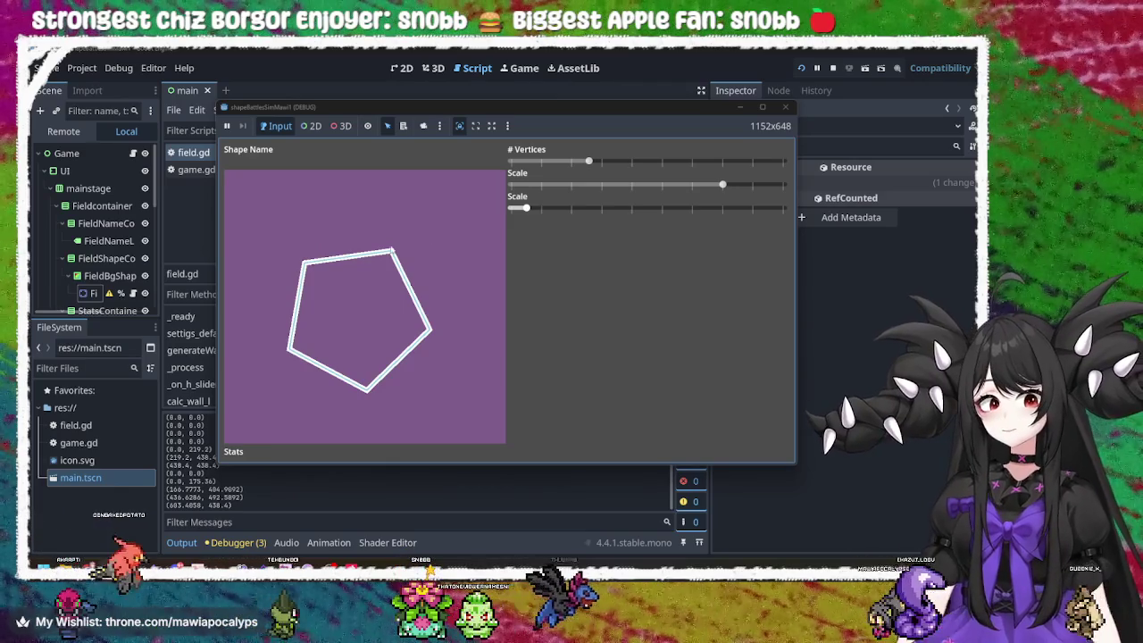
drag(526, 208, 511, 208)
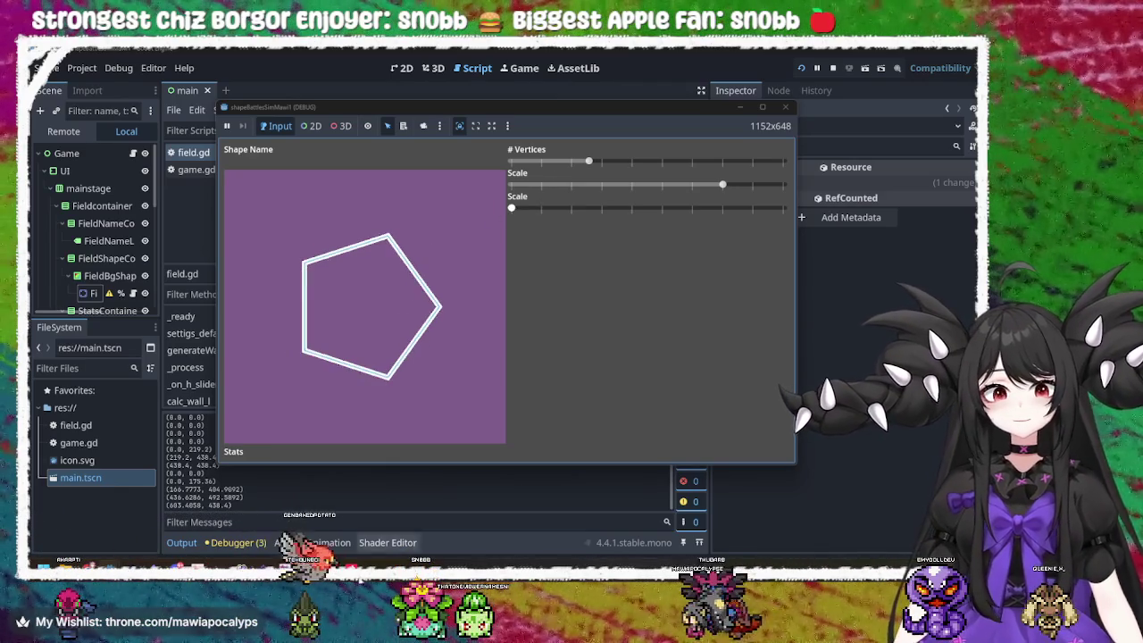
key(super)
- Launch Krita (x64) from Windows search and zoom into the recovered document_0.kra drawing
text(krita)
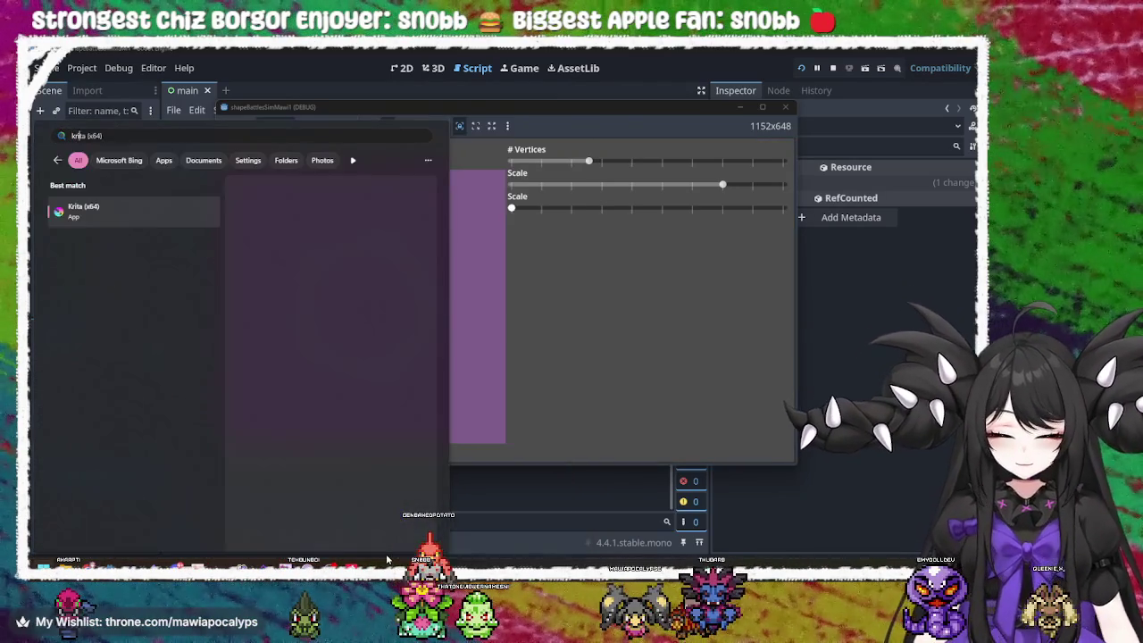
key(Return)
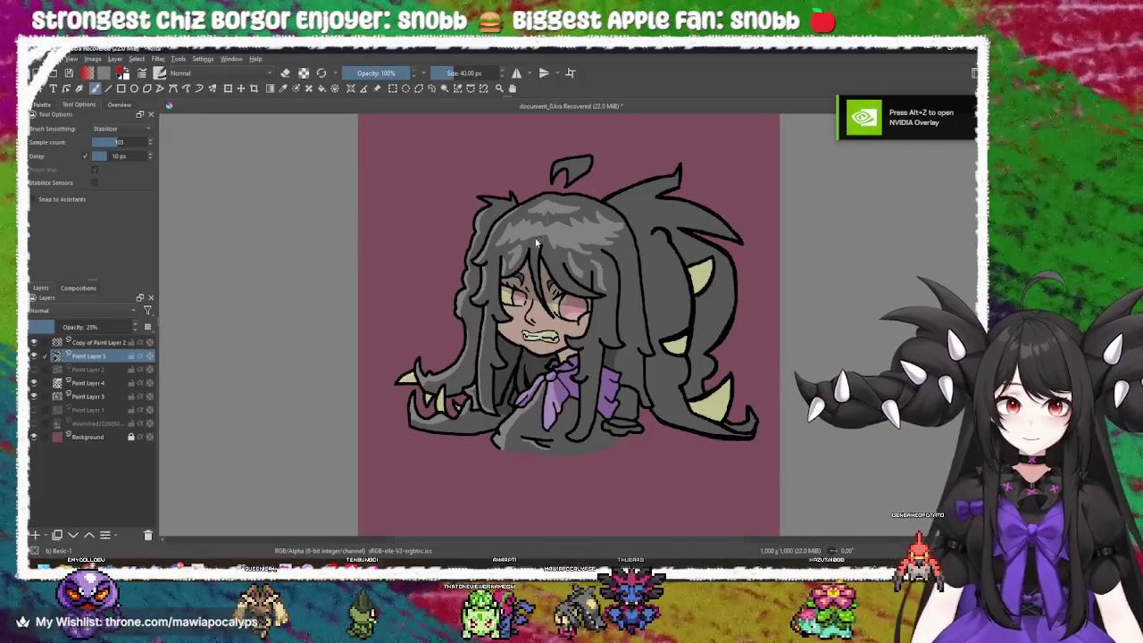
scroll(575, 272, up, 4)
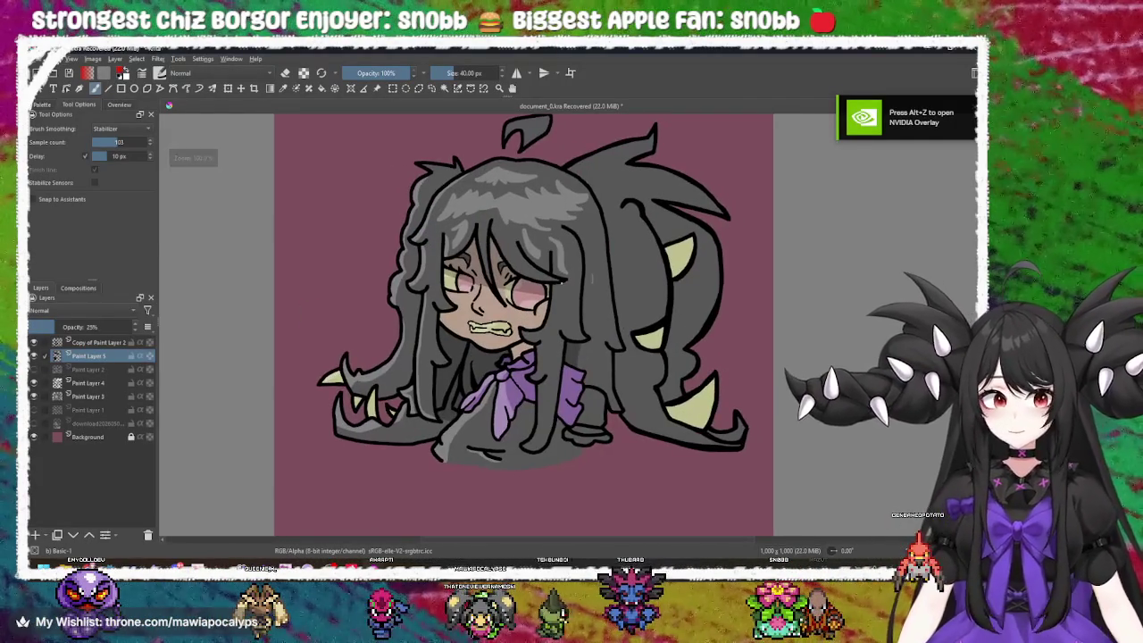
- Create a new 1000×1000 px document in Krita
click(38, 58)
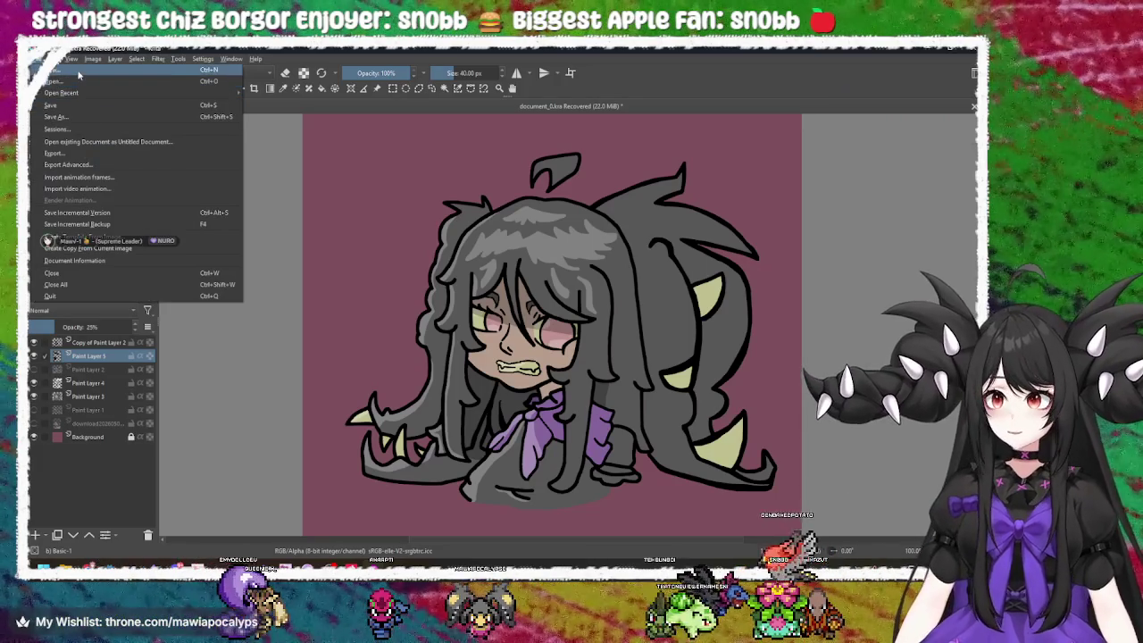
click(78, 74)
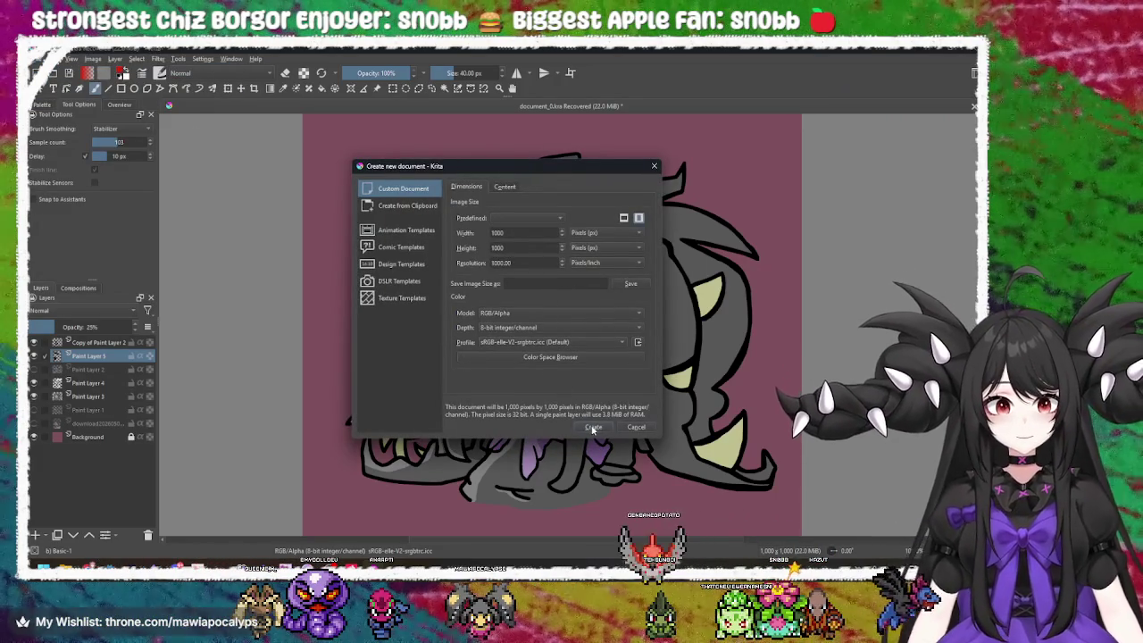
click(592, 428)
- Set the brush size to 1 px and test it with a stroke, then undo the stroke
right_click(476, 229)
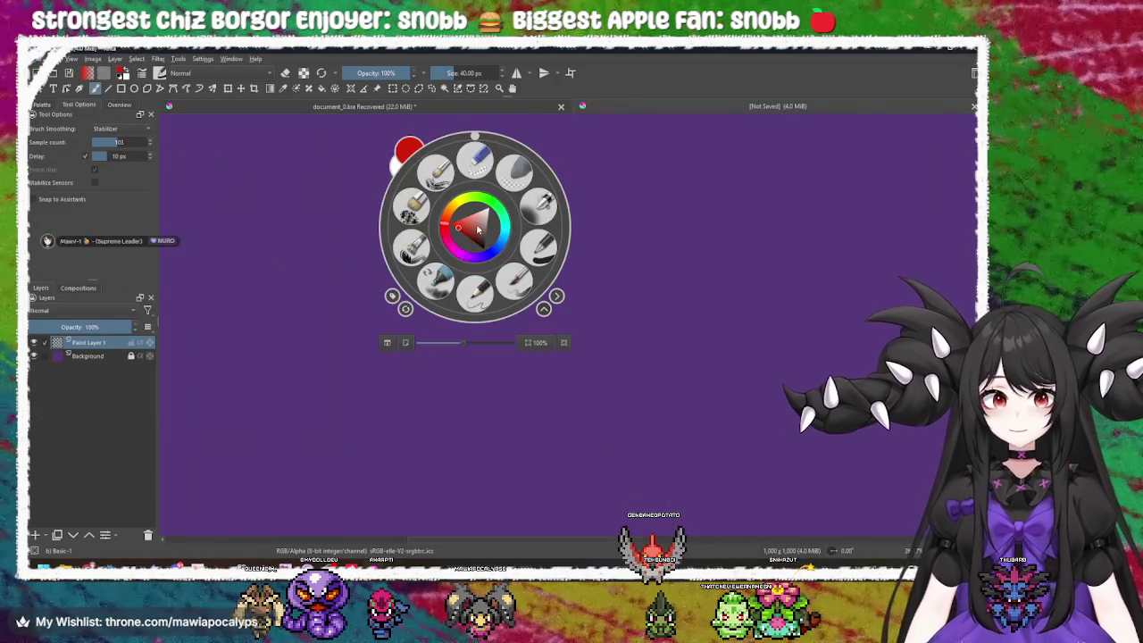
click(613, 138)
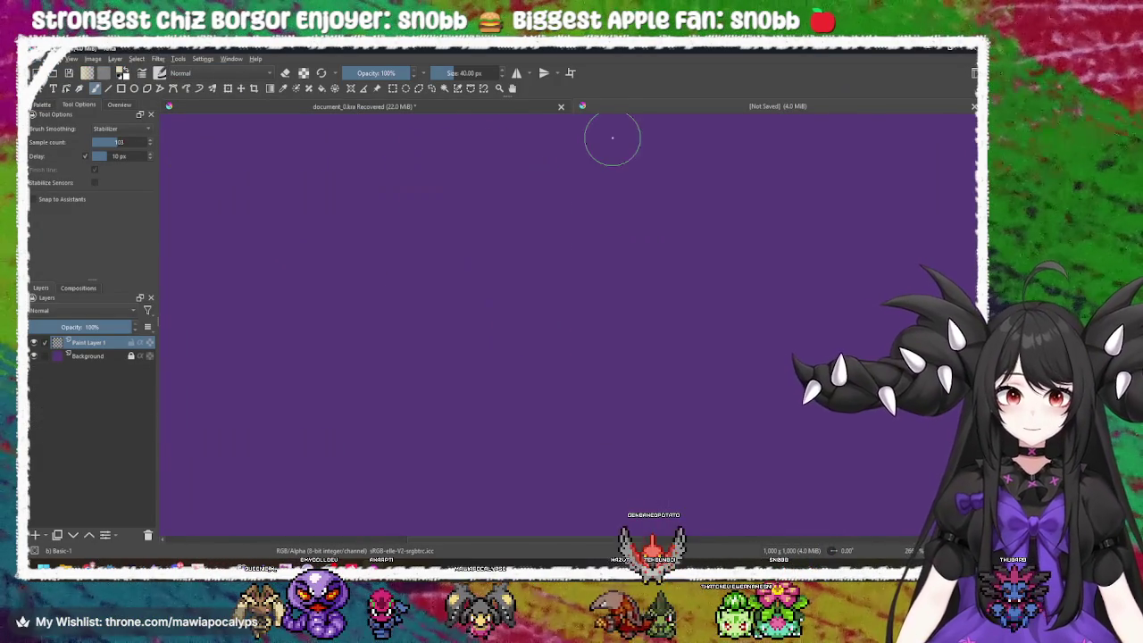
click(470, 73)
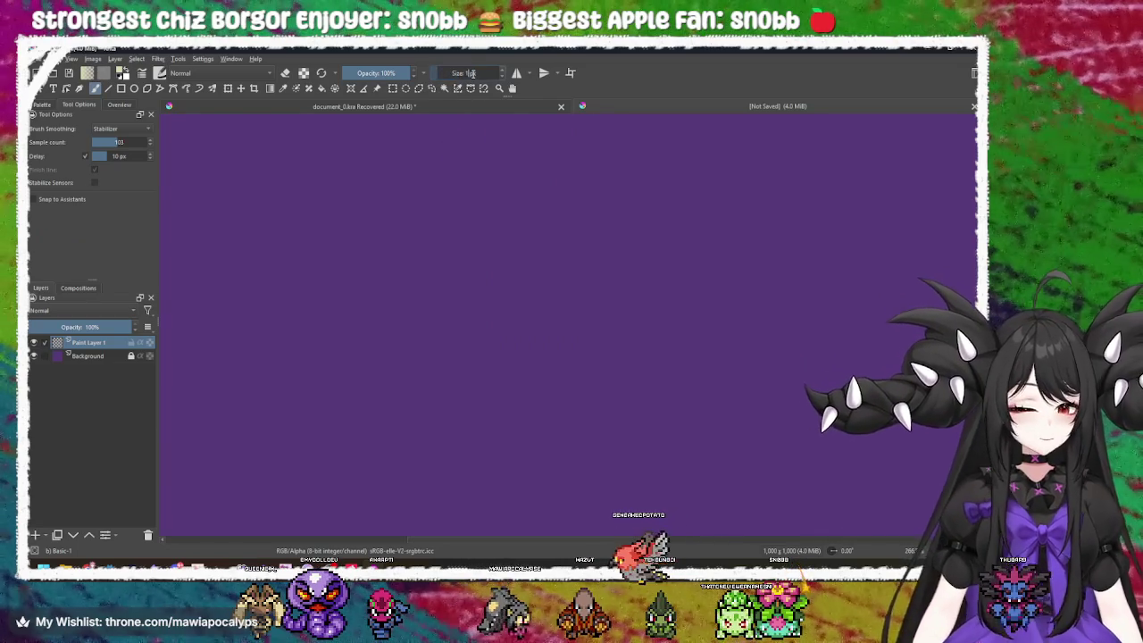
key(Return)
drag(394, 167, 637, 295)
key(ctrl+z)
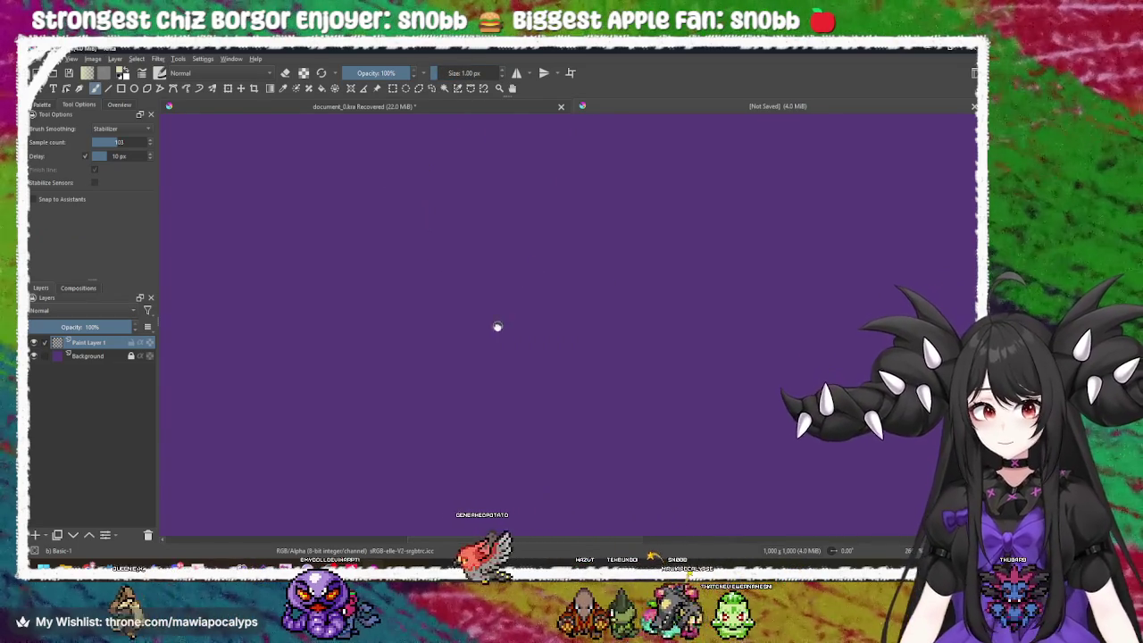
scroll(497, 247, down, 1)
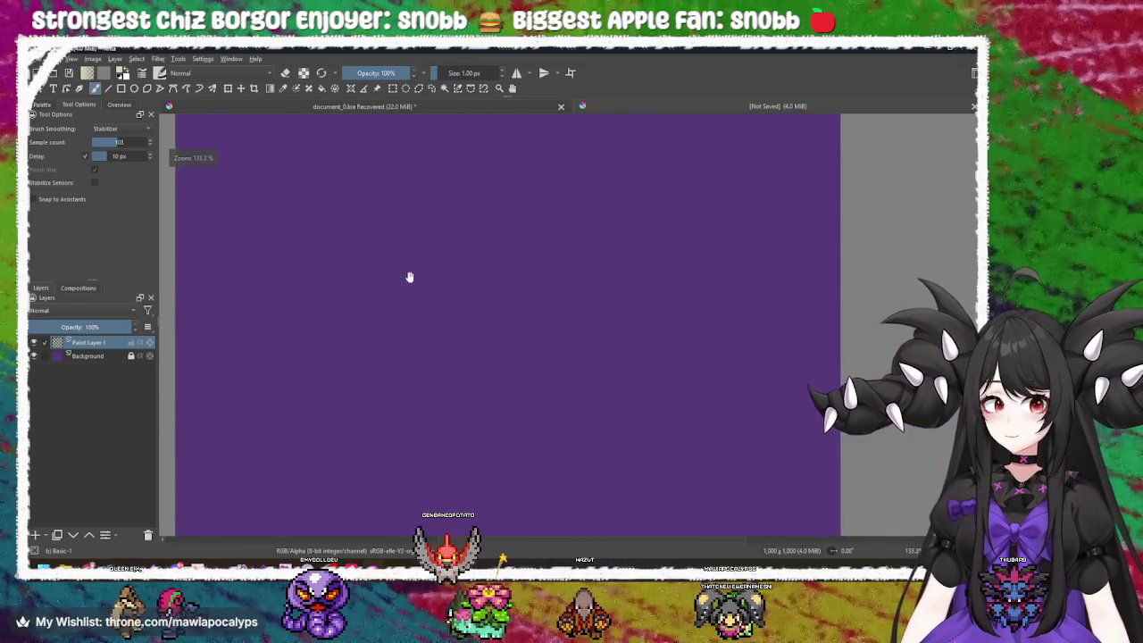
scroll(409, 277, up, 1)
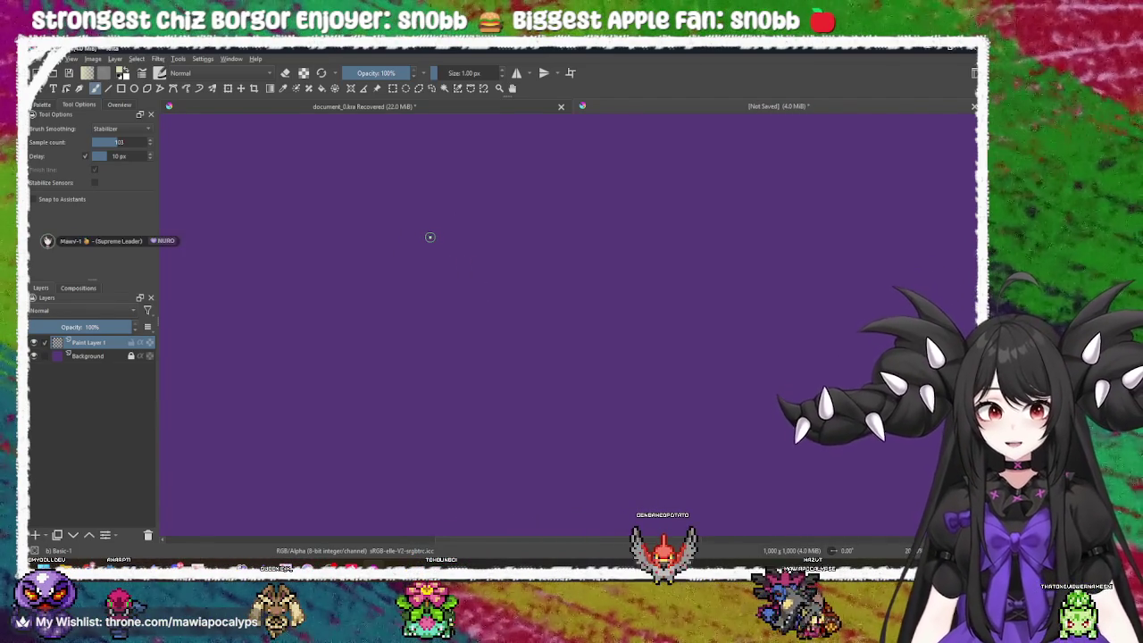
- Mark two points, then draw a horizontal and a slanted line from the upper one
click(432, 237)
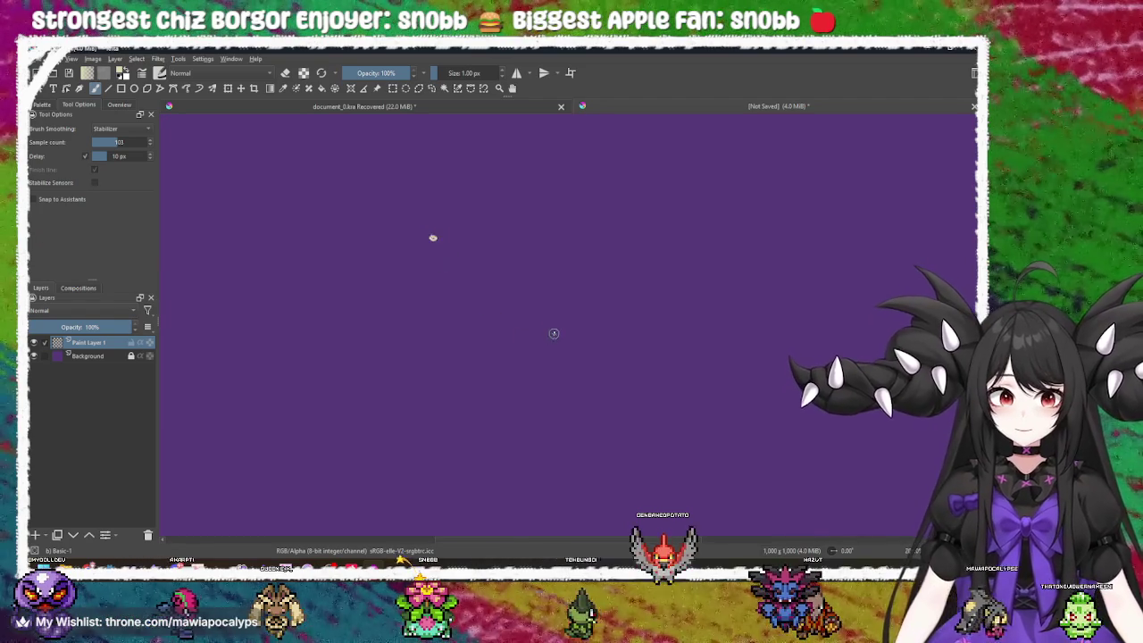
click(543, 331)
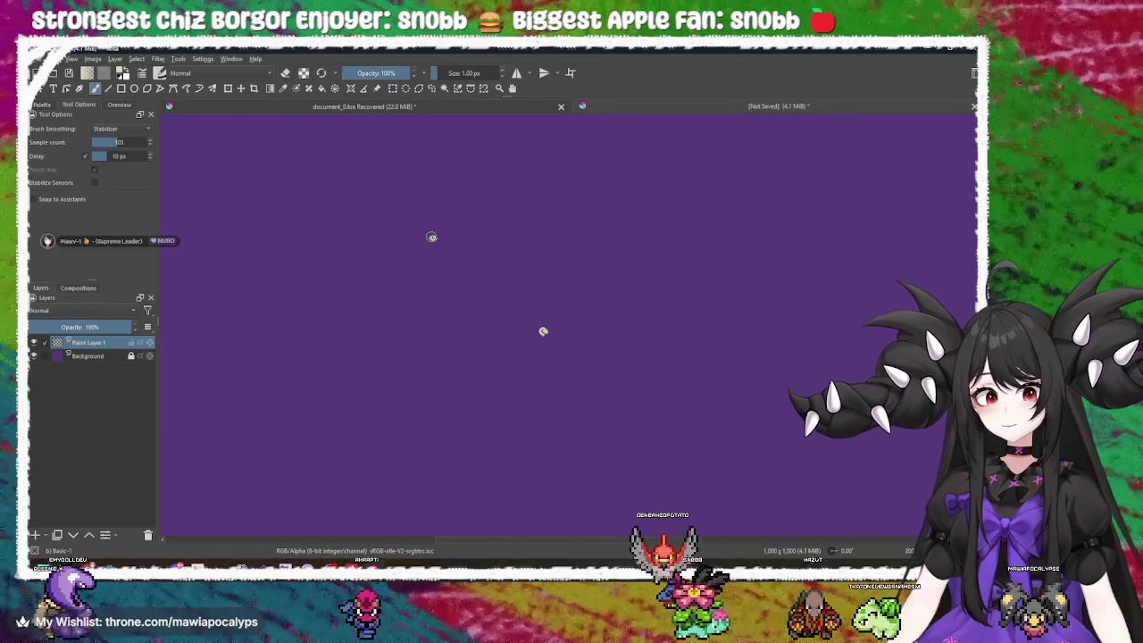
drag(432, 237, 615, 239)
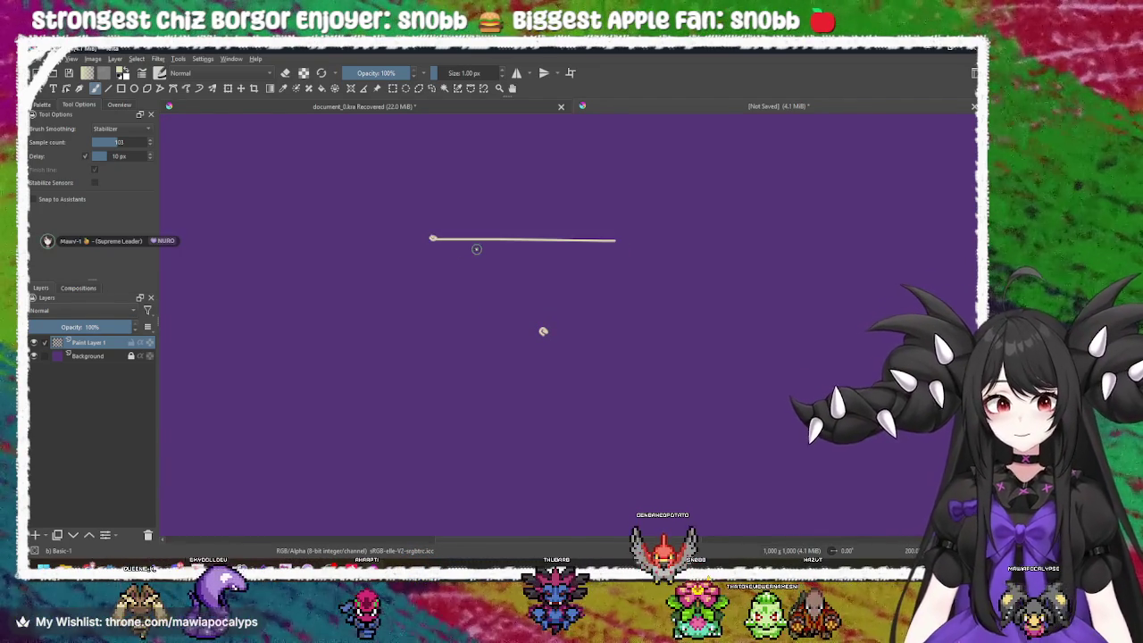
drag(432, 237, 567, 338)
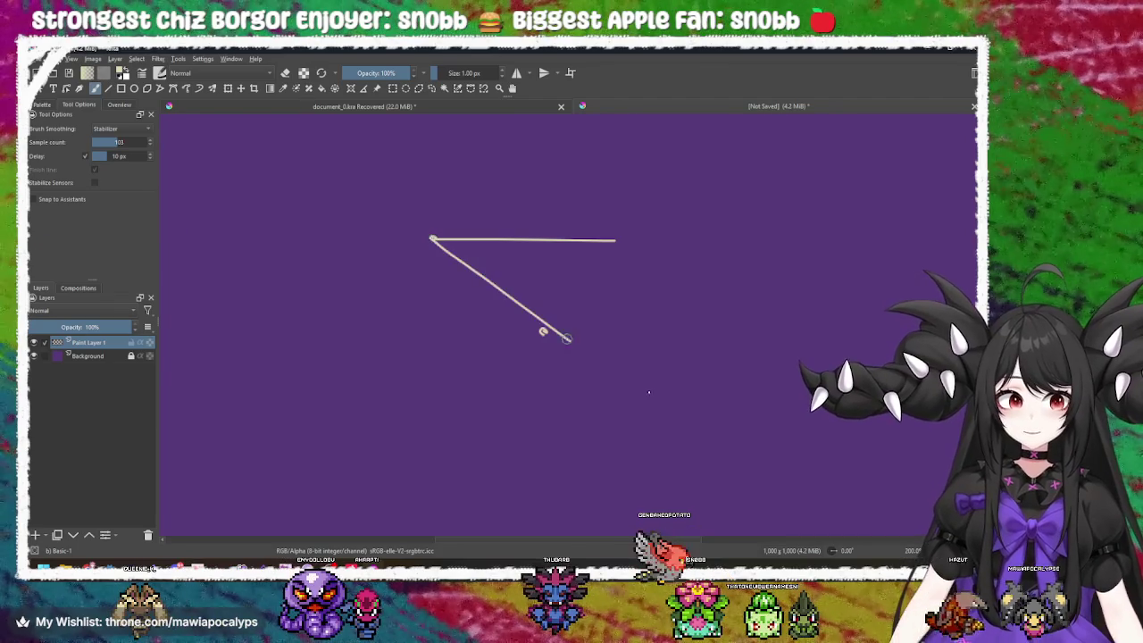
mouse_move(446, 235)
mouse_down()
mouse_move(441, 248)
mouse_move(465, 239)
mouse_move(479, 257)
mouse_up()
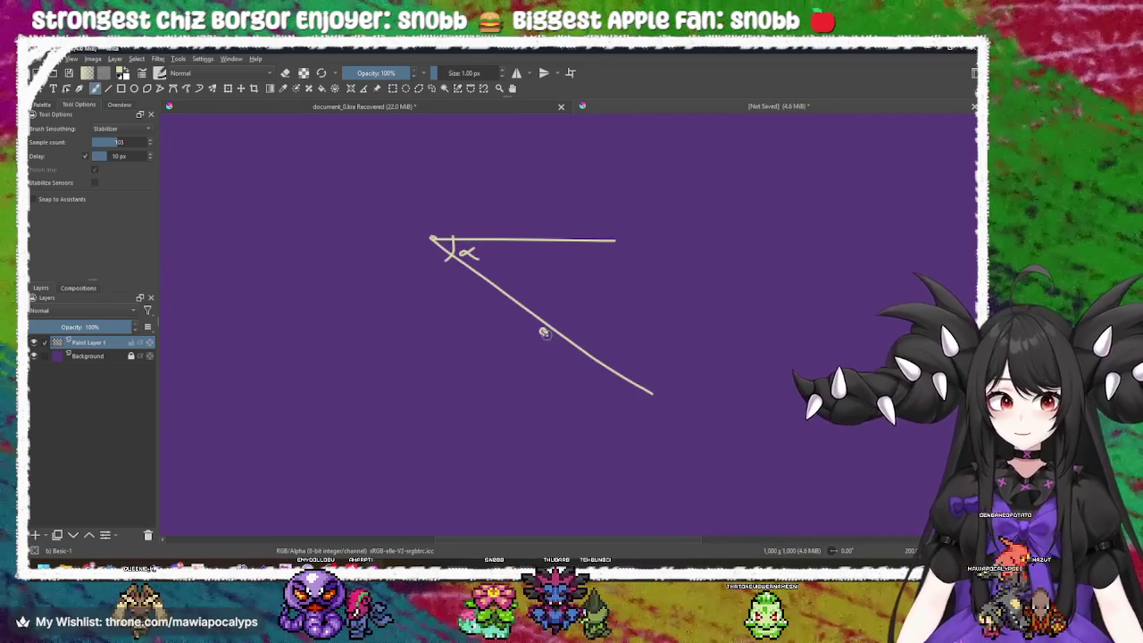
- Draw horizontal and slanted lines from the lower point and mark both α angles
drag(542, 331, 739, 323)
drag(542, 331, 656, 421)
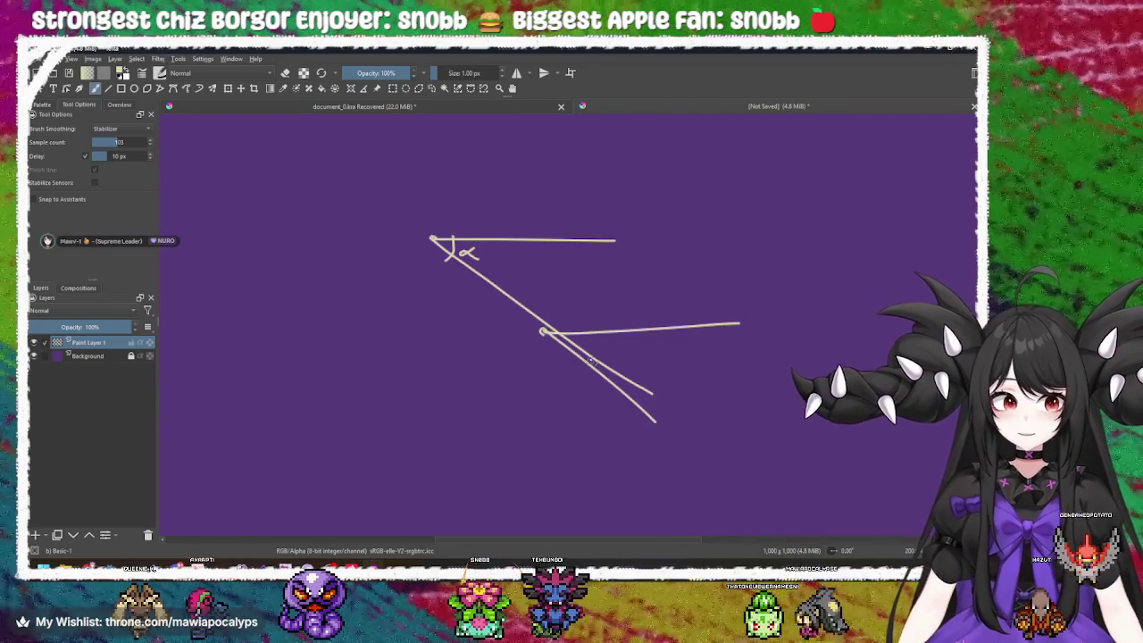
mouse_move(579, 336)
mouse_down()
mouse_move(572, 353)
mouse_move(587, 349)
mouse_up()
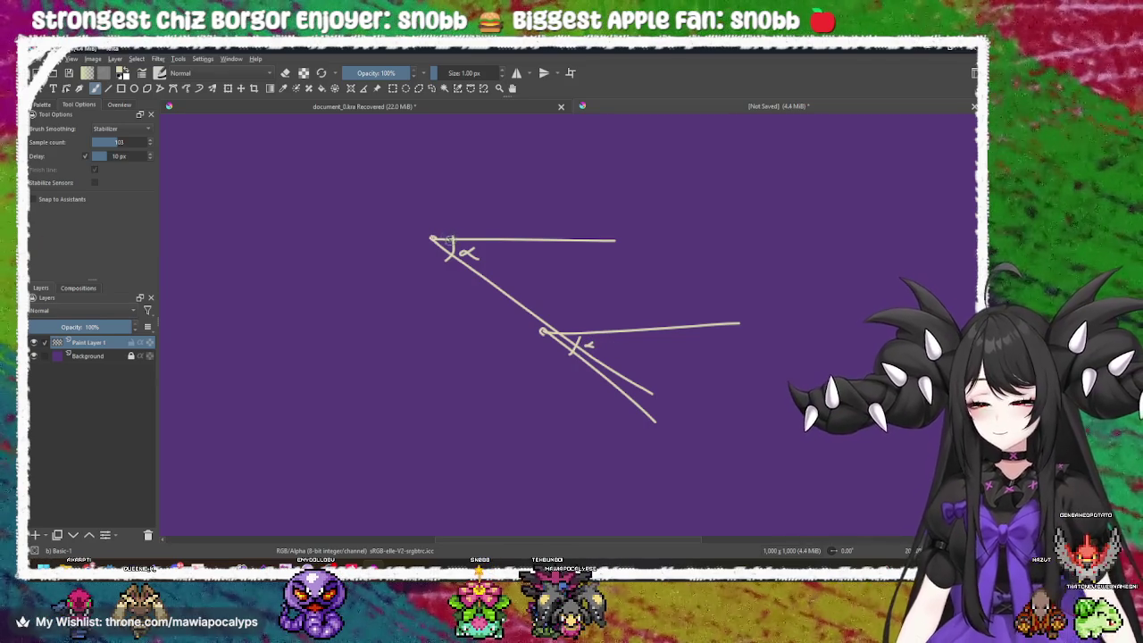
drag(451, 237, 453, 259)
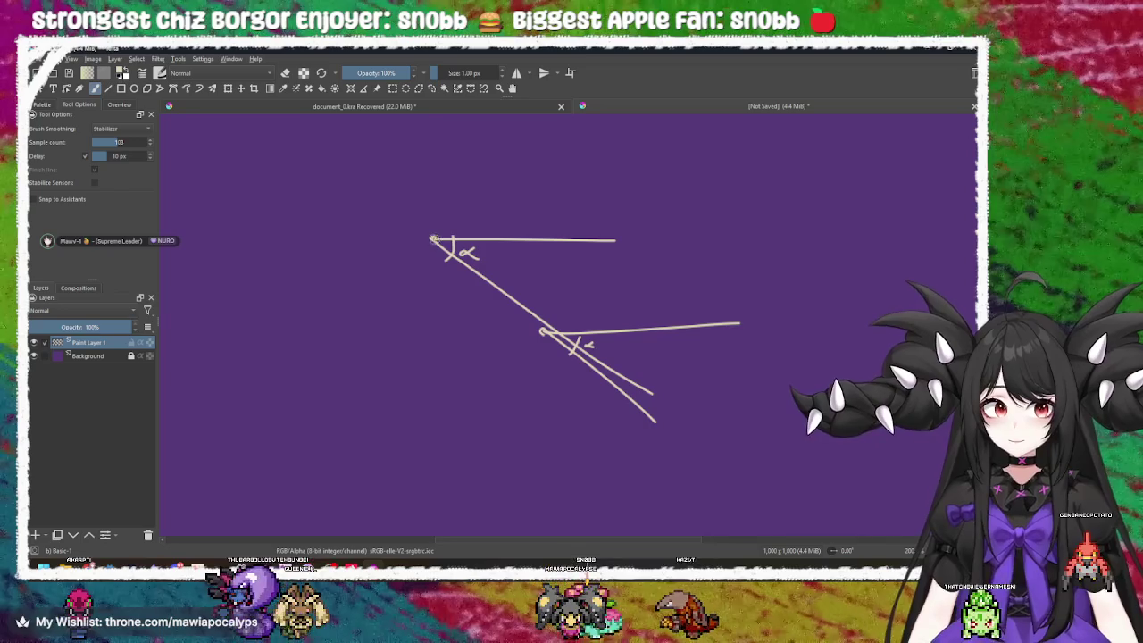
mouse_move(430, 223)
mouse_down()
mouse_move(404, 233)
mouse_move(470, 230)
mouse_move(393, 255)
mouse_up()
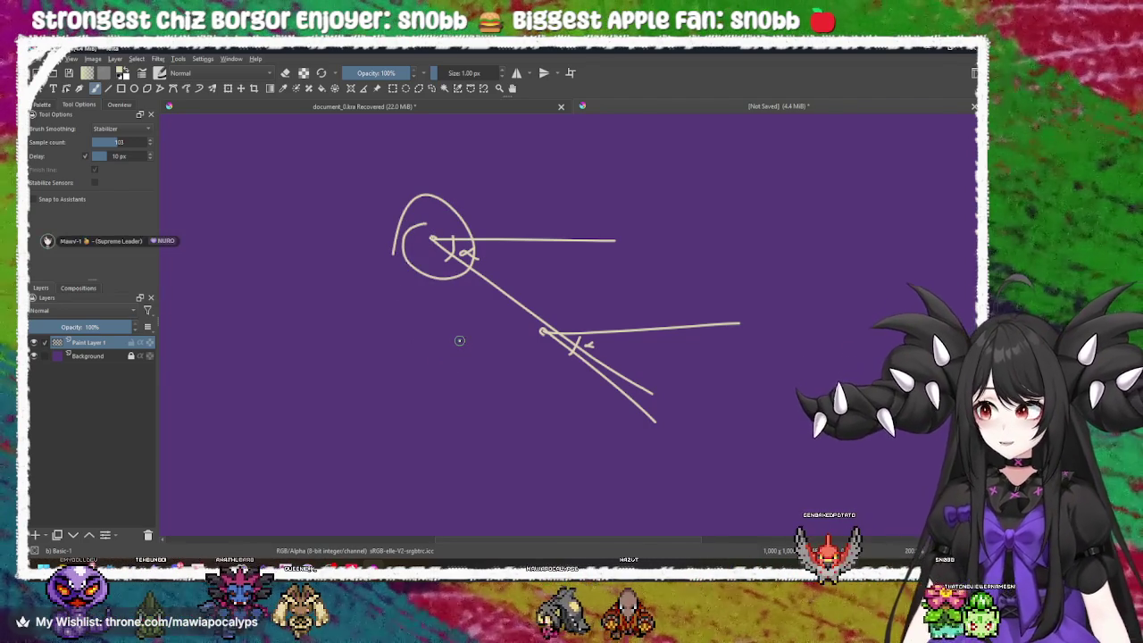
key(ctrl)
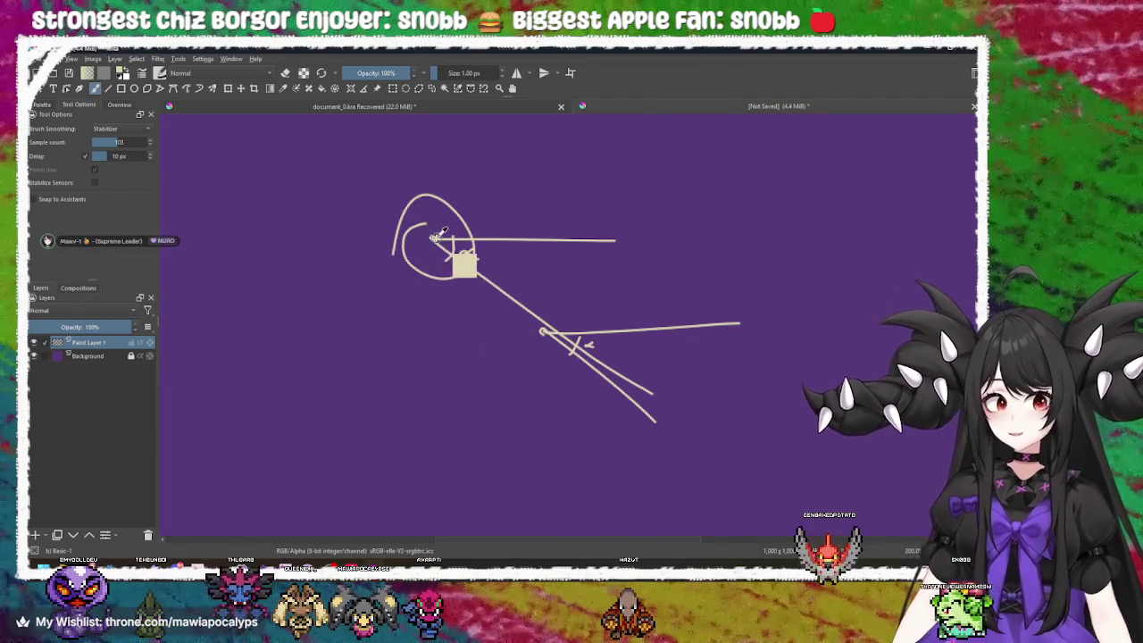
key(ctrl+z)
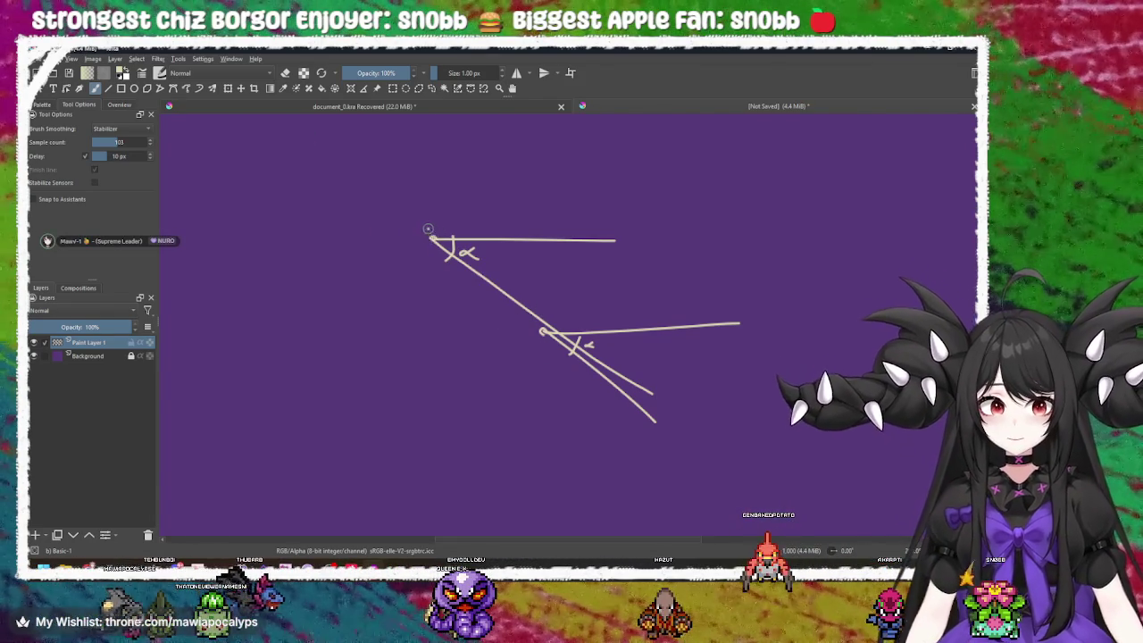
- Label the upper point A and write 'C - A' to its left
mouse_move(427, 228)
mouse_down()
mouse_move(412, 260)
mouse_move(444, 225)
mouse_move(435, 266)
mouse_up()
key(ctrl+z)
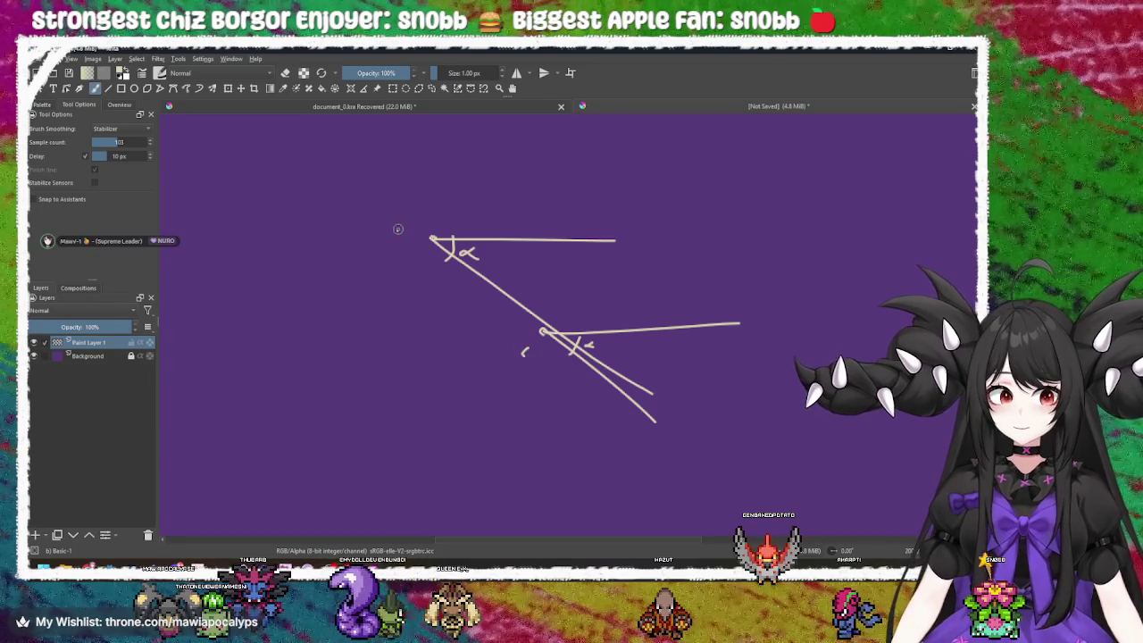
drag(394, 241, 408, 234)
drag(358, 301, 379, 289)
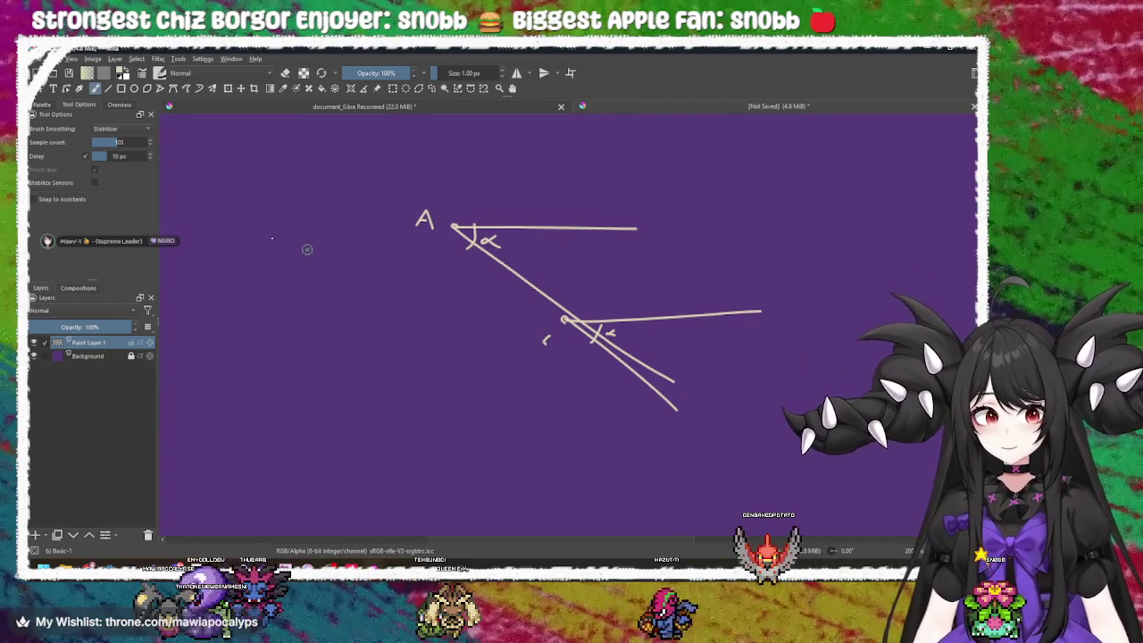
mouse_move(306, 248)
mouse_down()
mouse_move(296, 284)
mouse_move(356, 260)
mouse_move(361, 290)
mouse_up()
mouse_move(374, 234)
mouse_down()
mouse_move(405, 286)
mouse_move(393, 265)
mouse_up()
- Draw a line down from the top vertex, undoing the stray strokes
mouse_move(442, 234)
mouse_down()
mouse_move(403, 223)
mouse_move(383, 244)
mouse_up()
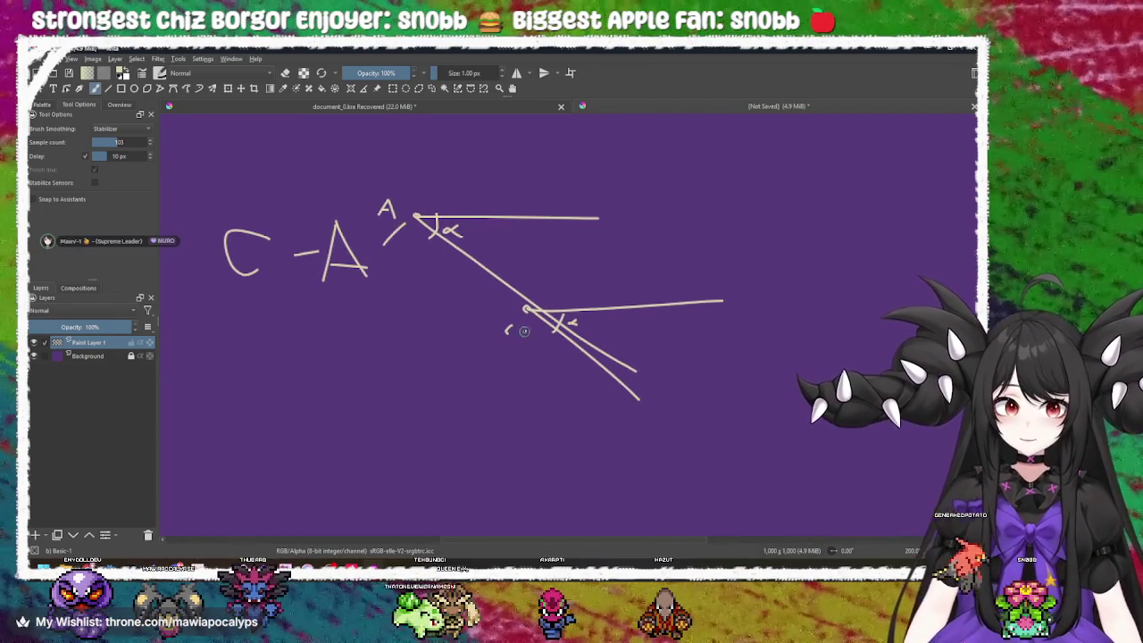
drag(527, 331, 510, 353)
mouse_move(410, 257)
mouse_down()
mouse_move(483, 313)
mouse_move(459, 328)
mouse_up()
key(ctrl+z)
key(ctrl+z)
key(ctrl+z)
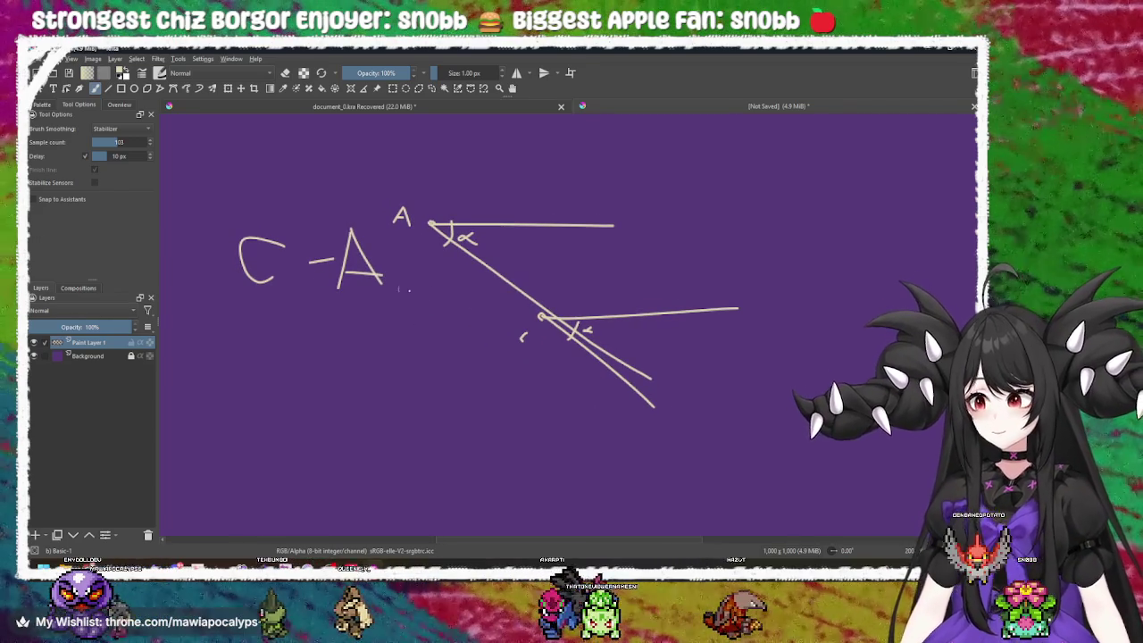
drag(537, 305, 527, 301)
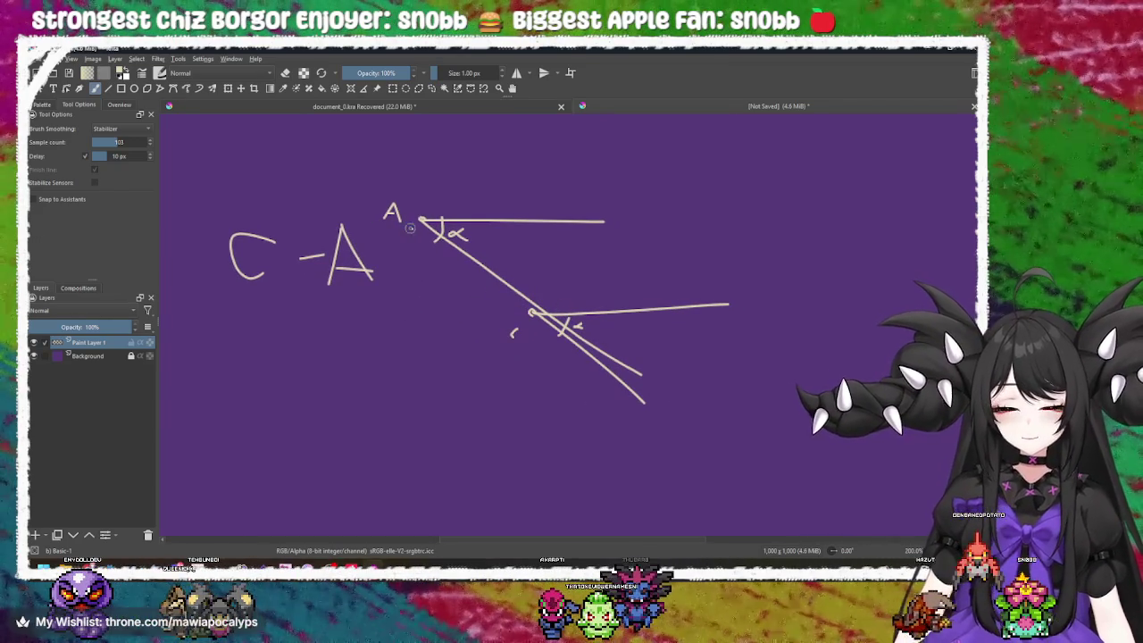
drag(422, 219, 428, 348)
key(ctrl+z)
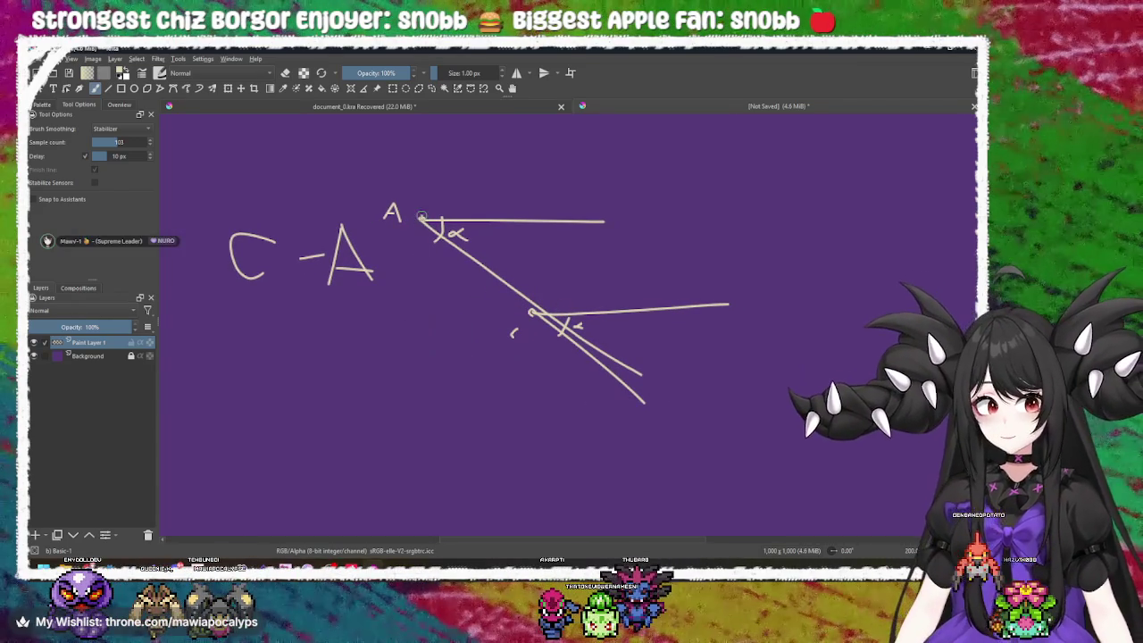
mouse_move(423, 220)
mouse_down()
mouse_move(426, 307)
mouse_move(521, 314)
mouse_up()
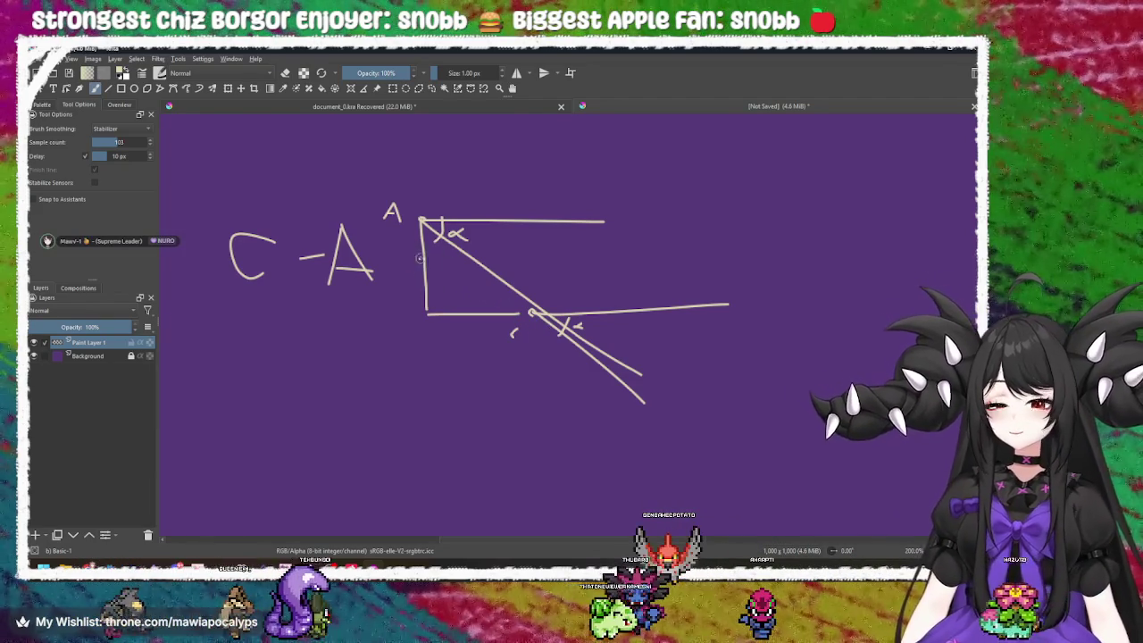
- Draw the triangle sides from the top vertex to A and from A to the lower intersection
ctrl+click(592, 282)
key(ctrl+z)
key(ctrl+z)
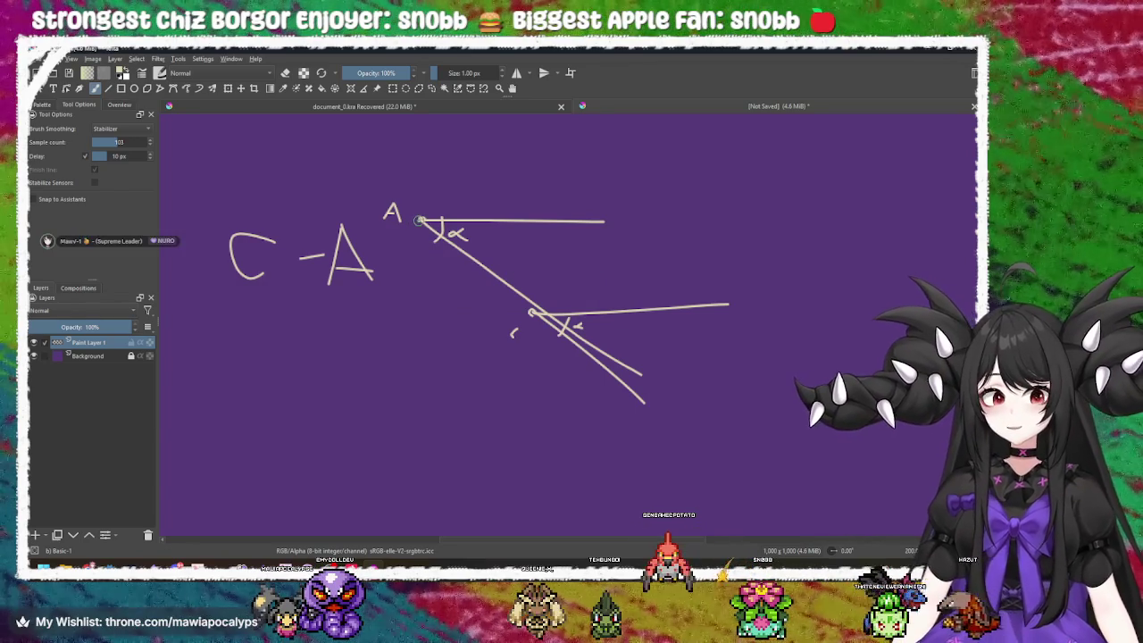
drag(417, 219, 359, 299)
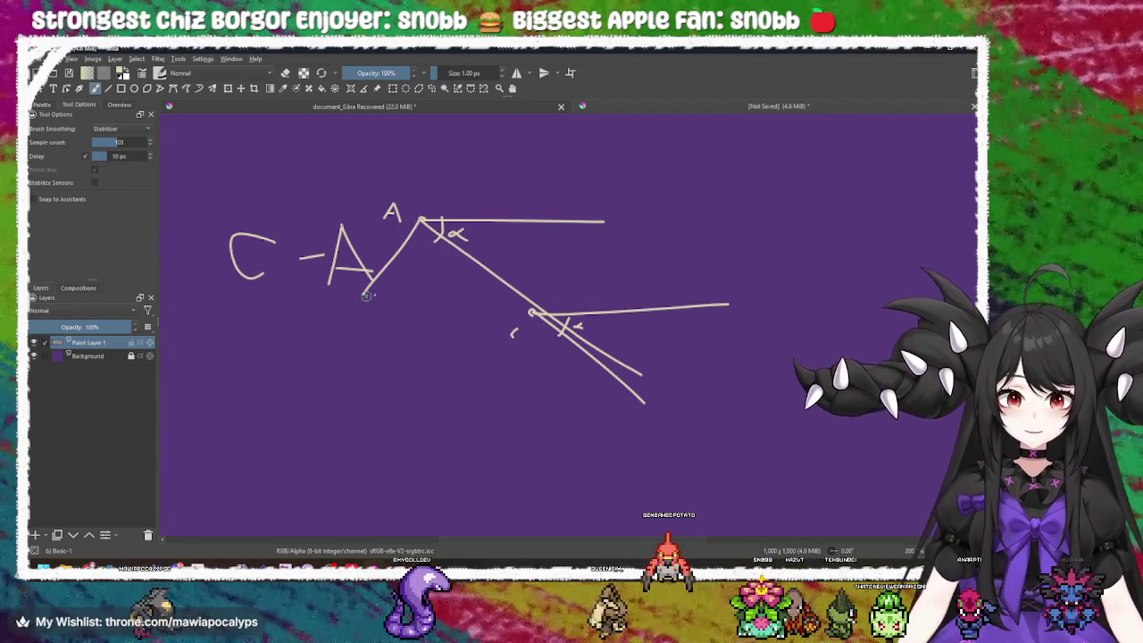
drag(365, 297, 532, 312)
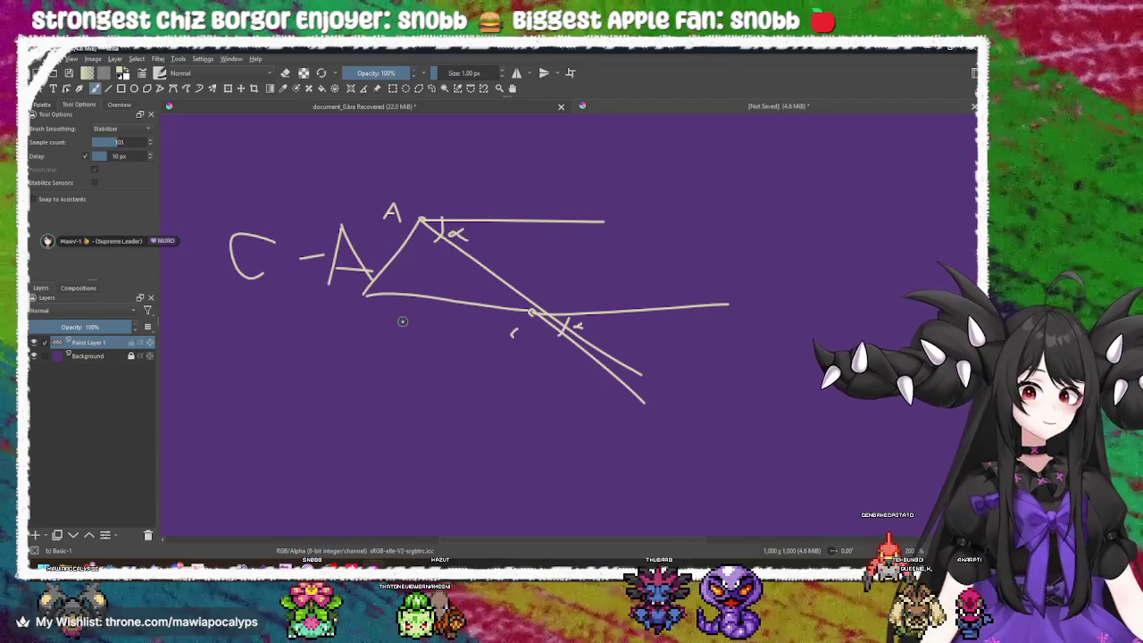
mouse_move(308, 196)
mouse_down()
mouse_move(268, 330)
mouse_move(392, 143)
mouse_up()
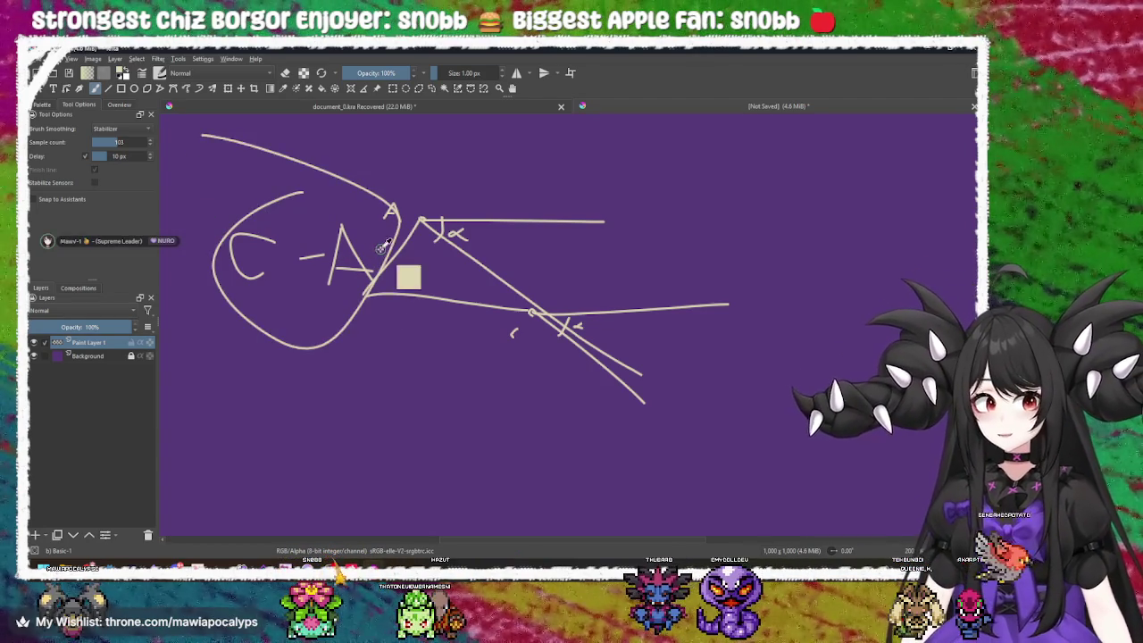
key(ctrl+z)
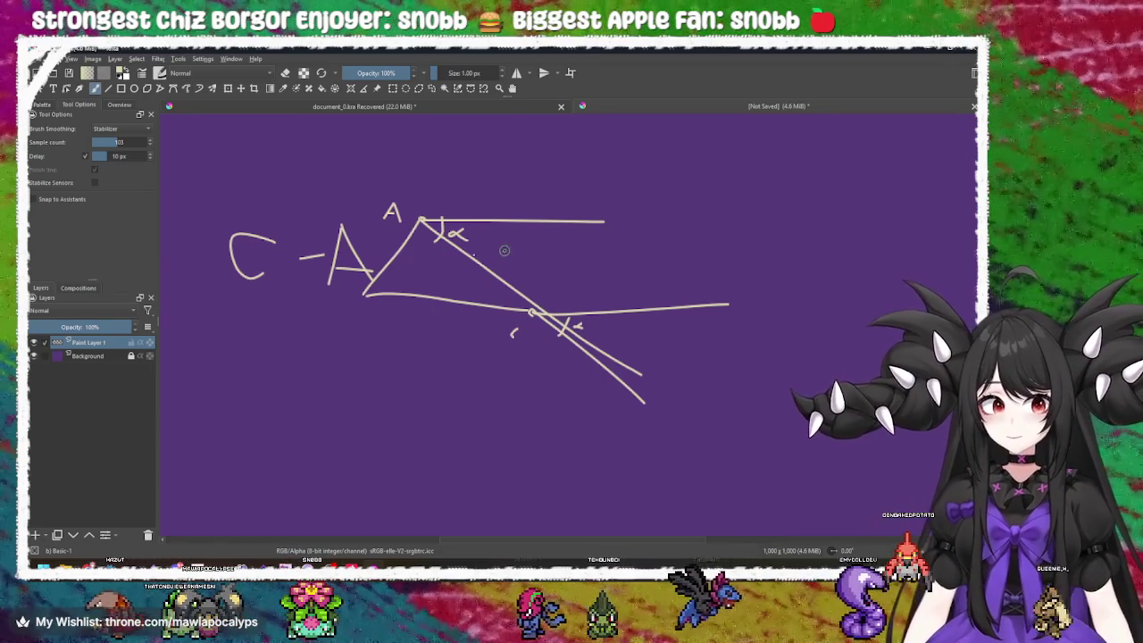
- Draw a vertical line up through the top vertex and two more lines crossing it
mouse_move(502, 247)
mouse_down()
mouse_move(463, 331)
mouse_move(497, 359)
mouse_up()
key(ctrl+z)
drag(480, 313, 493, 305)
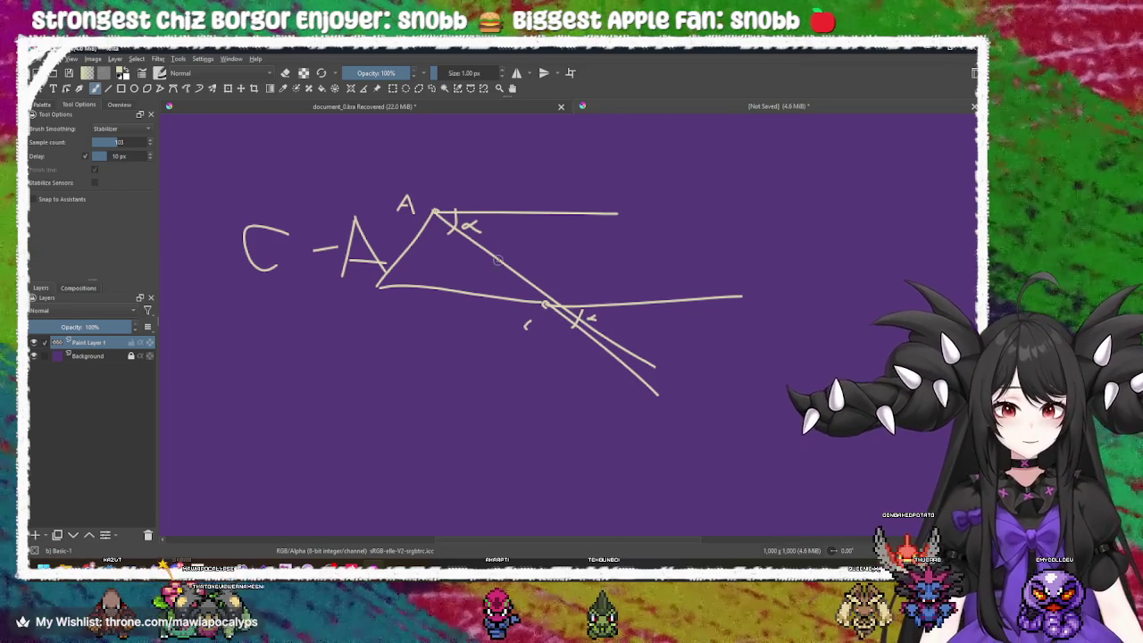
drag(430, 130, 432, 209)
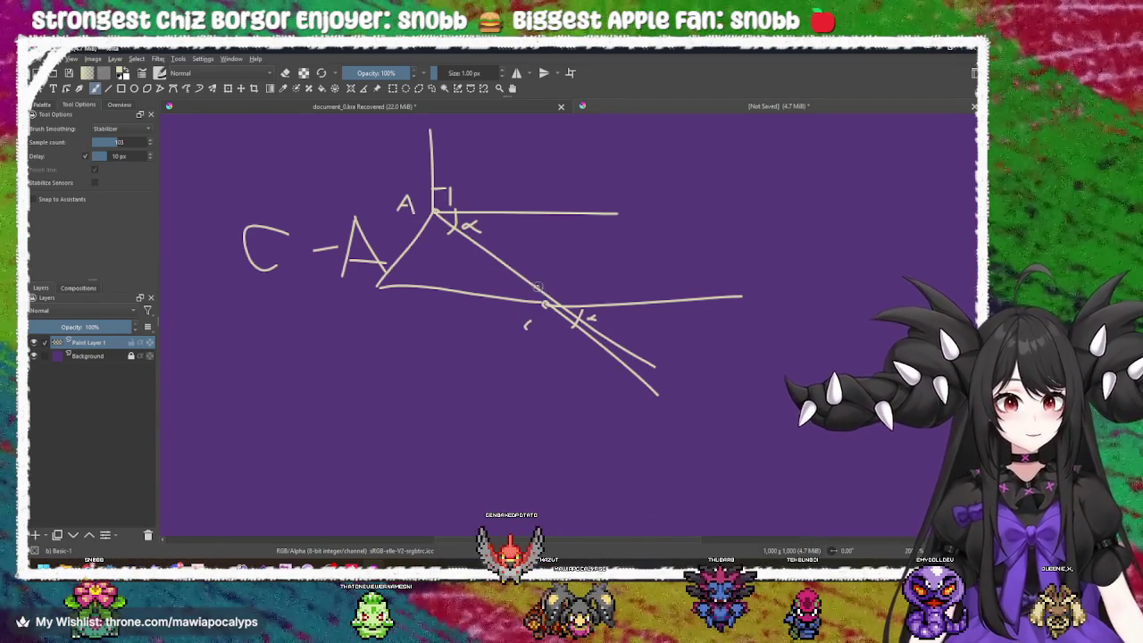
drag(533, 288, 514, 310)
key(ctrl+z)
drag(346, 134, 427, 207)
mouse_move(197, 174)
mouse_down()
mouse_move(419, 207)
mouse_move(385, 194)
mouse_up()
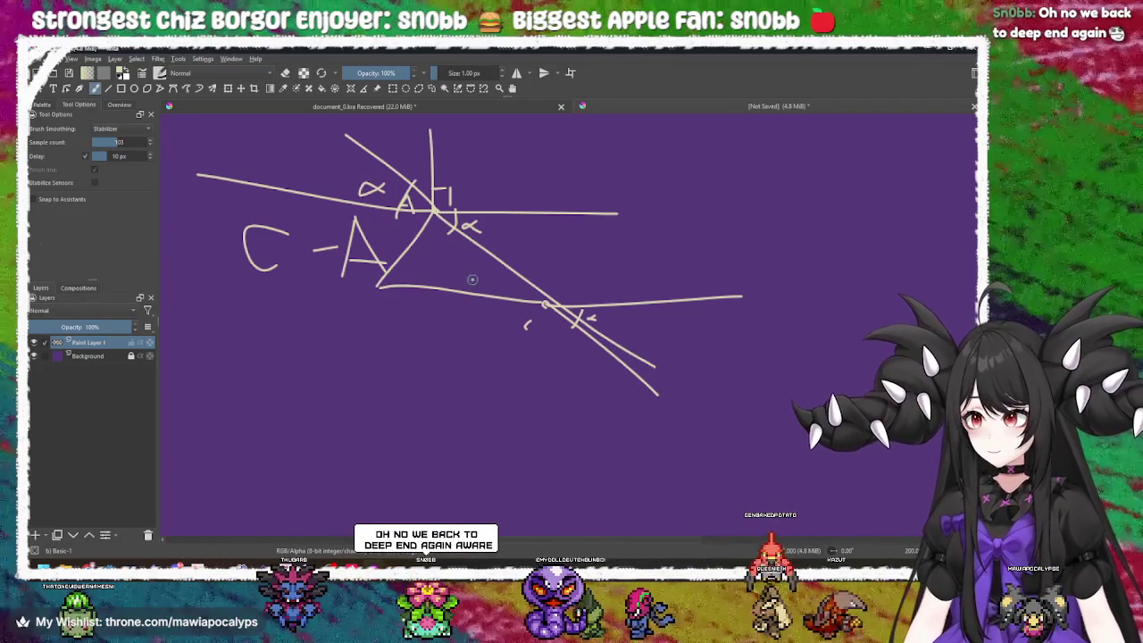
- Redraw the long line left from the upper A and mark its angle with an arc and α
ctrl+scroll(464, 260, up, 2)
ctrl+scroll(528, 327, down, 5)
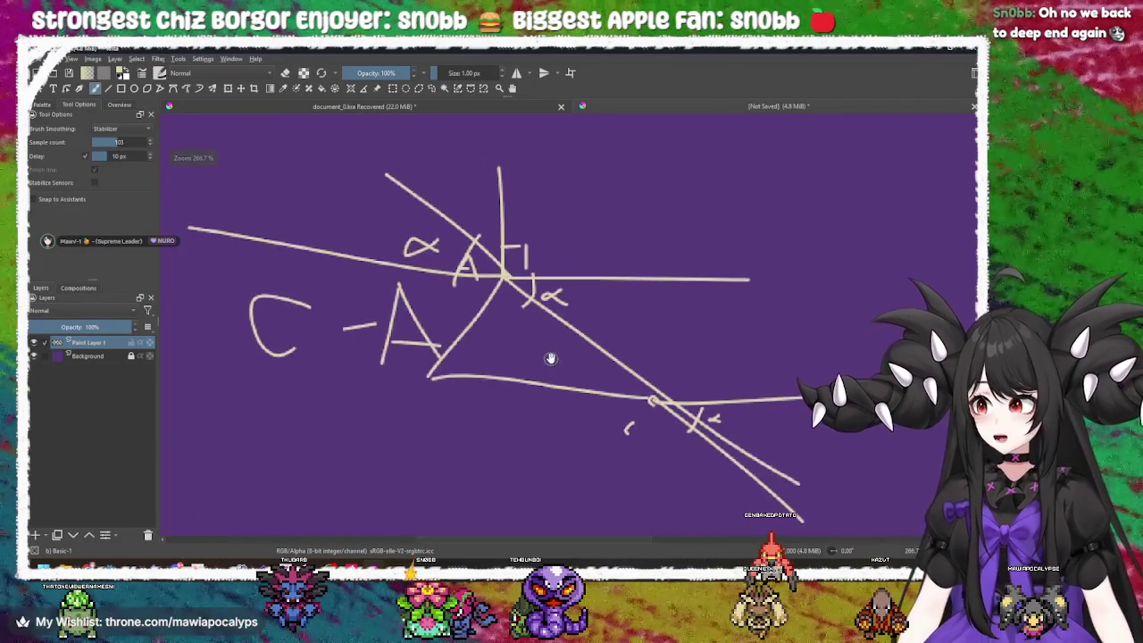
ctrl+scroll(491, 303, up, 2)
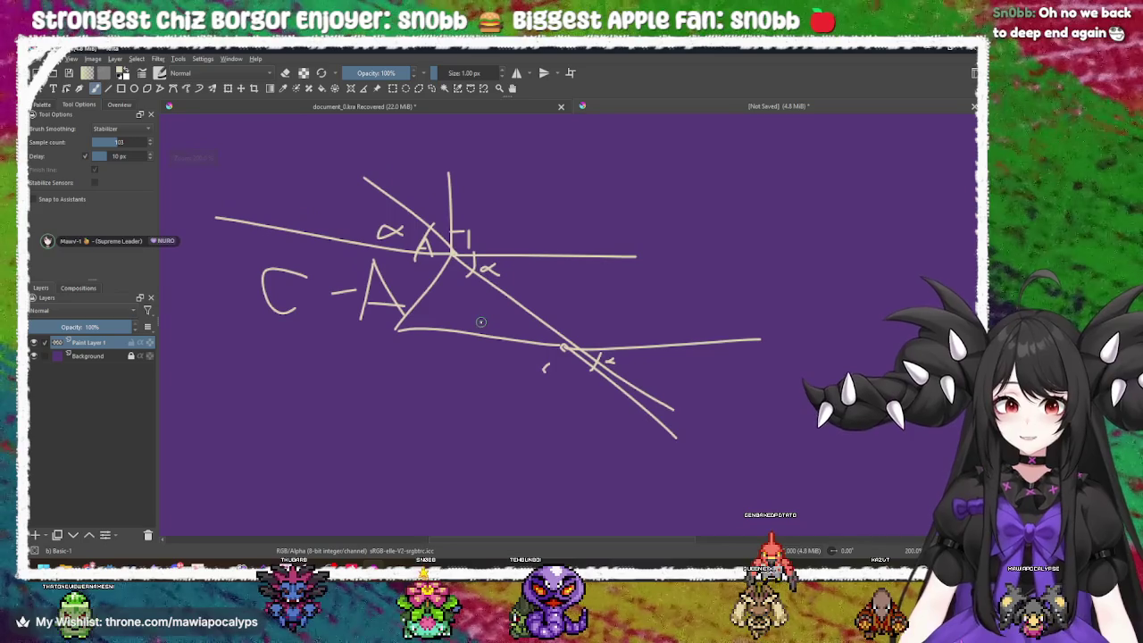
key(ctrl+z)
key(ctrl+z)
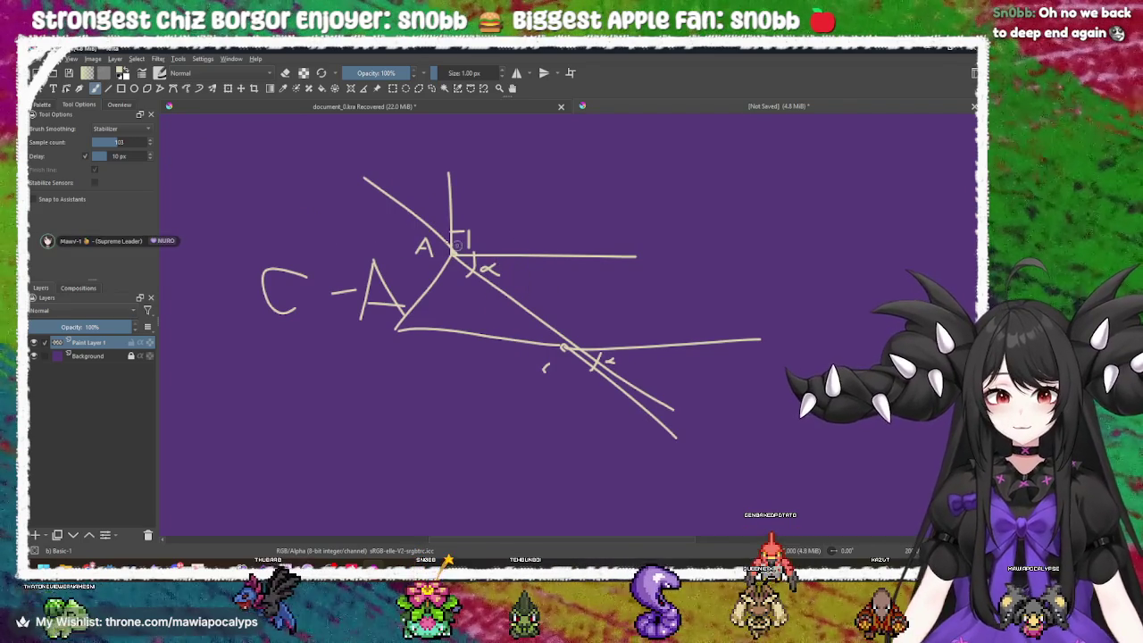
drag(451, 252, 238, 229)
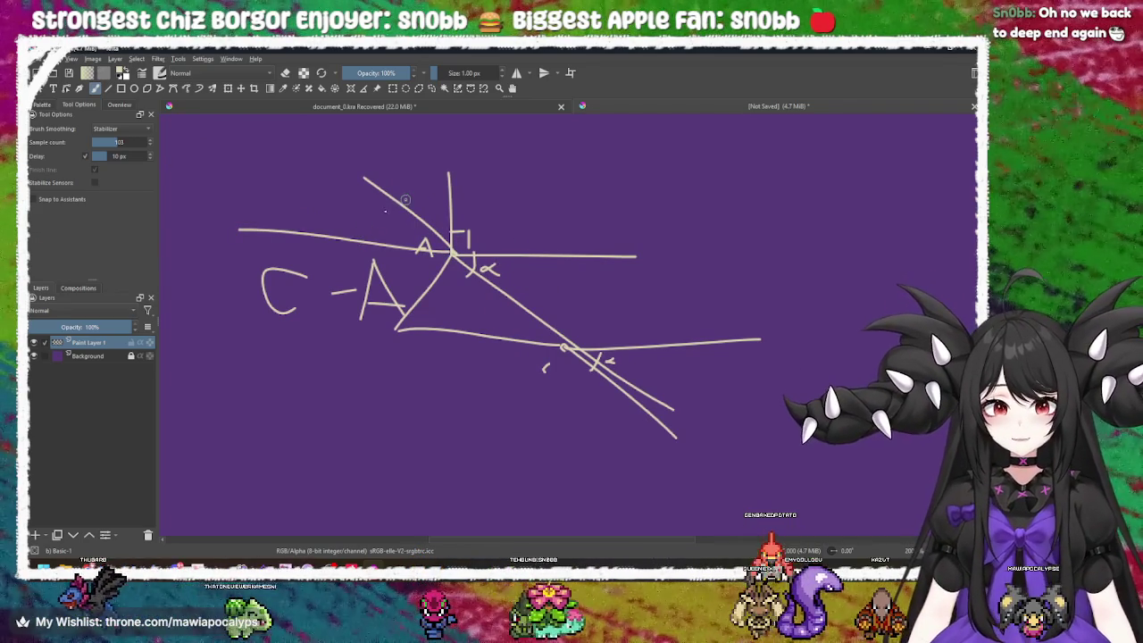
drag(404, 200, 352, 259)
mouse_move(361, 198)
mouse_down()
mouse_move(332, 214)
mouse_move(366, 207)
mouse_up()
- Mark the angle at the lower intersection with an arc and an α label
drag(517, 281, 492, 245)
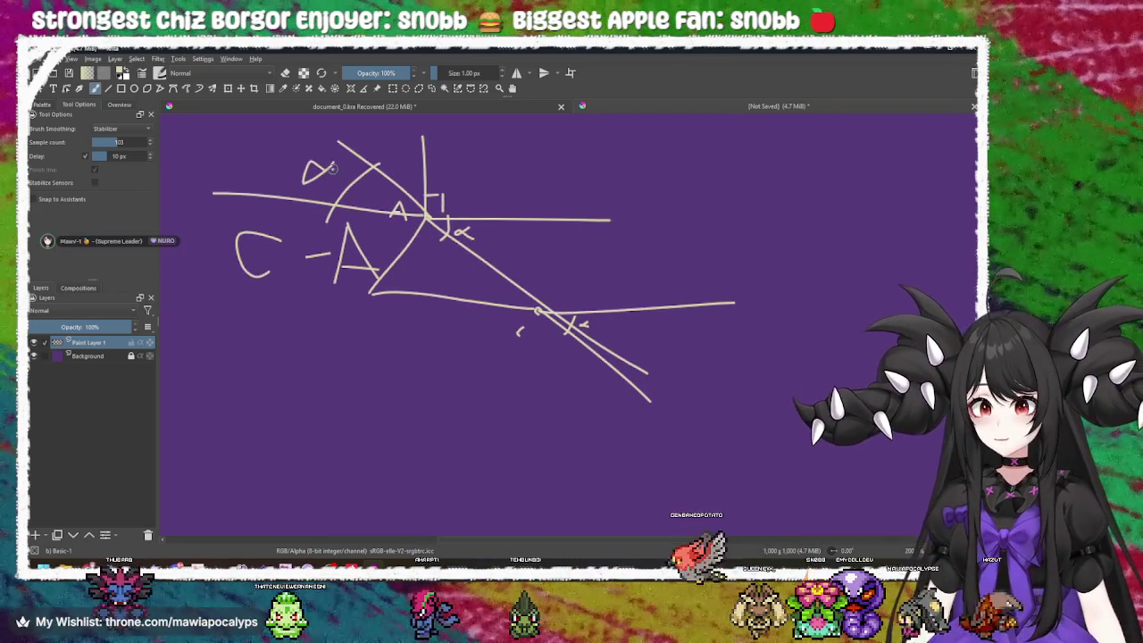
drag(540, 282, 504, 336)
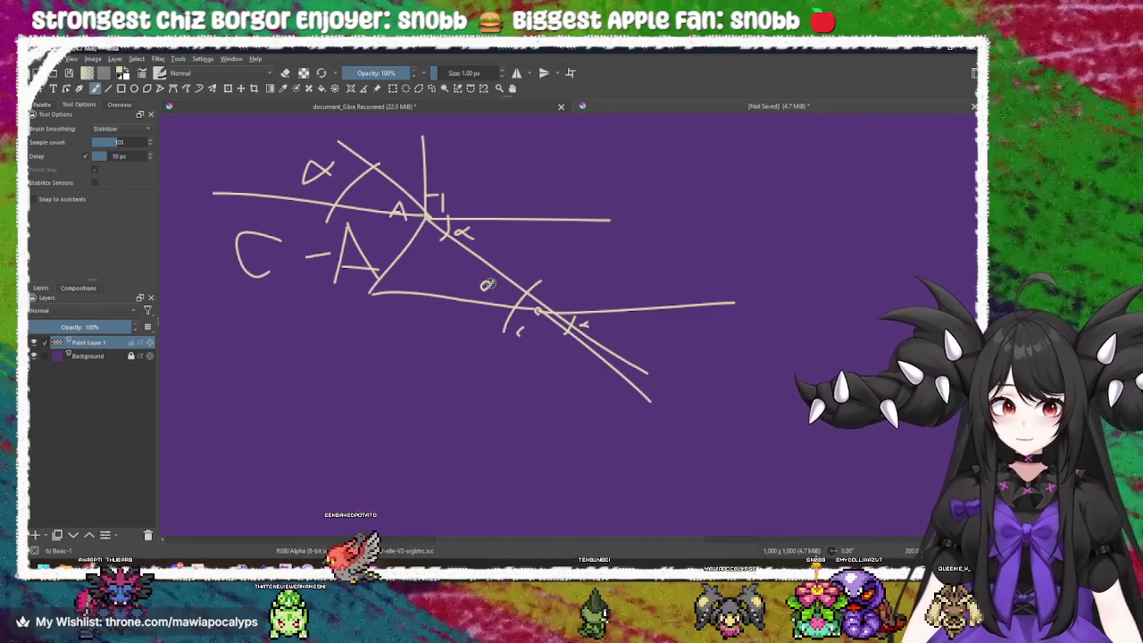
drag(495, 284, 498, 293)
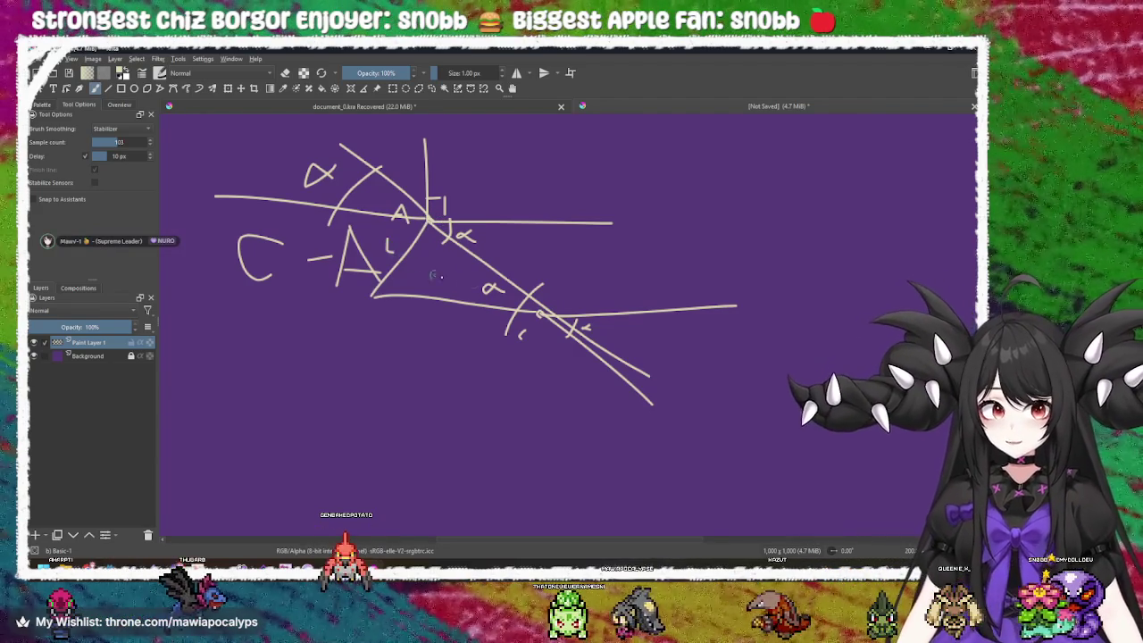
drag(389, 247, 395, 241)
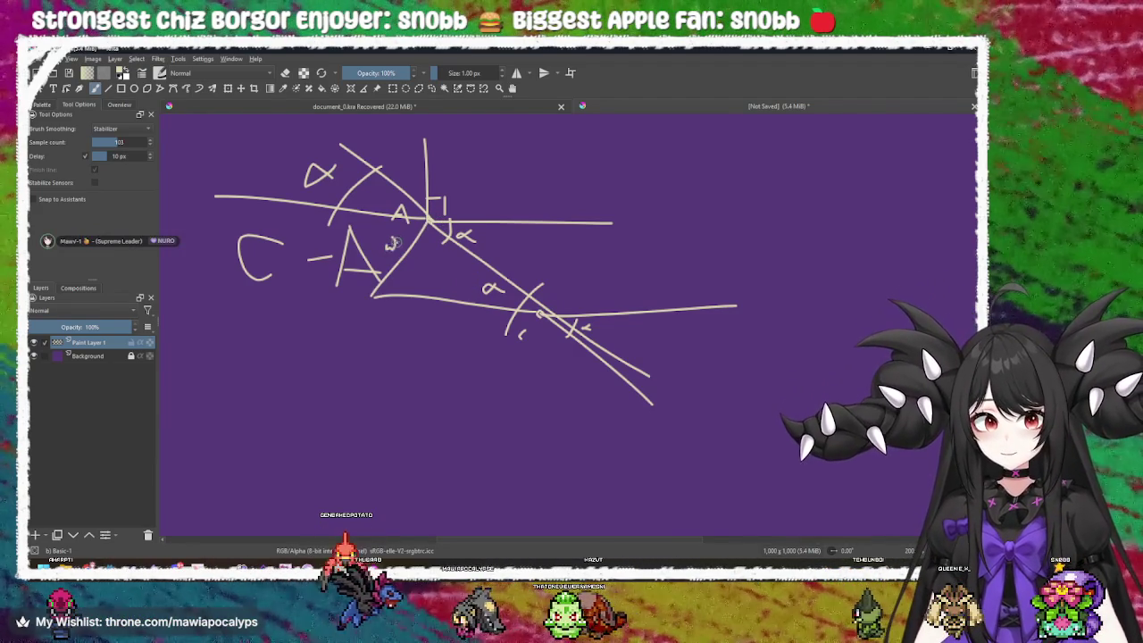
mouse_move(462, 260)
mouse_down()
mouse_move(439, 257)
mouse_move(488, 264)
mouse_move(466, 255)
mouse_up()
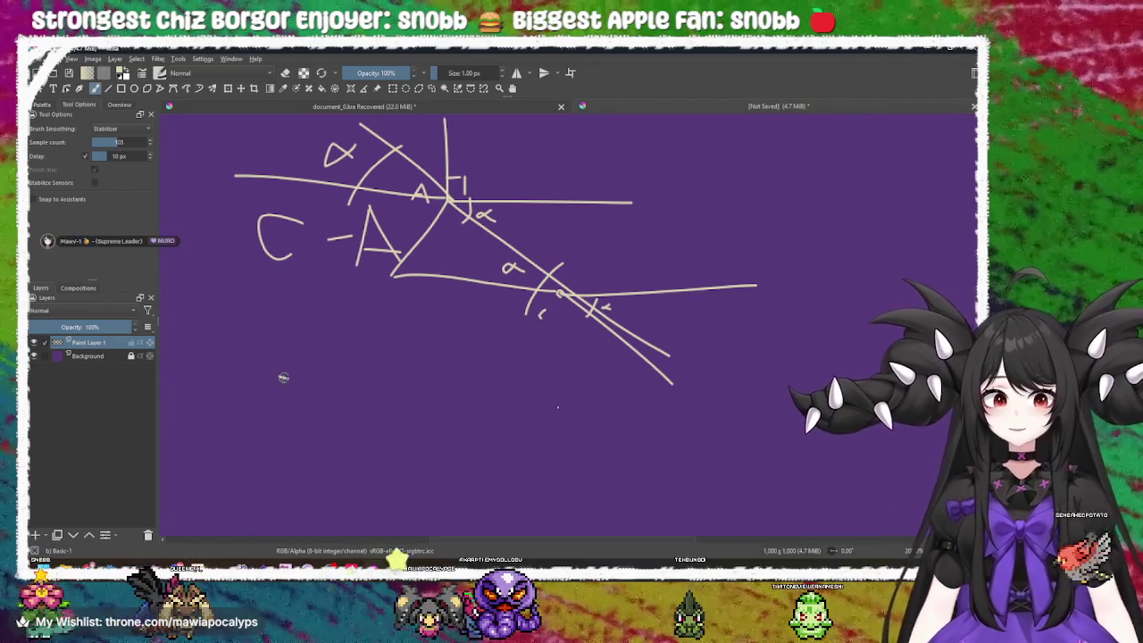
- Sketch extra lines below the diagram, then undo all three strokes
drag(278, 377, 554, 407)
drag(525, 382, 437, 535)
mouse_move(465, 432)
mouse_down()
mouse_move(339, 415)
mouse_move(384, 281)
mouse_up()
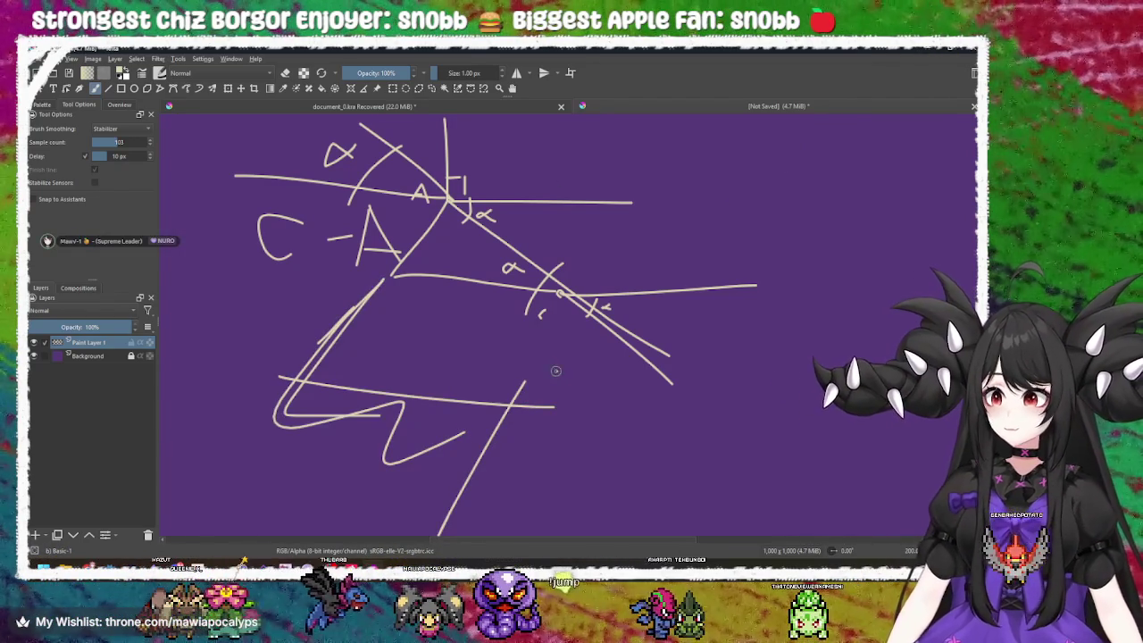
key(ctrl+z)
key(ctrl+z)
key(ctrl+z)
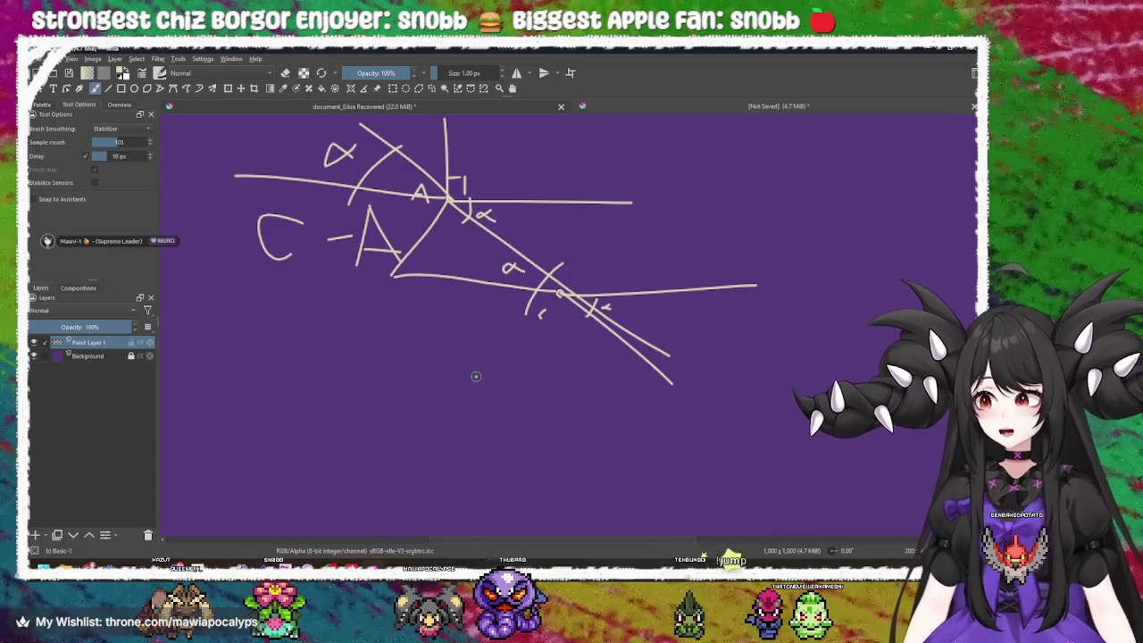
- Back in Godot, close the running game and go to the rotation_degrees line in rotateShape
key(alt+Tab)
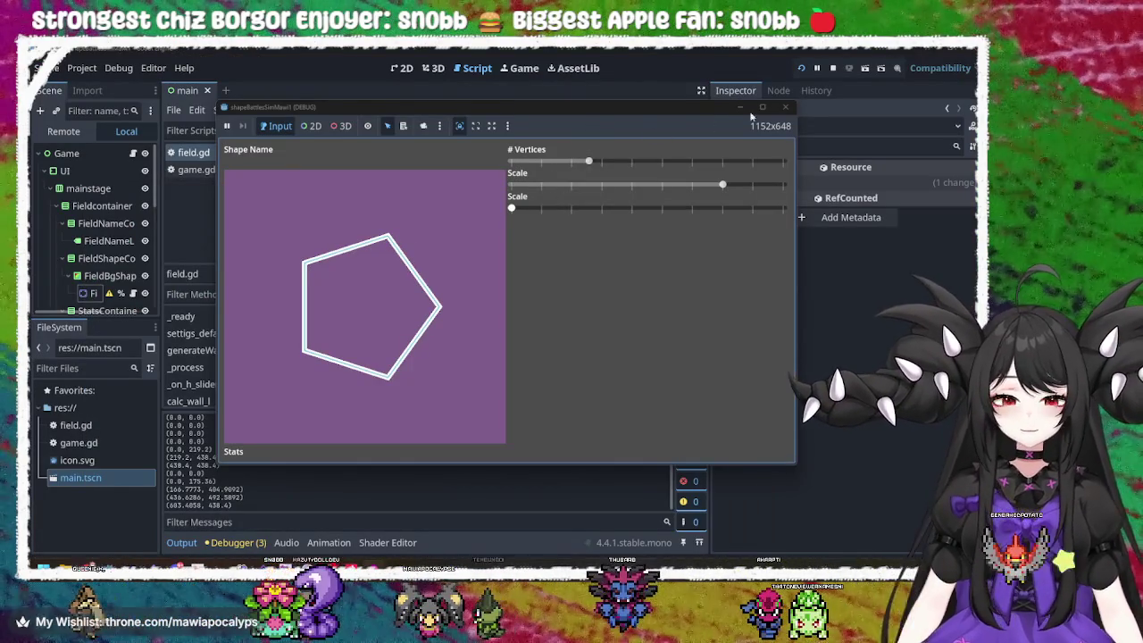
click(791, 106)
click(791, 106)
click(464, 266)
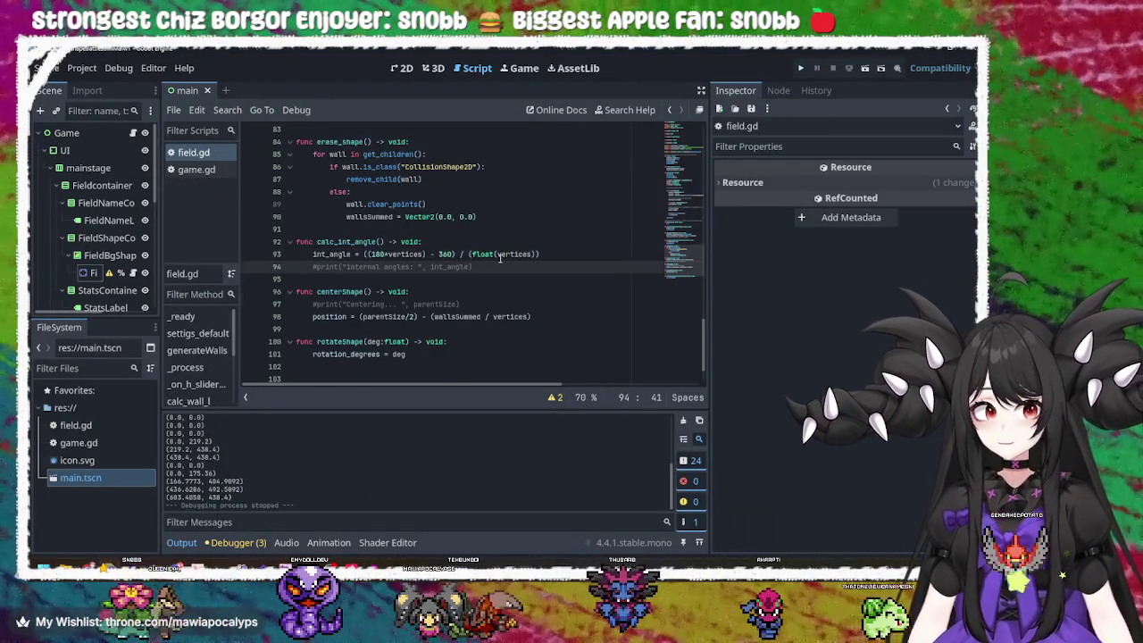
scroll(500, 257, up, 1)
click(354, 279)
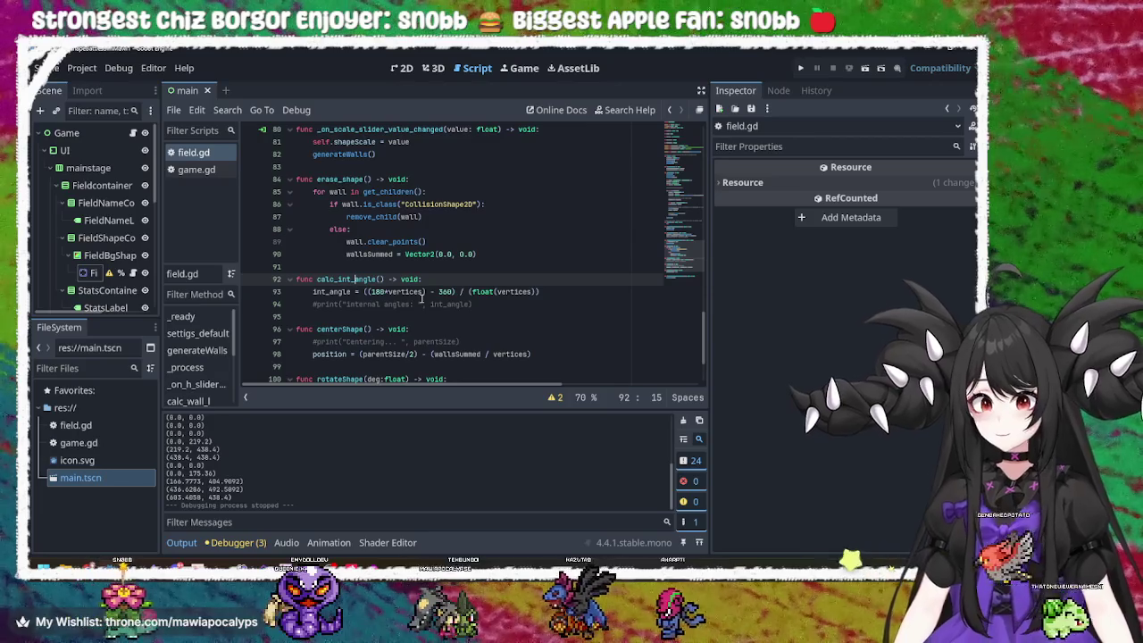
scroll(422, 298, up, 2)
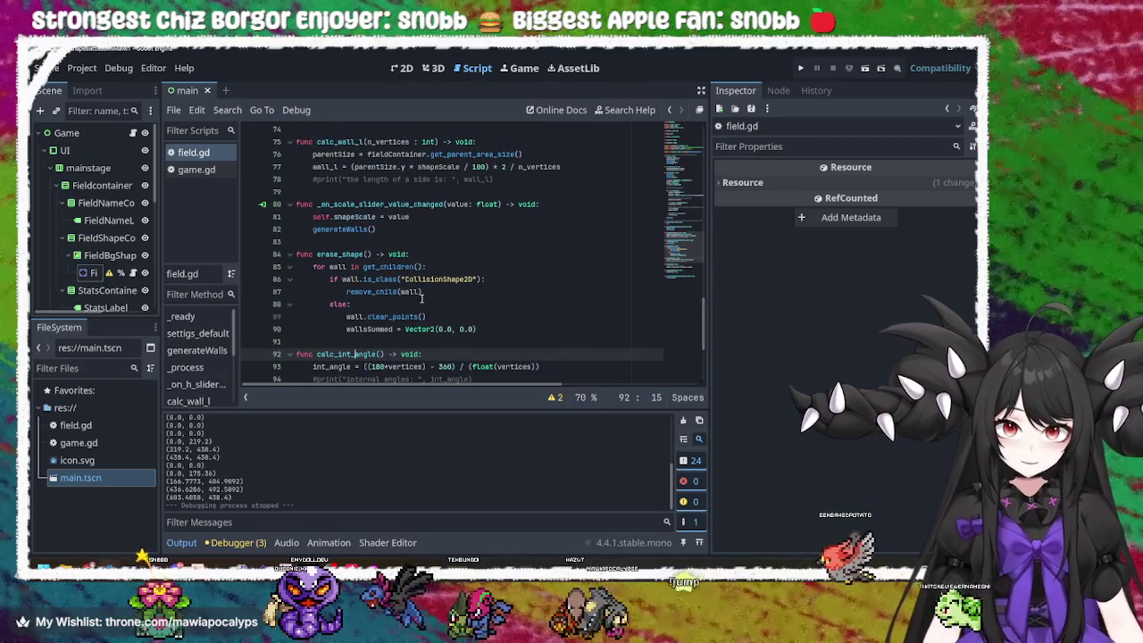
scroll(421, 298, up, 4)
scroll(422, 299, down, 4)
scroll(422, 298, down, 4)
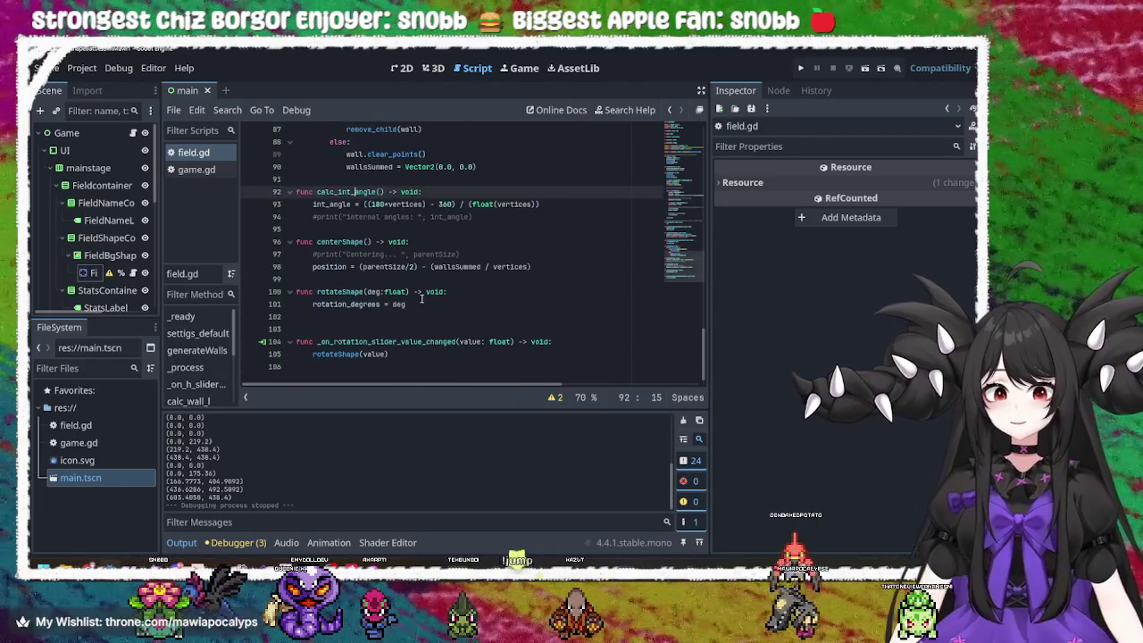
click(342, 303)
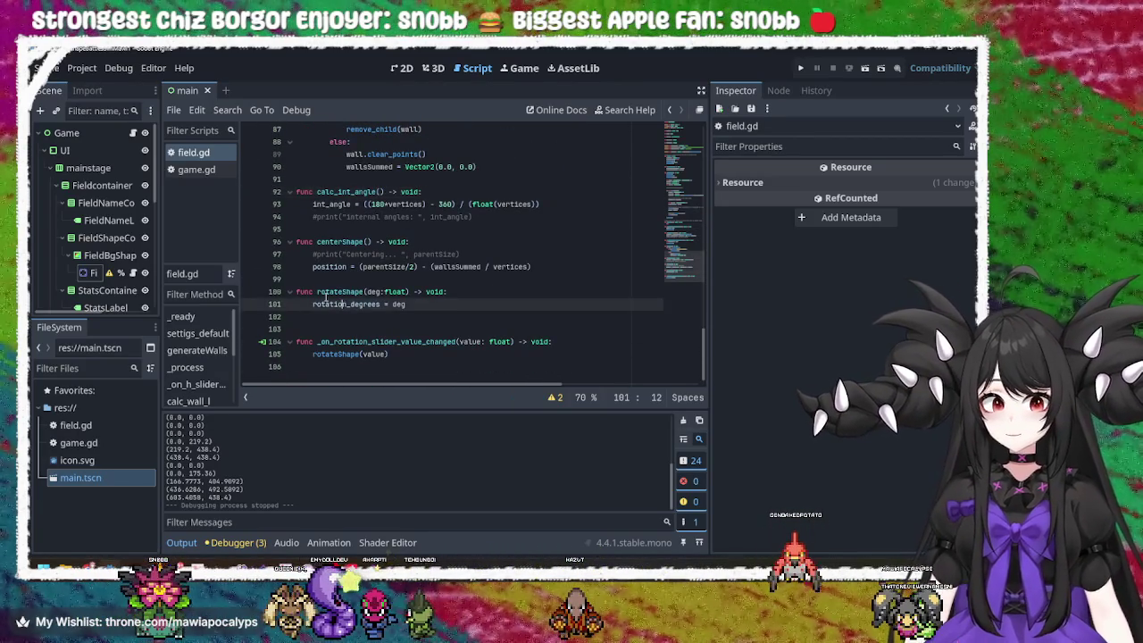
click(464, 292)
click(464, 305)
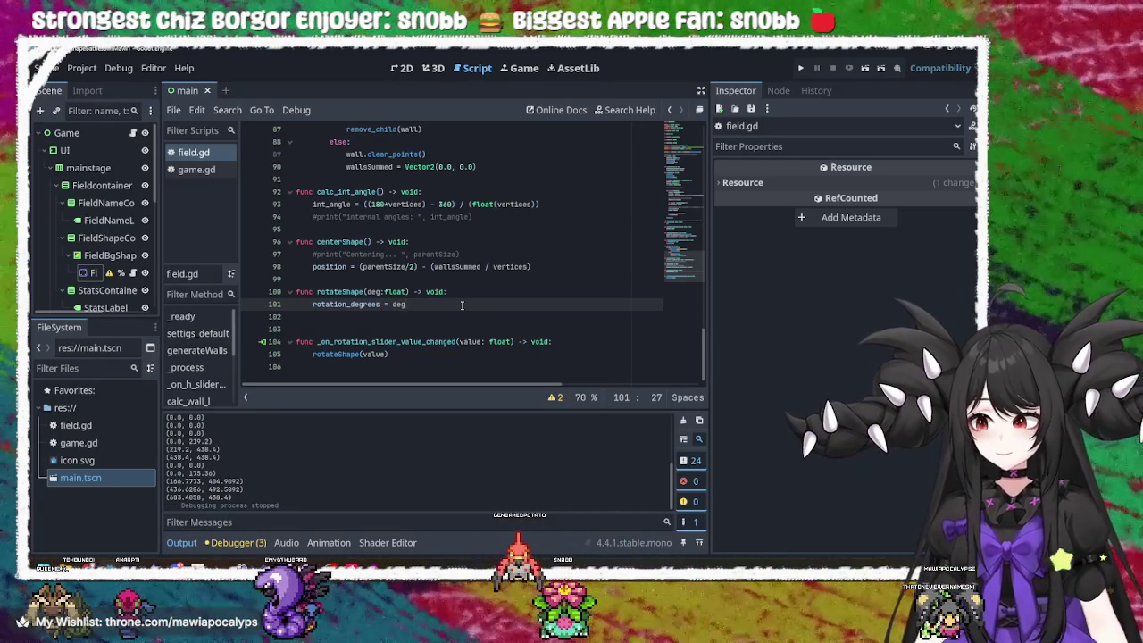
- Add line 102 reading 'position = position + cos' using autocomplete
key(Return)
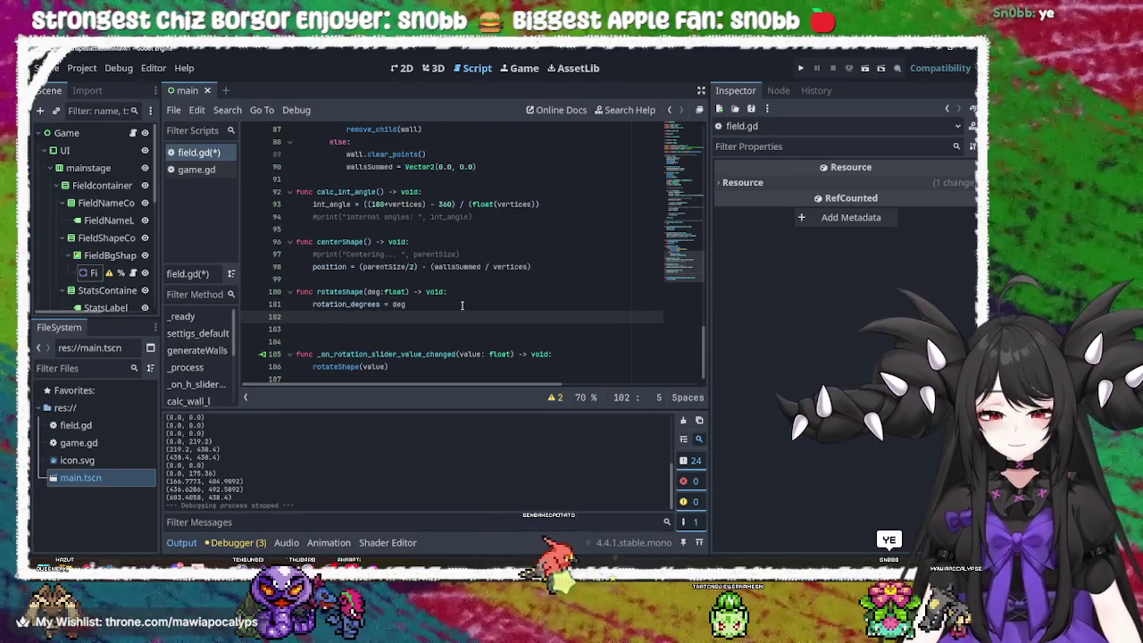
key(BackSpace)
key(BackSpace)
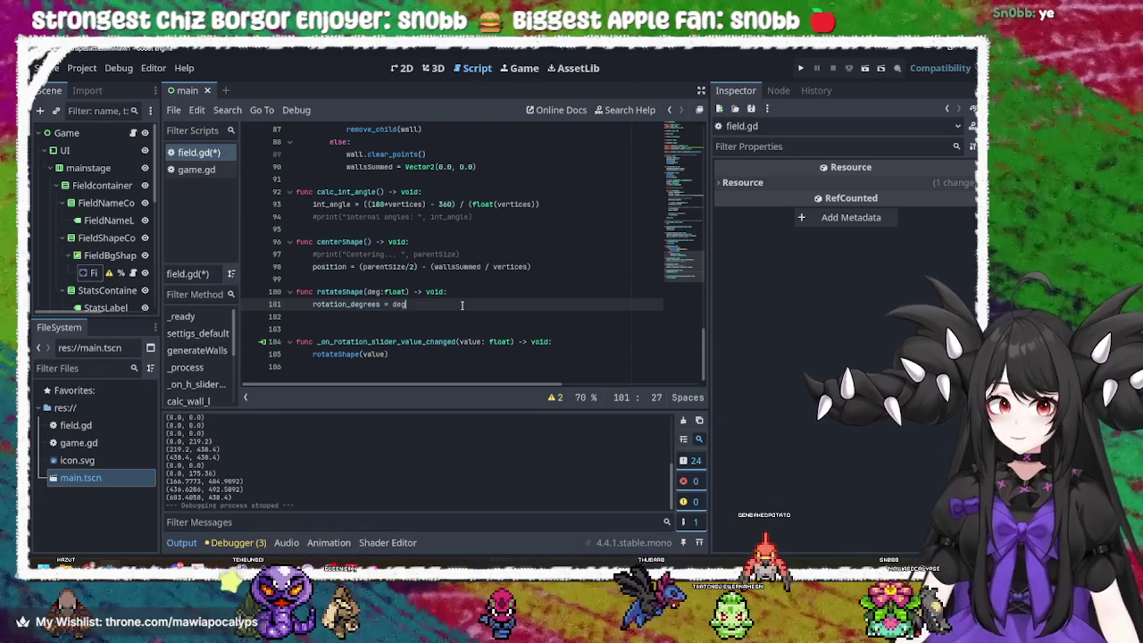
key(Return)
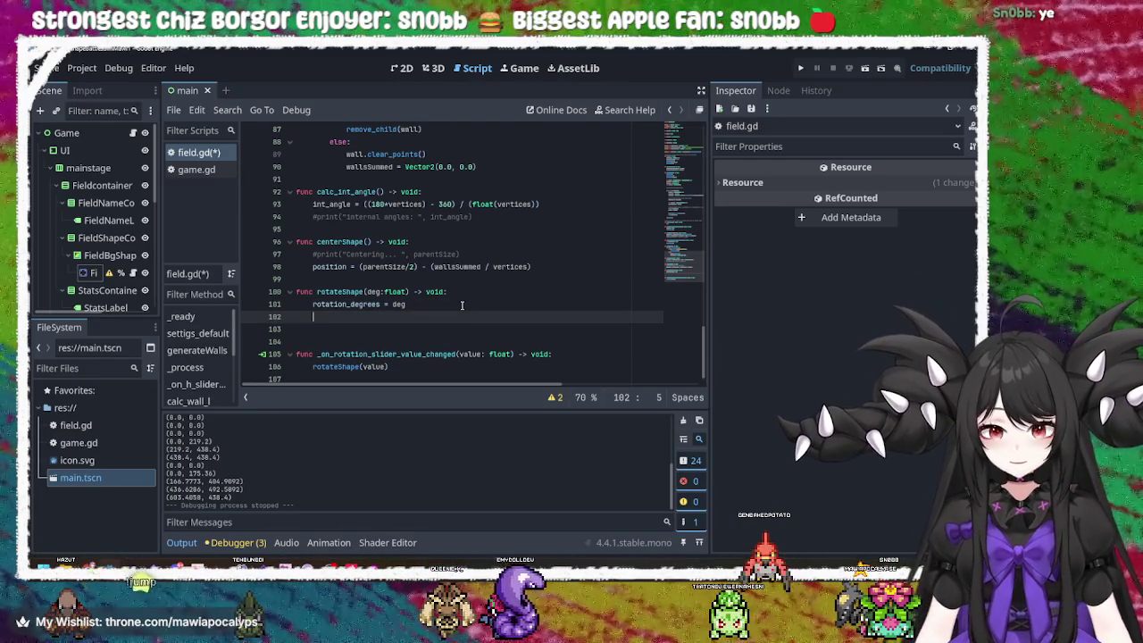
text(po)
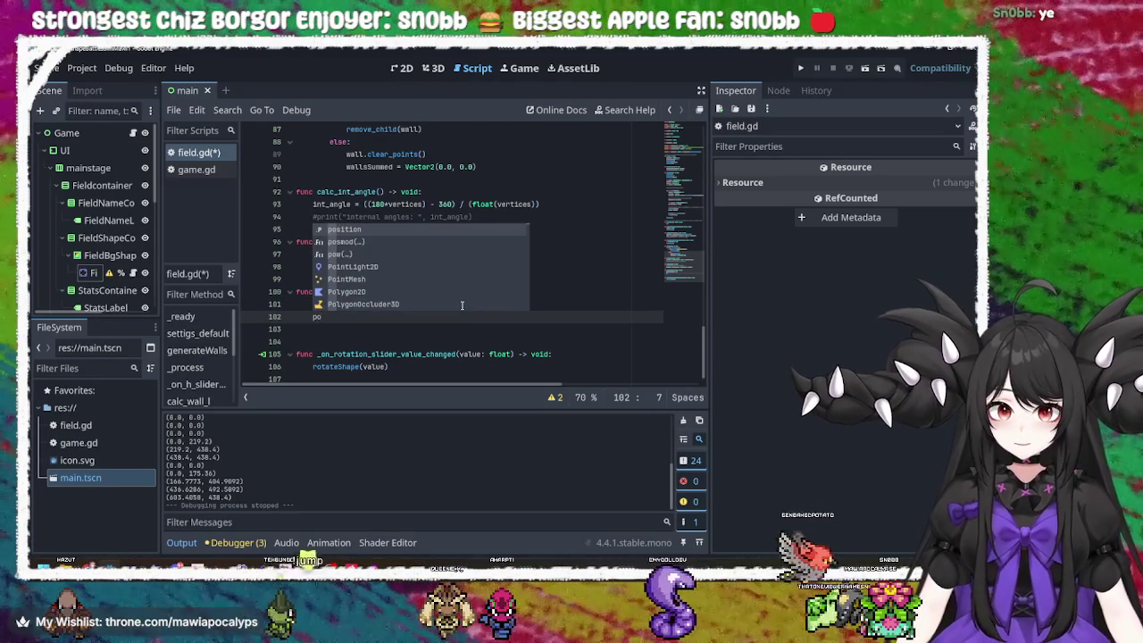
text(sitio)
key(Return)
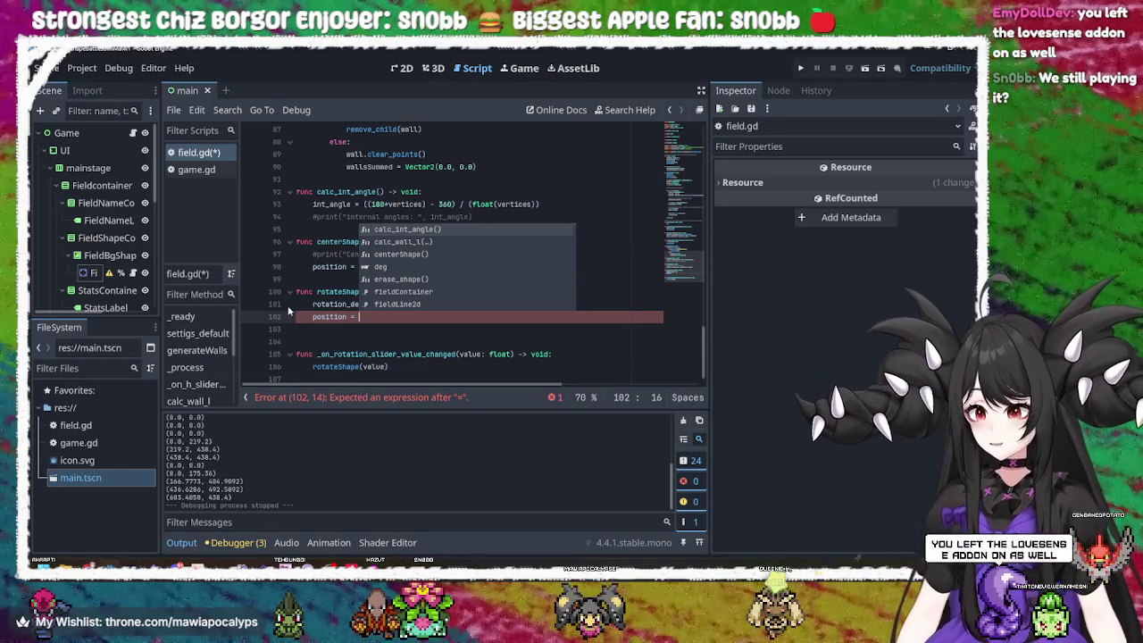
click(378, 320)
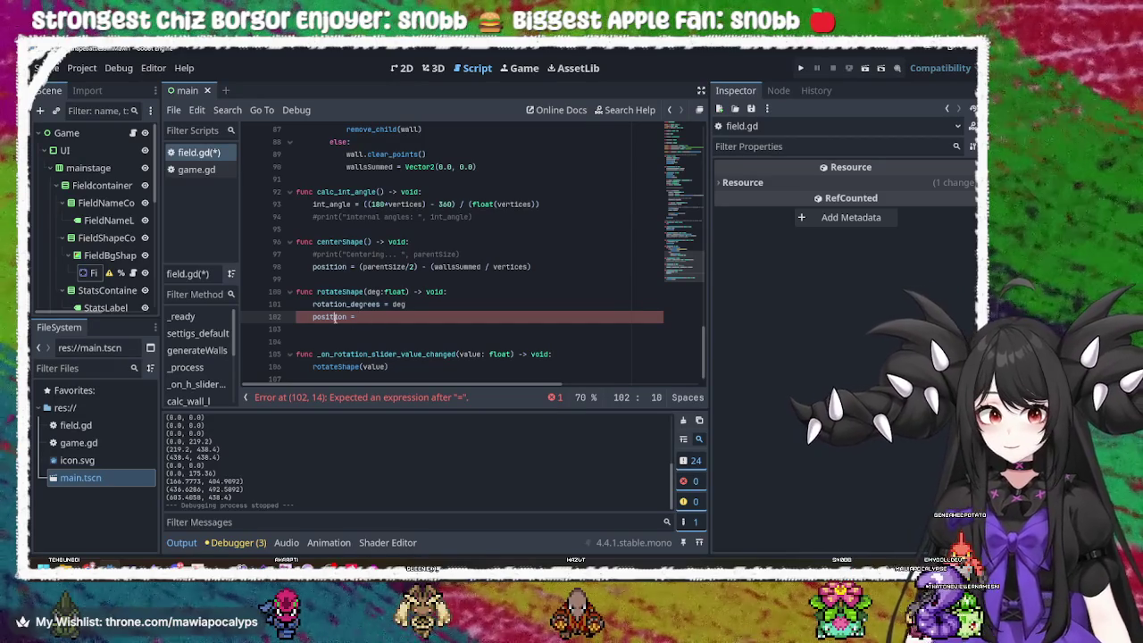
text(pos)
key(Return)
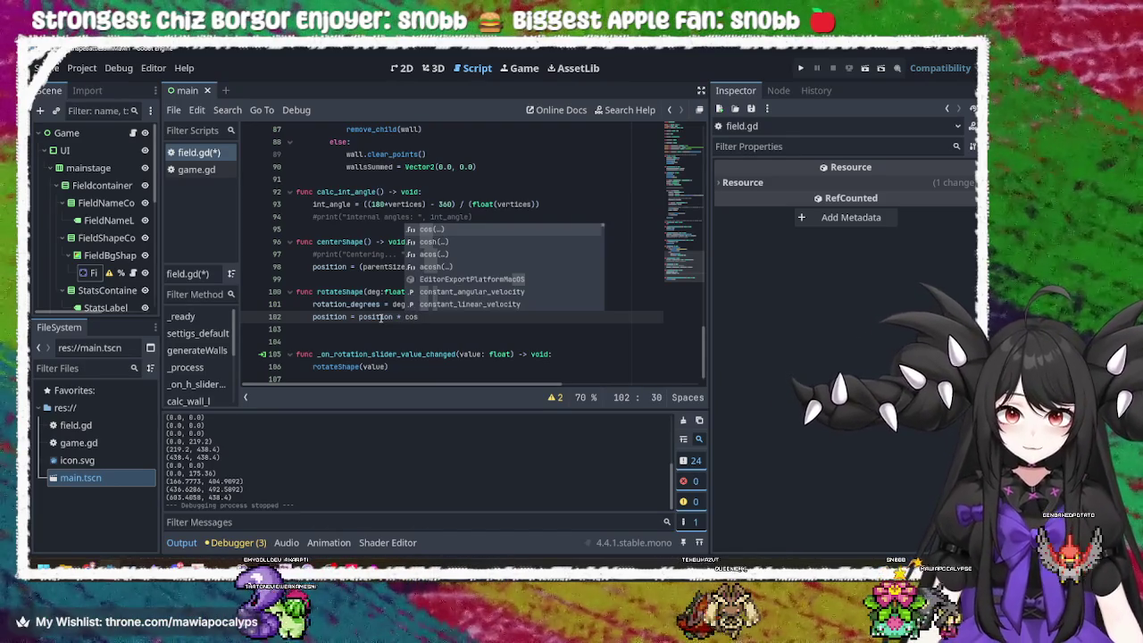
- Open the cos parentheses and clear the first deg argument typed inside
text(()
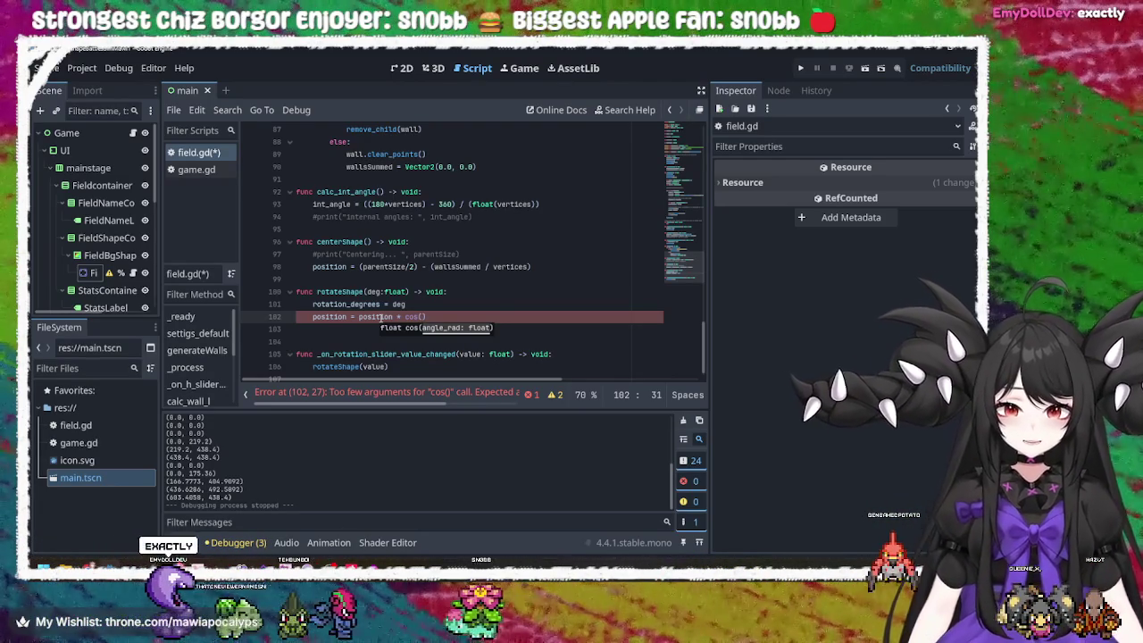
text(deg)
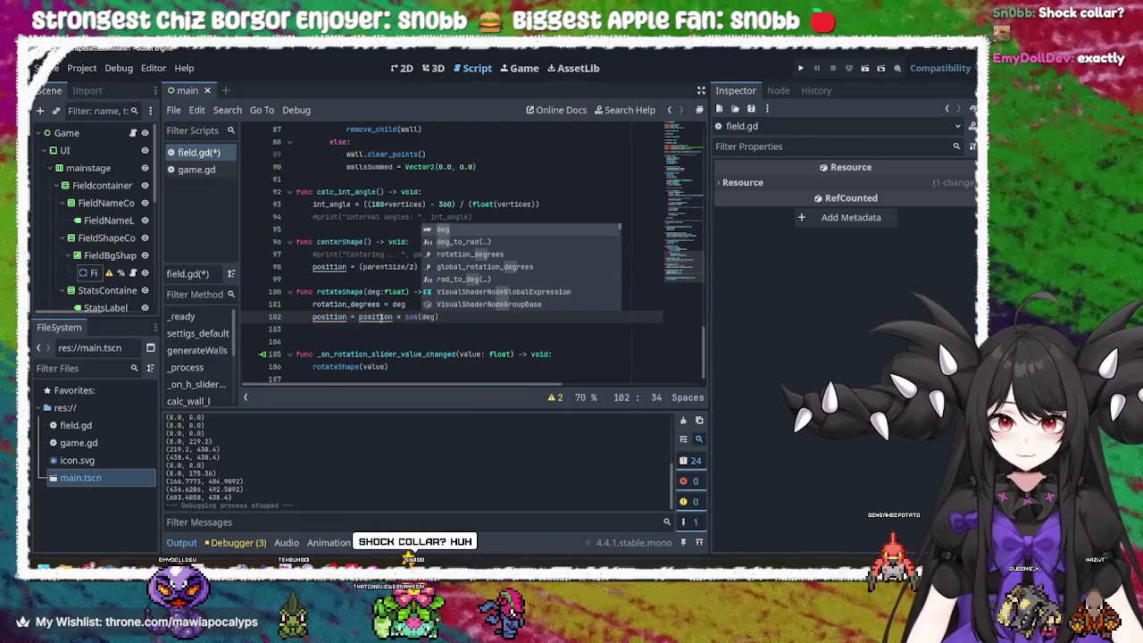
key(Left)
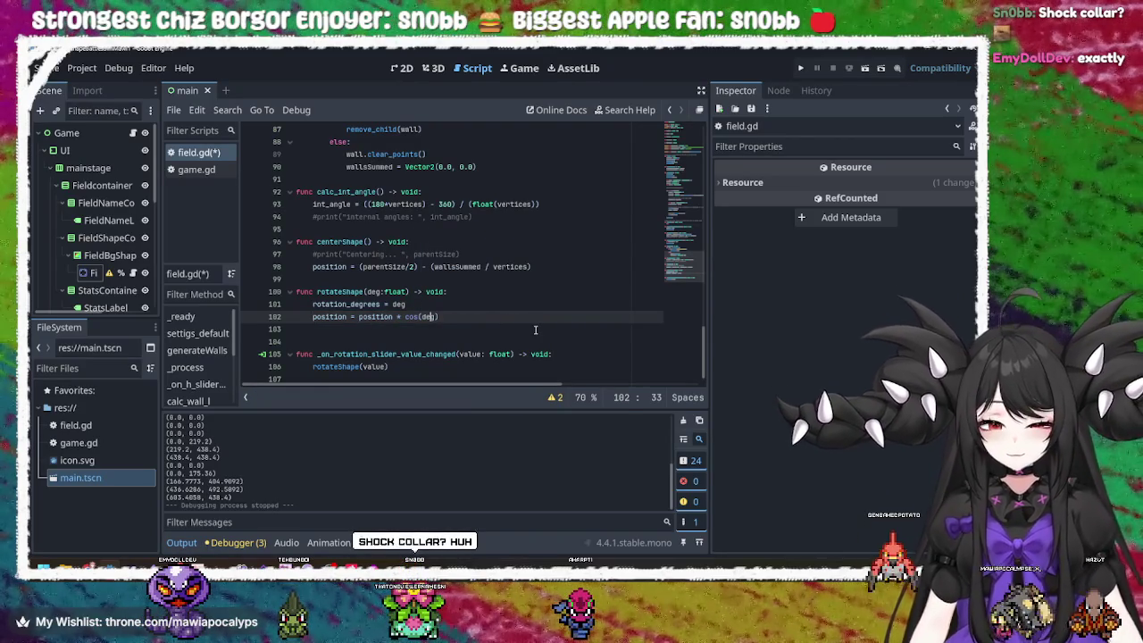
mouse_move(412, 316)
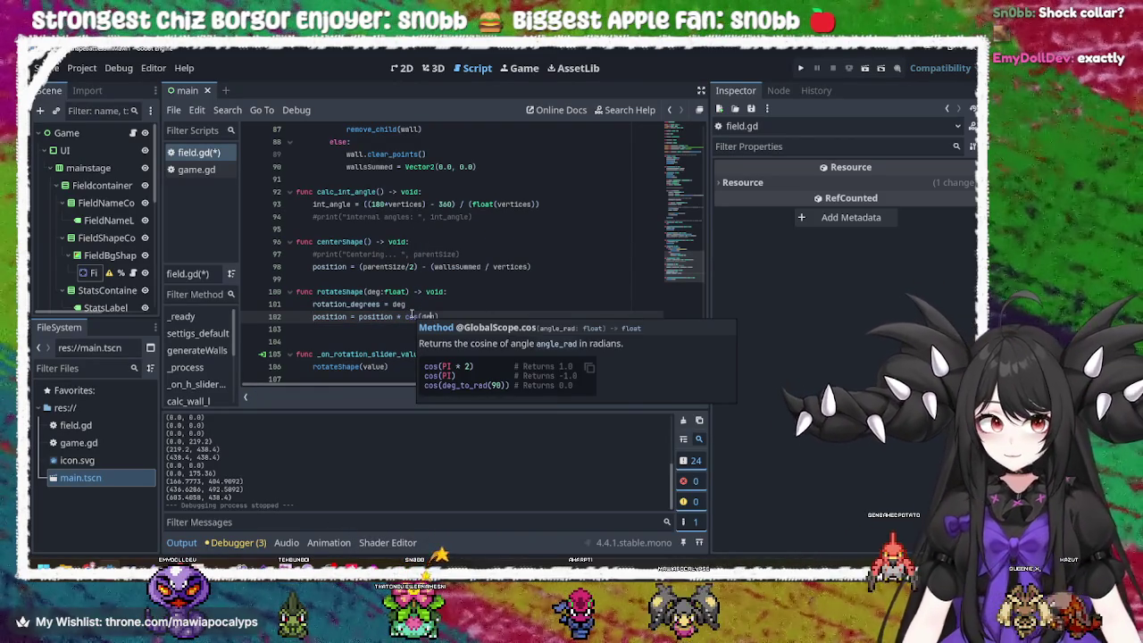
click(417, 316)
key(Right)
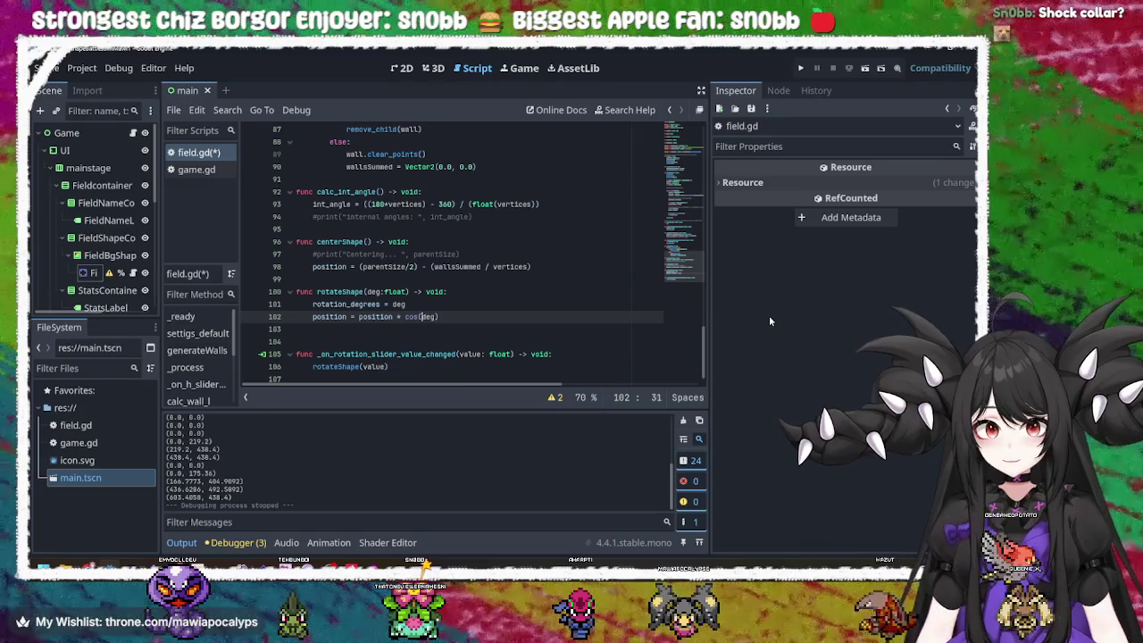
key(Delete)
key(Delete)
key(Delete)
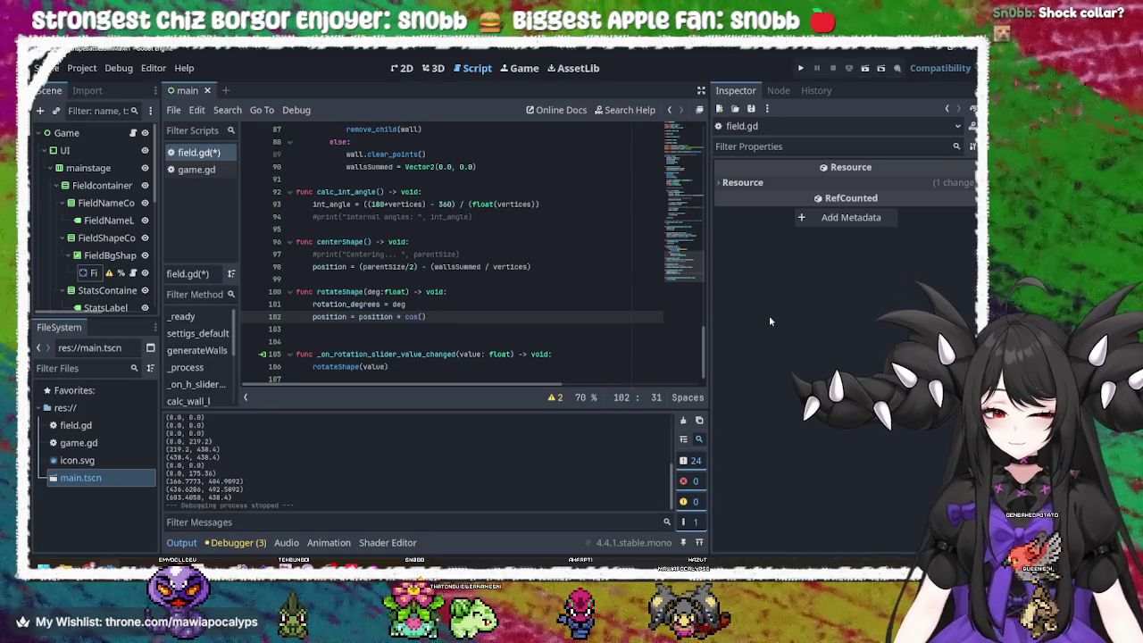
- Make the cos argument deg_to_rad(deg) and save field.gd
text(deg_to)
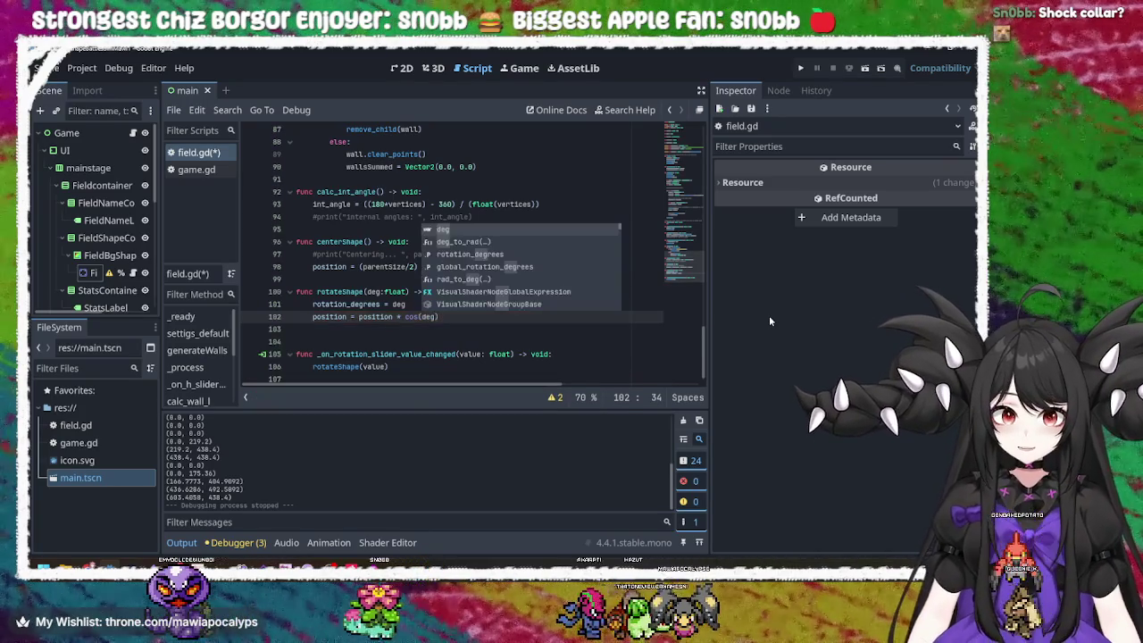
key(Return)
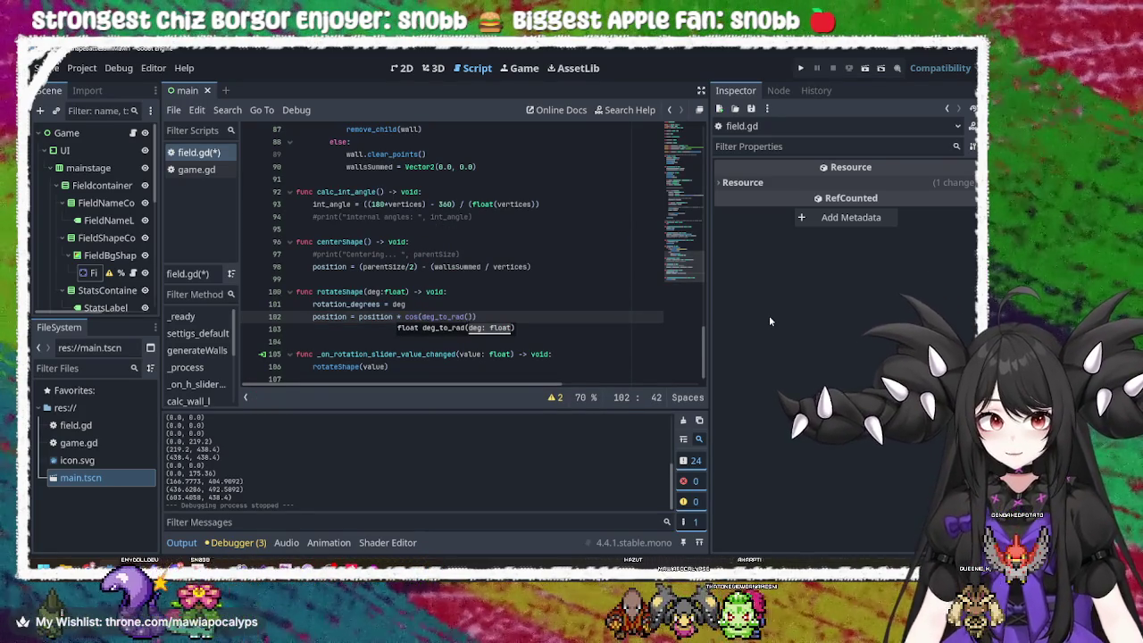
text(deg)
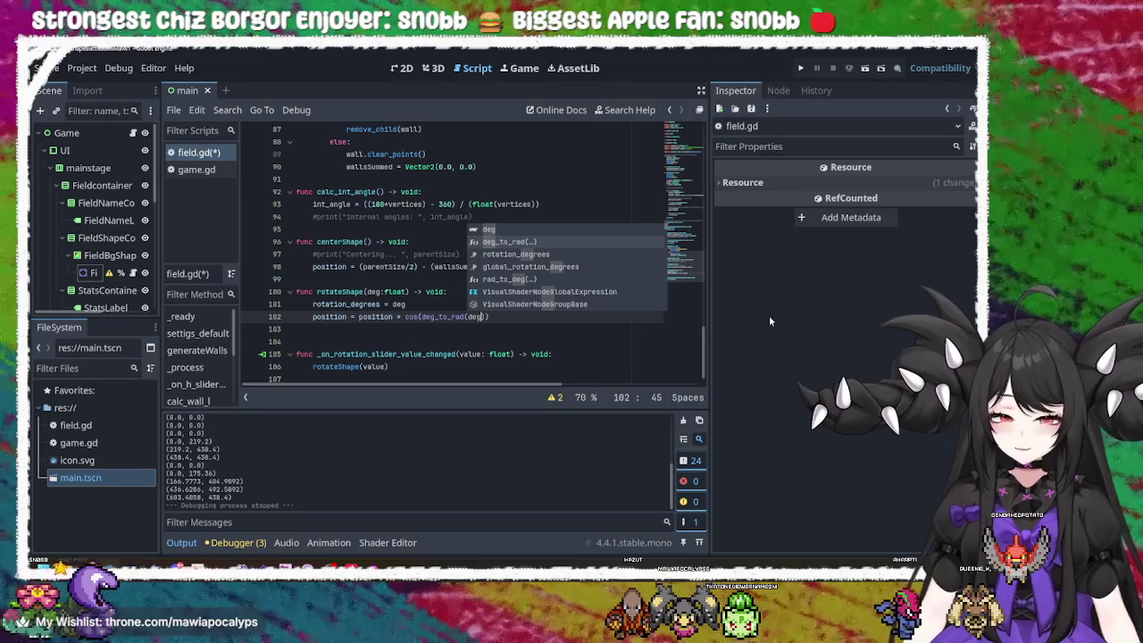
key(ctrl+s)
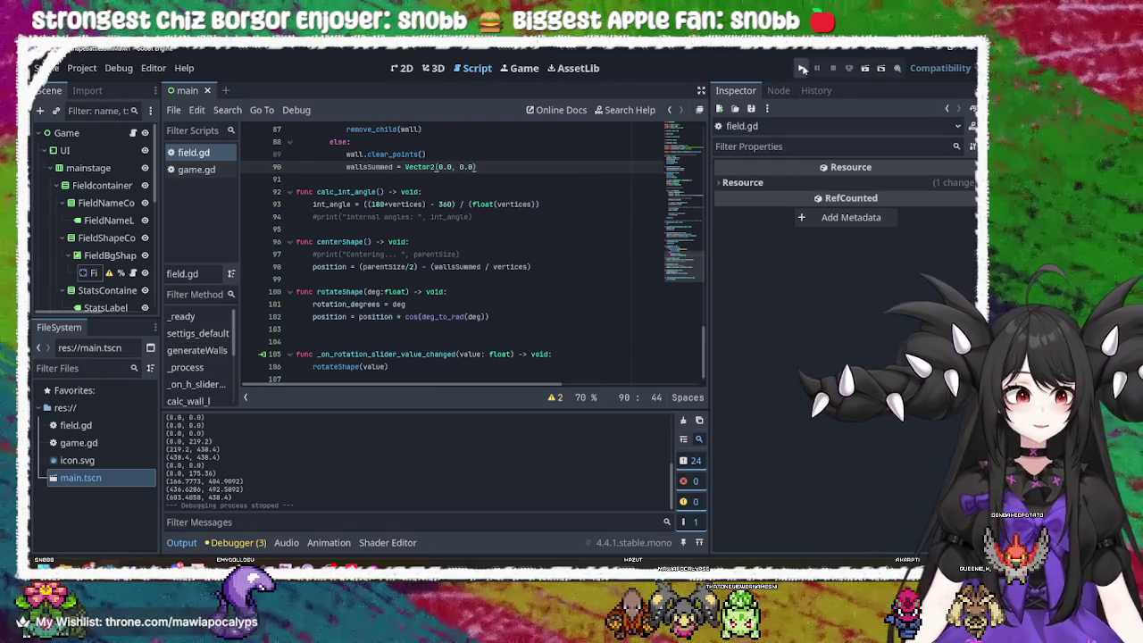
click(400, 317)
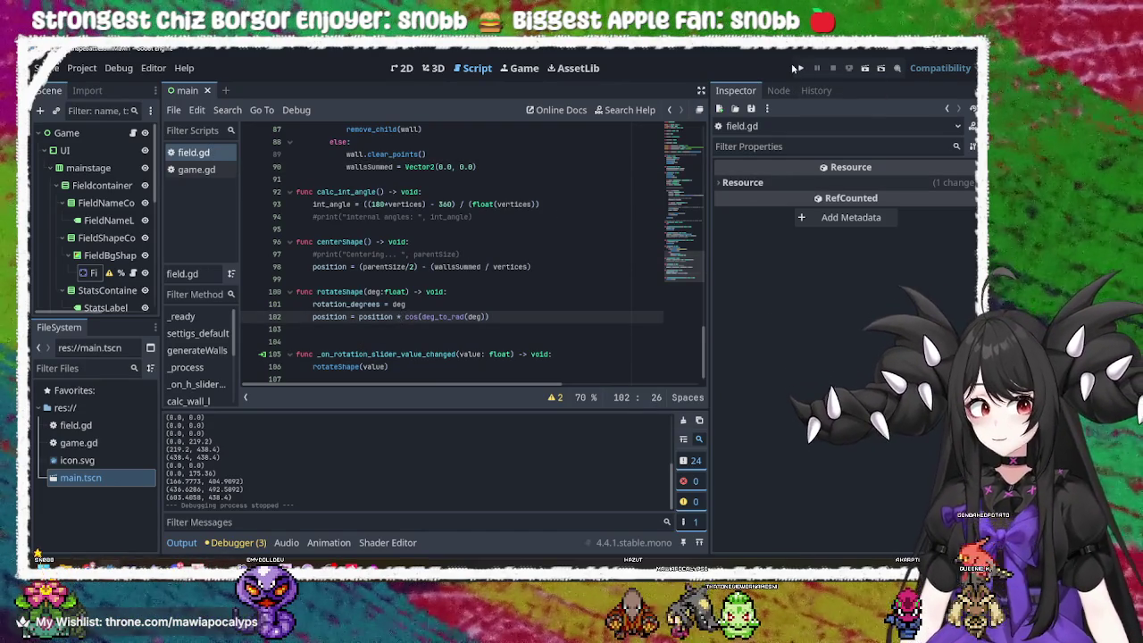
key(F5)
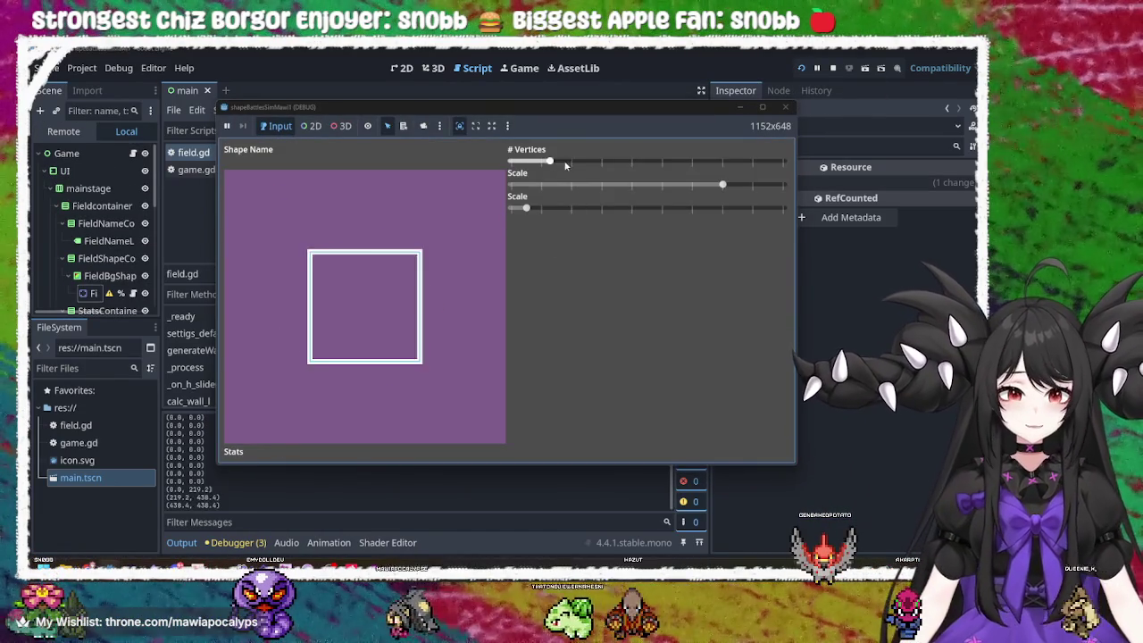
drag(564, 164, 585, 166)
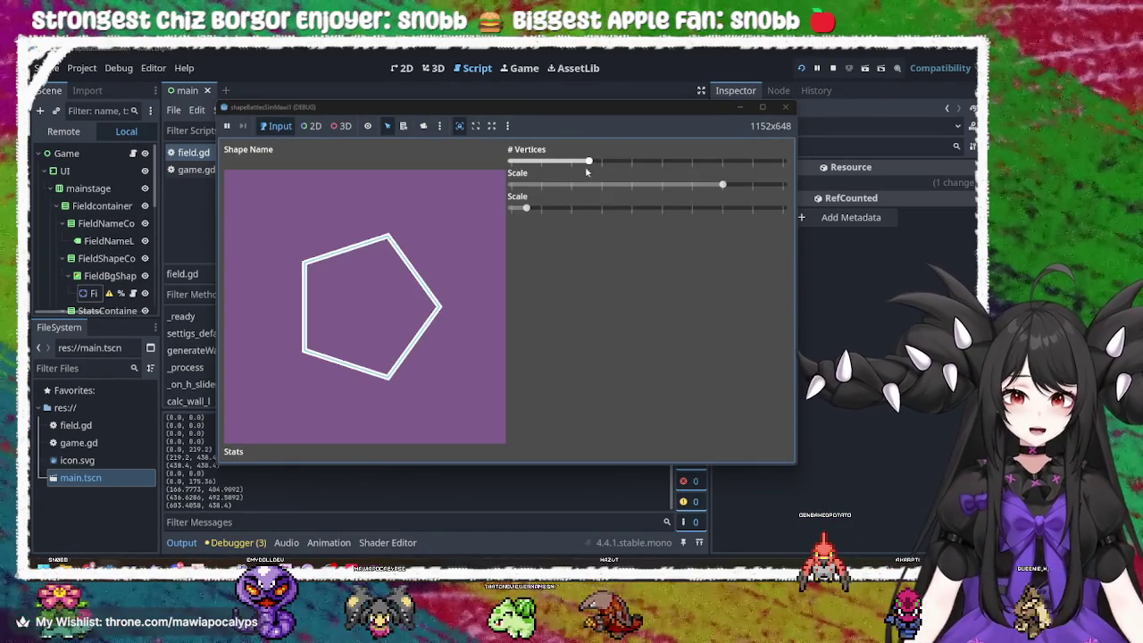
mouse_move(525, 208)
mouse_down()
mouse_move(807, 212)
mouse_move(574, 215)
mouse_move(631, 212)
mouse_up()
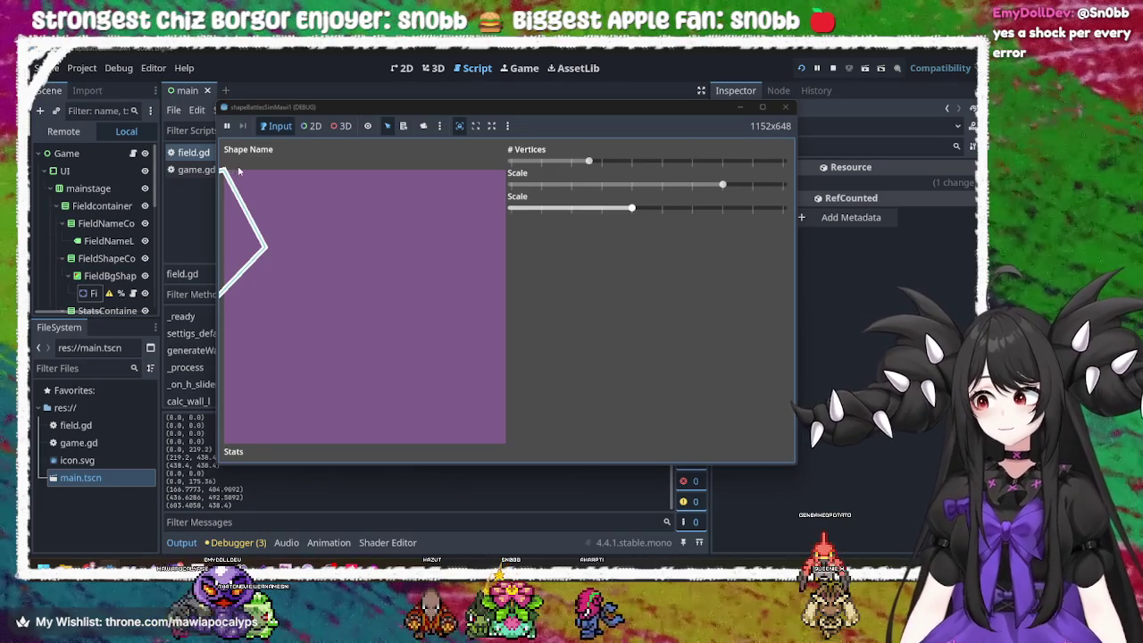
click(785, 106)
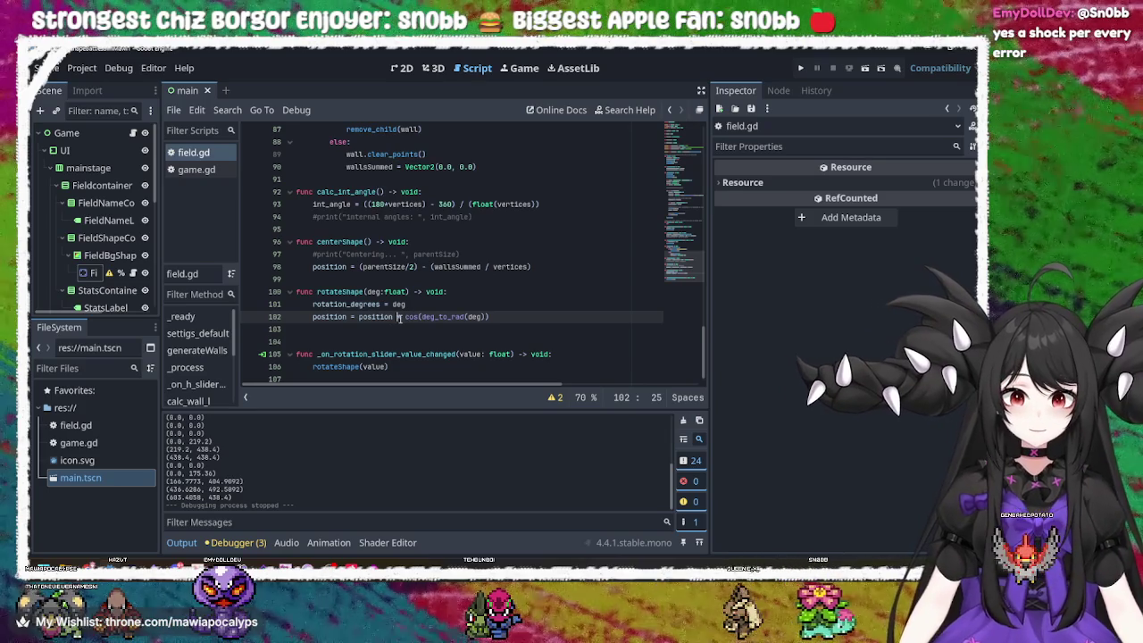
- Rewrite line 102 as 'position = position + (position*cos(deg_to_rad(deg)))', fix parentheses, and save
mouse_move(412, 318)
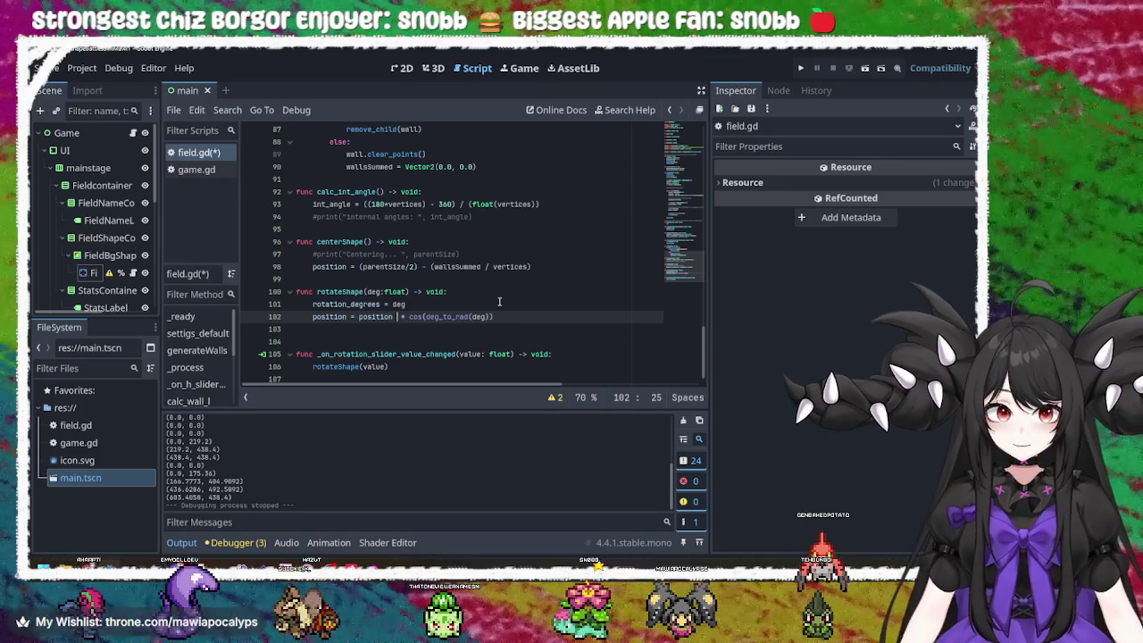
text(+ ()
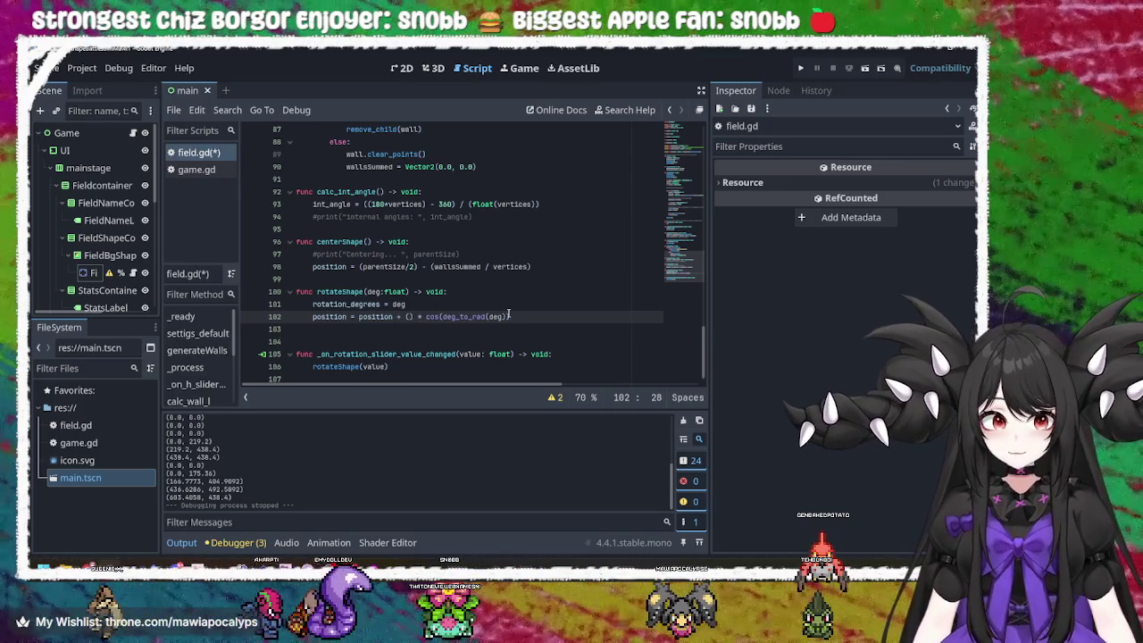
click(516, 315)
text())
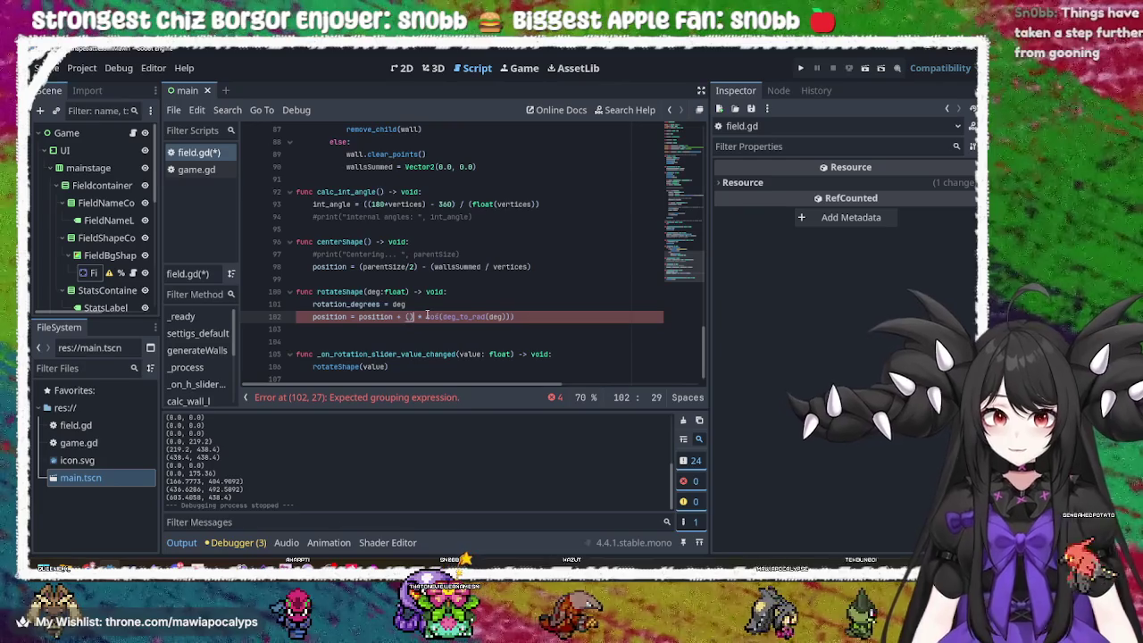
key(BackSpace)
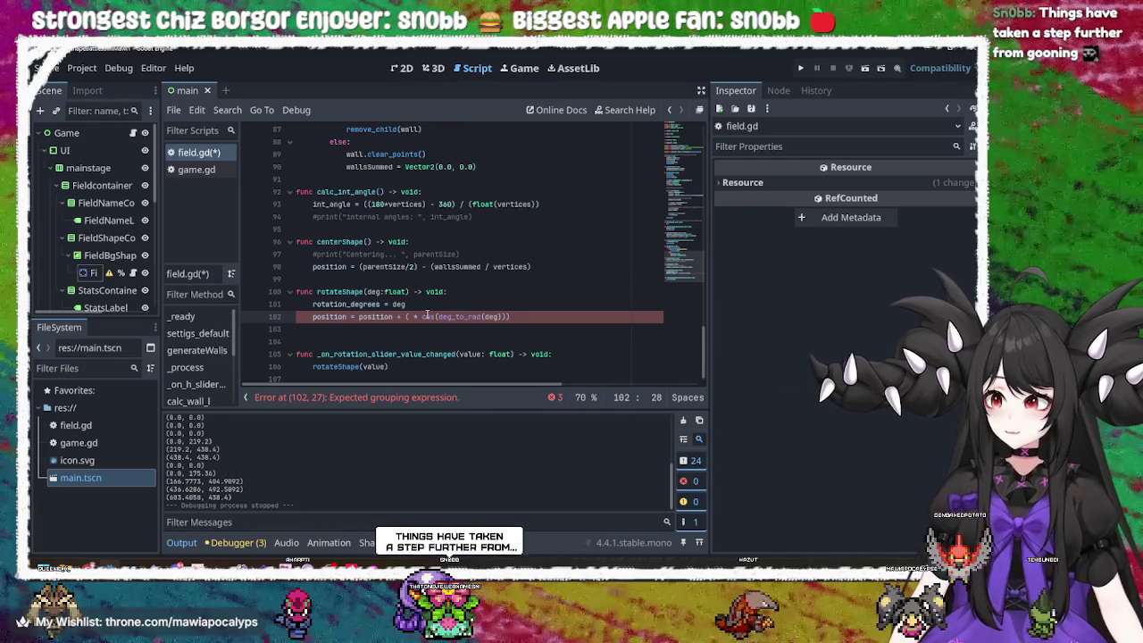
key(Right)
key(Right)
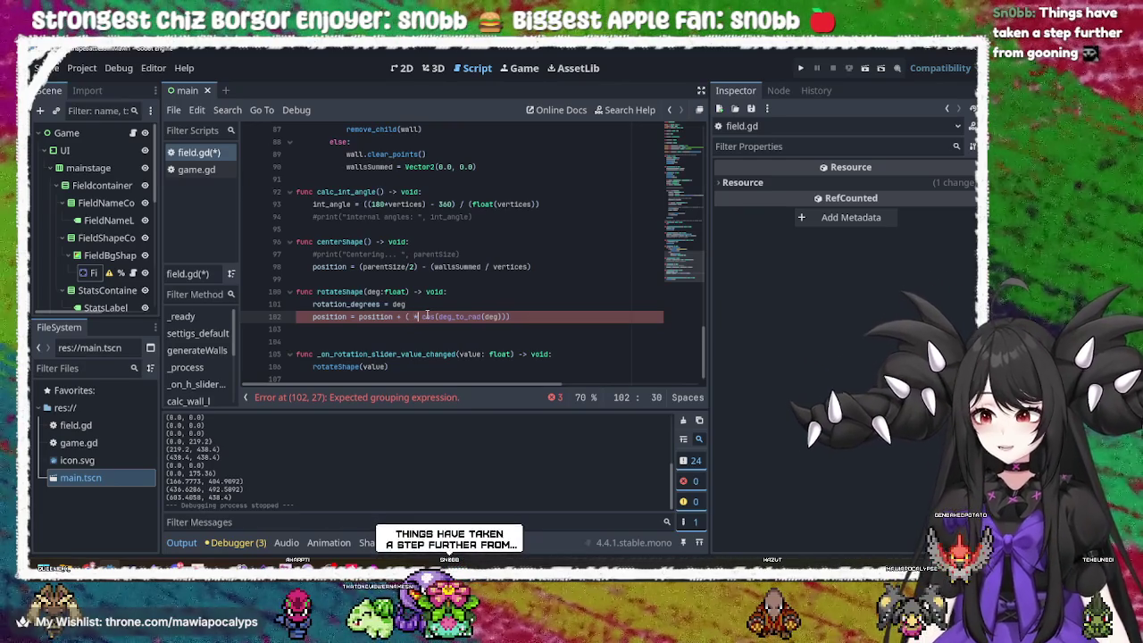
key(Delete)
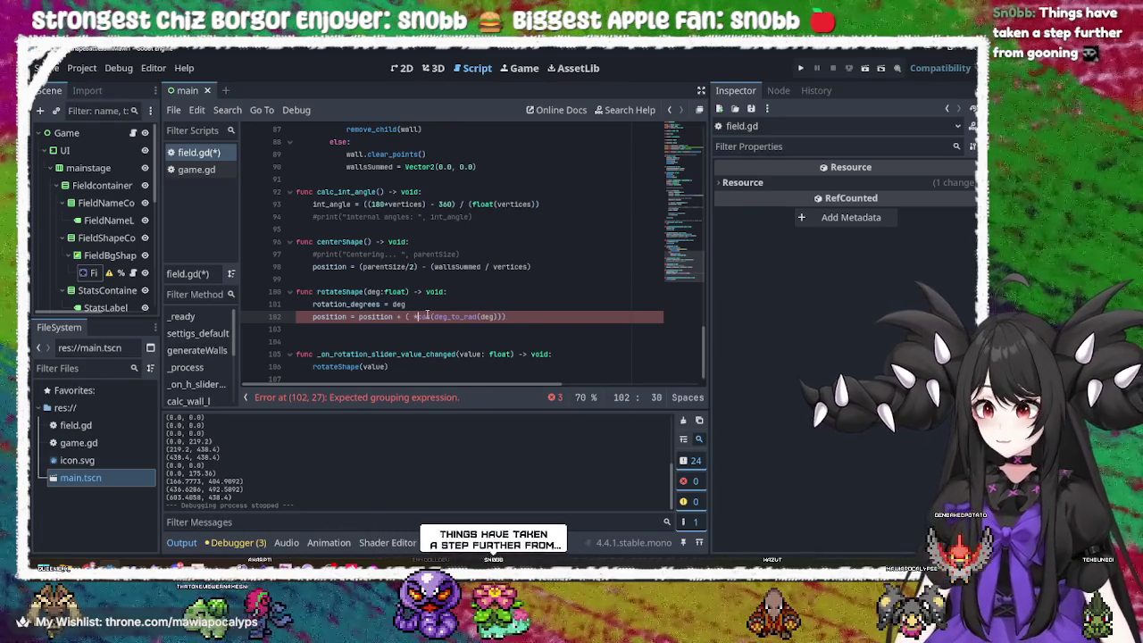
key(BackSpace)
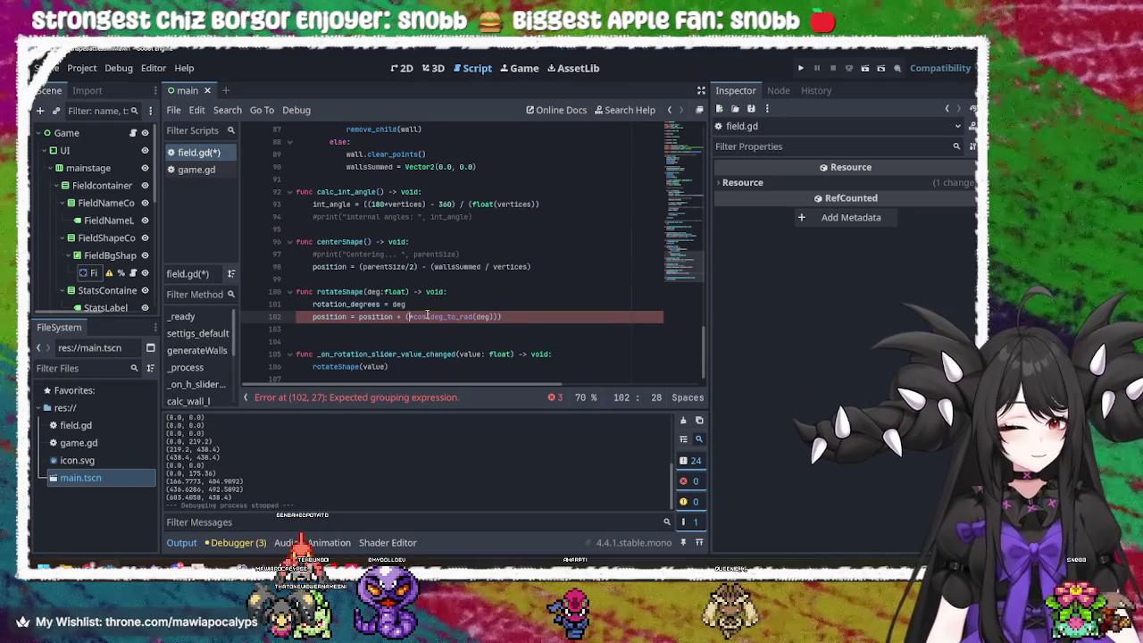
text(pos)
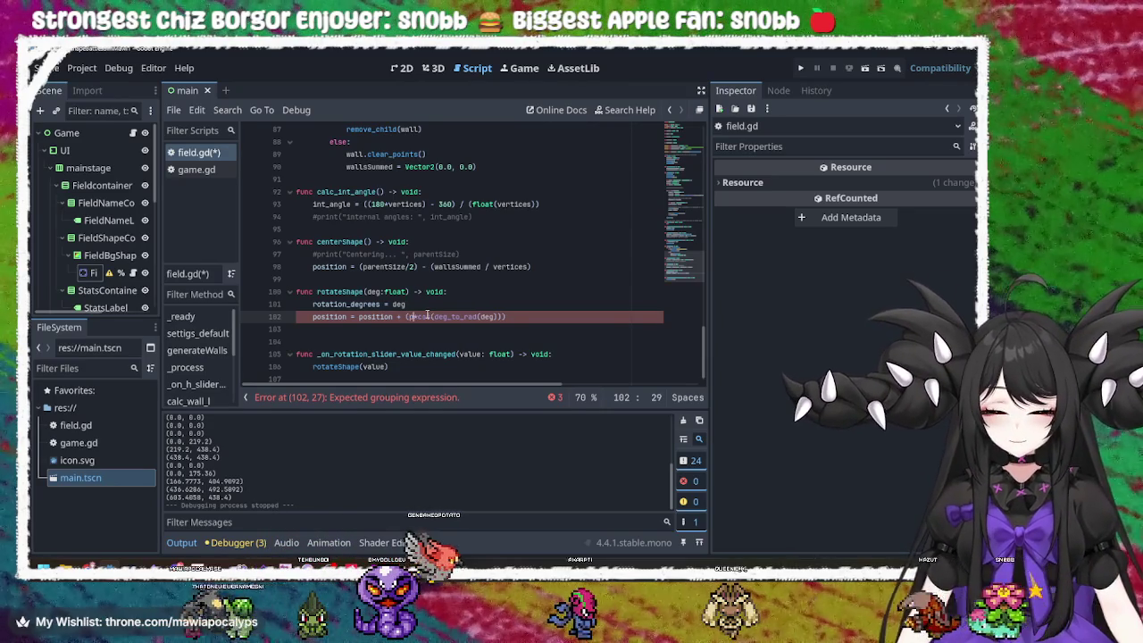
text(ition)
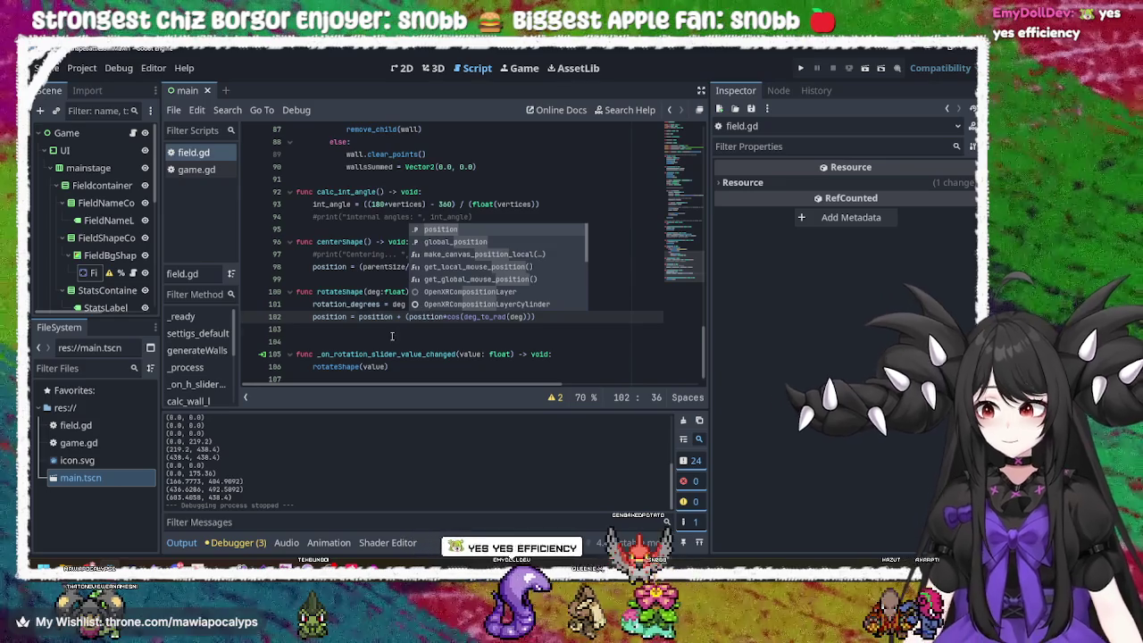
click(424, 325)
key(ctrl+s)
- Rerun the game, raise the vertex count and scale slightly, then close the game window
click(800, 68)
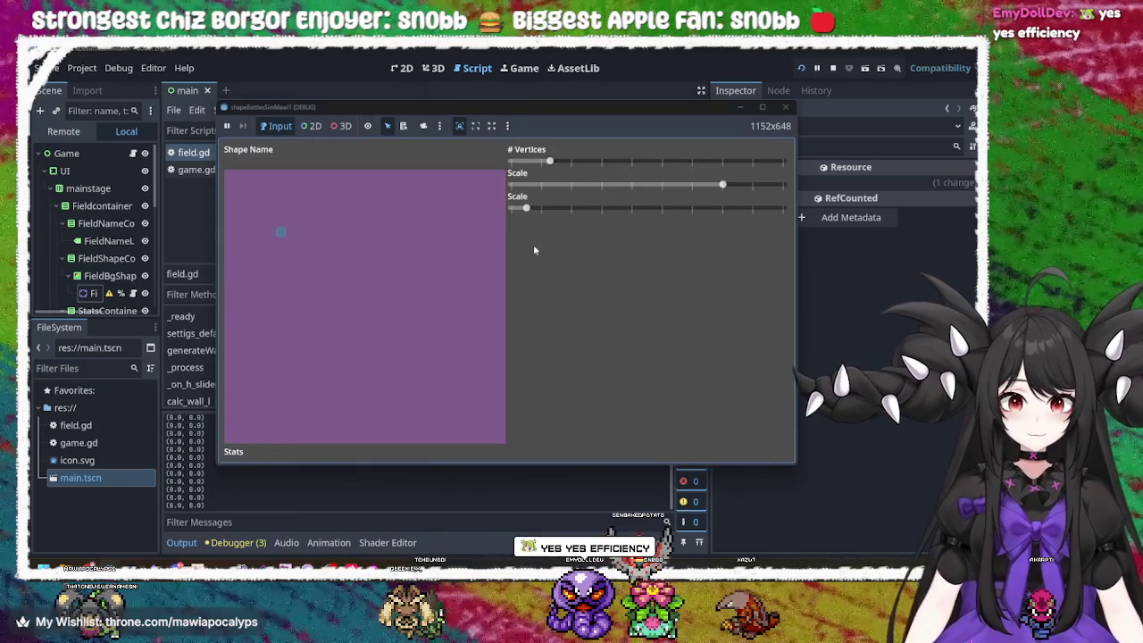
drag(547, 166, 628, 164)
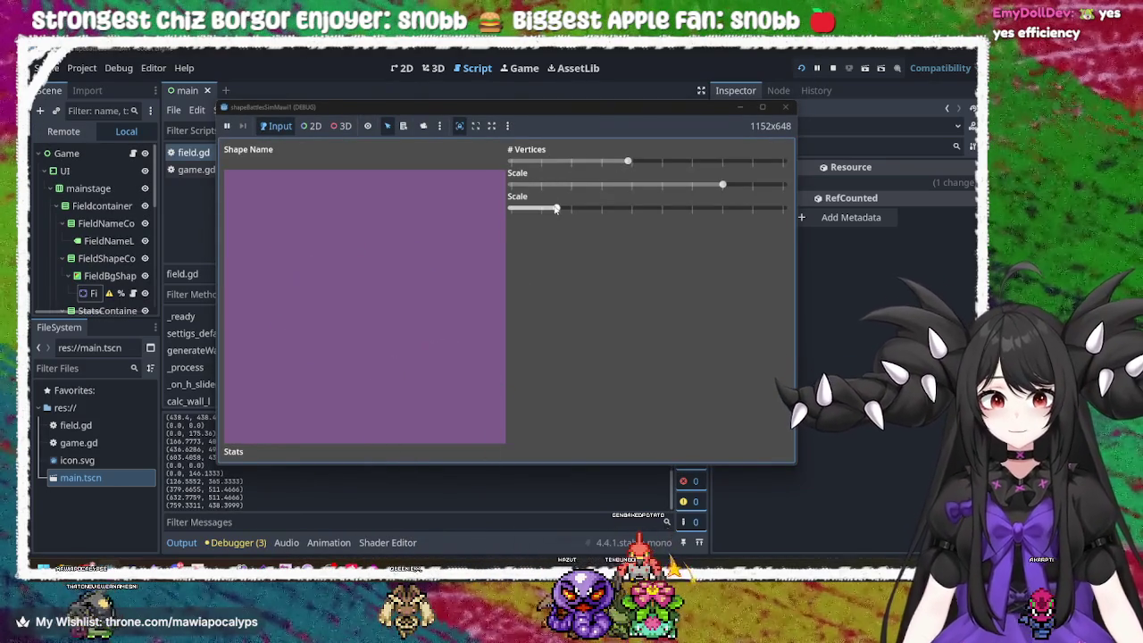
click(539, 208)
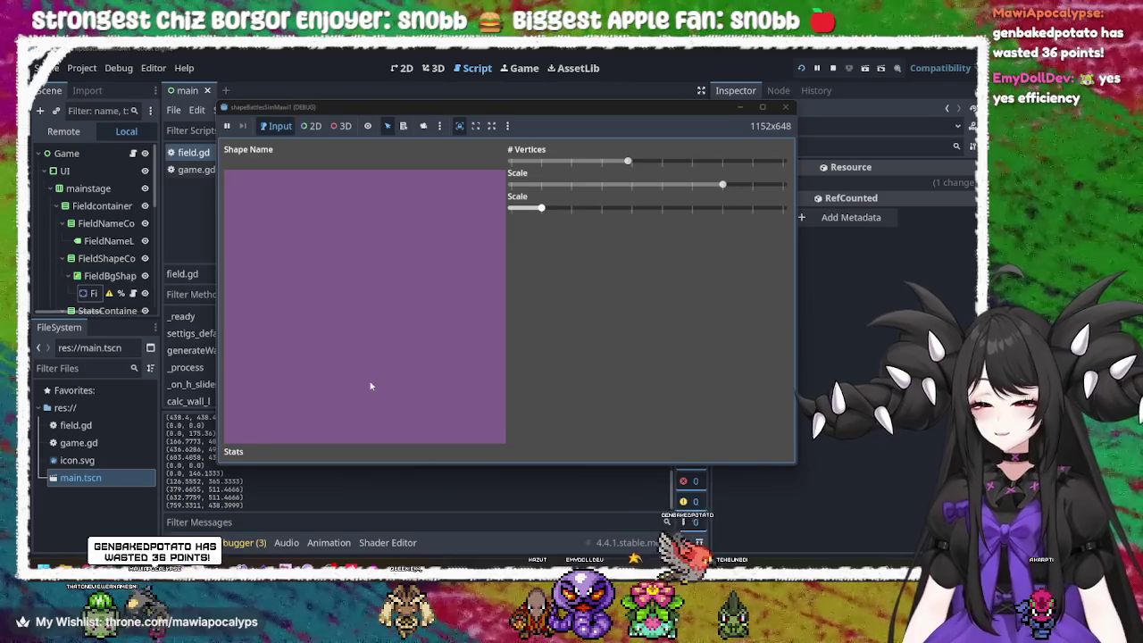
click(785, 106)
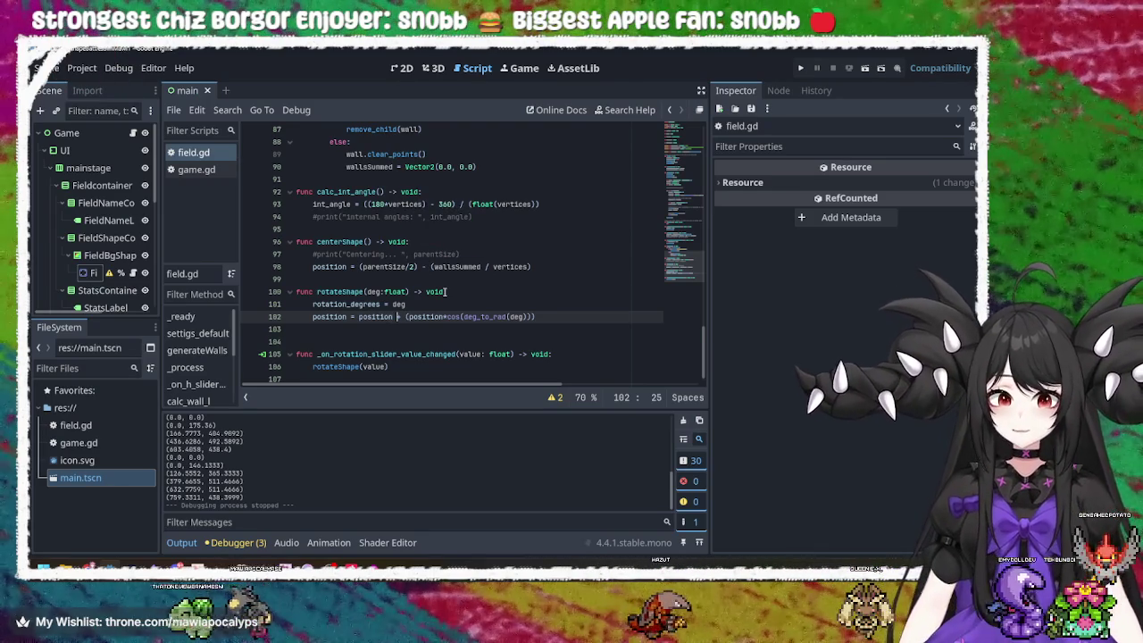
- Strip 'position*' and stray characters so line 102 reads position = position + (cos(deg_to_rad(deg)))
key(BackSpace)
key(BackSpace)
key(BackSpace)
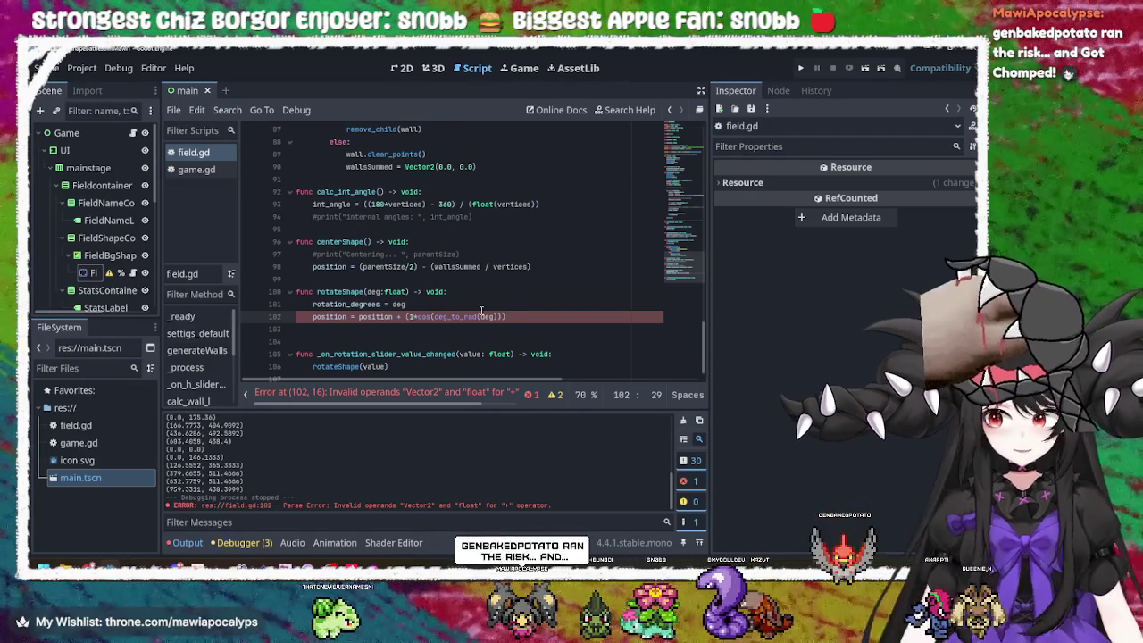
key(BackSpace)
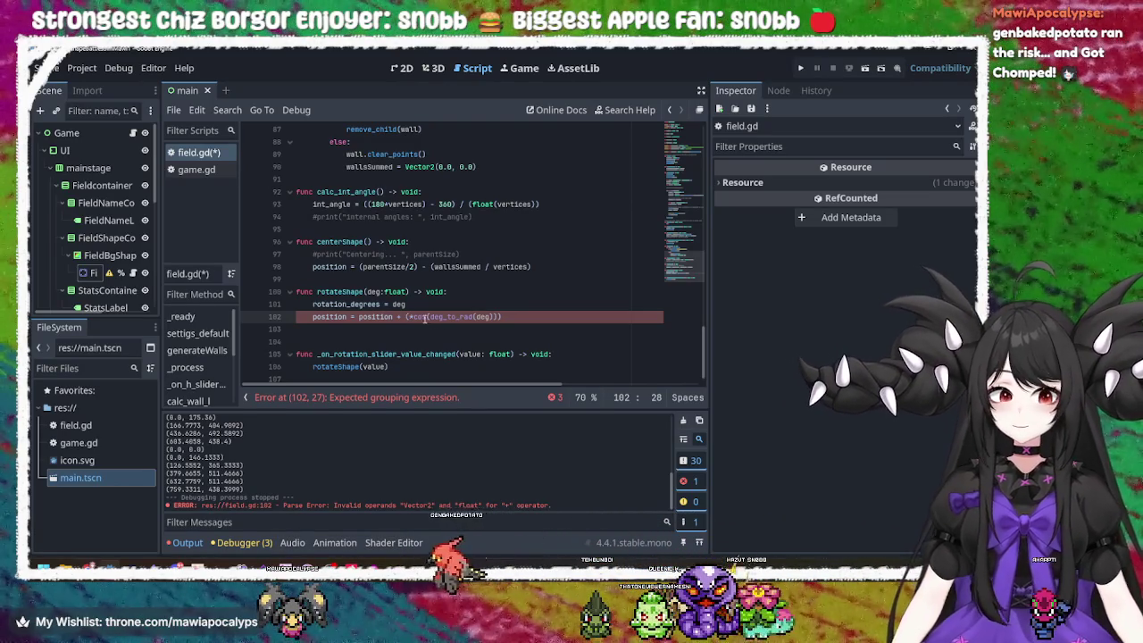
mouse_move(423, 319)
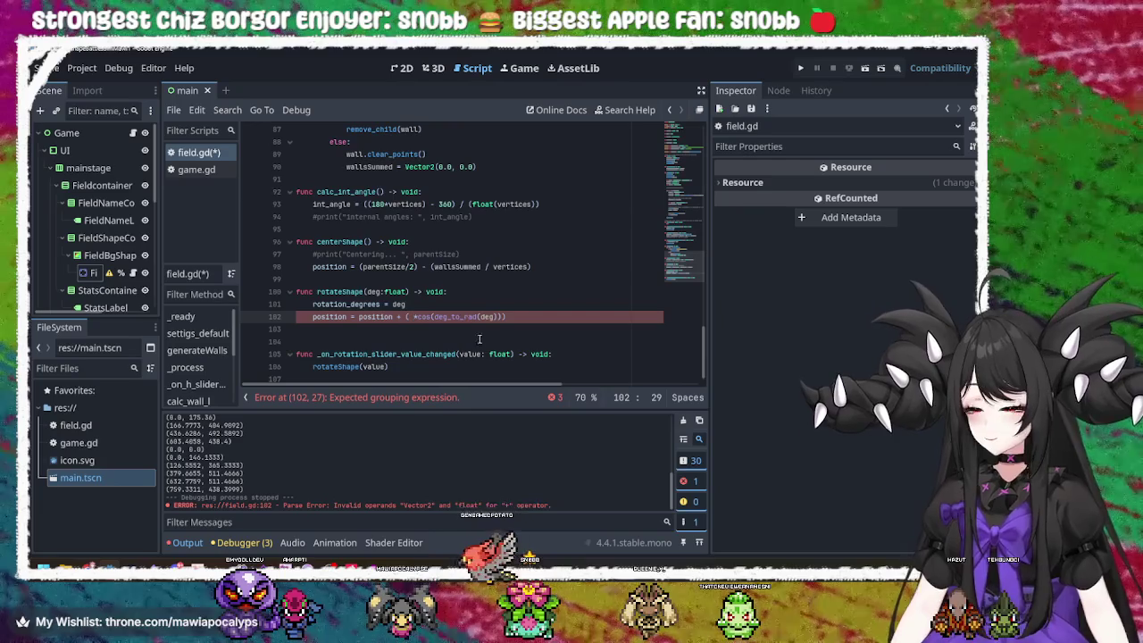
mouse_move(438, 318)
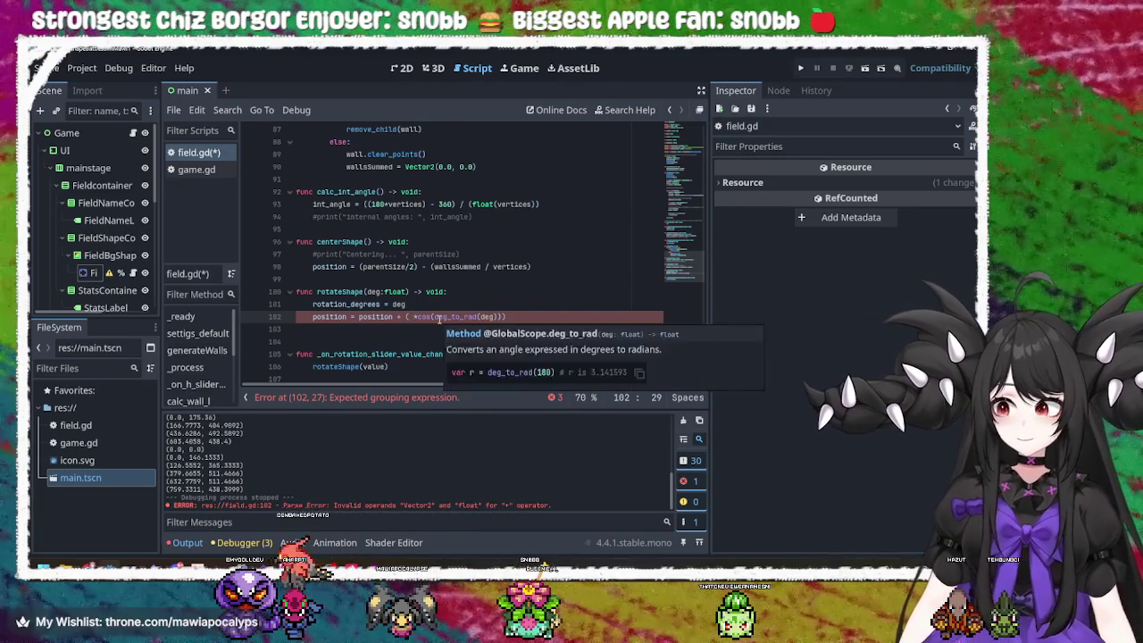
key(BackSpace)
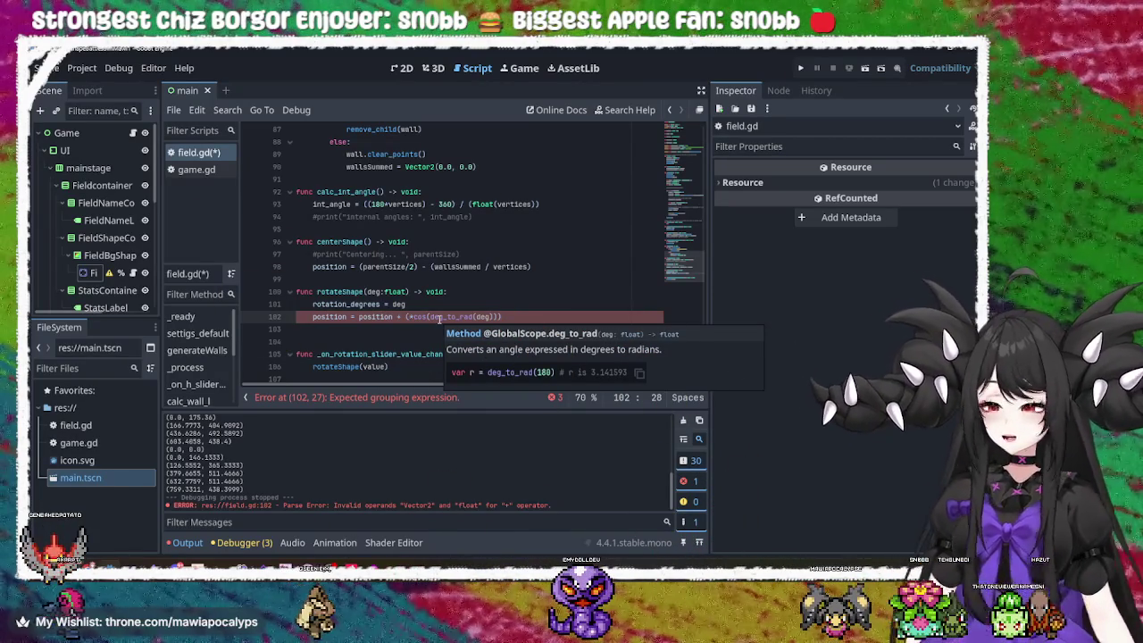
key(End)
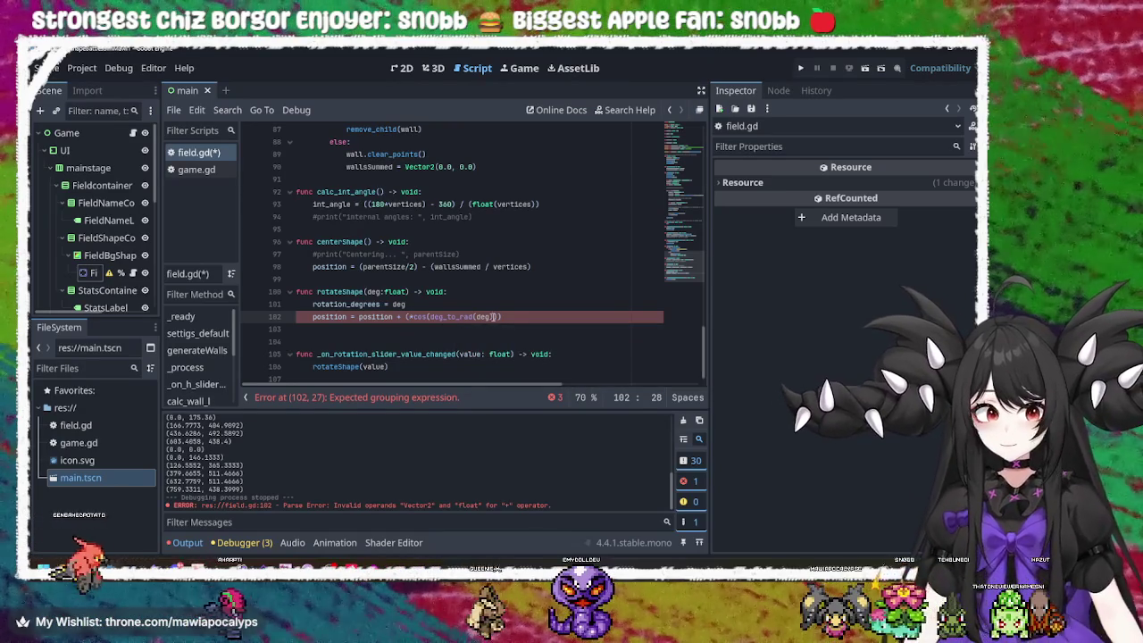
key(Left)
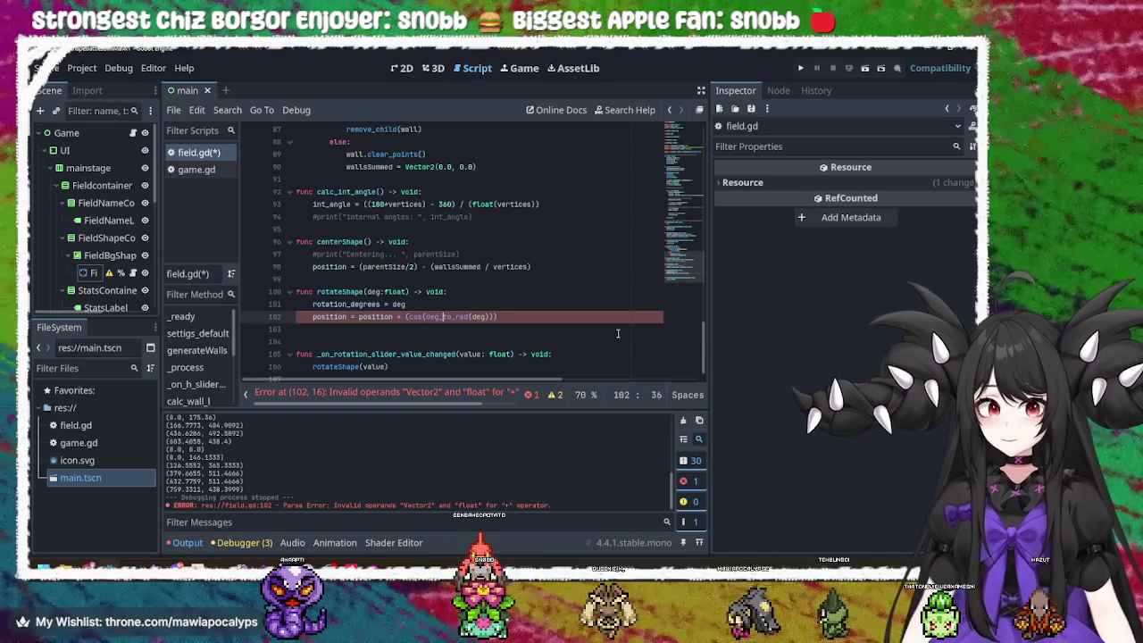
- Replace line 102's cosine expression so the line assigns to position.x instead
key(BackSpace)
key(BackSpace)
key(BackSpace)
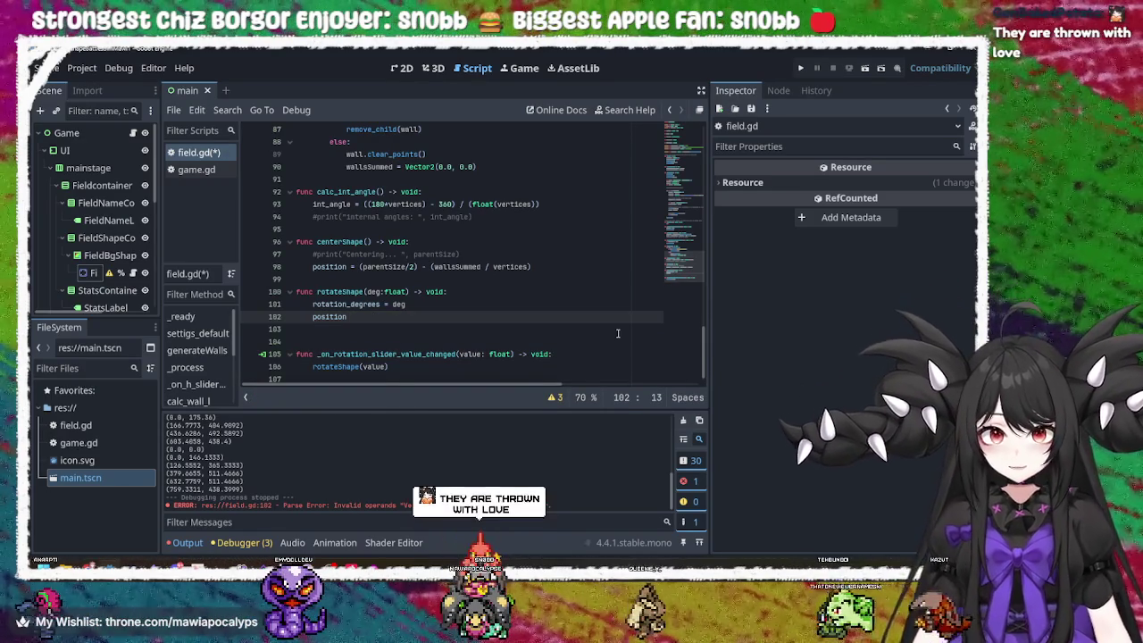
text(.)
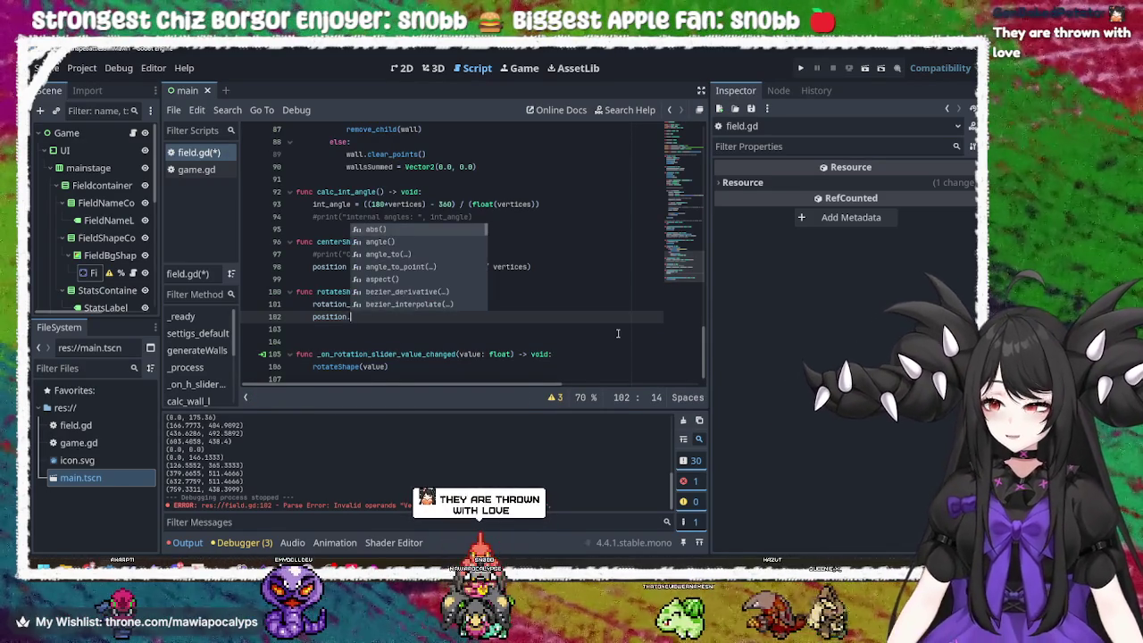
text(a)
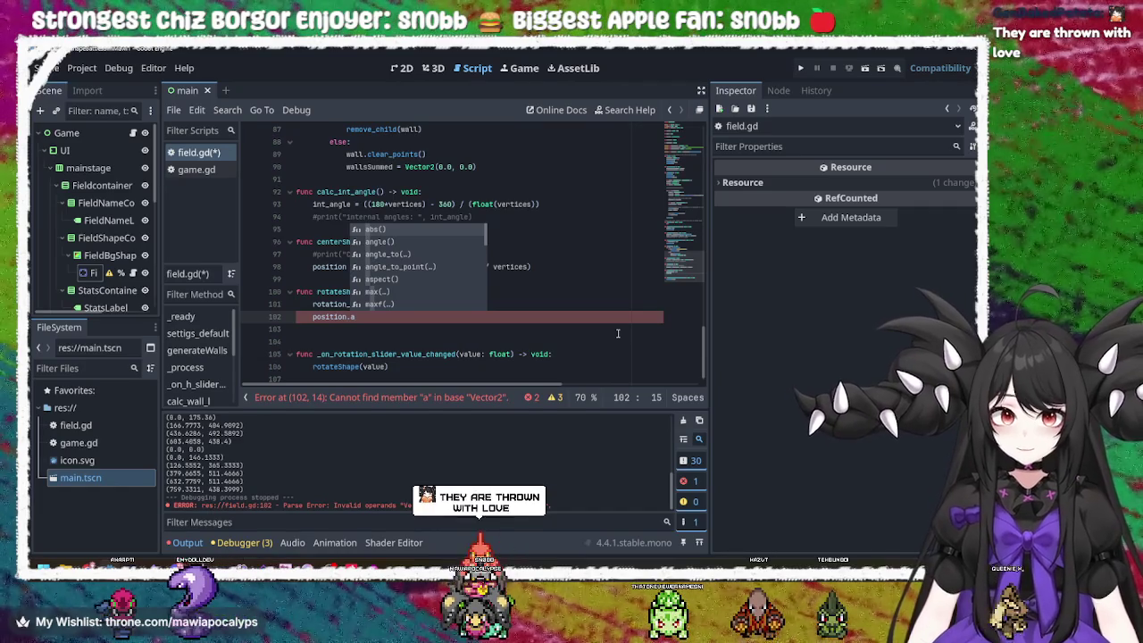
key(BackSpace)
text(x)
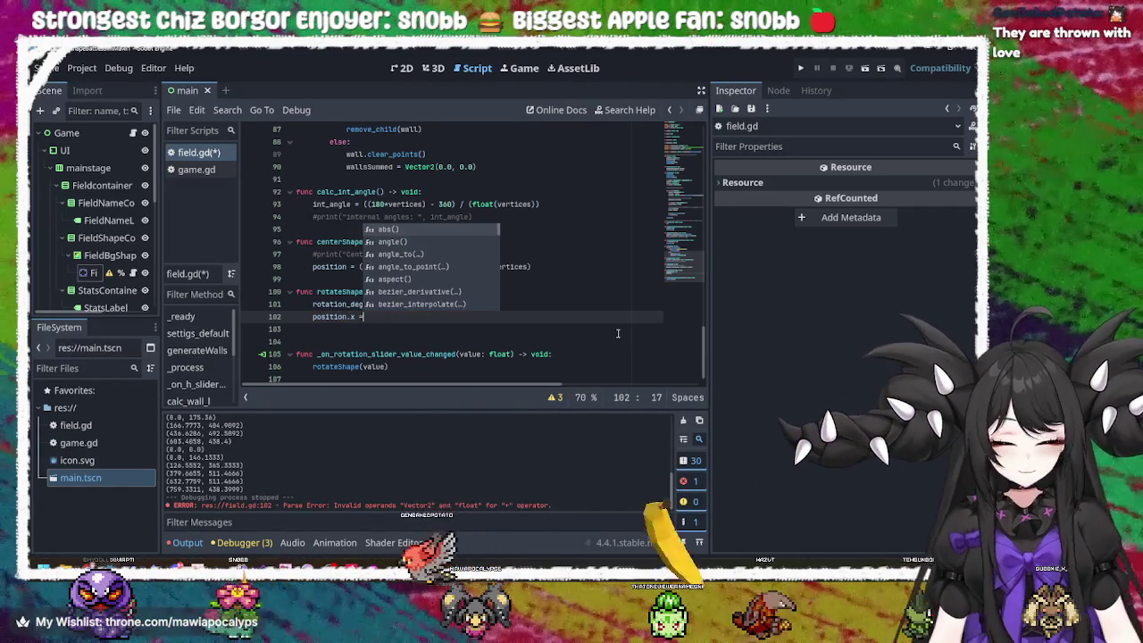
text( =)
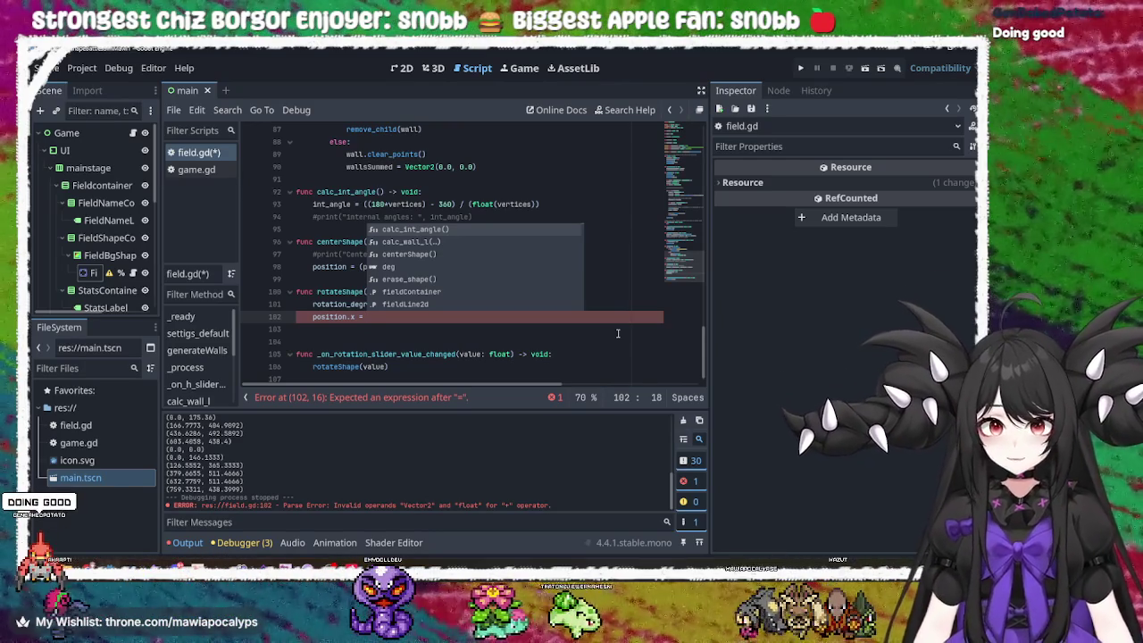
- Add 'position.x + ()' on the right side, then erase it back to 'position.x ='
key(Left)
key(Left)
key(Left)
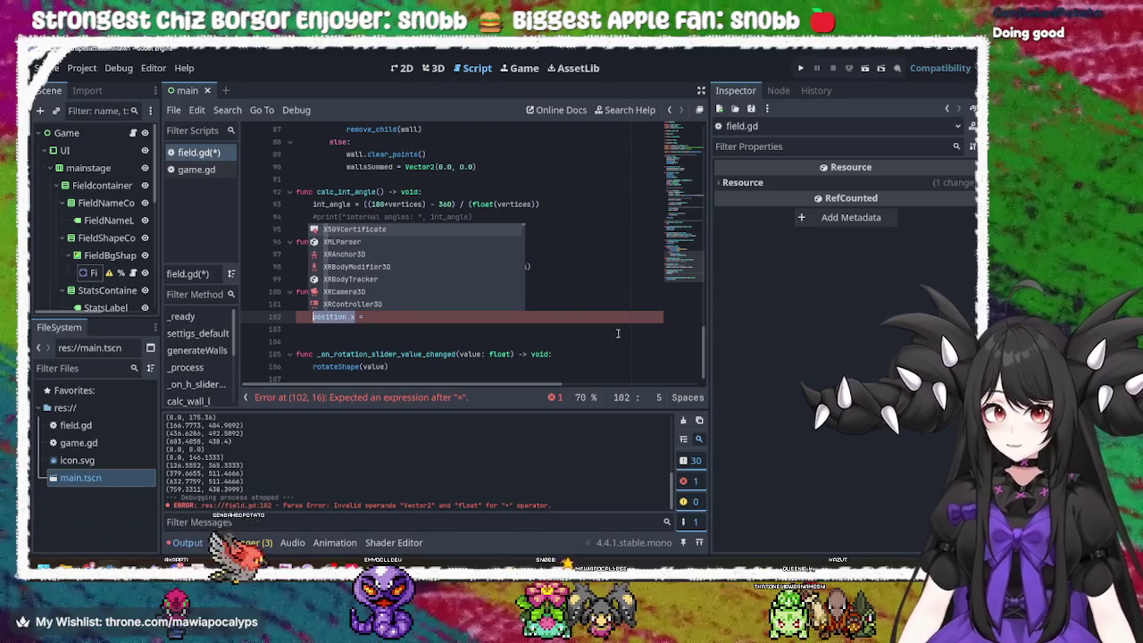
key(Right)
key(Right)
key(Right)
key(Right)
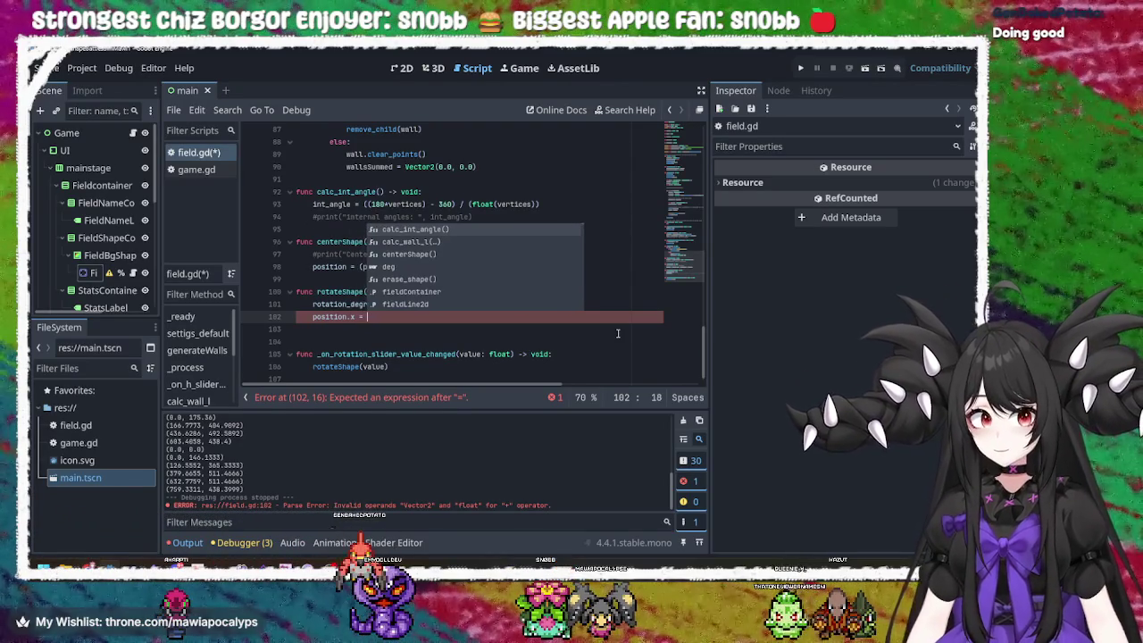
text(position.x)
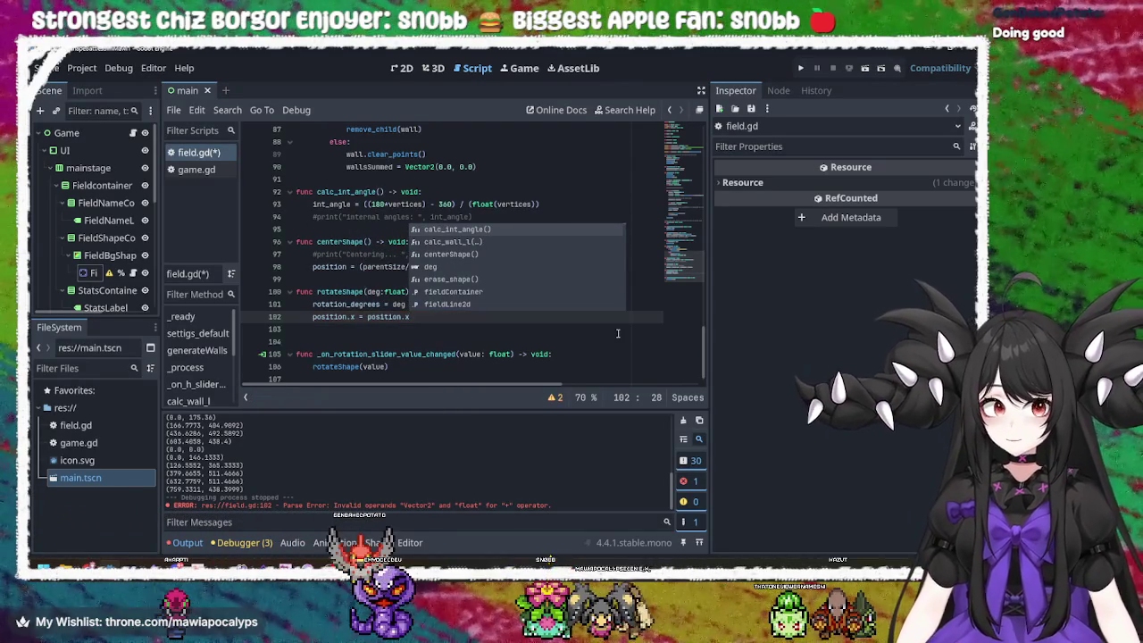
text( + )
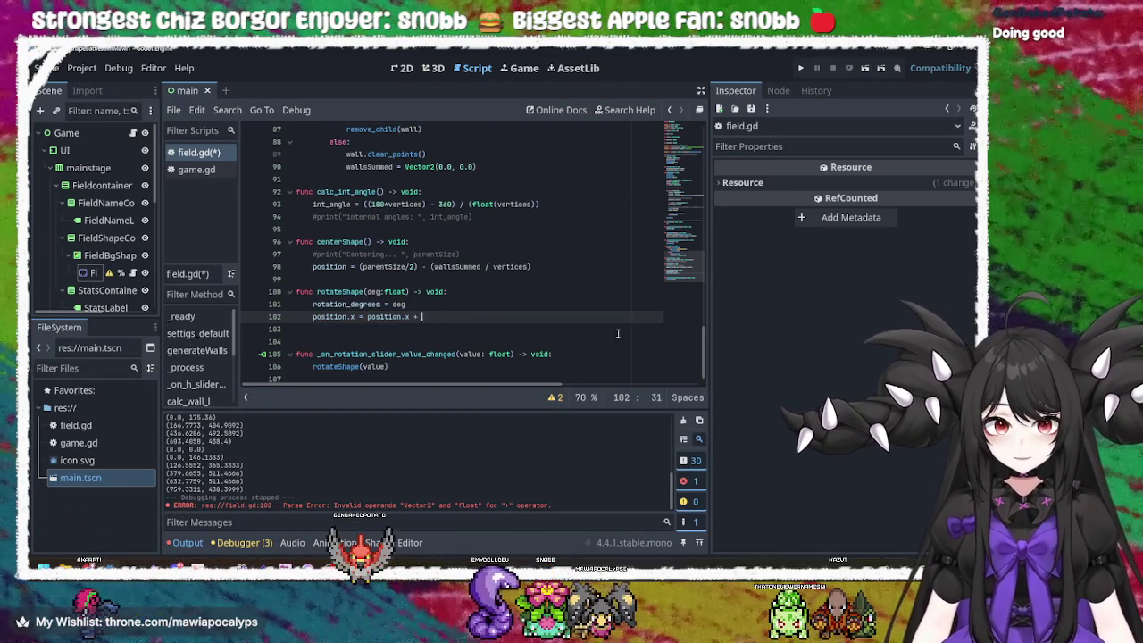
text(())
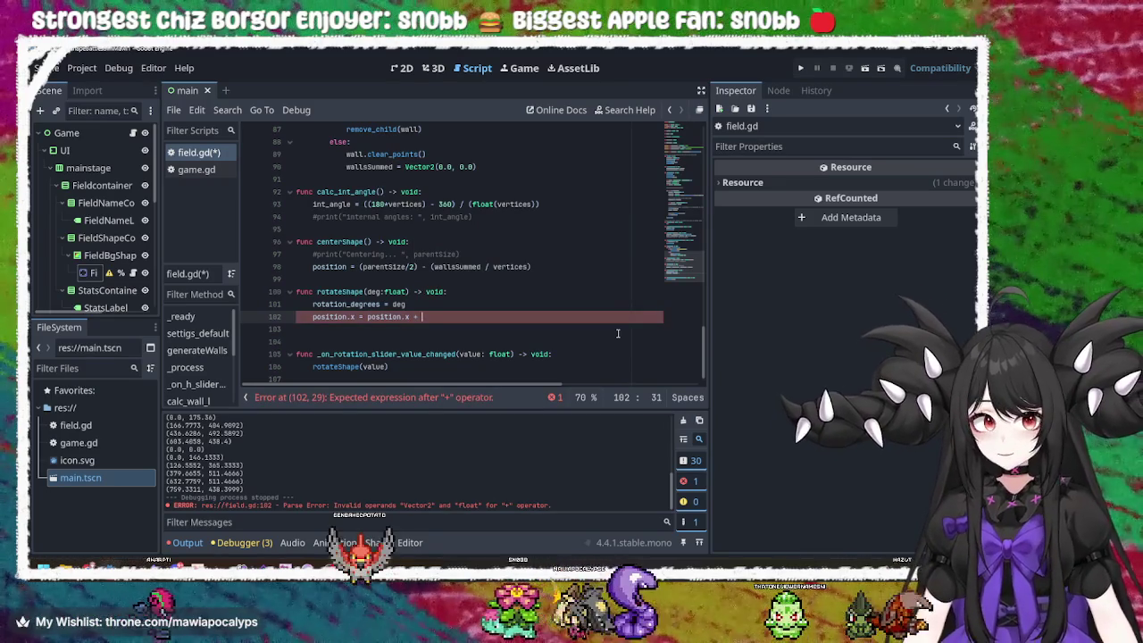
key(Left)
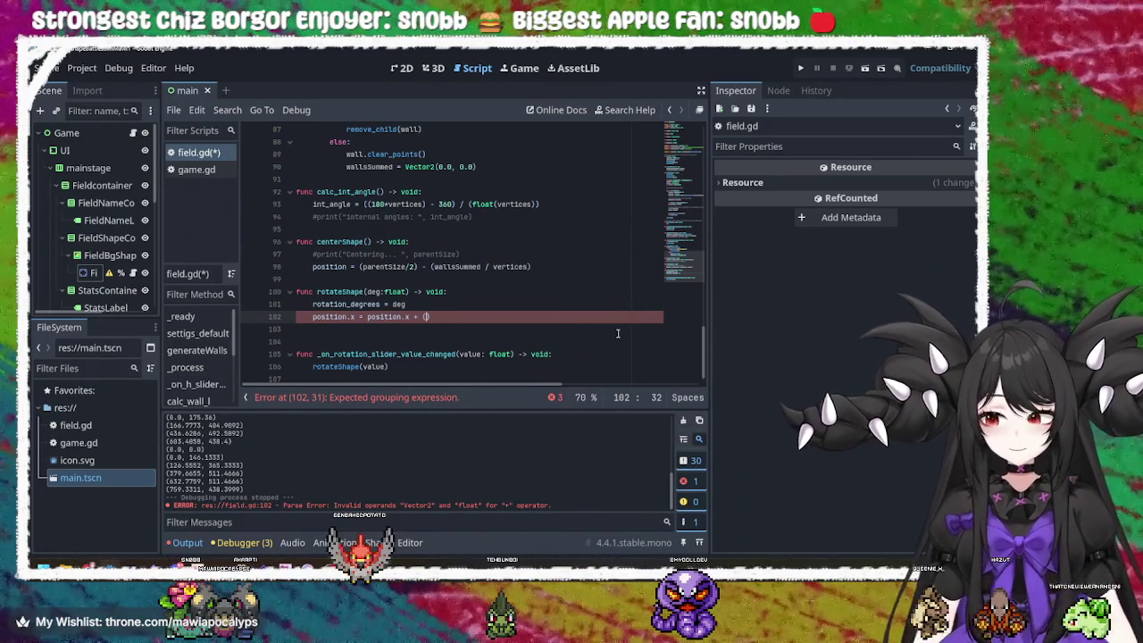
key(Right)
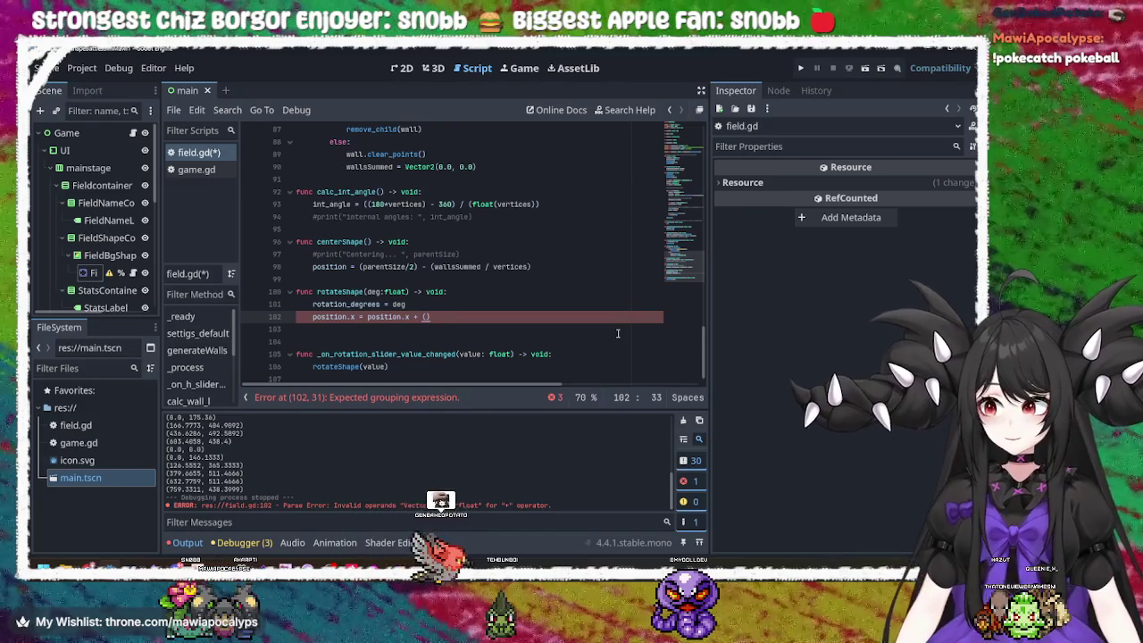
key(BackSpace)
key(BackSpace)
key(BackSpace)
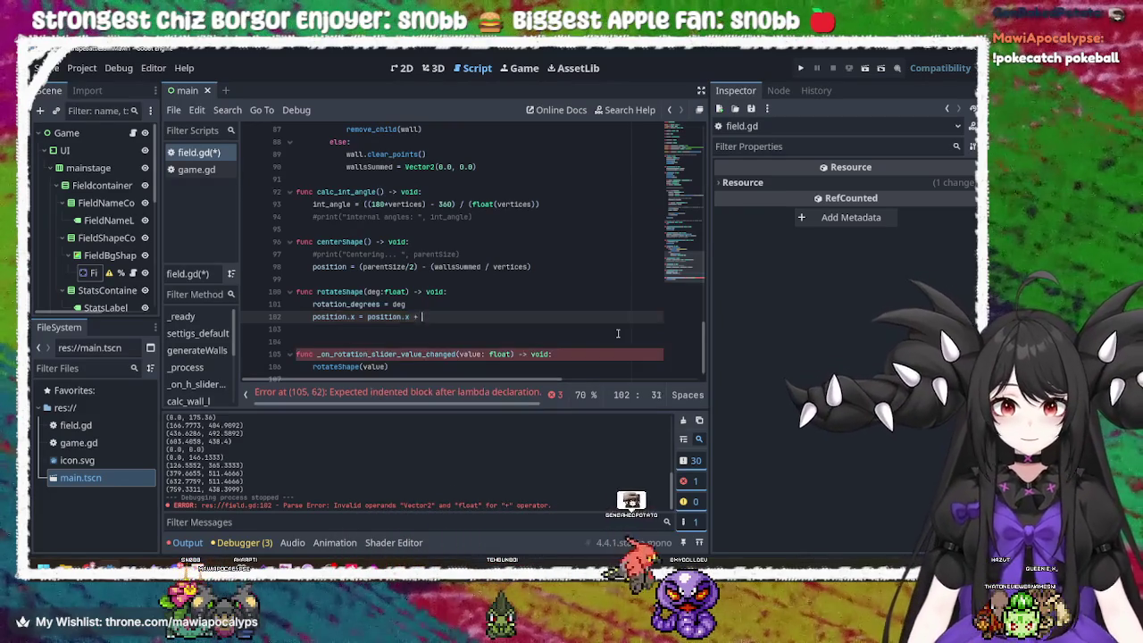
key(BackSpace)
key(BackSpace)
key(BackSpace)
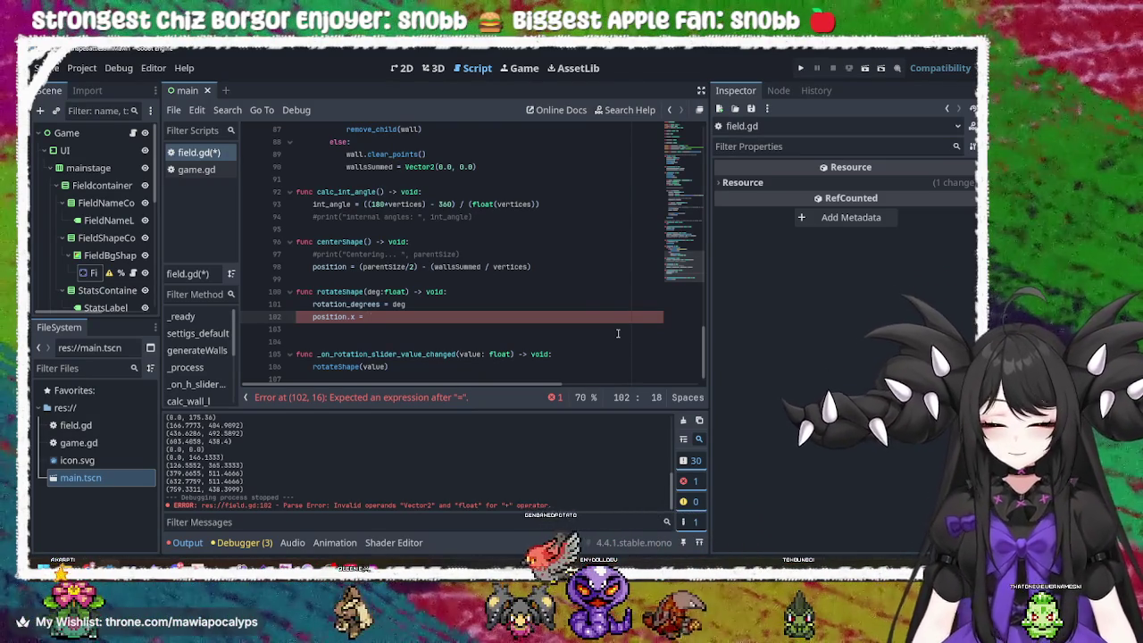
- Extend line 102 to 'position.x = position.x + (position.x *' using autocomplete and copy-paste
text(pos)
key(Return)
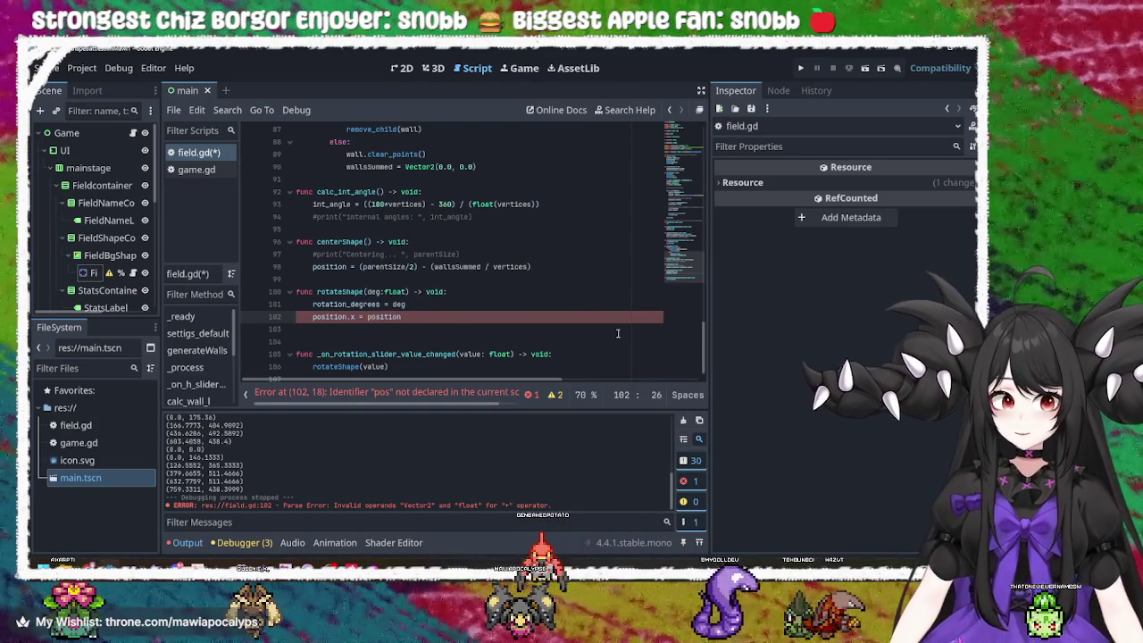
text(.x )
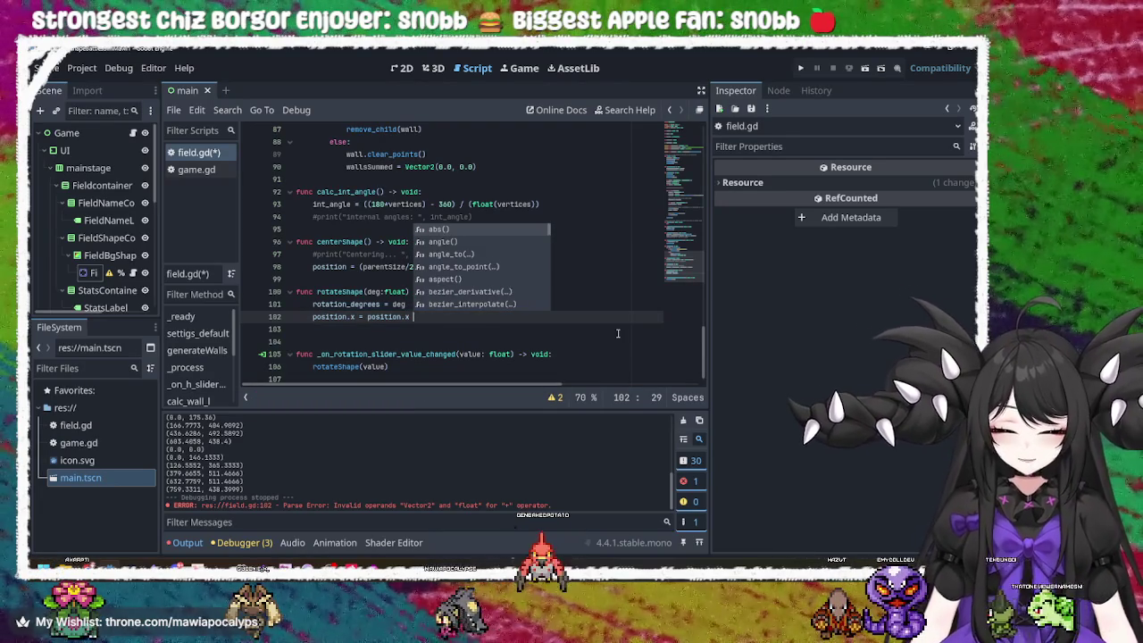
text(+)
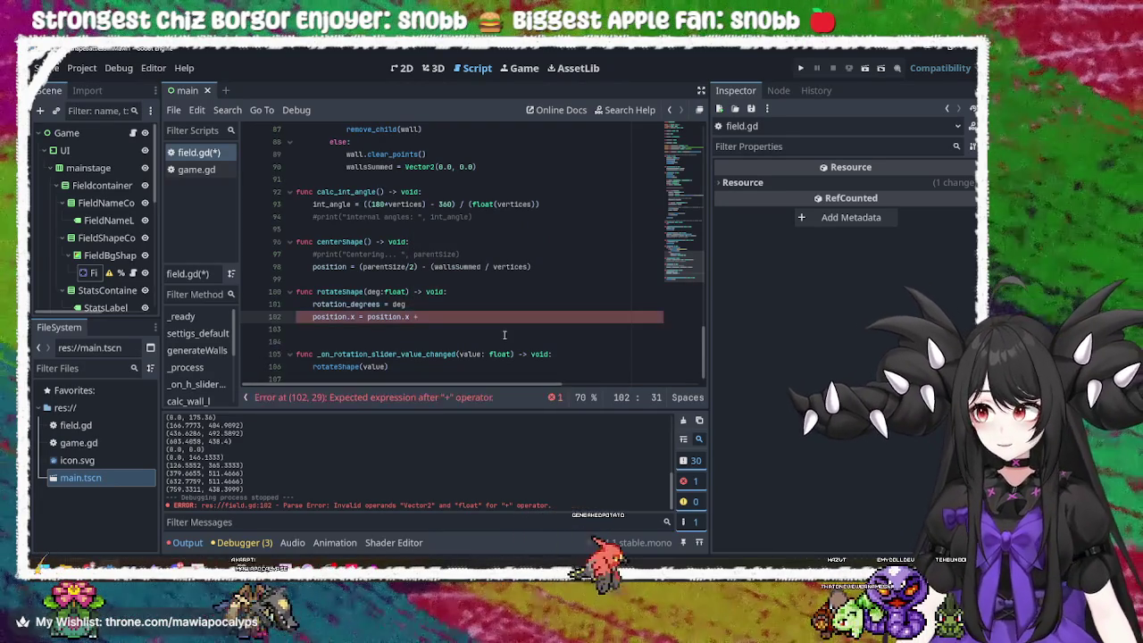
drag(412, 318, 369, 321)
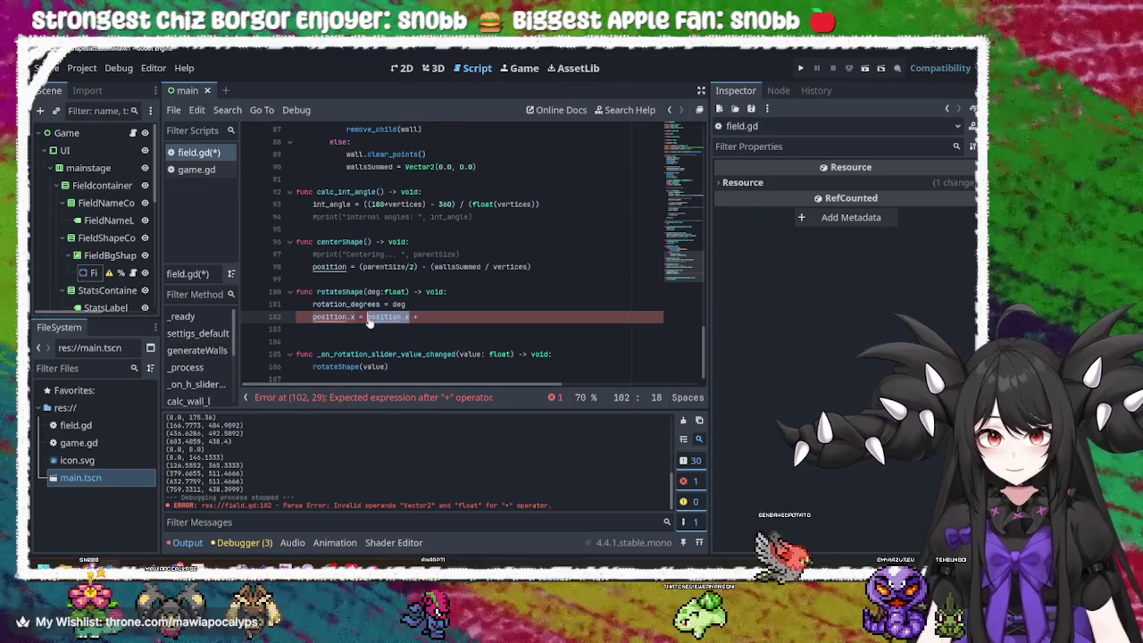
key(ctrl+c)
click(462, 316)
key(ctrl+v)
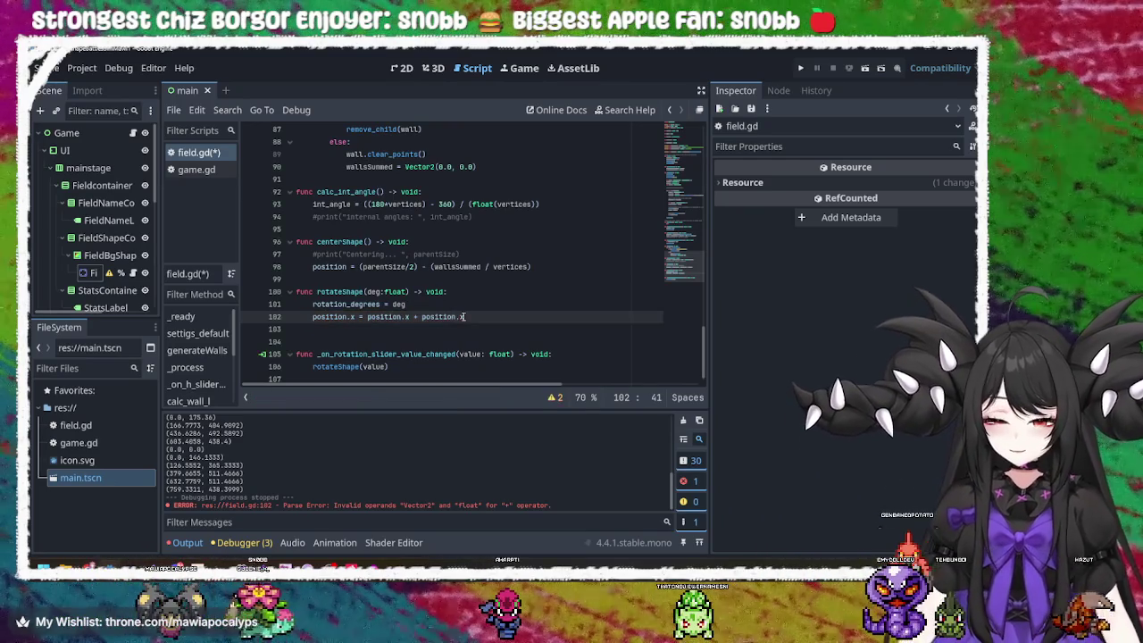
click(461, 316)
text(()
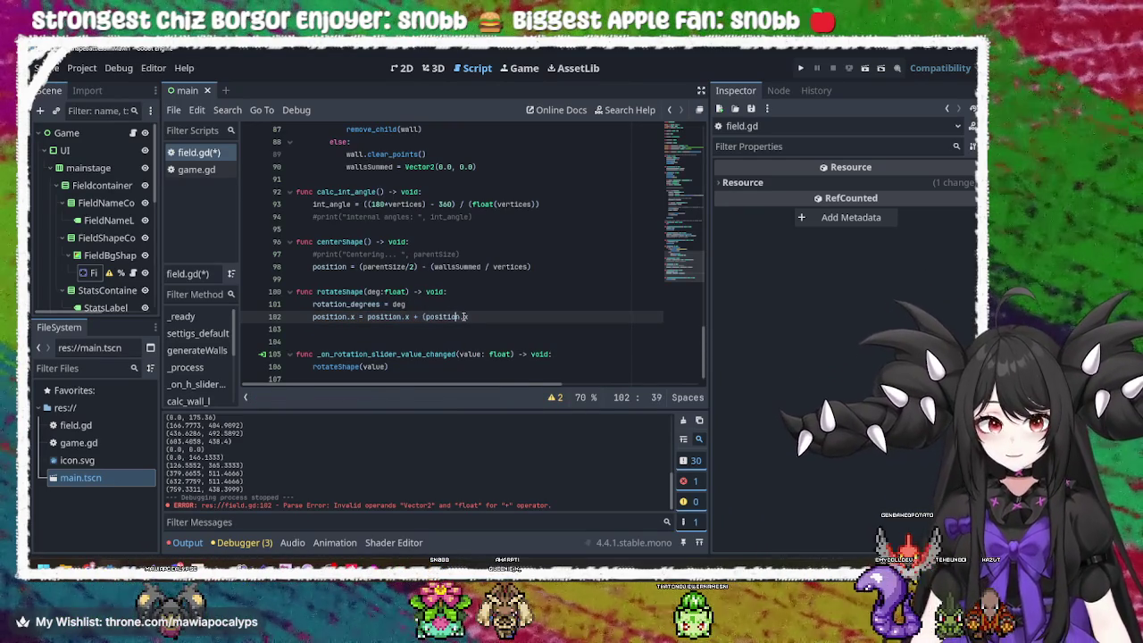
click(466, 316)
text(.x *)
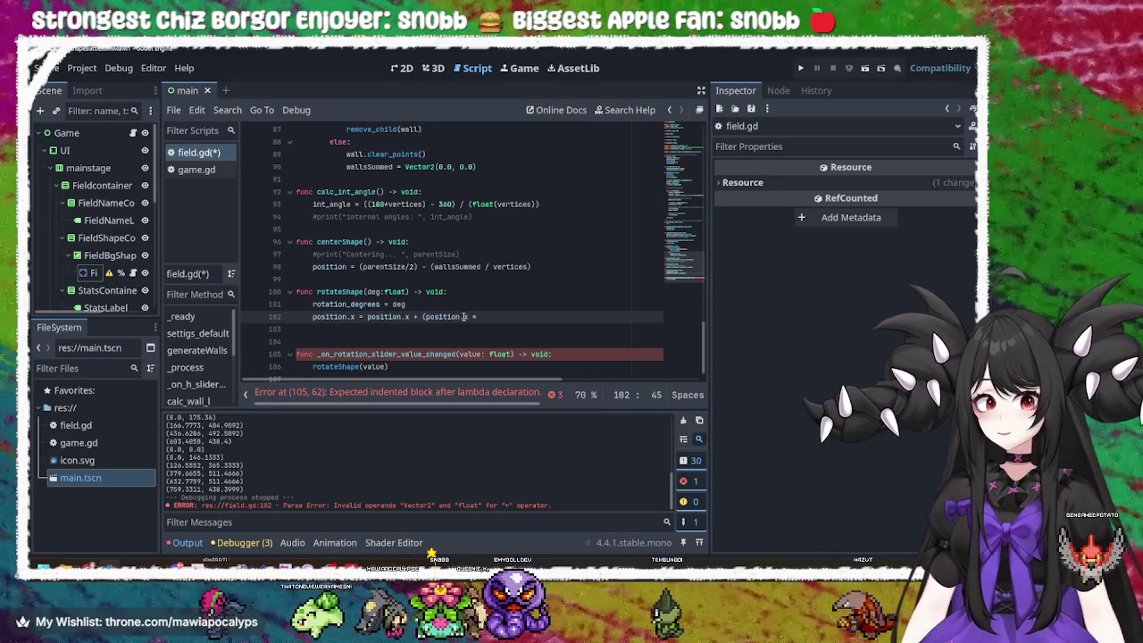
key(alt+Tab)
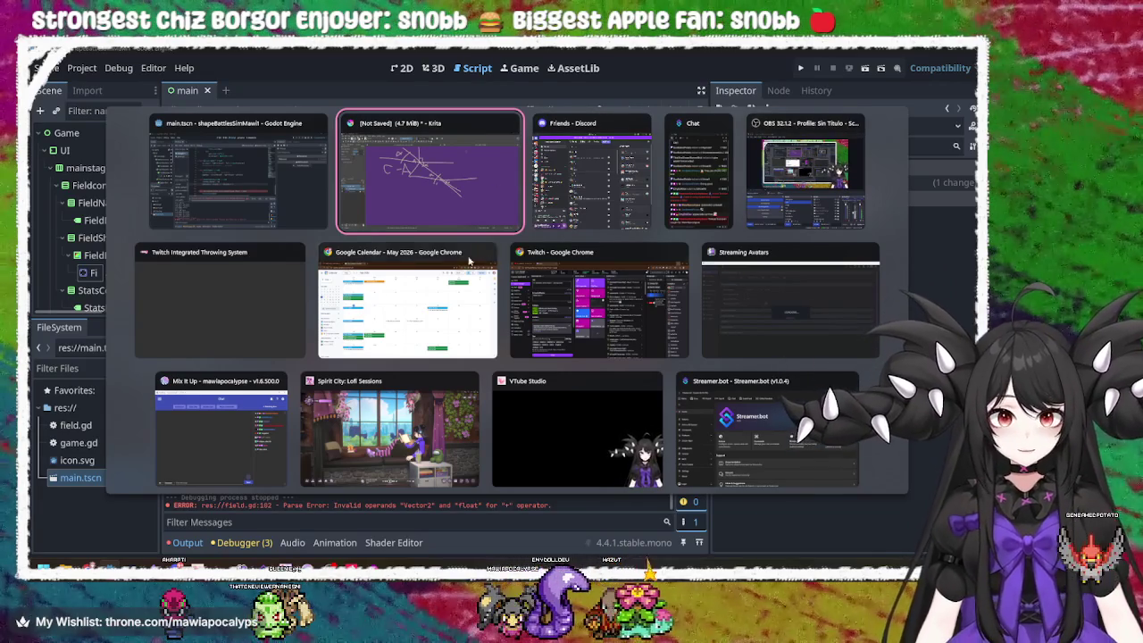
- Switch from the Godot editor to Google Chrome and open a new tab
key(Escape)
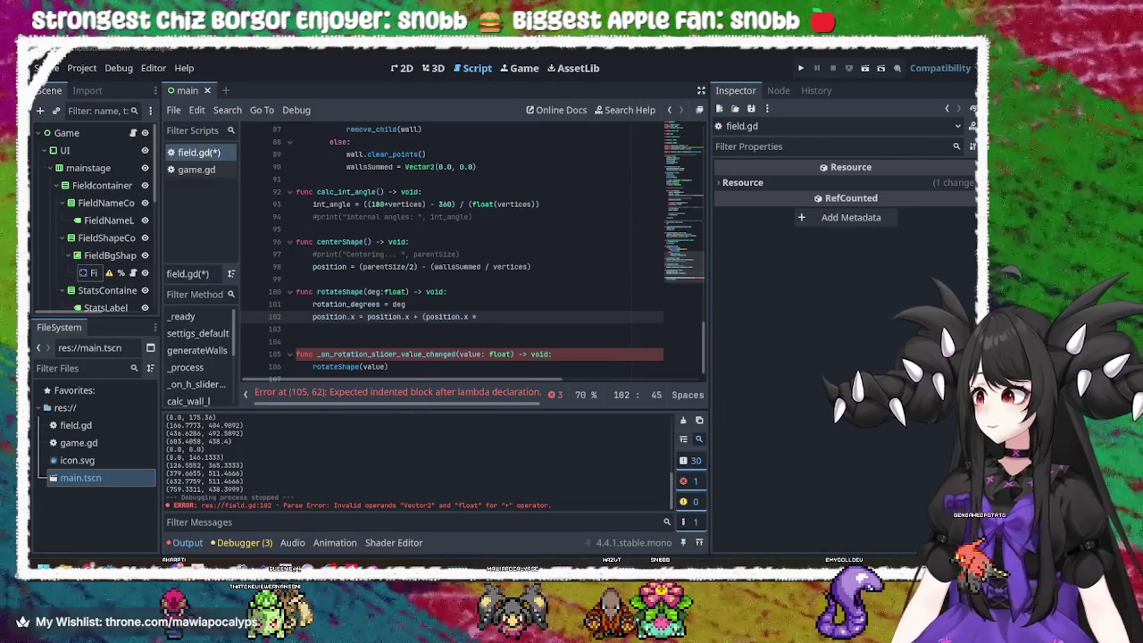
key(alt+Tab)
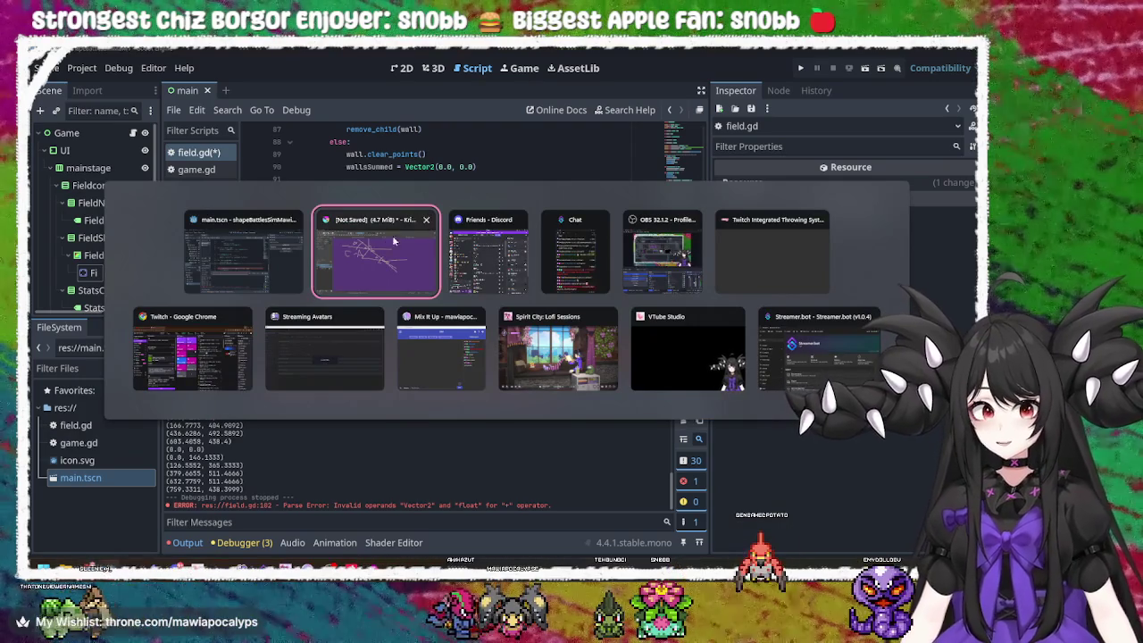
key(alt+Tab)
key(alt+Tab)
key(alt+Tab)
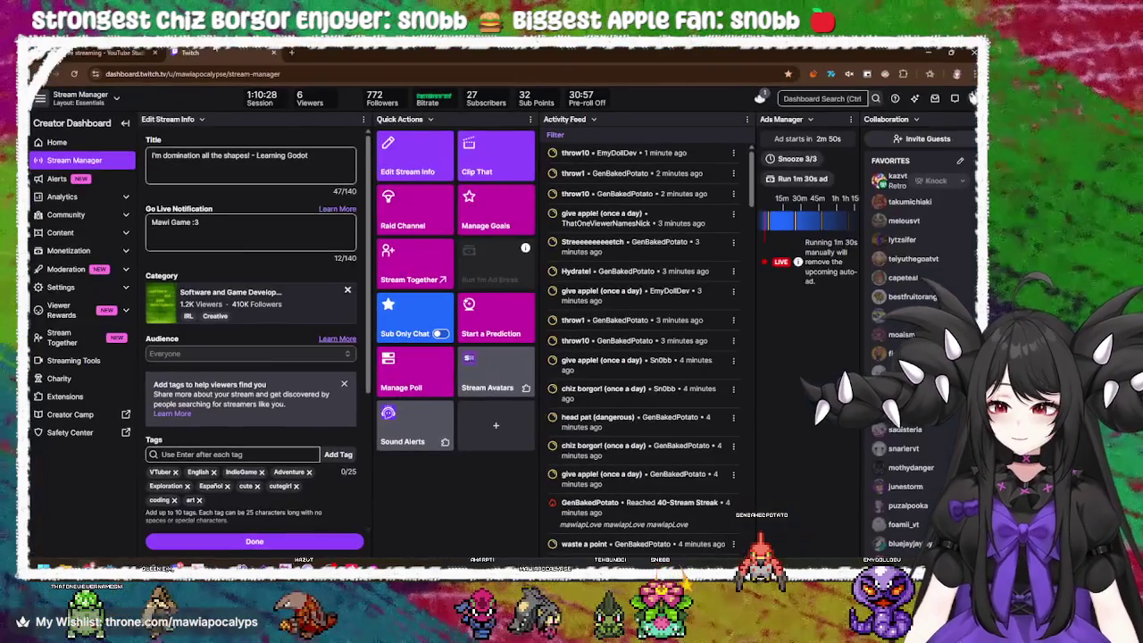
click(294, 53)
- Search Google for 'sin function' and open the Wikipedia 'Sine and cosine' article
text(cos)
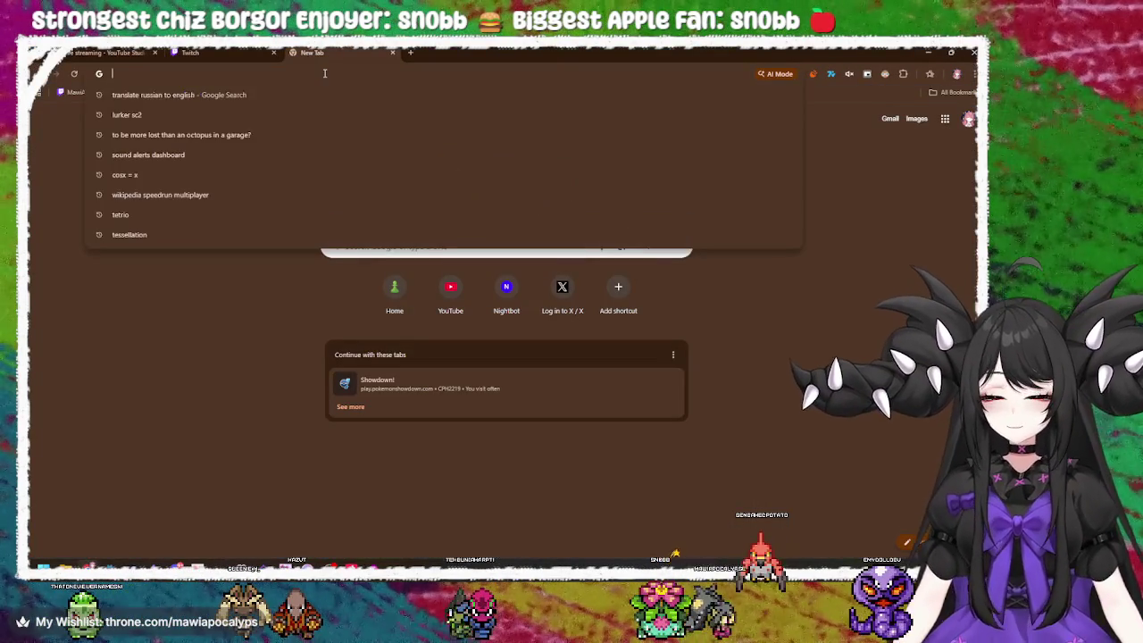
key(BackSpace)
key(BackSpace)
key(BackSpace)
text(sho)
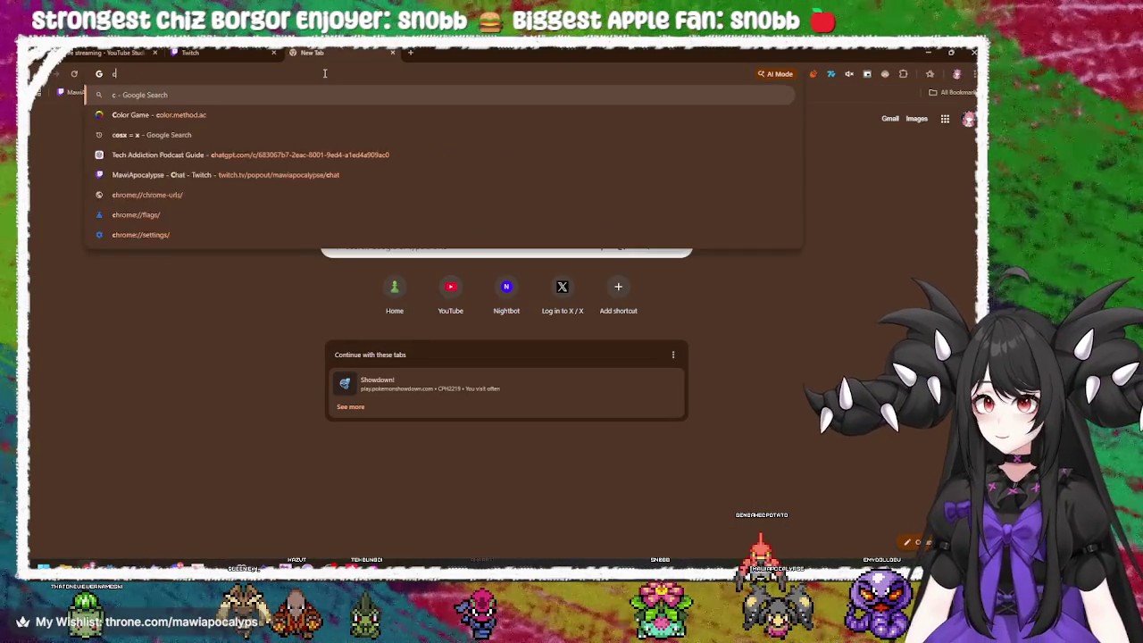
key(Return)
text(sin)
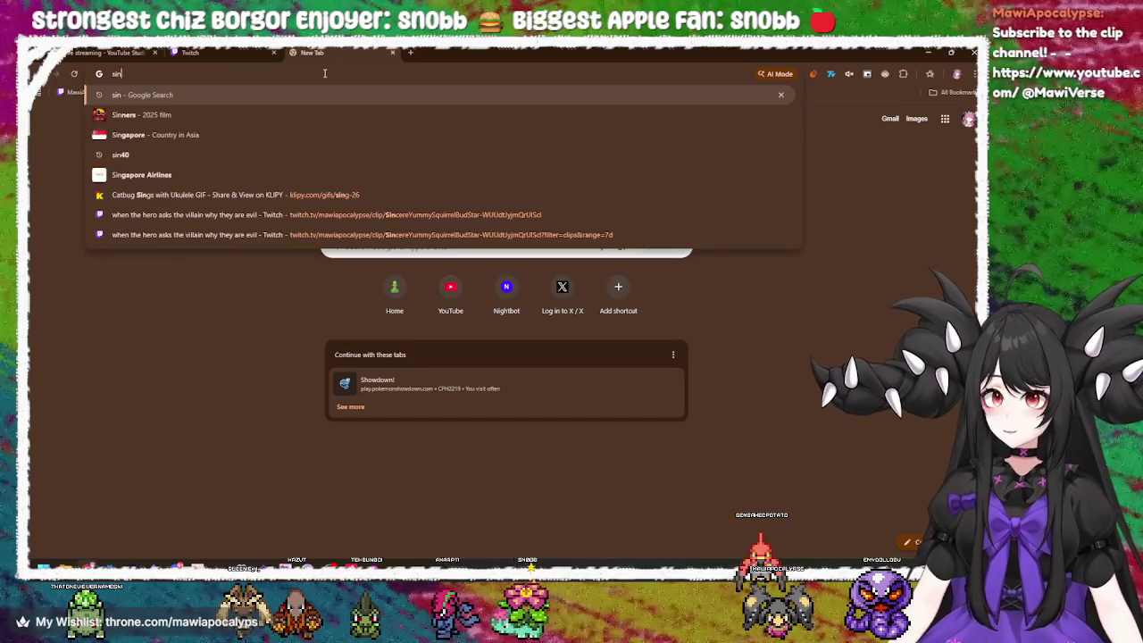
text( functi)
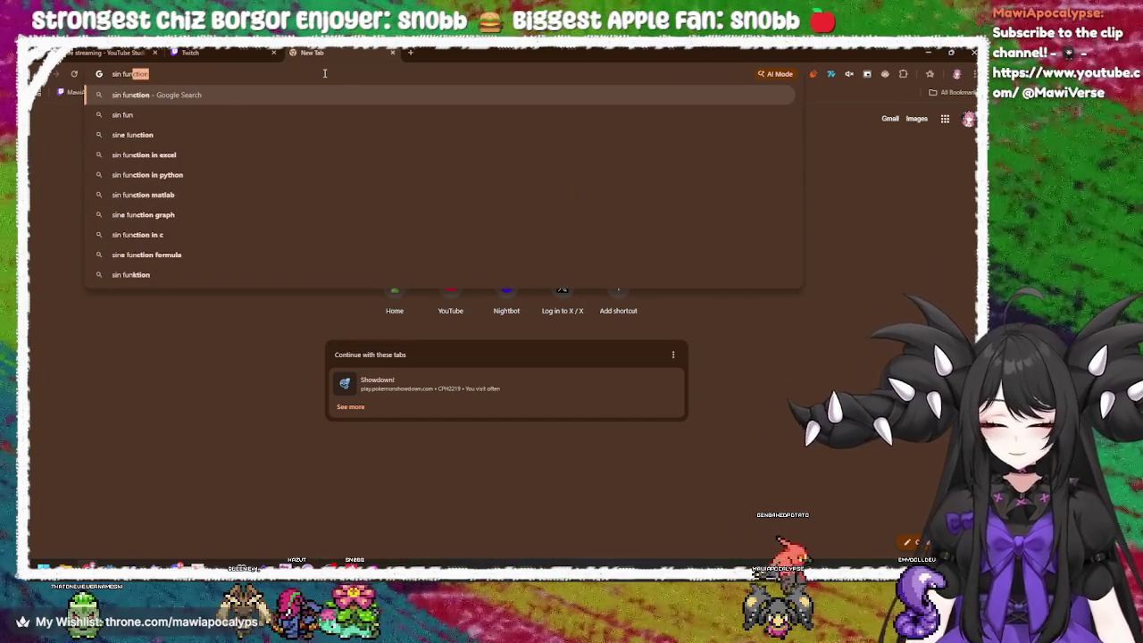
key(Return)
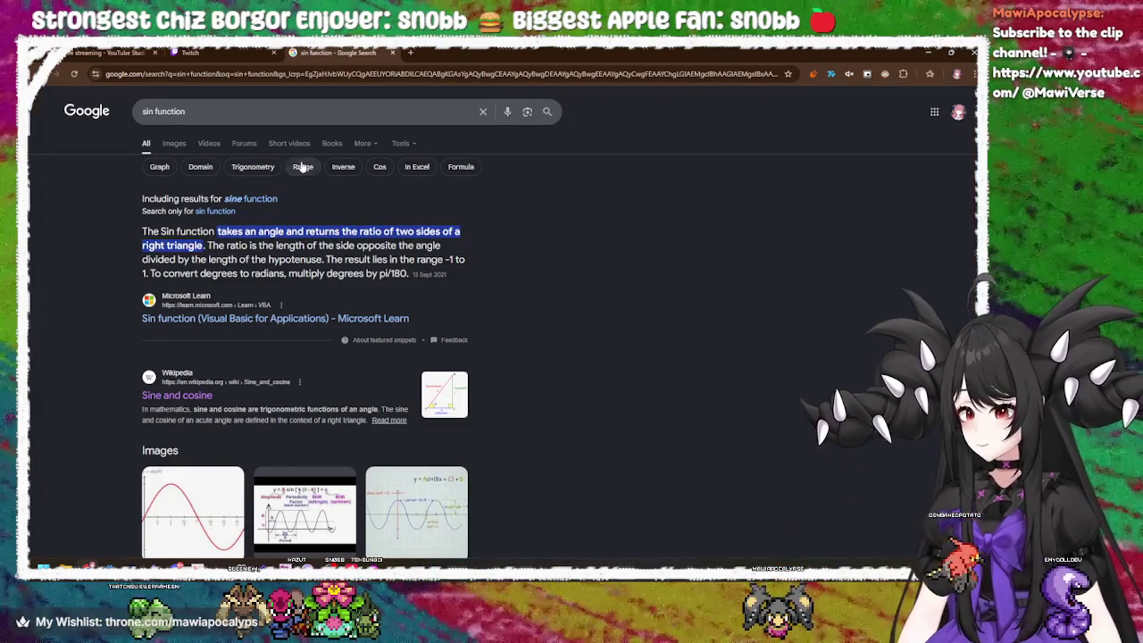
scroll(250, 334, down, 1)
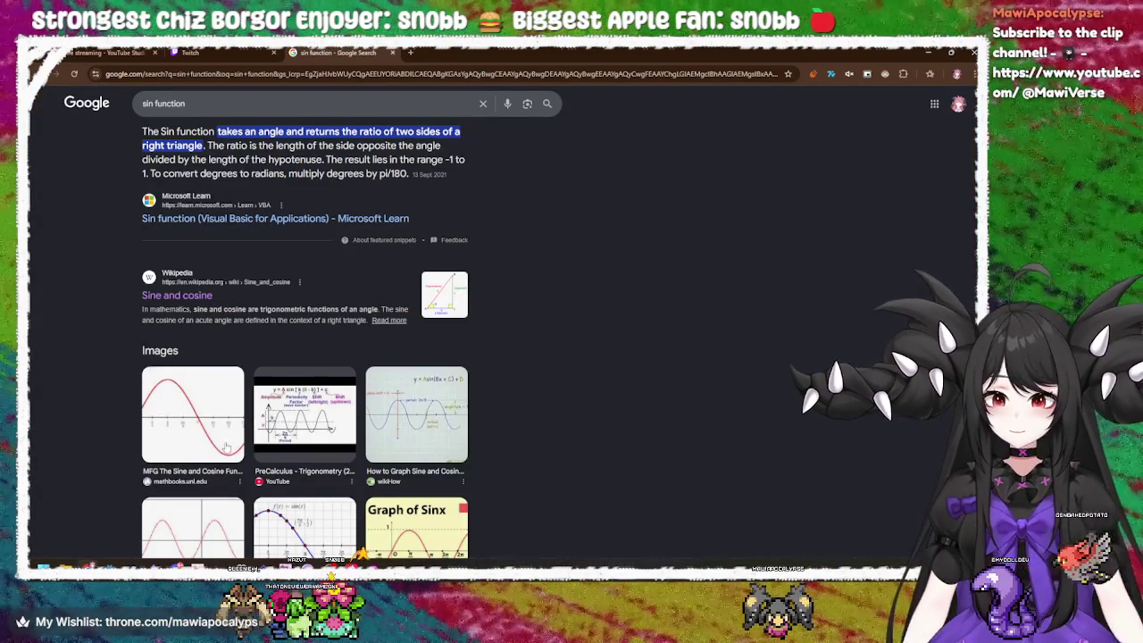
scroll(611, 414, down, 2)
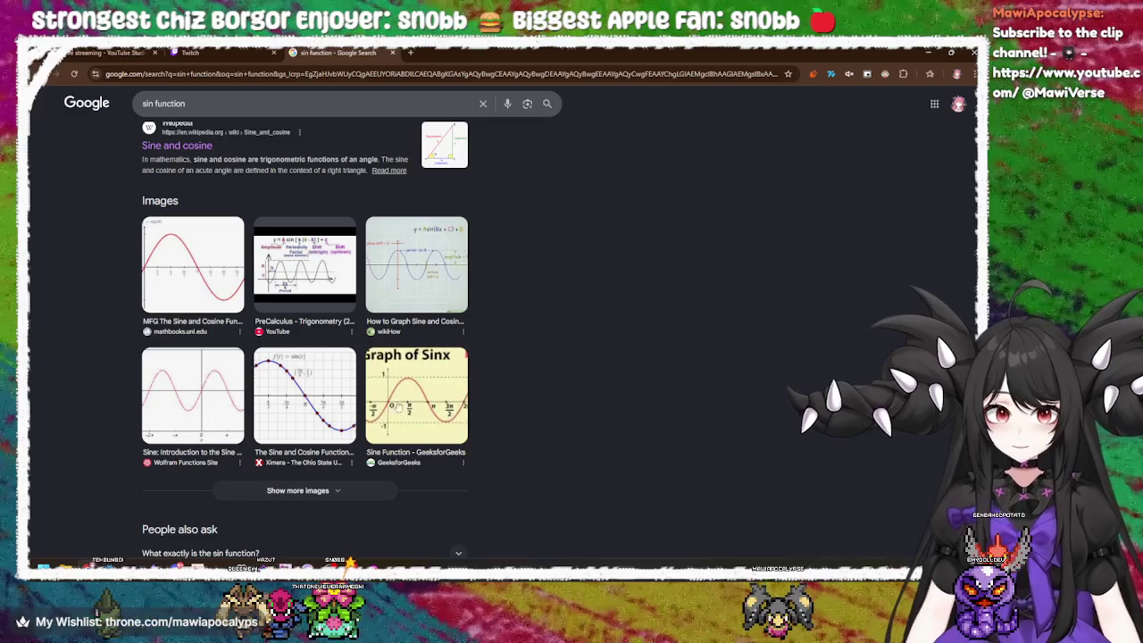
scroll(530, 256, up, 1)
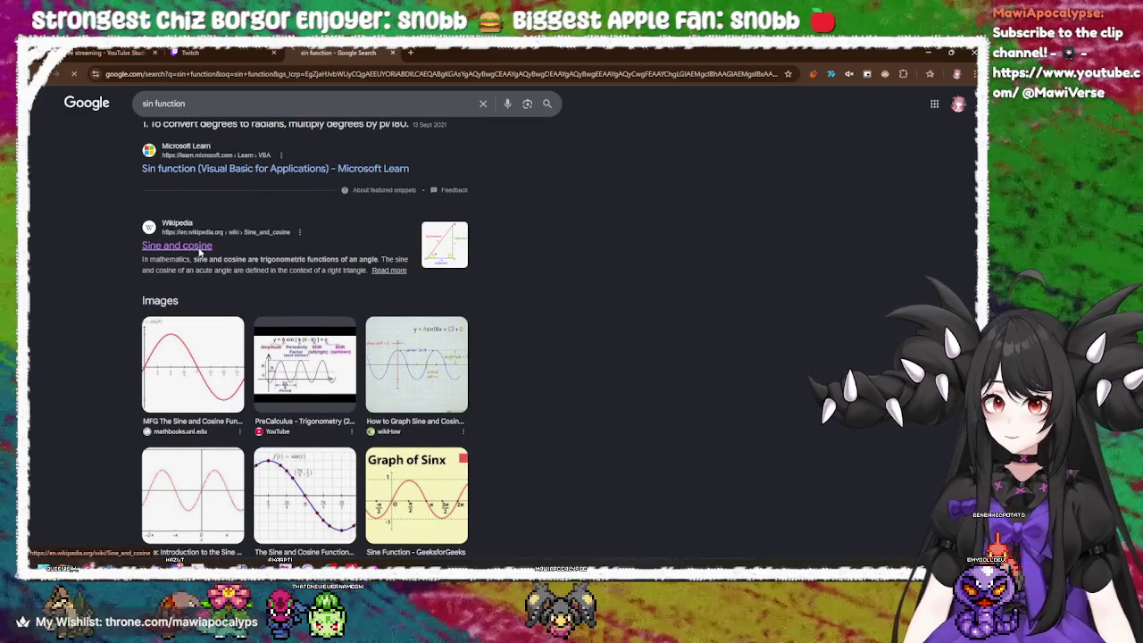
scroll(544, 307, down, 5)
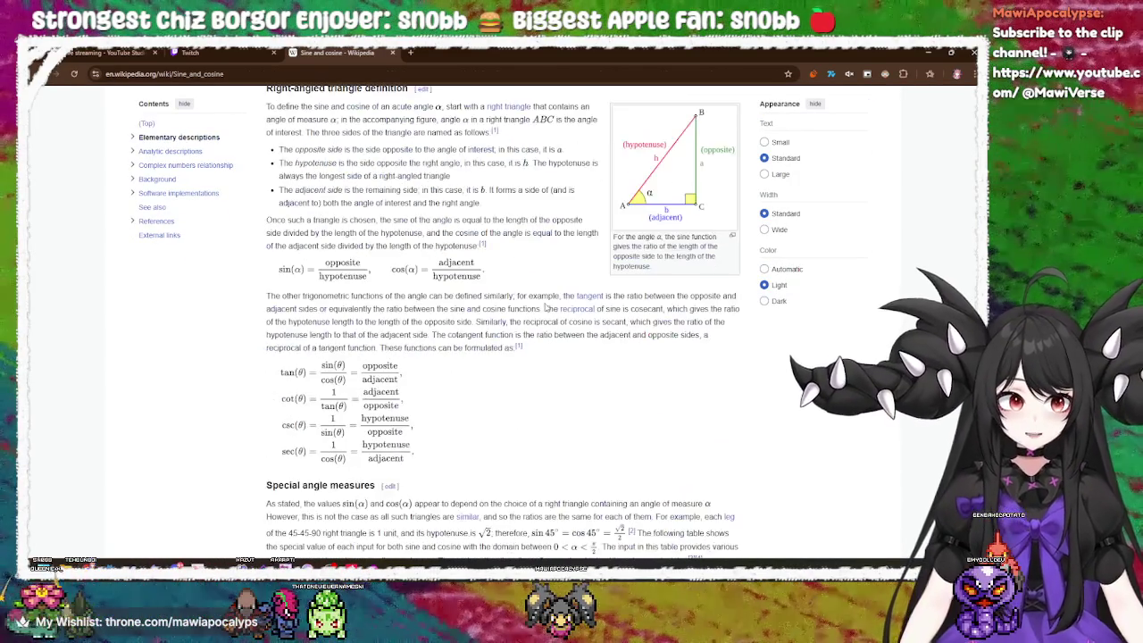
- Set the Wikipedia article's appearance to Dark colour and Large text
scroll(544, 307, down, 15)
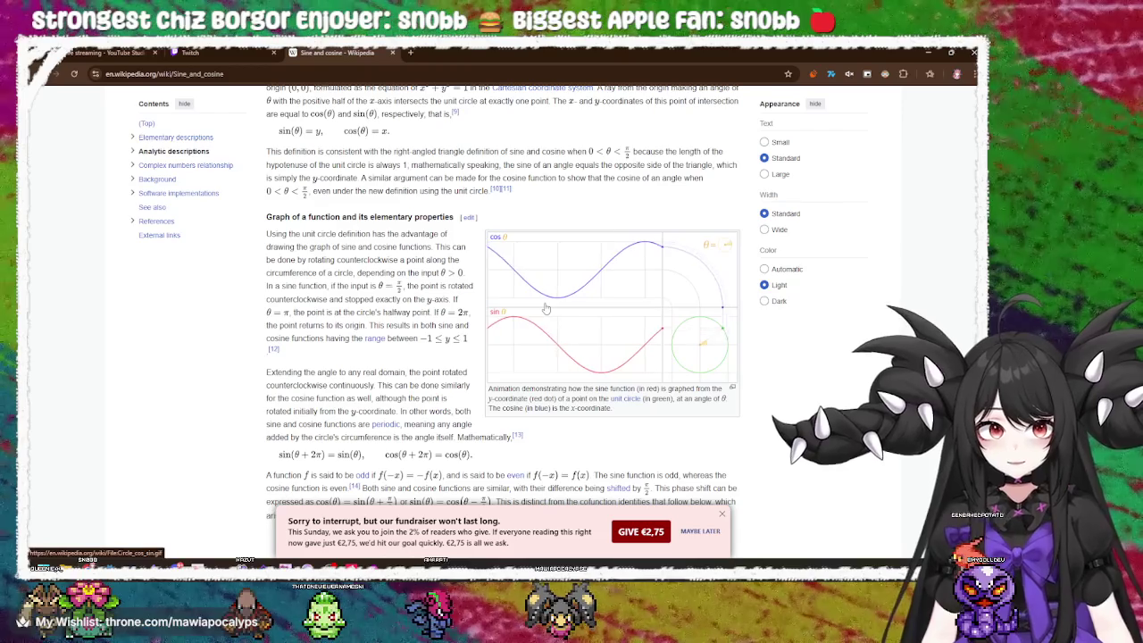
scroll(624, 313, down, 1)
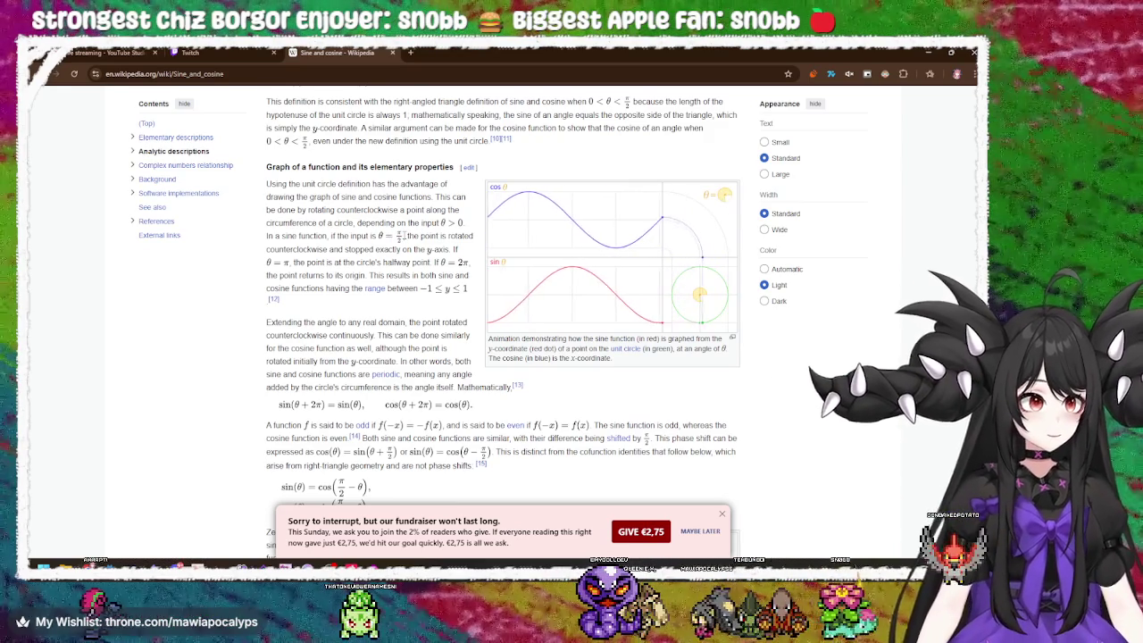
click(764, 301)
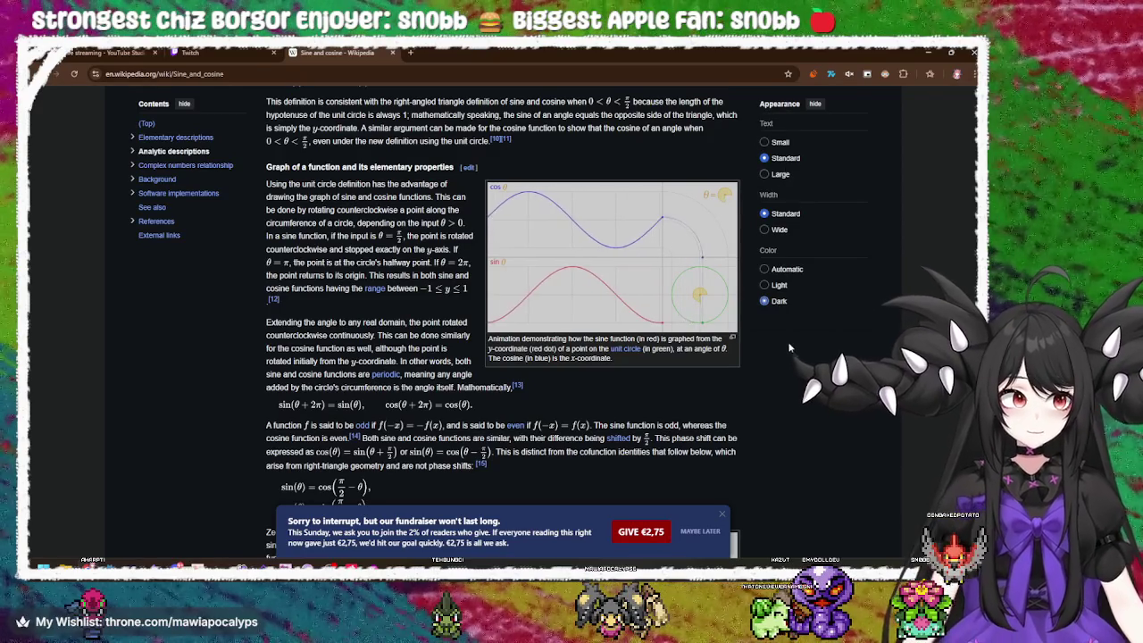
click(782, 174)
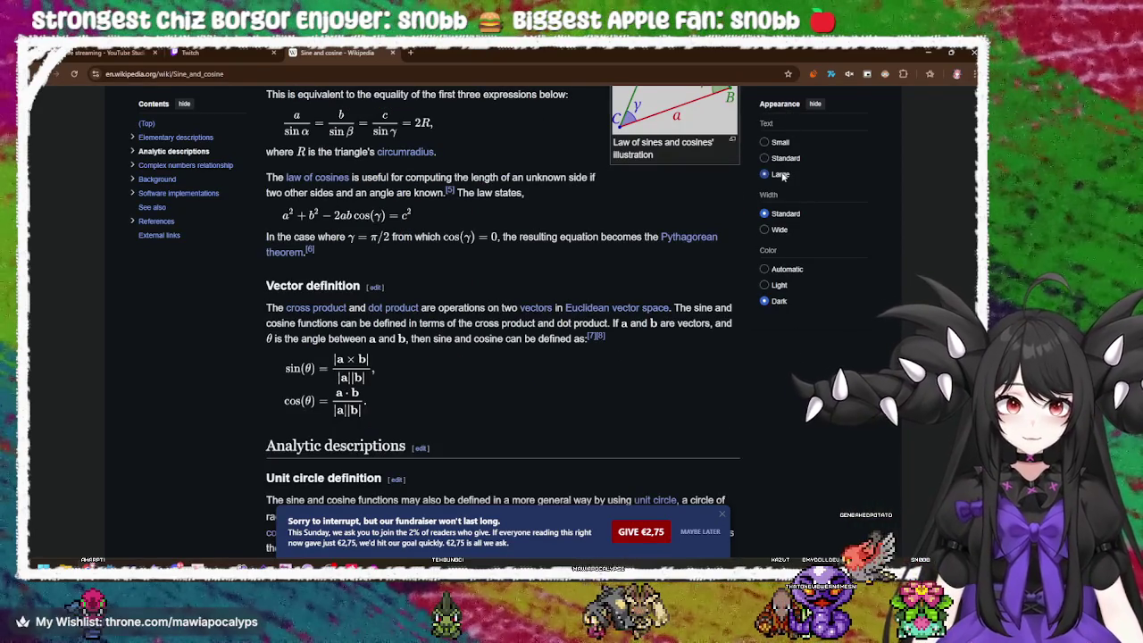
- Read the Sine and cosine article, highlighting the right-angled triangle definition sentence
scroll(608, 338, up, 2)
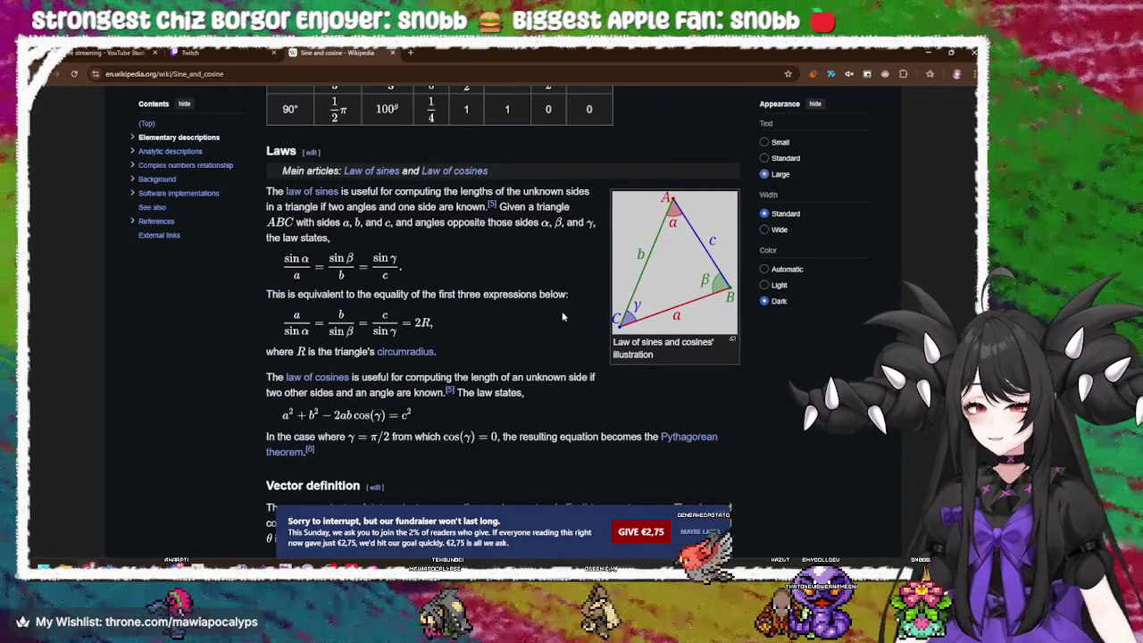
scroll(566, 318, down, 10)
scroll(566, 323, up, 2)
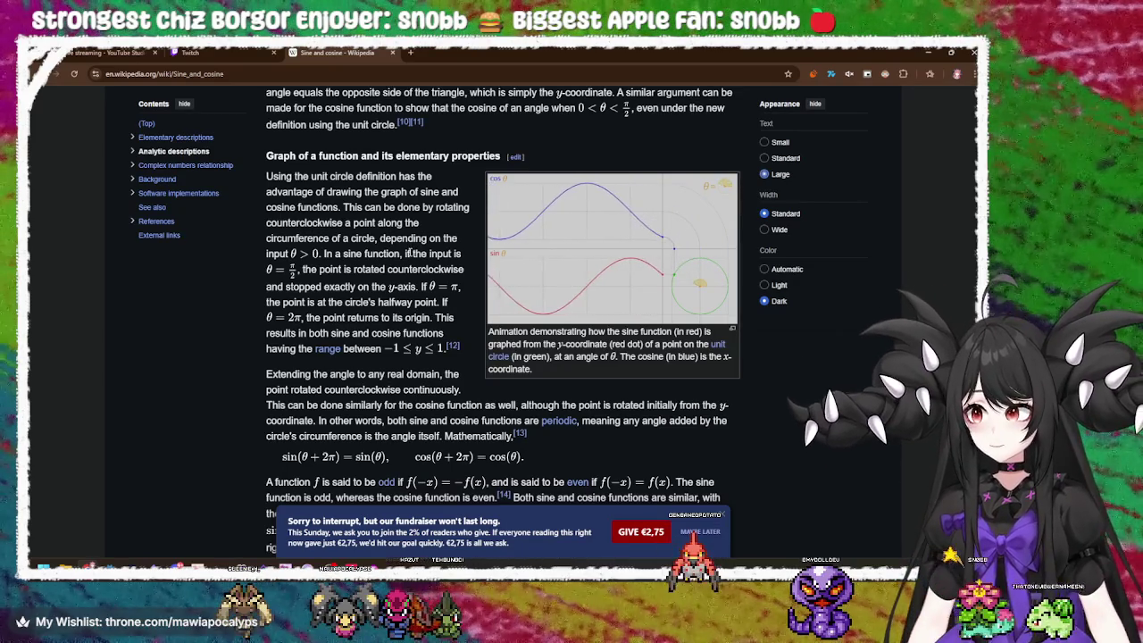
scroll(384, 178, up, 1)
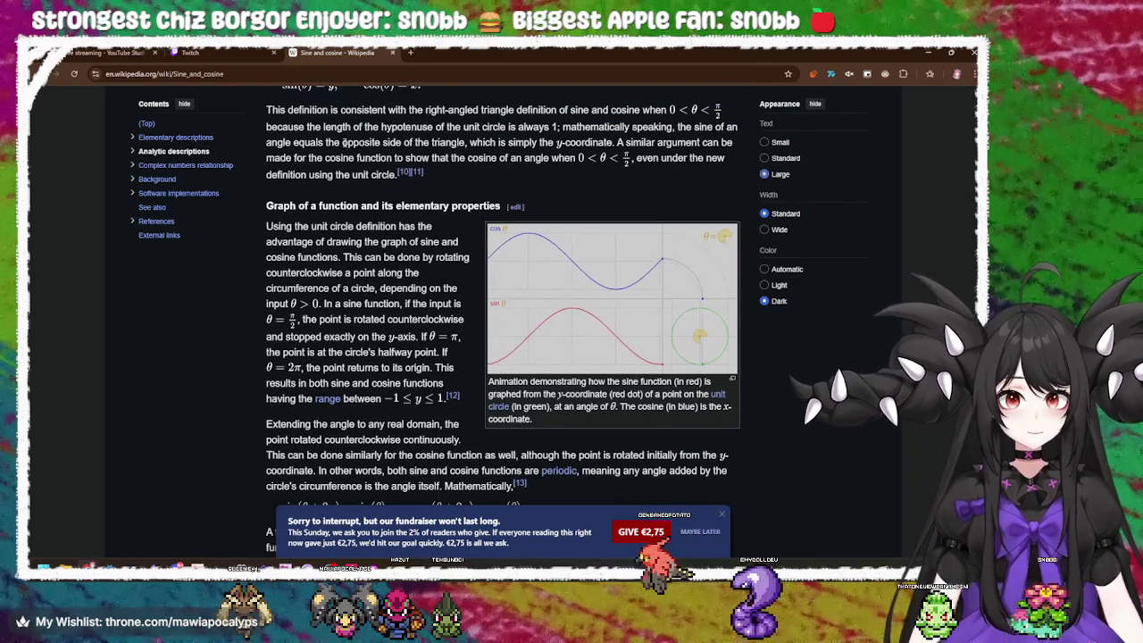
drag(332, 110, 616, 111)
click(616, 111)
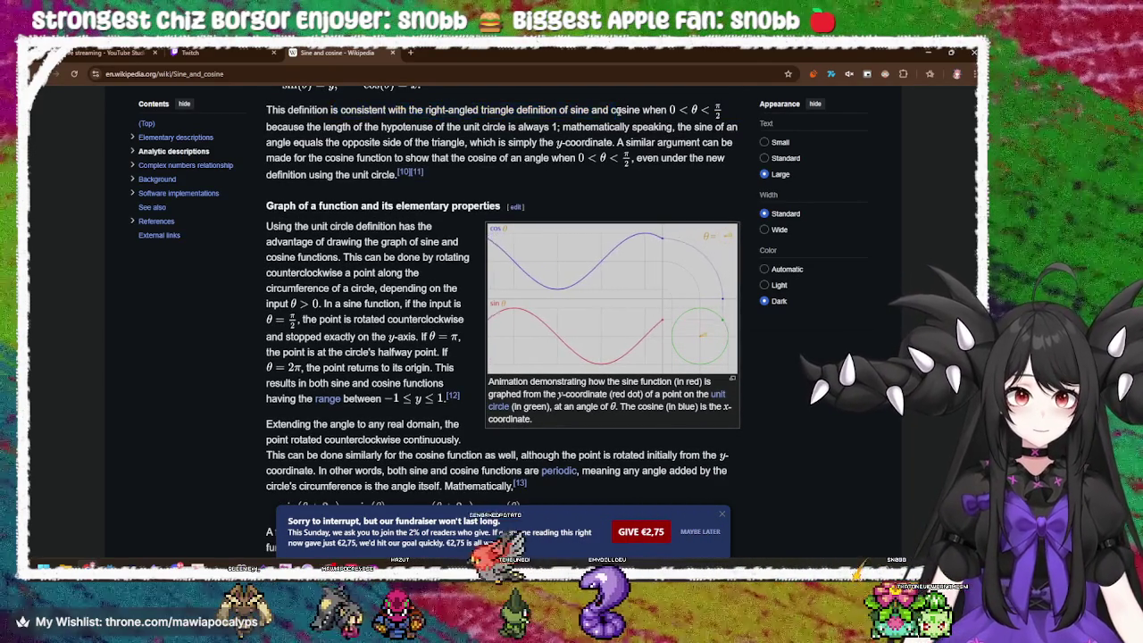
scroll(588, 181, up, 1)
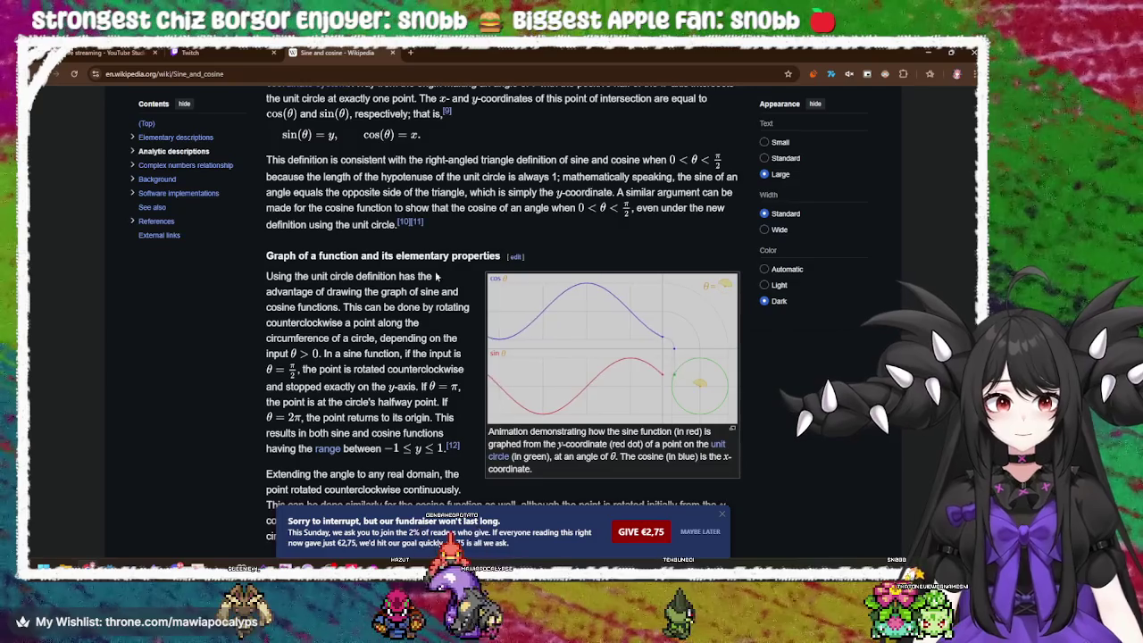
scroll(432, 304, down, 2)
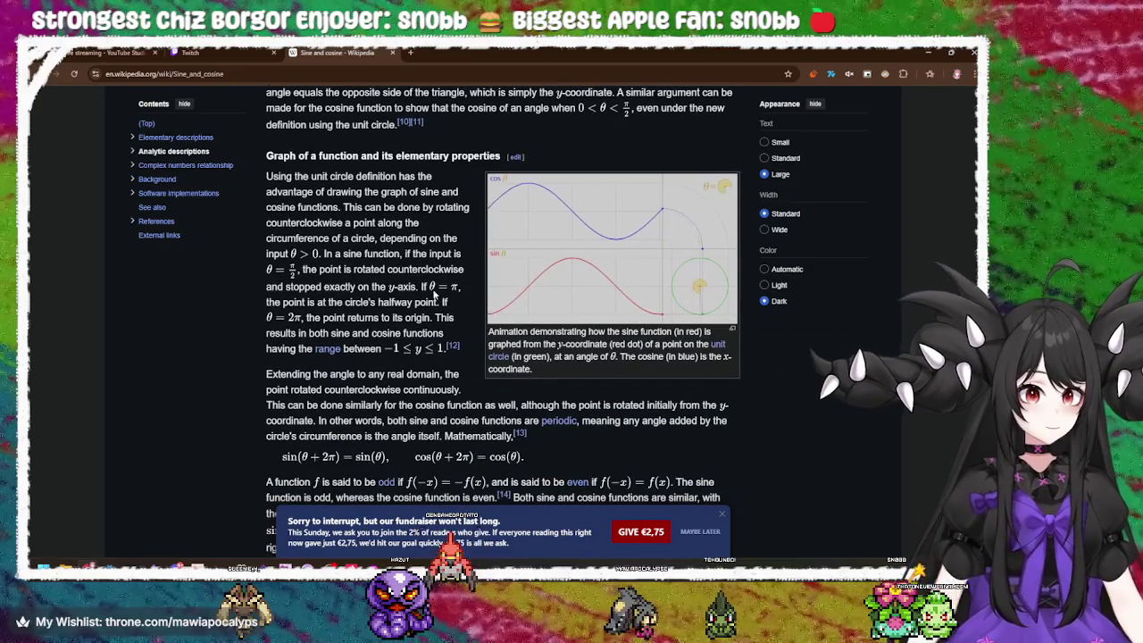
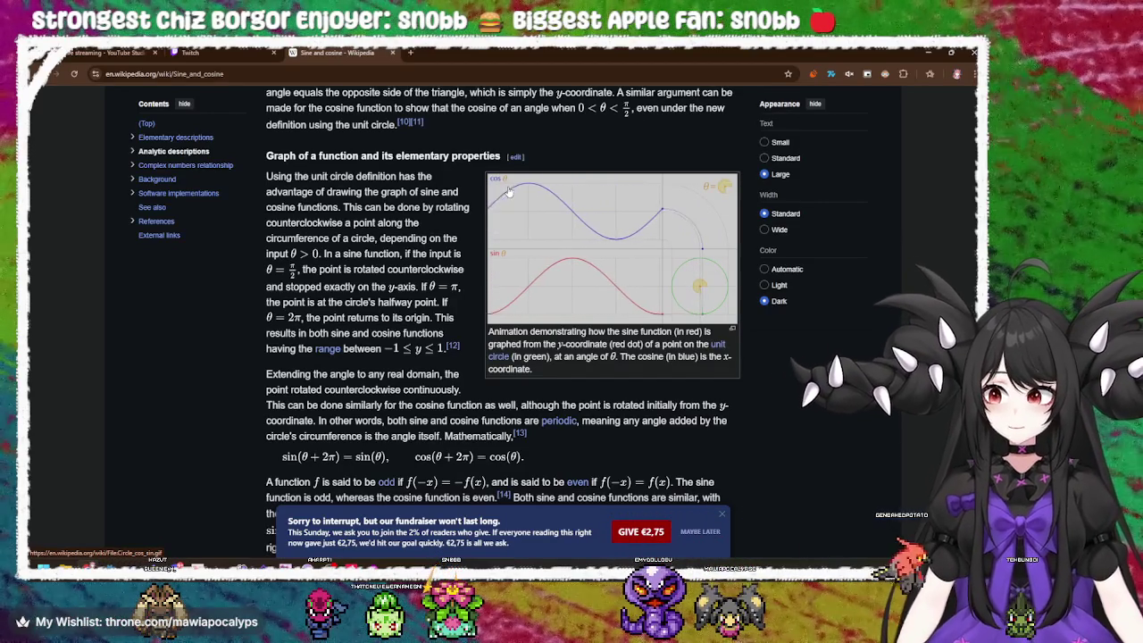
- Return from the Sine and cosine article to field.gd in the Godot editor
key(alt+Tab)
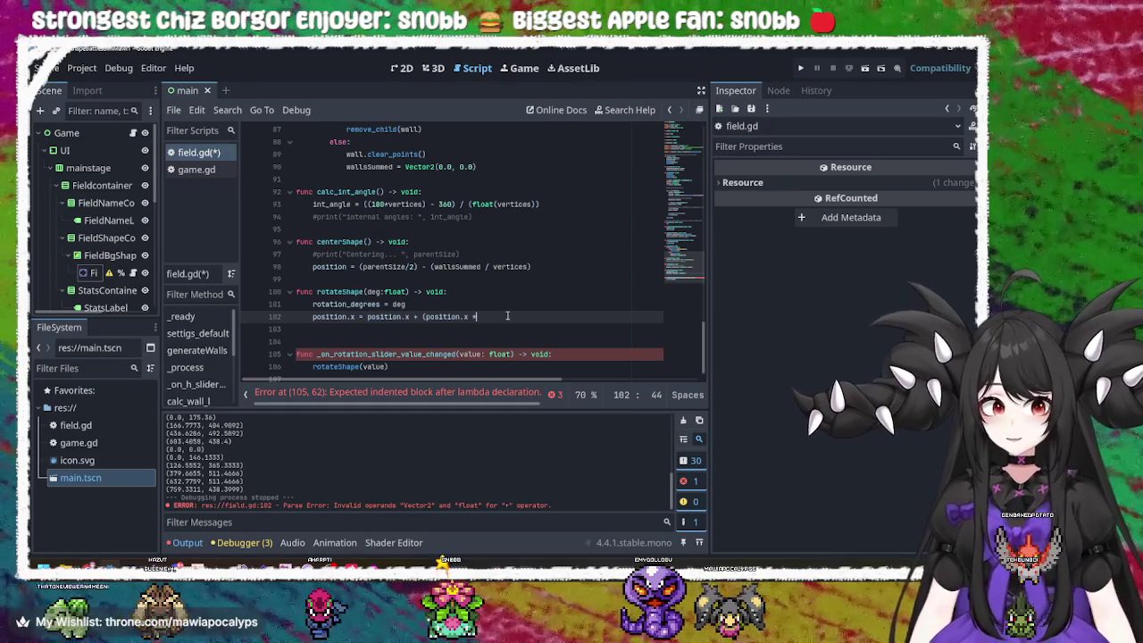
- Make line 102 read position.x = position.x * cos(deg_to_rad(deg))
key(BackSpace)
key(BackSpace)
key(BackSpace)
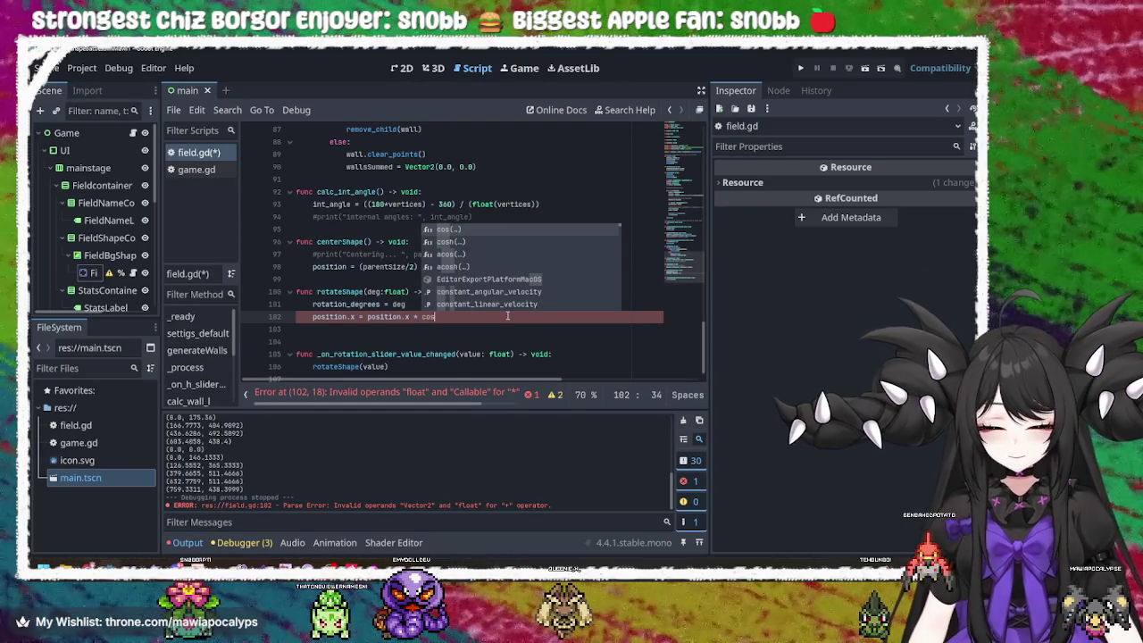
text((deg)
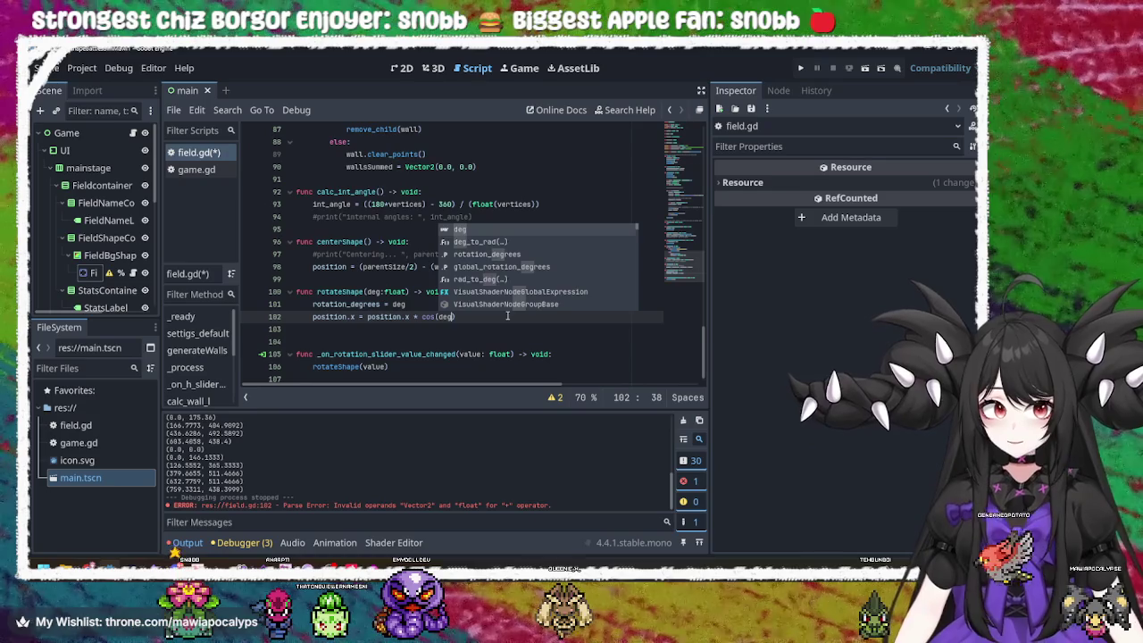
key(Down)
key(Return)
text(eg)
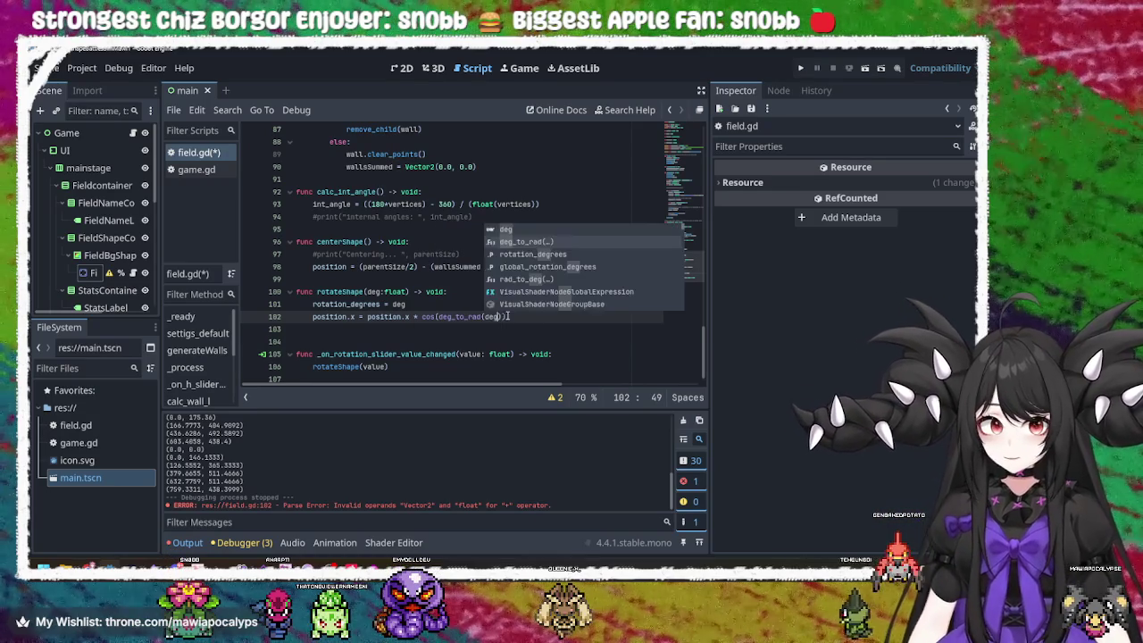
key(Escape)
- Duplicate line 102 as a new line 103
key(ctrl+shift+Left)
key(ctrl+shift+Left)
key(ctrl+shift+Left)
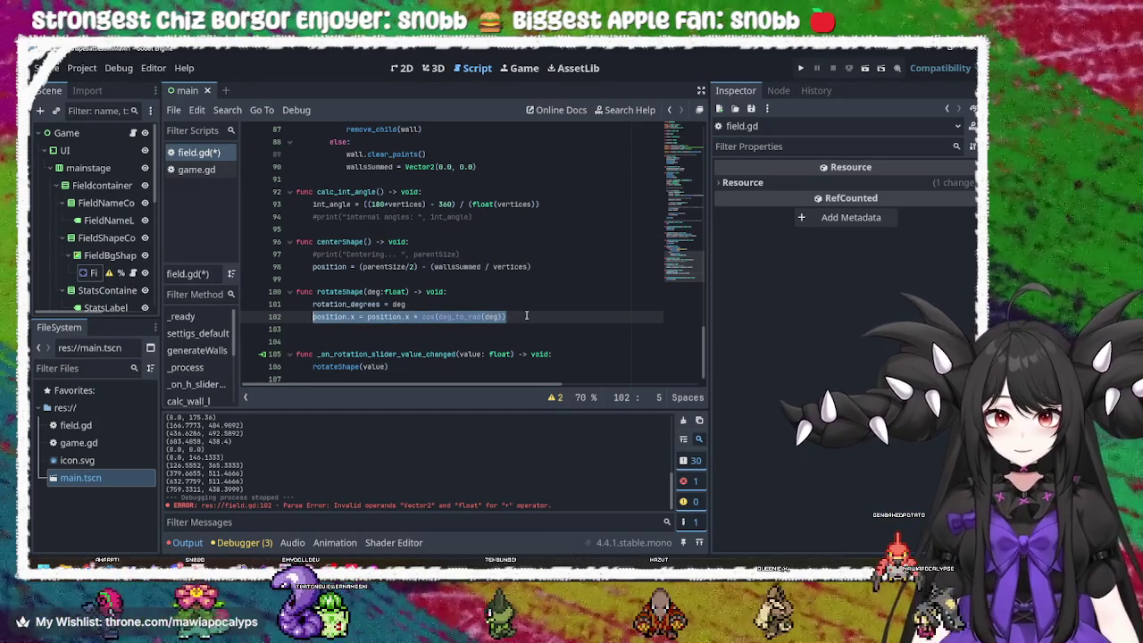
key(ctrl+c)
key(End)
key(Return)
key(ctrl+v)
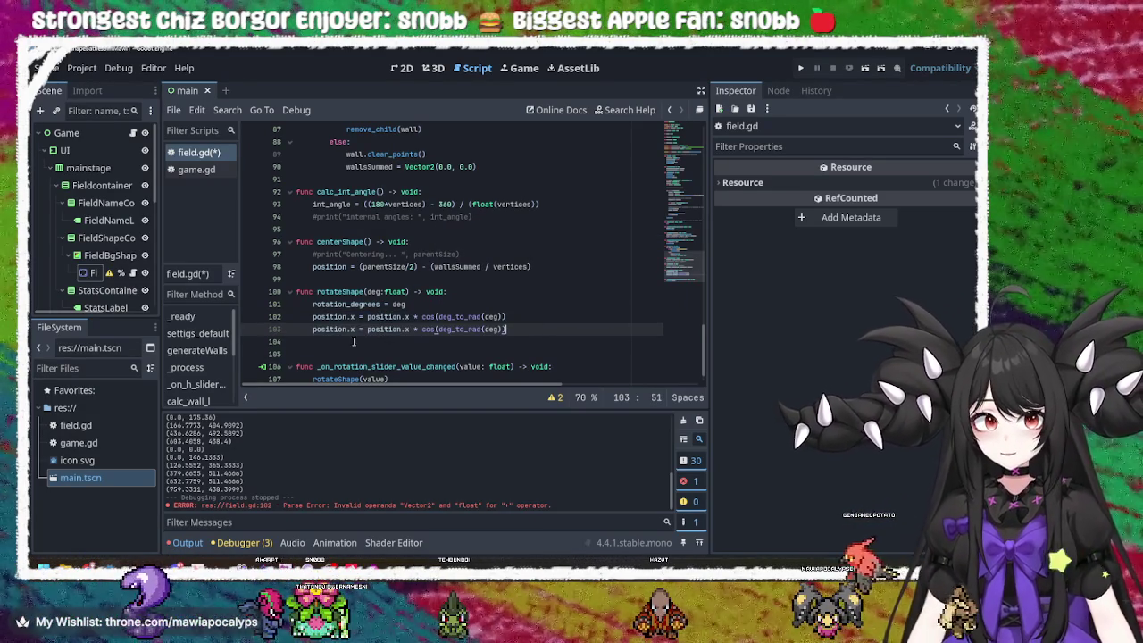
- Change line 103 to position.y = position.y * sin(deg_to_rad(deg))
click(354, 329)
key(BackSpace)
text(y)
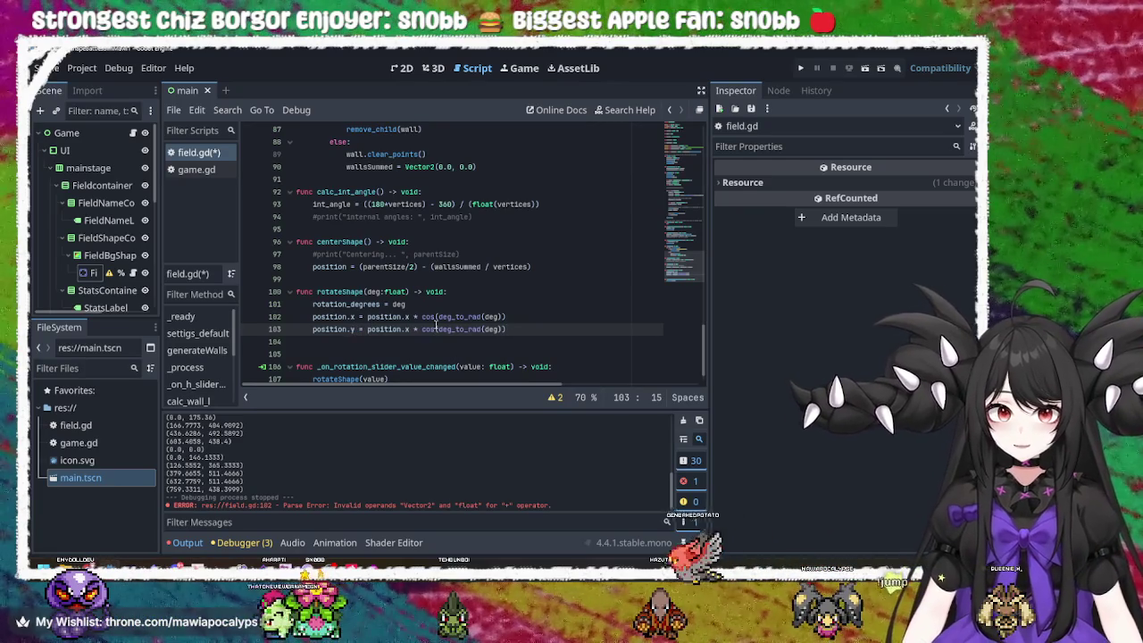
click(407, 329)
key(BackSpace)
text(y)
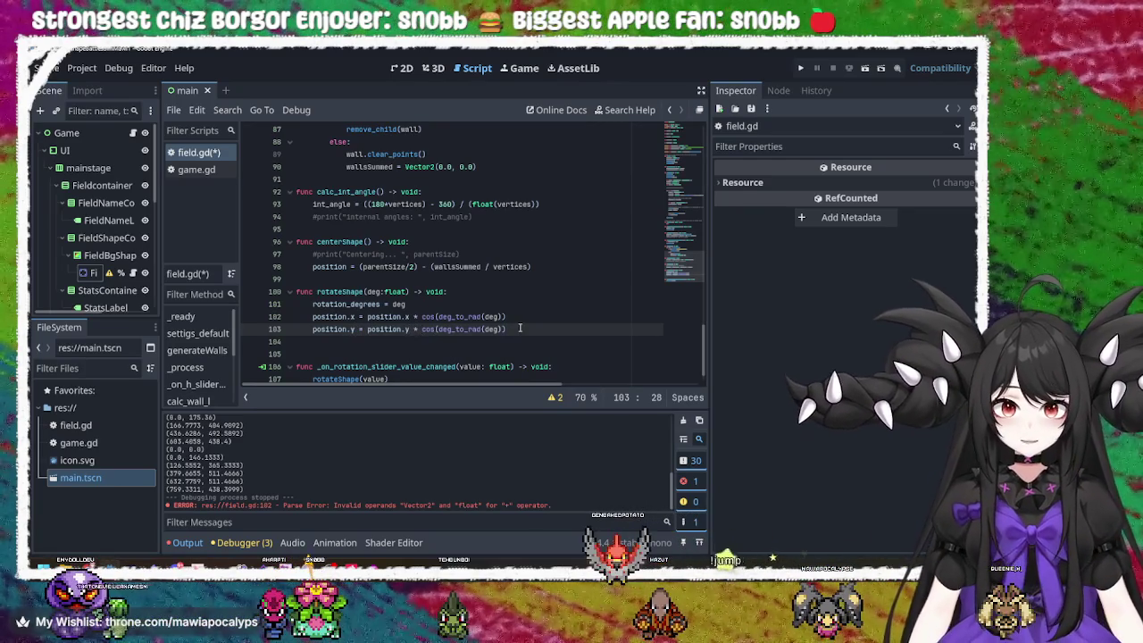
double_click(428, 329)
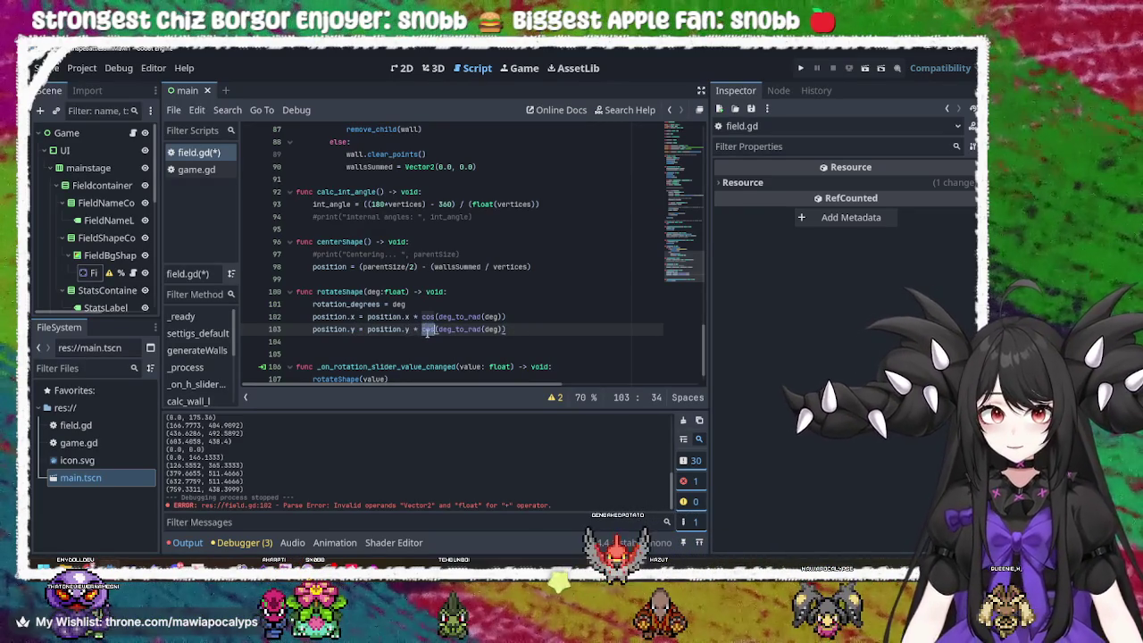
text(sin)
click(595, 340)
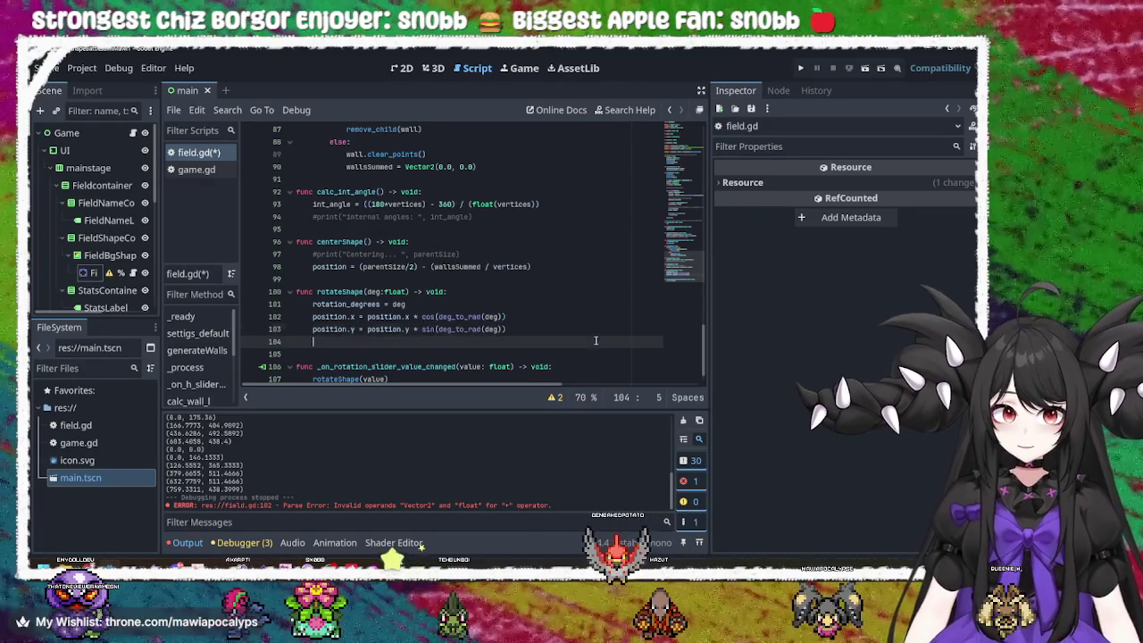
click(569, 332)
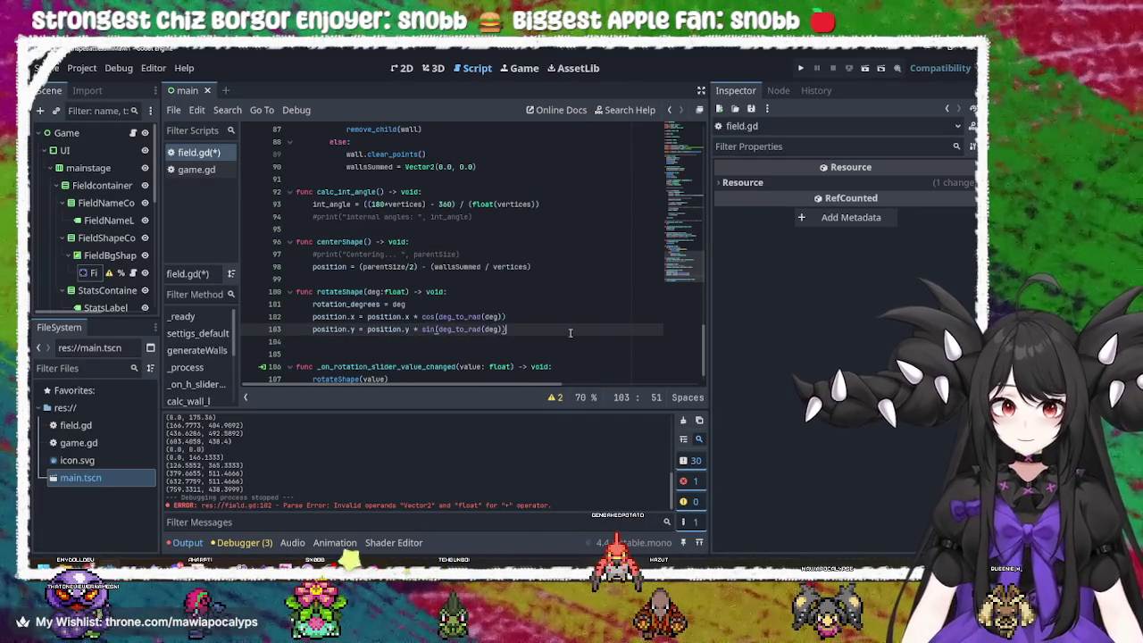
click(801, 69)
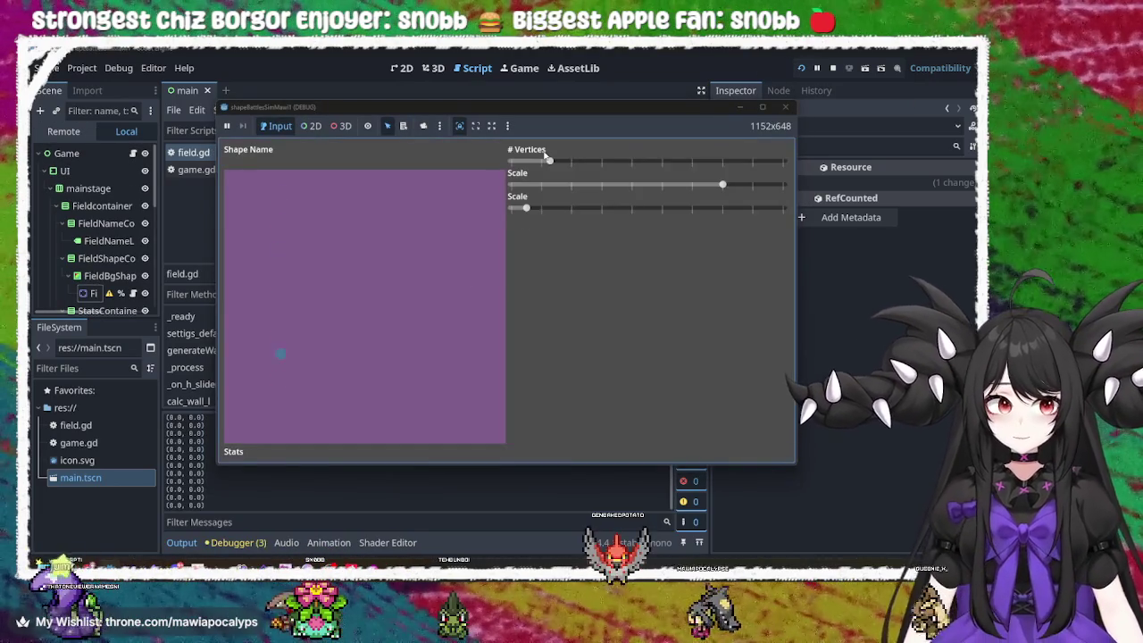
drag(548, 160, 588, 161)
mouse_move(536, 212)
mouse_down()
mouse_move(555, 209)
mouse_move(511, 209)
mouse_move(683, 217)
mouse_move(512, 211)
mouse_move(630, 227)
mouse_move(663, 212)
mouse_move(580, 216)
mouse_move(676, 214)
mouse_move(460, 215)
mouse_move(732, 214)
mouse_move(580, 214)
mouse_move(642, 225)
mouse_up()
click(784, 106)
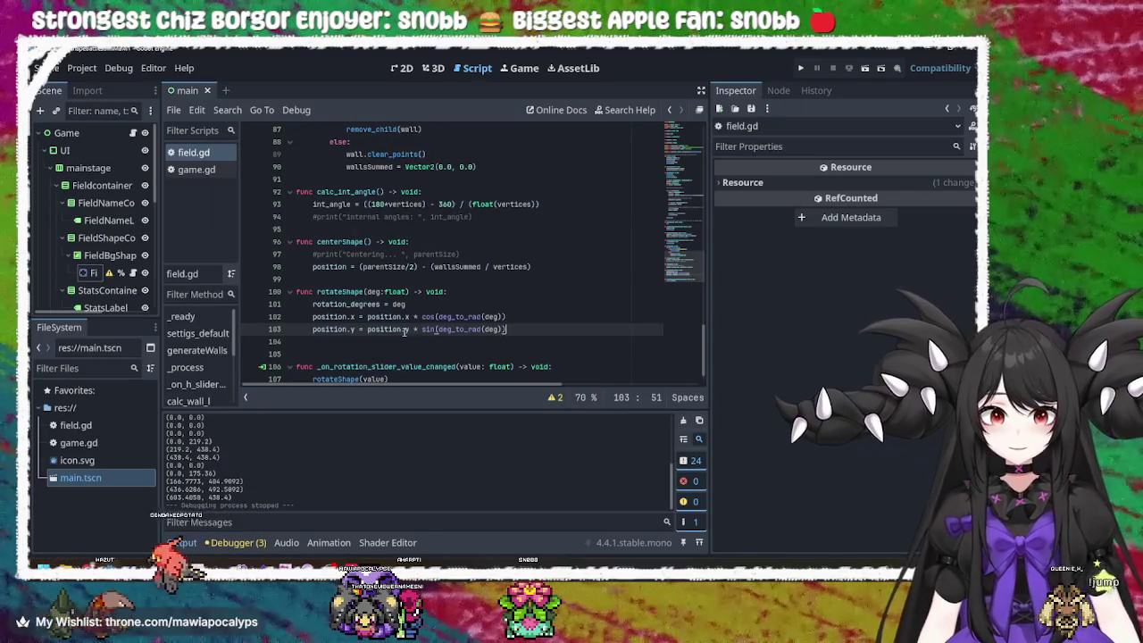
click(404, 329)
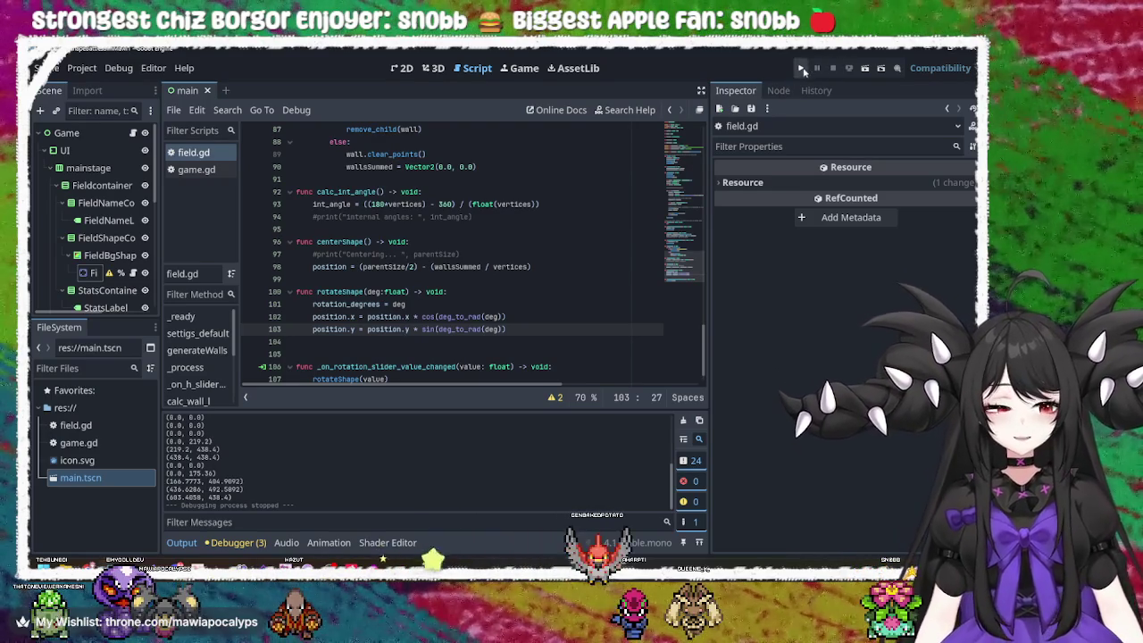
click(422, 316)
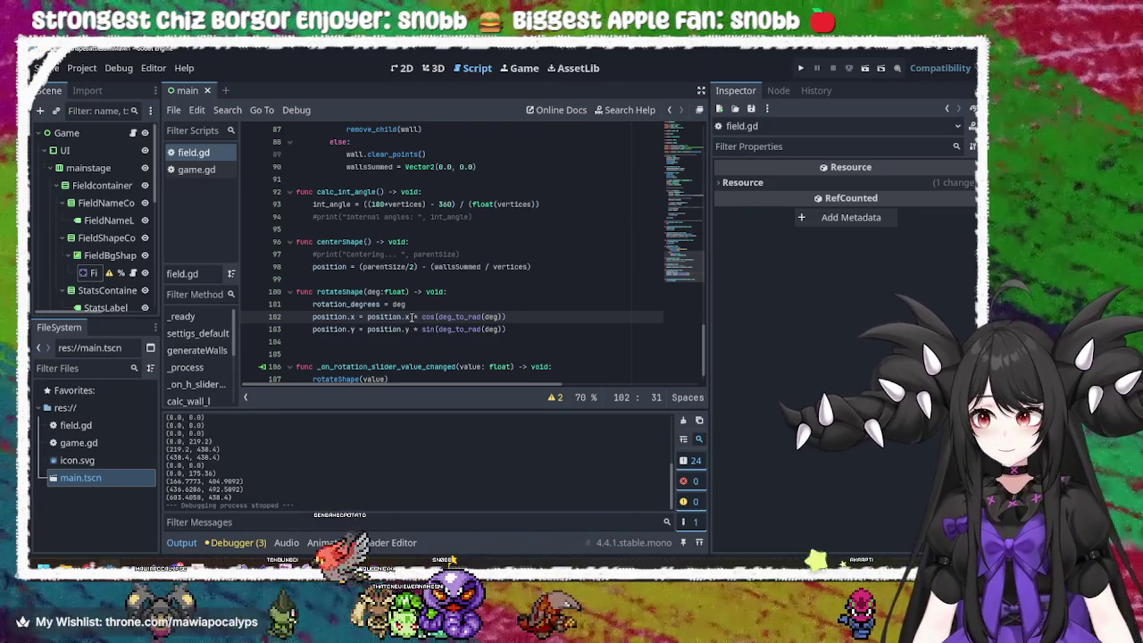
- Rewrite line 102 as position.x + (position.x * cos(deg_to_rad(deg)))
drag(411, 316, 367, 318)
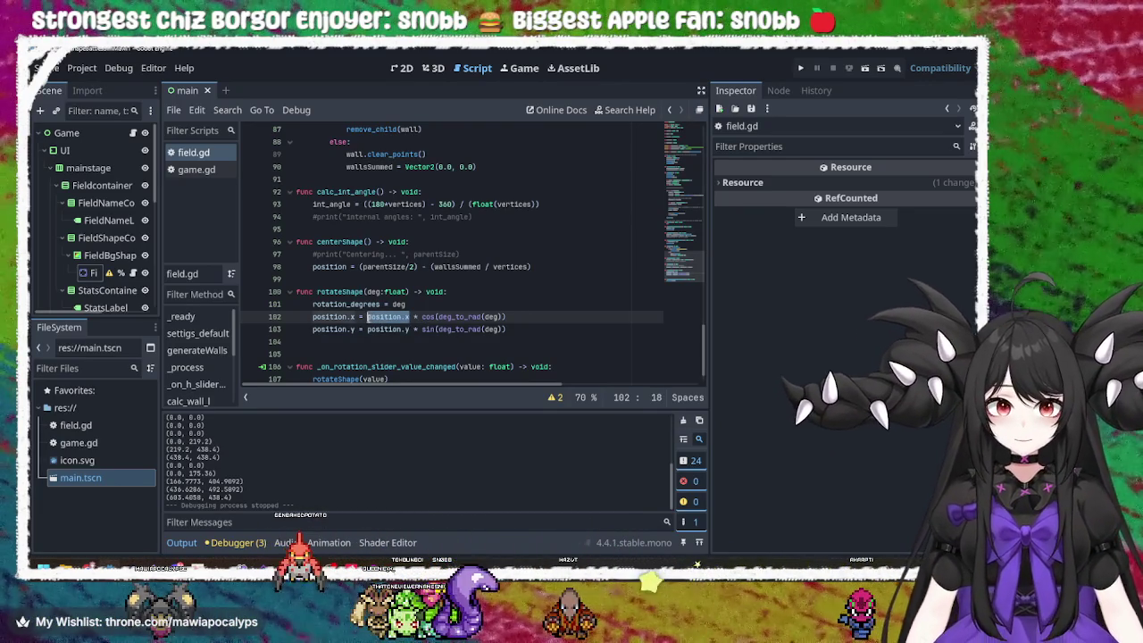
click(422, 317)
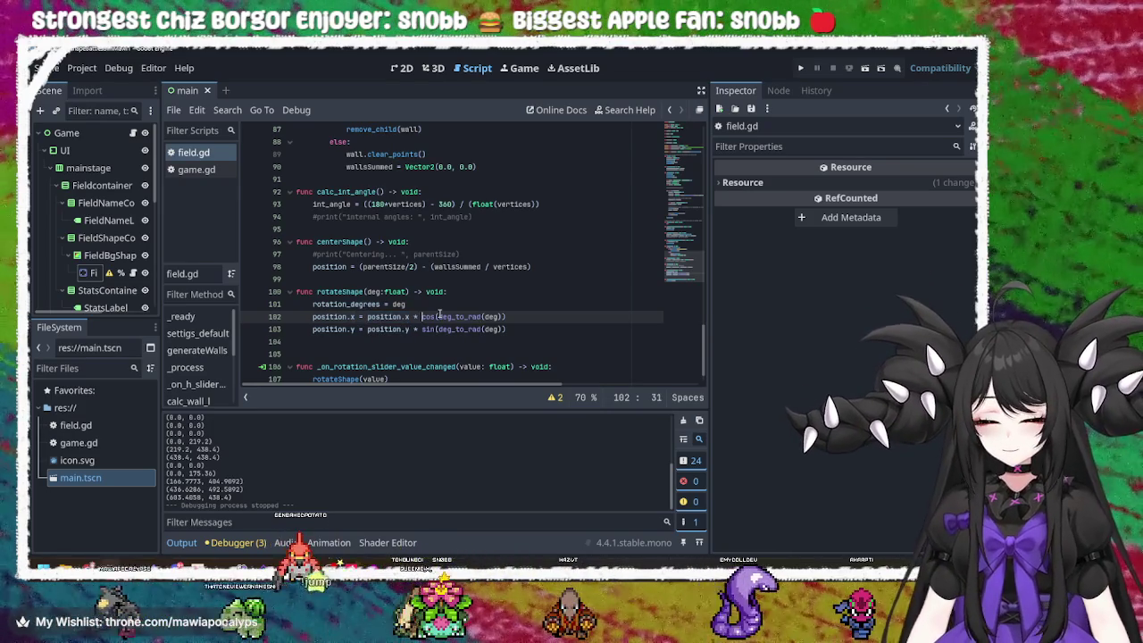
text(()
key(ctrl+v)
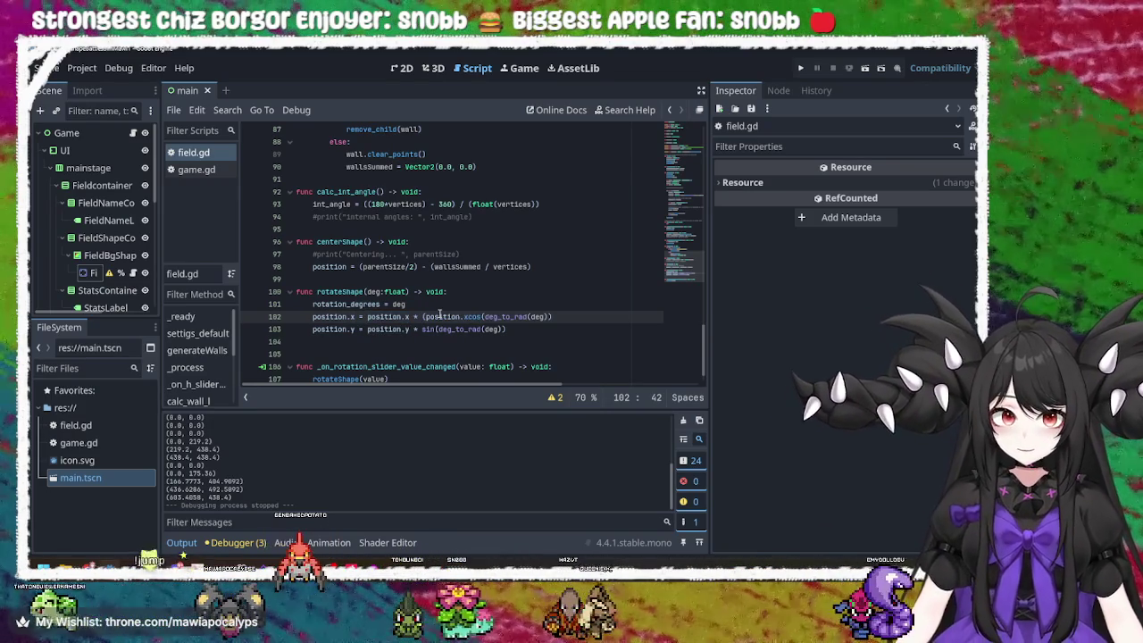
text(* )
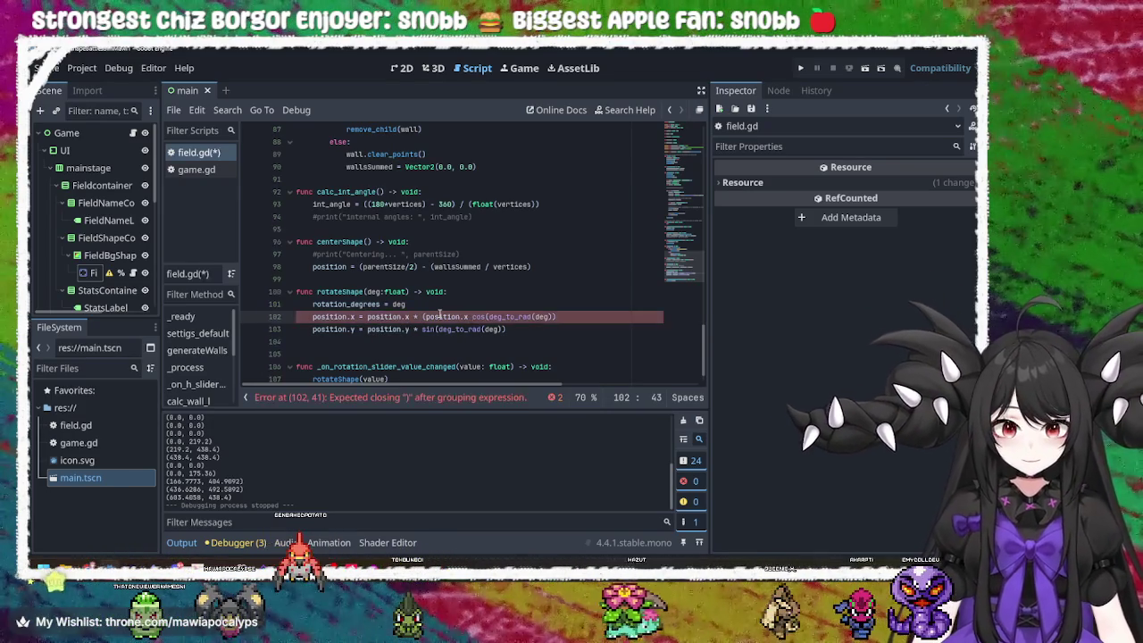
text(*)
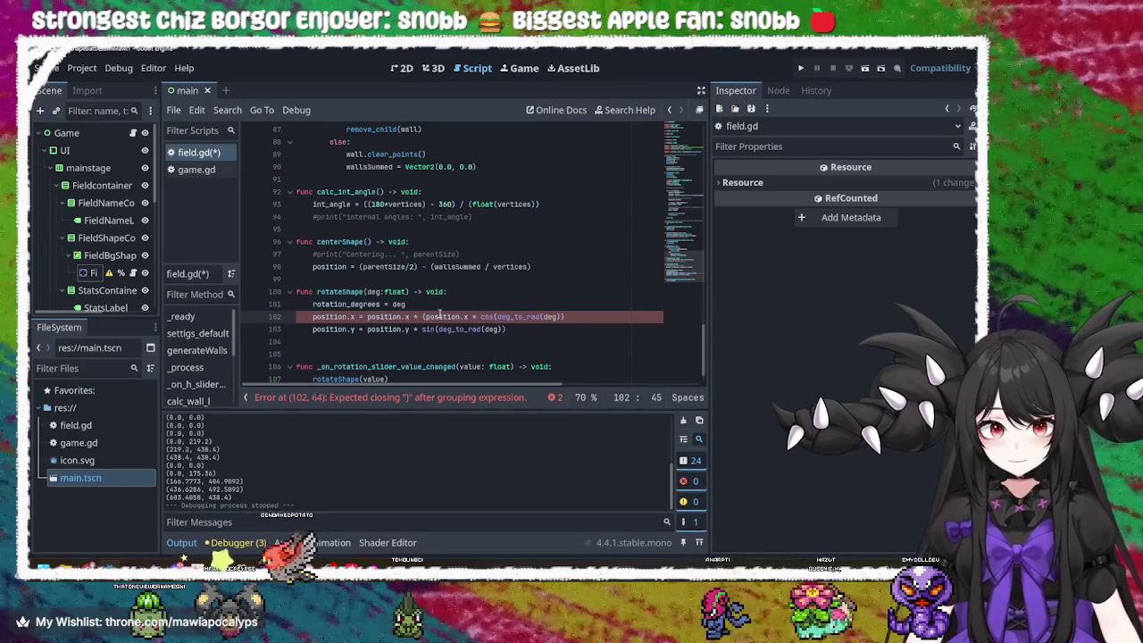
click(572, 316)
text())
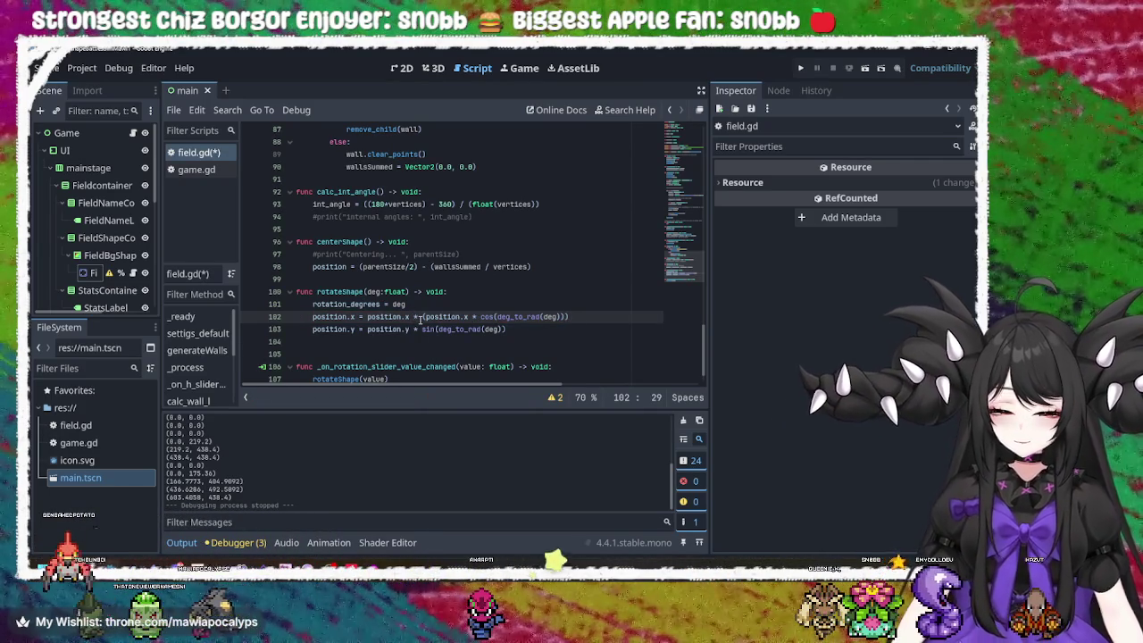
key(Delete)
text(()
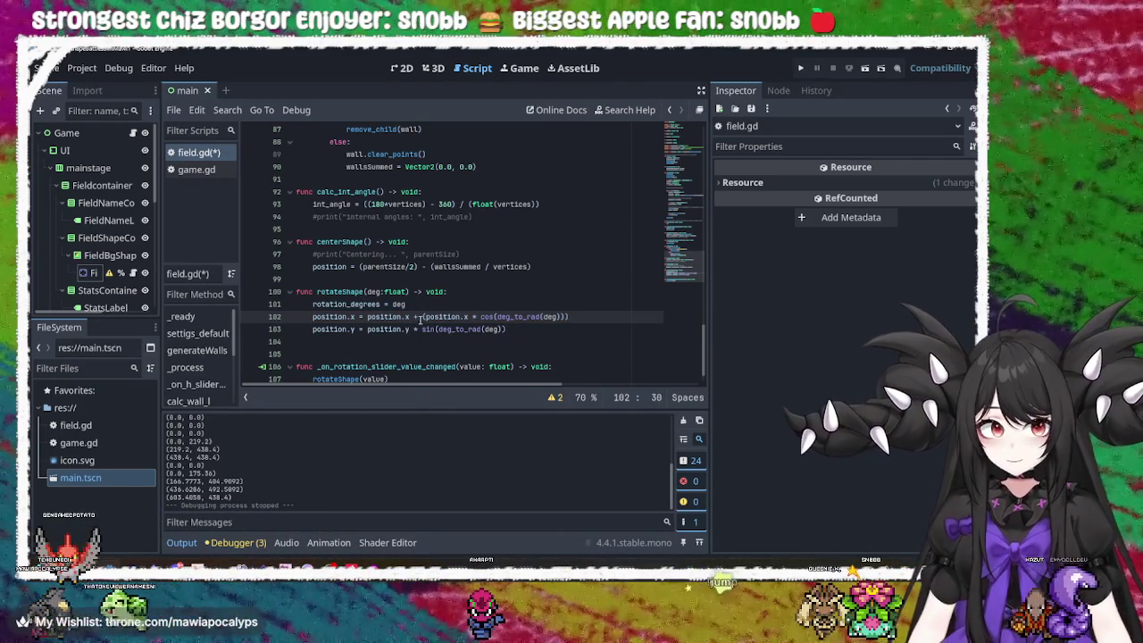
mouse_move(422, 316)
mouse_down()
mouse_move(577, 320)
mouse_move(416, 330)
mouse_up()
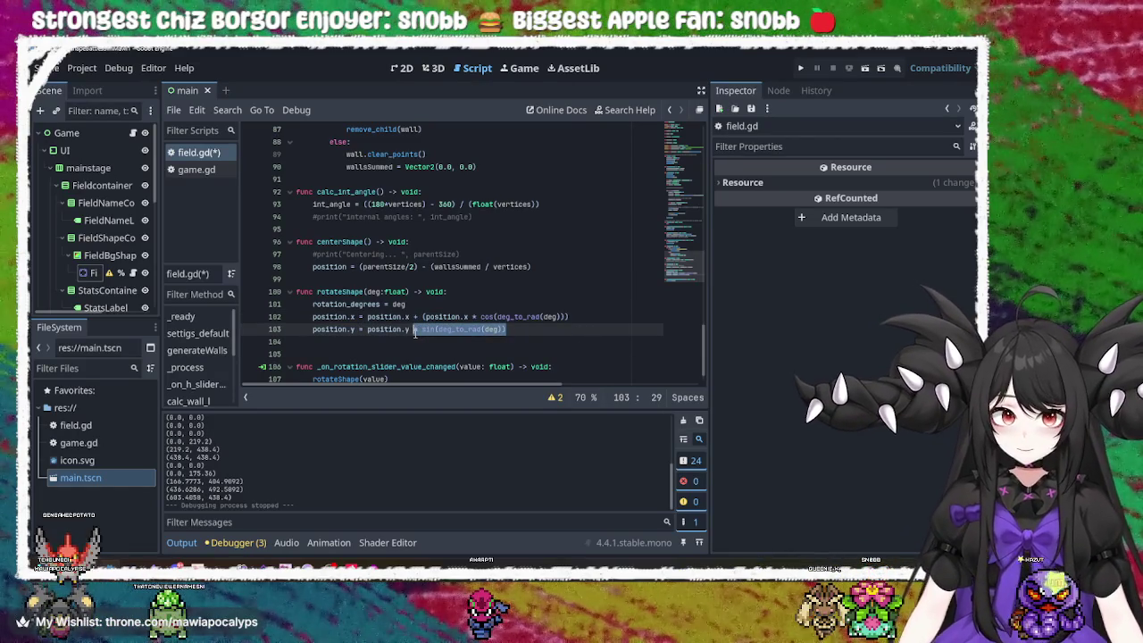
- Make line 103 position.y + (position.y * cos(deg_to_rad(deg))), then save and run the game
key(BackSpace)
text((position.x * cos(deg_to_rad(deg))))
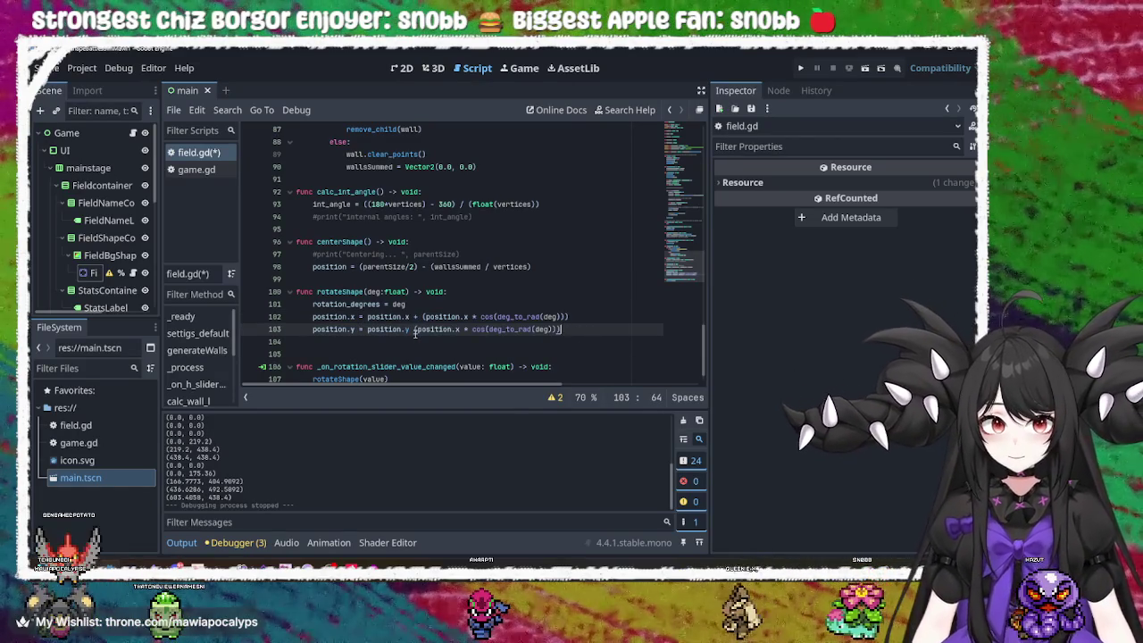
click(415, 330)
text(+)
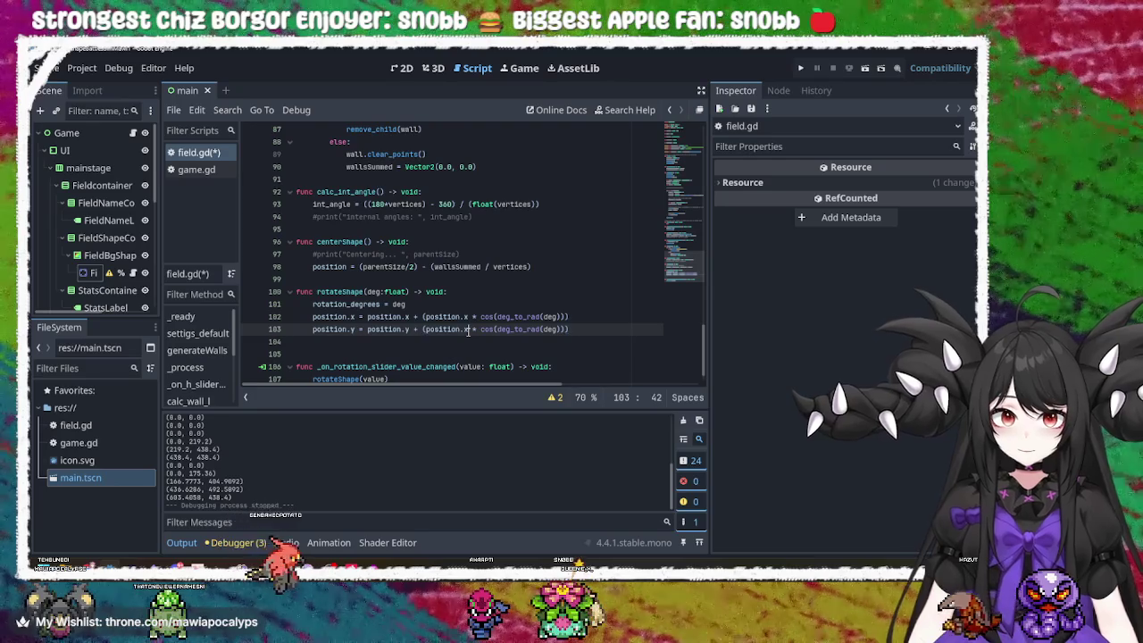
double_click(467, 329)
text(y)
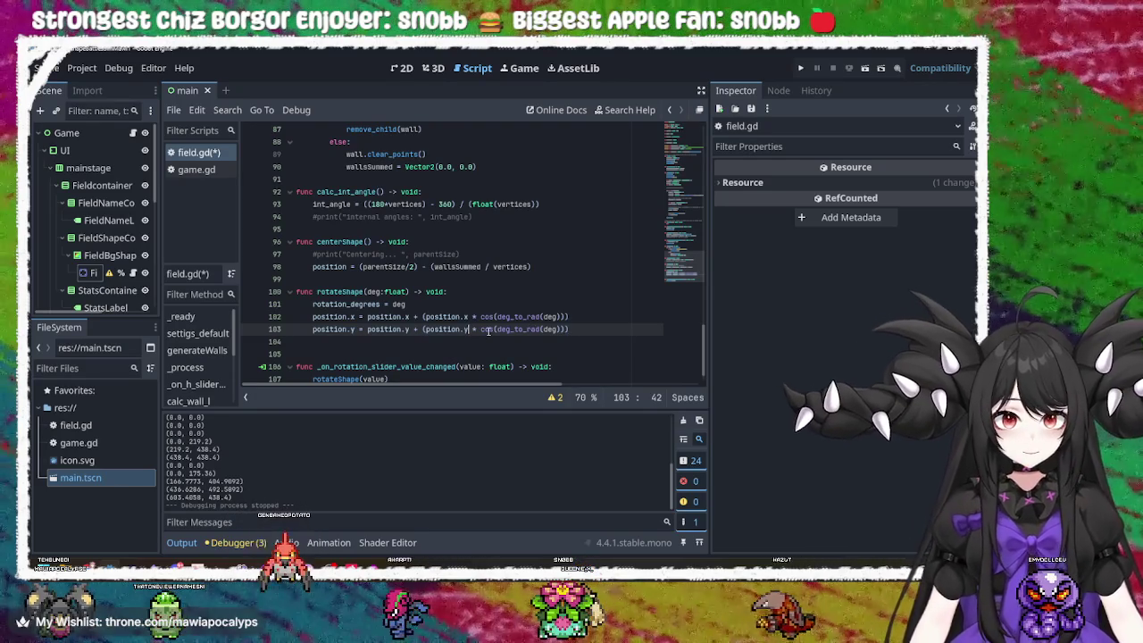
click(529, 329)
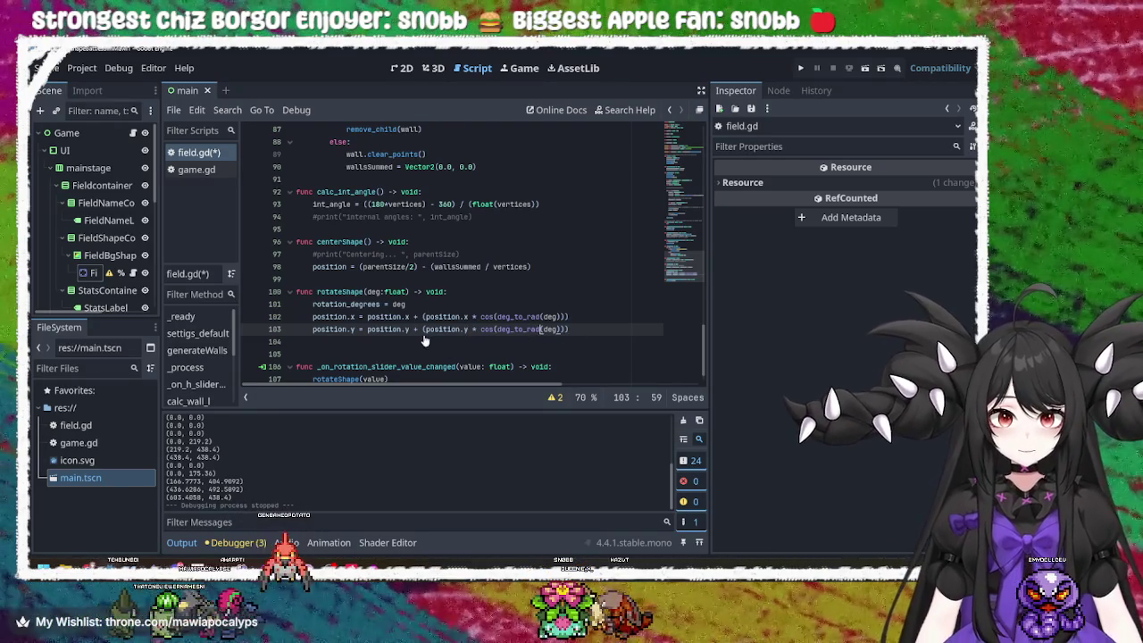
key(ctrl+s)
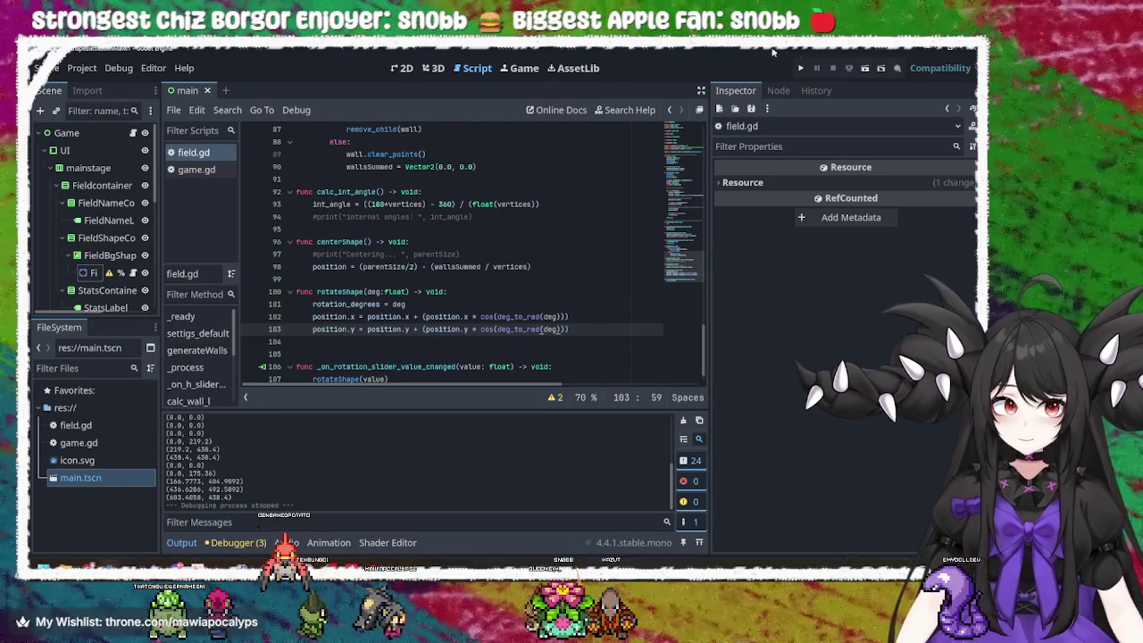
key(F5)
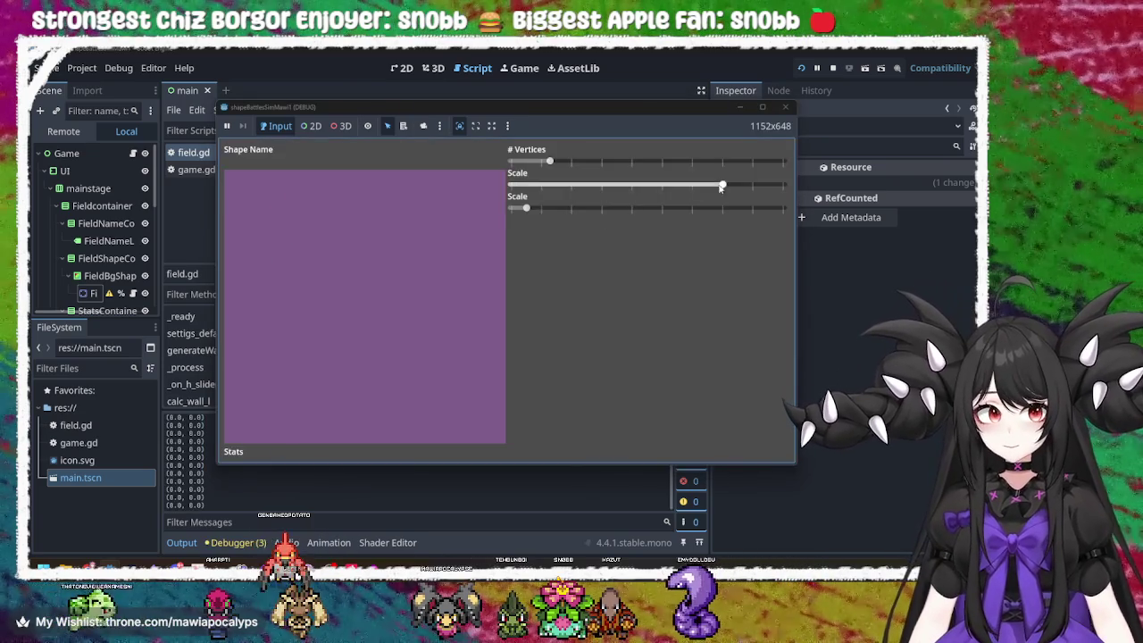
- Drag the square's Scale and rotation sliders to test rotating and moving it
drag(722, 185, 631, 185)
mouse_move(526, 208)
mouse_down()
mouse_move(655, 219)
mouse_move(630, 187)
mouse_move(572, 188)
mouse_up()
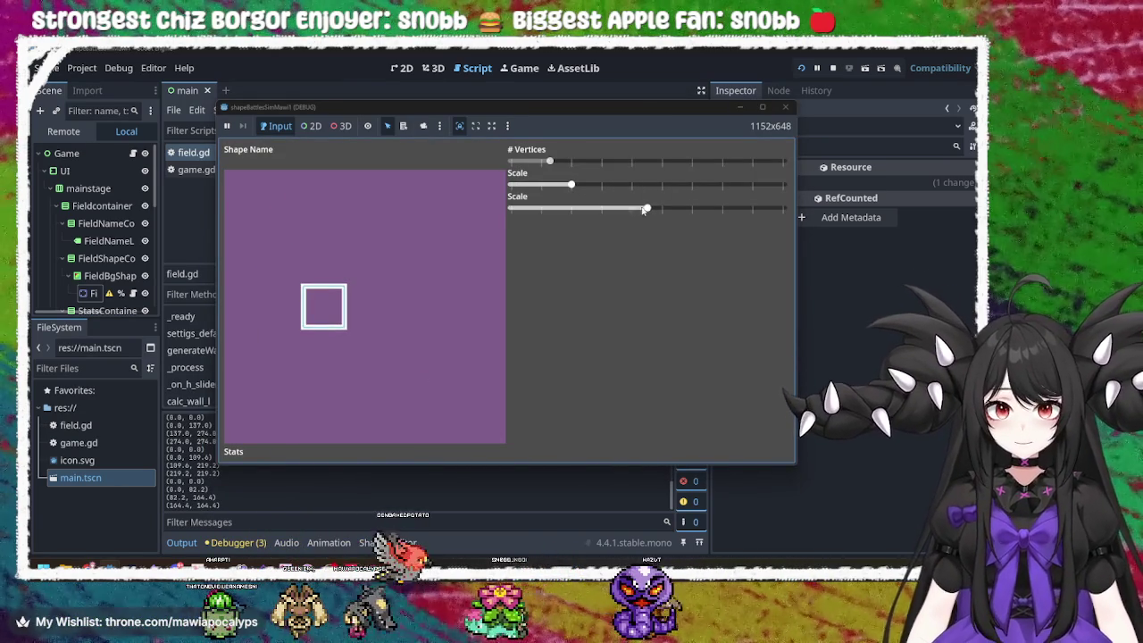
drag(649, 210, 673, 210)
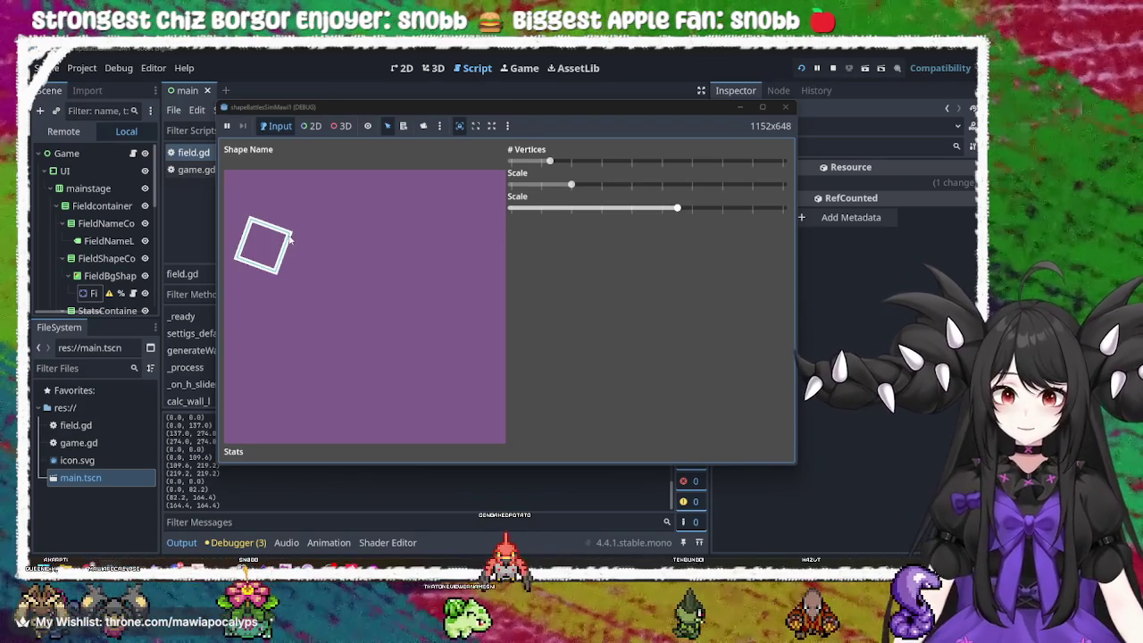
drag(674, 209, 598, 214)
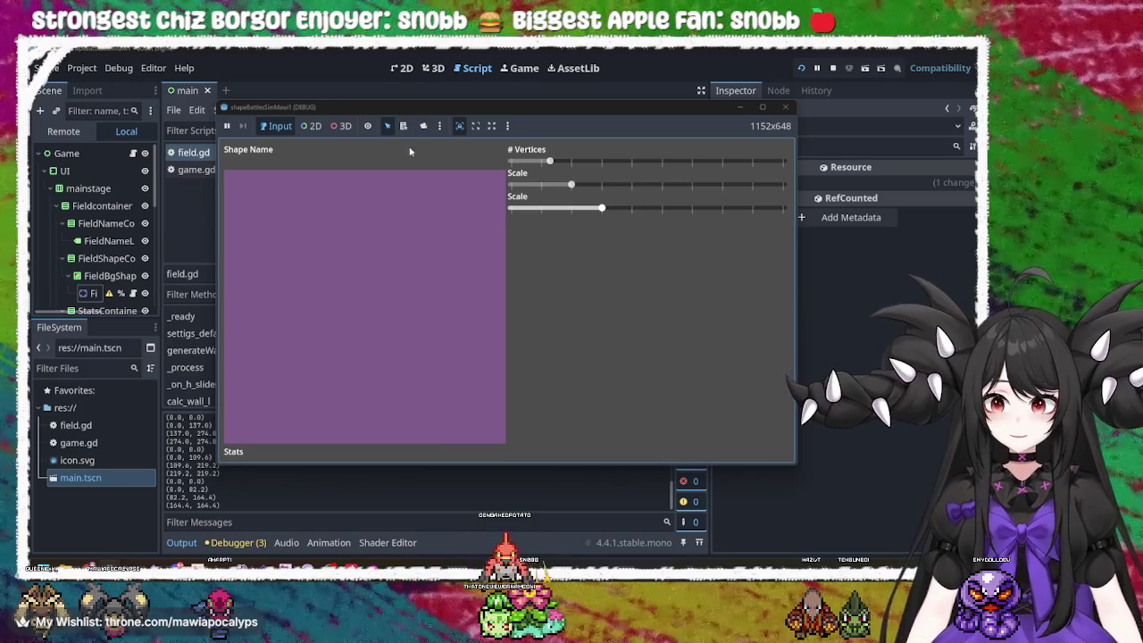
- Raise # Vertices to a pentagon and tweak the Scale values to bring it back into view
mouse_move(565, 162)
mouse_down()
mouse_move(588, 162)
mouse_move(565, 185)
mouse_move(512, 185)
mouse_up()
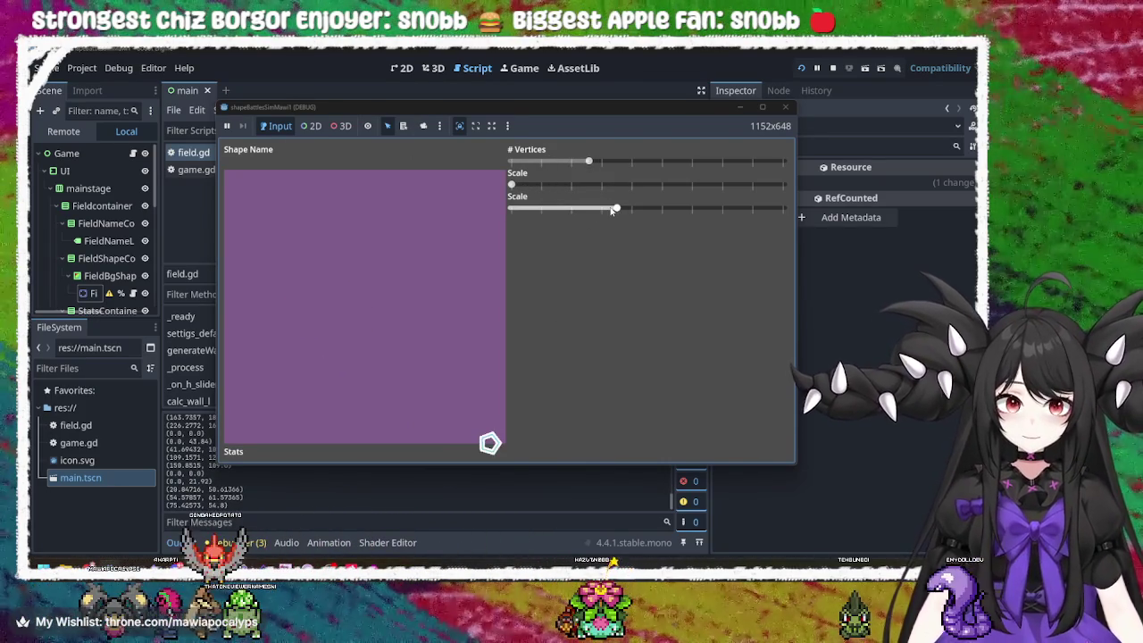
drag(611, 210, 574, 207)
drag(512, 185, 533, 189)
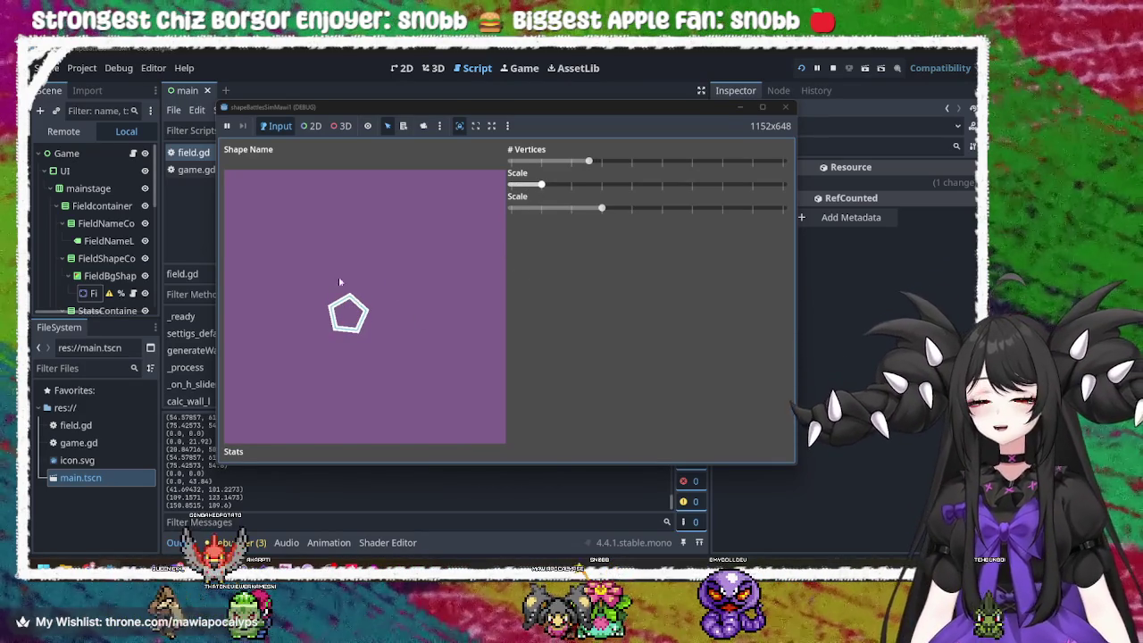
click(600, 208)
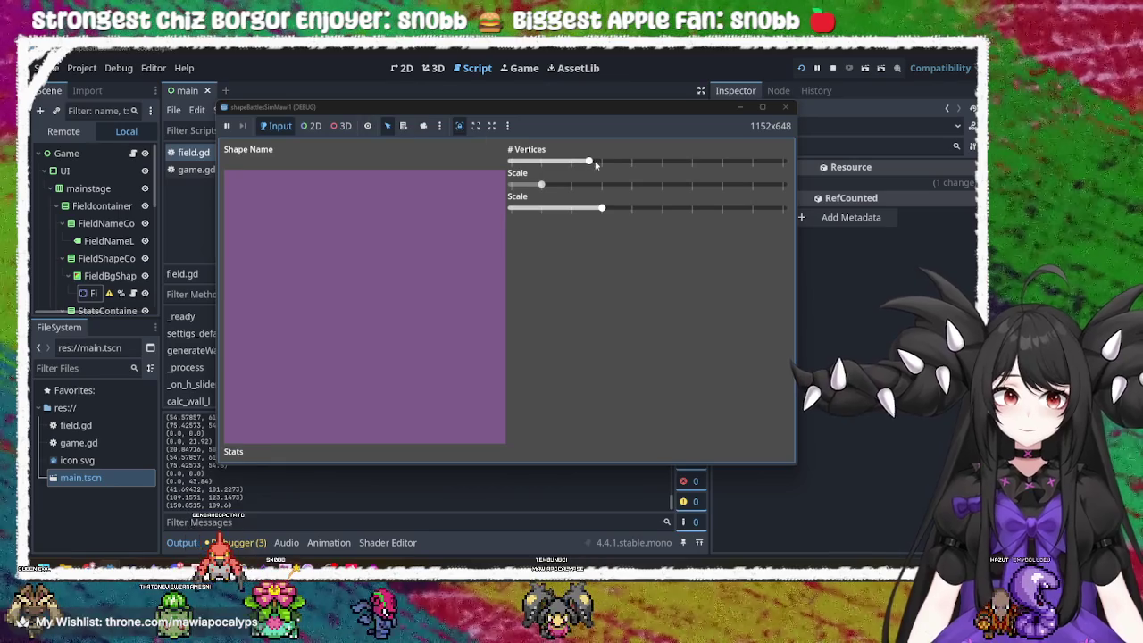
- Set # Vertices to six, shrink the hexagon, and shift it using the Scale sliders
drag(588, 161, 628, 162)
click(603, 208)
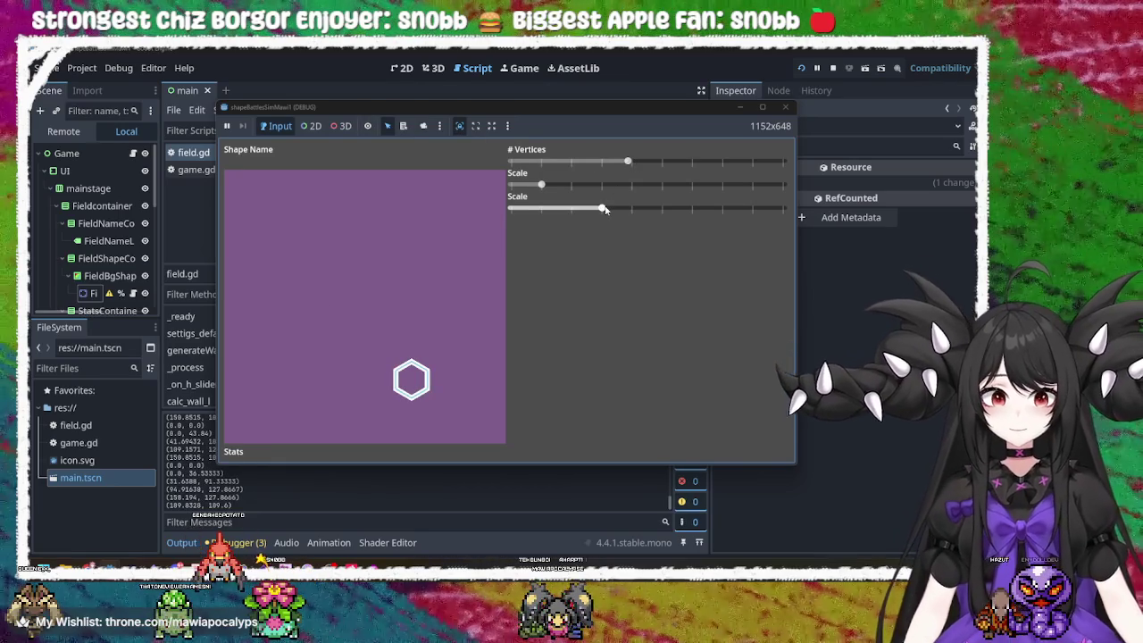
drag(603, 208, 596, 210)
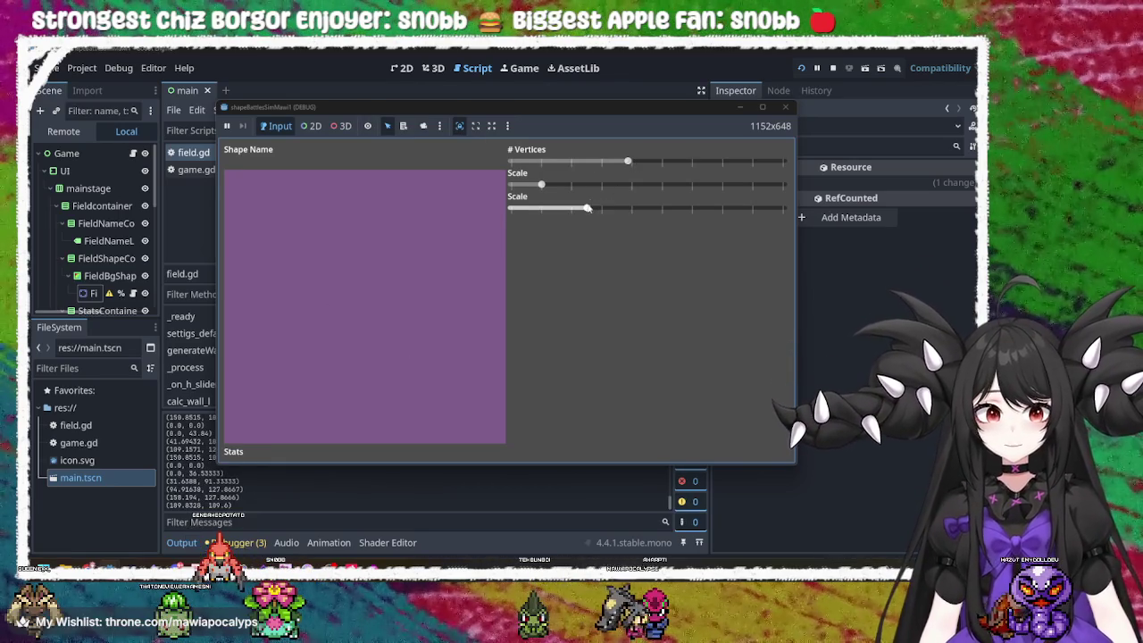
drag(541, 184, 499, 190)
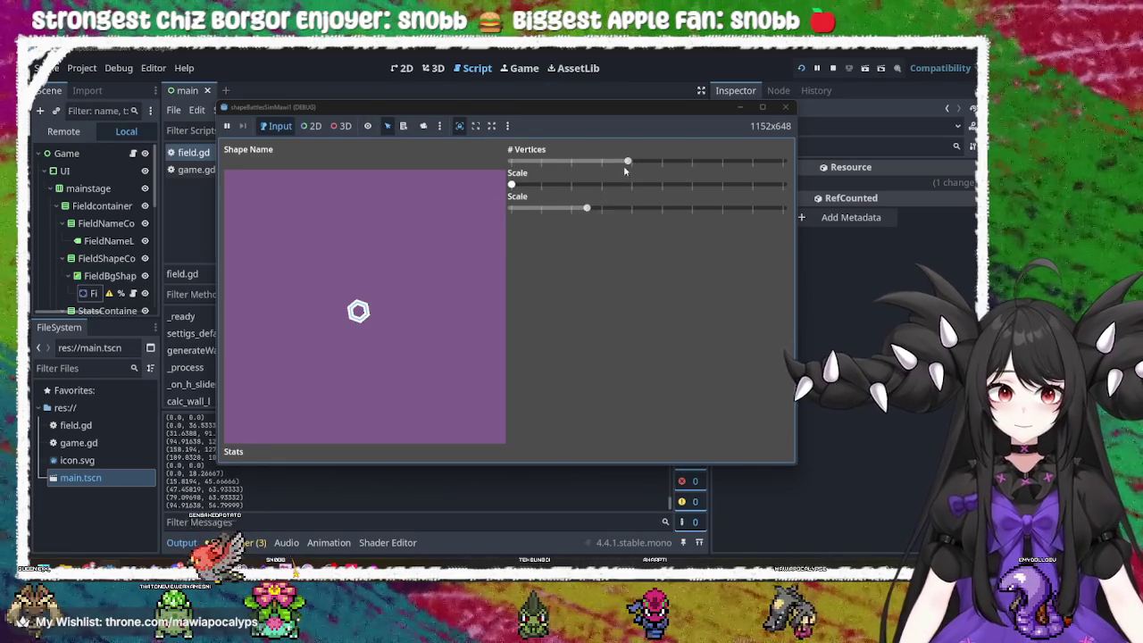
drag(586, 208, 500, 212)
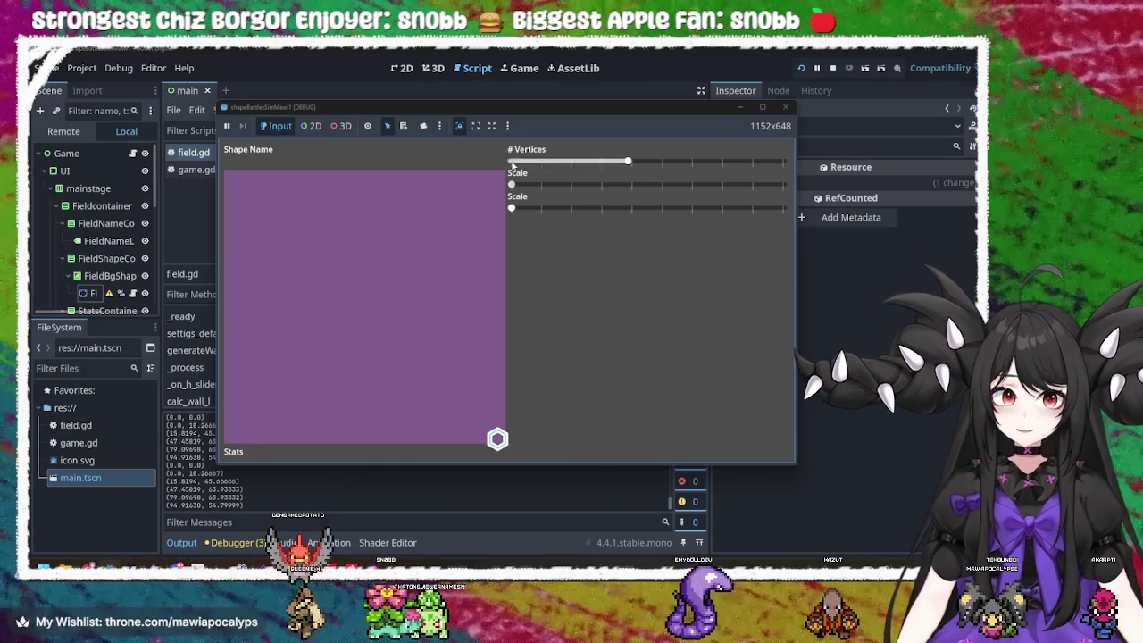
drag(512, 207, 525, 207)
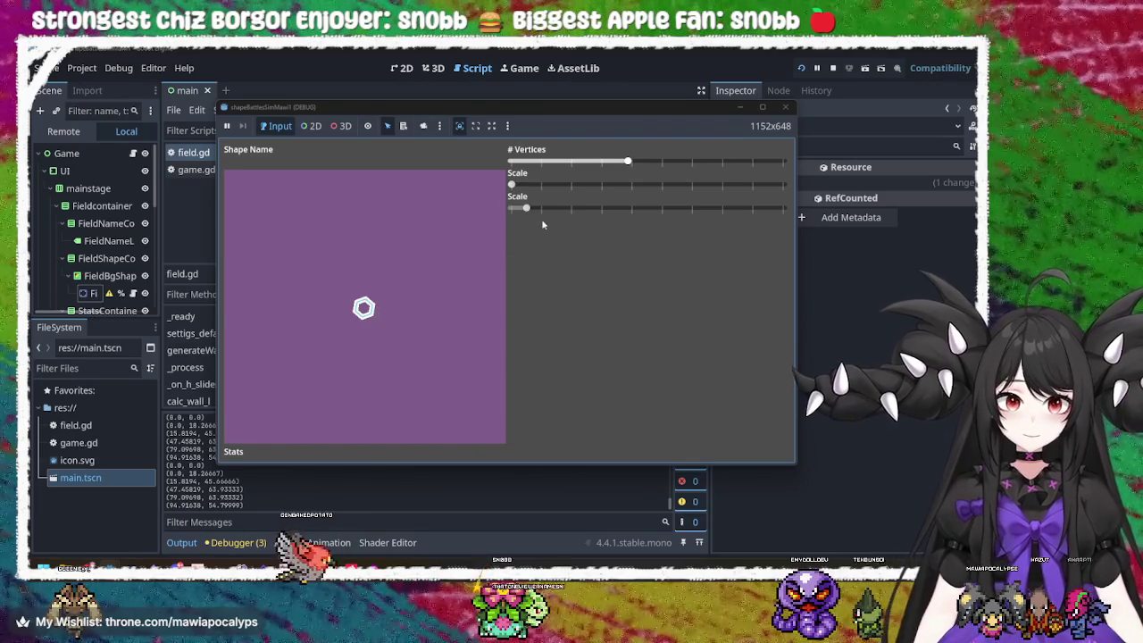
click(540, 207)
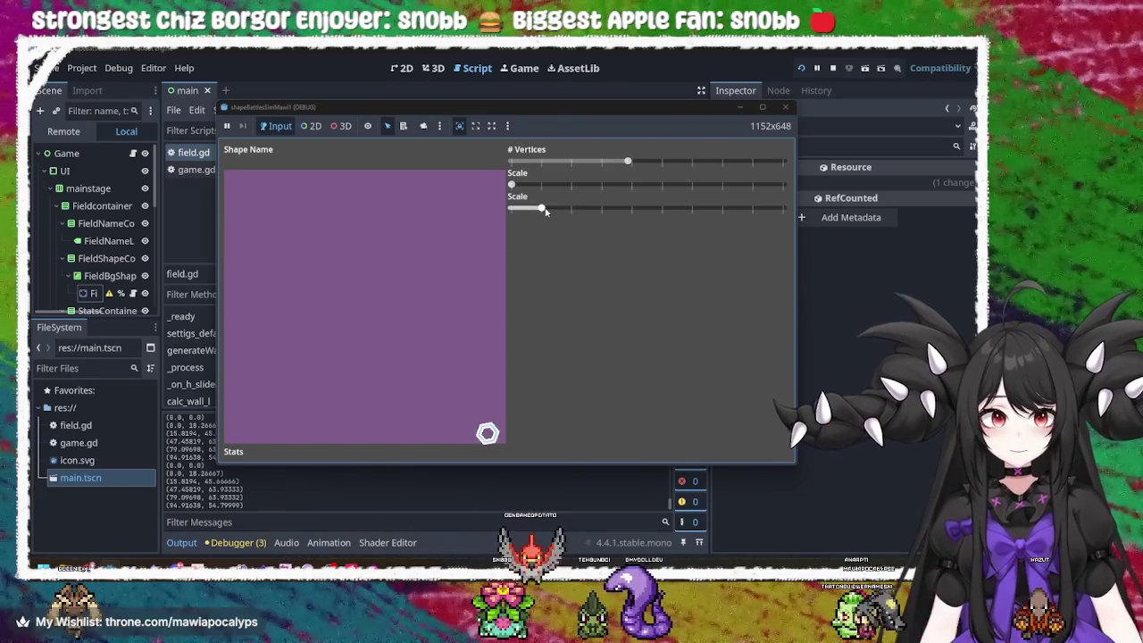
mouse_move(756, 208)
mouse_down()
mouse_move(764, 222)
mouse_move(552, 228)
mouse_move(783, 223)
mouse_move(510, 223)
mouse_move(783, 223)
mouse_move(398, 242)
mouse_move(781, 214)
mouse_move(617, 207)
mouse_move(644, 205)
mouse_move(461, 195)
mouse_move(643, 258)
mouse_move(794, 267)
mouse_move(542, 261)
mouse_move(757, 238)
mouse_move(349, 235)
mouse_move(914, 193)
mouse_move(568, 218)
mouse_move(684, 236)
mouse_move(640, 261)
mouse_move(948, 208)
mouse_move(437, 235)
mouse_move(803, 237)
mouse_move(267, 242)
mouse_move(826, 236)
mouse_move(481, 249)
mouse_up()
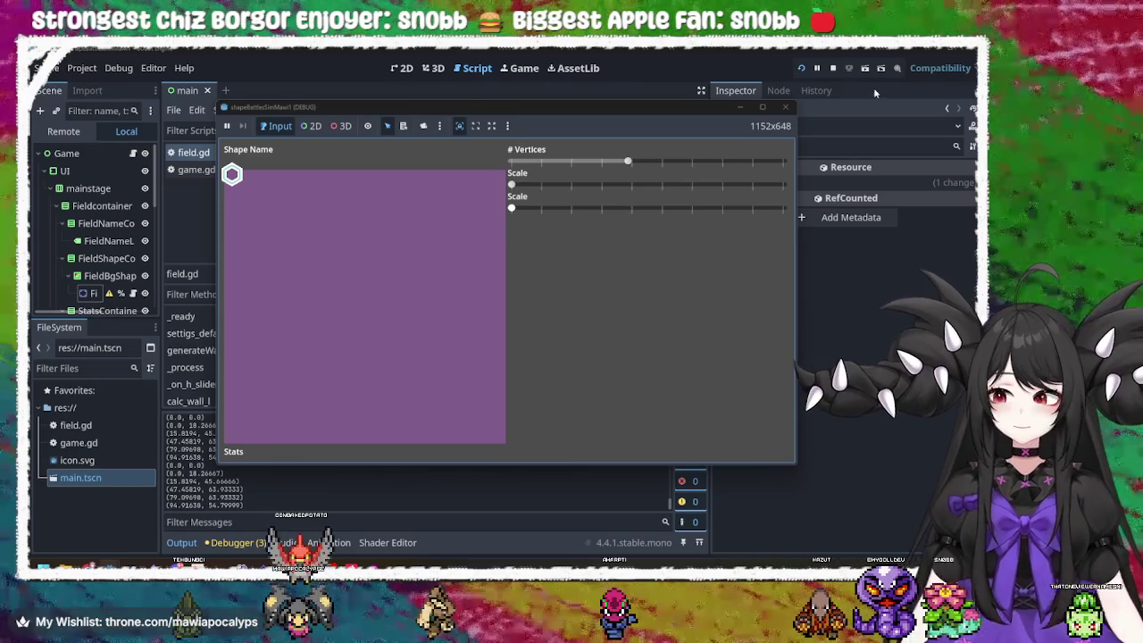
- Close the test game, check the deg_to_rad call on line 103, and switch to Krita
click(785, 106)
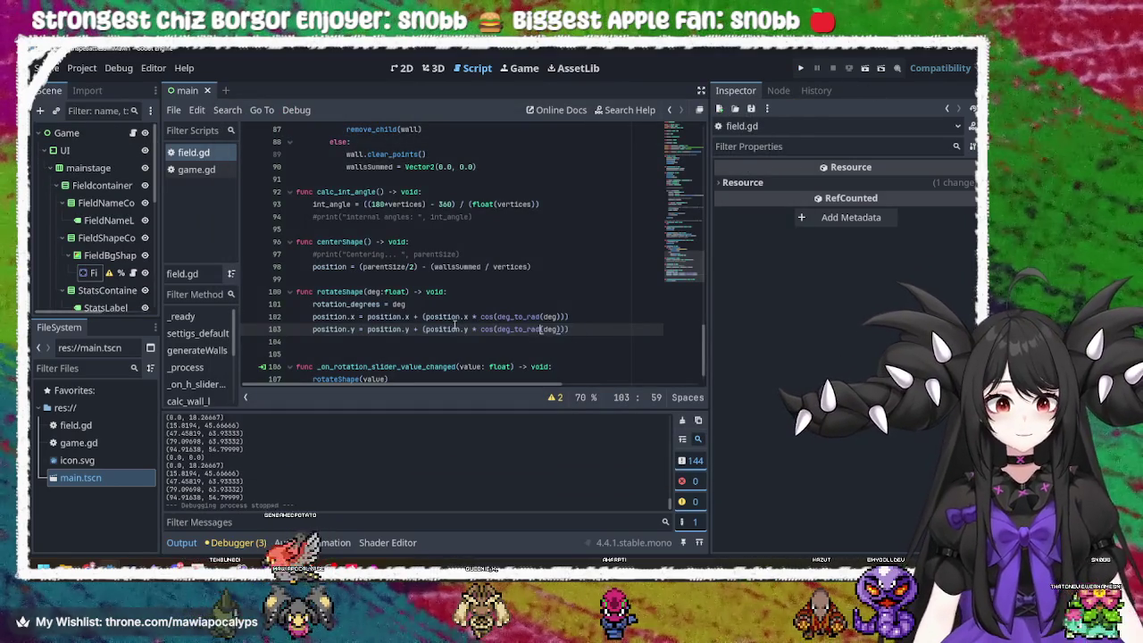
click(456, 329)
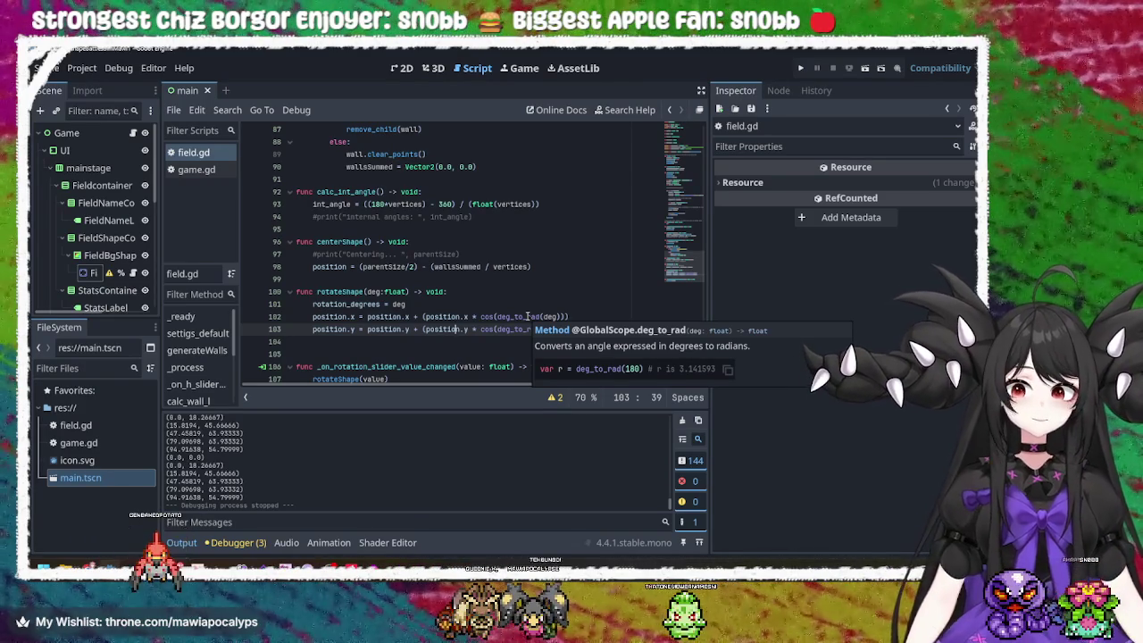
mouse_move(373, 567)
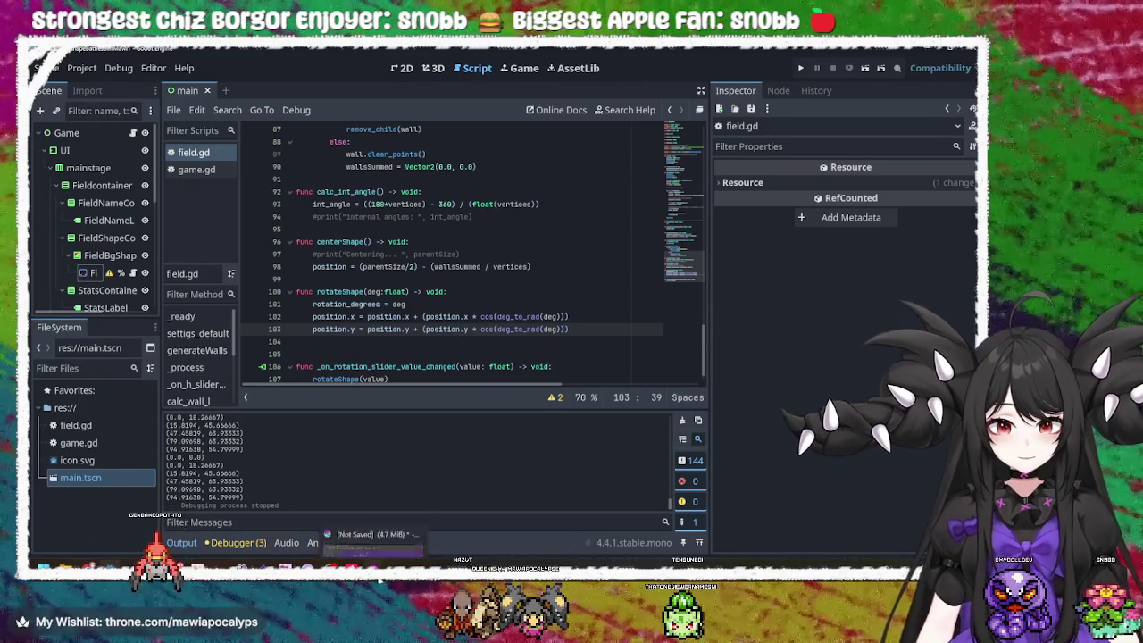
click(379, 513)
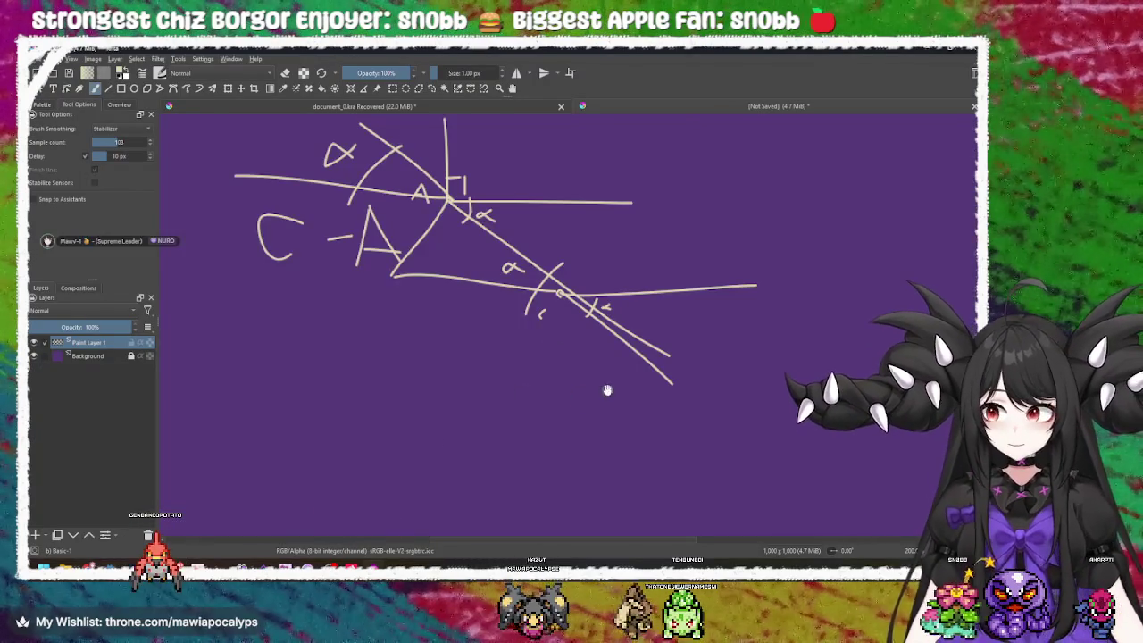
- Clear the canvas and draw a square beside a rotated square with a horizontal line over it
key(Delete)
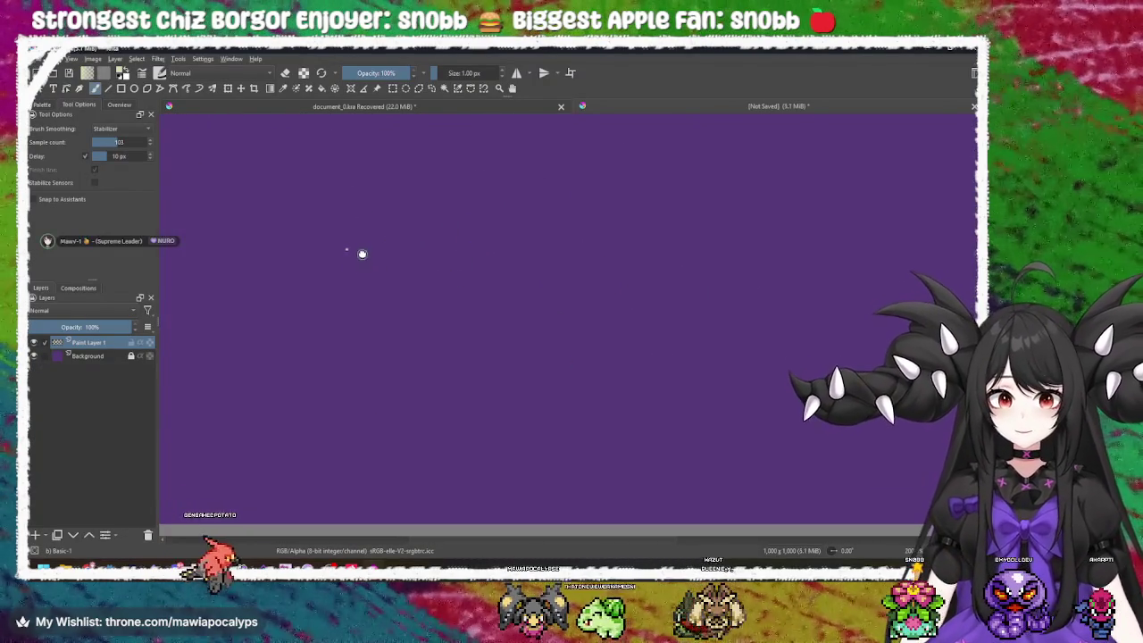
drag(345, 243, 343, 312)
mouse_move(347, 245)
mouse_down()
mouse_move(439, 243)
mouse_move(433, 302)
mouse_up()
mouse_move(348, 313)
mouse_down()
mouse_move(451, 314)
mouse_move(356, 320)
mouse_up()
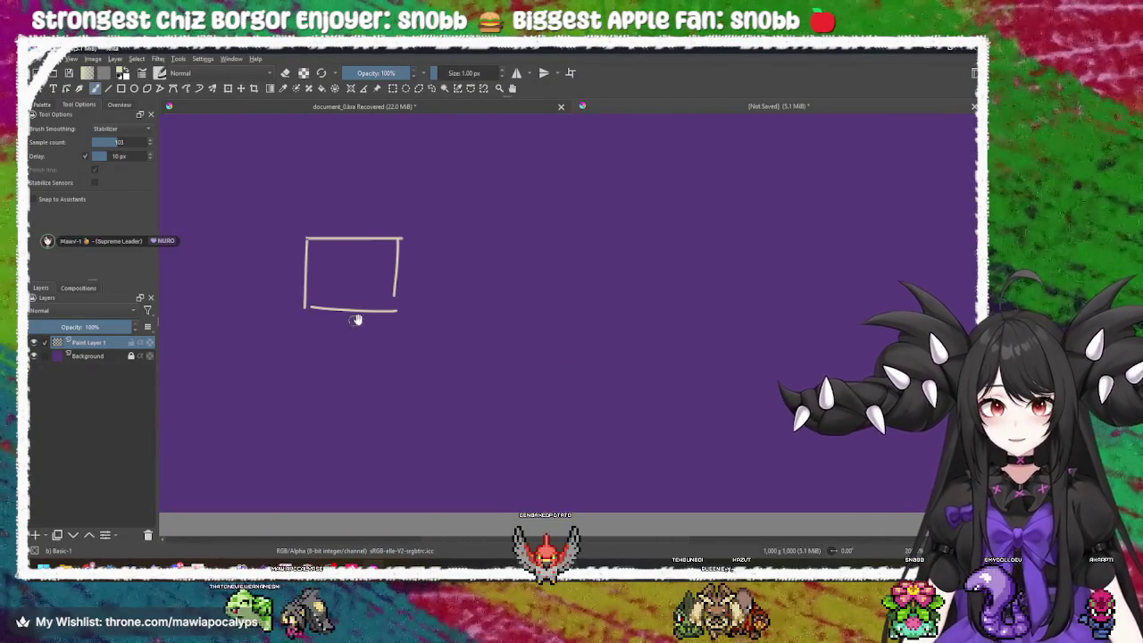
drag(545, 239, 504, 300)
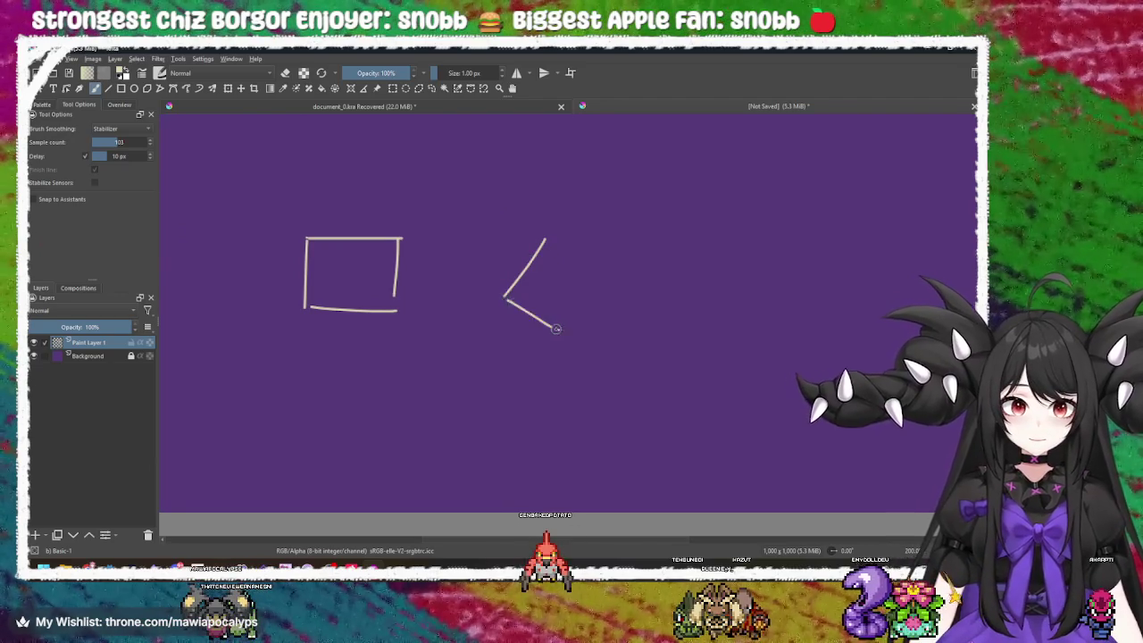
mouse_move(560, 336)
mouse_down()
mouse_move(596, 279)
mouse_move(551, 247)
mouse_up()
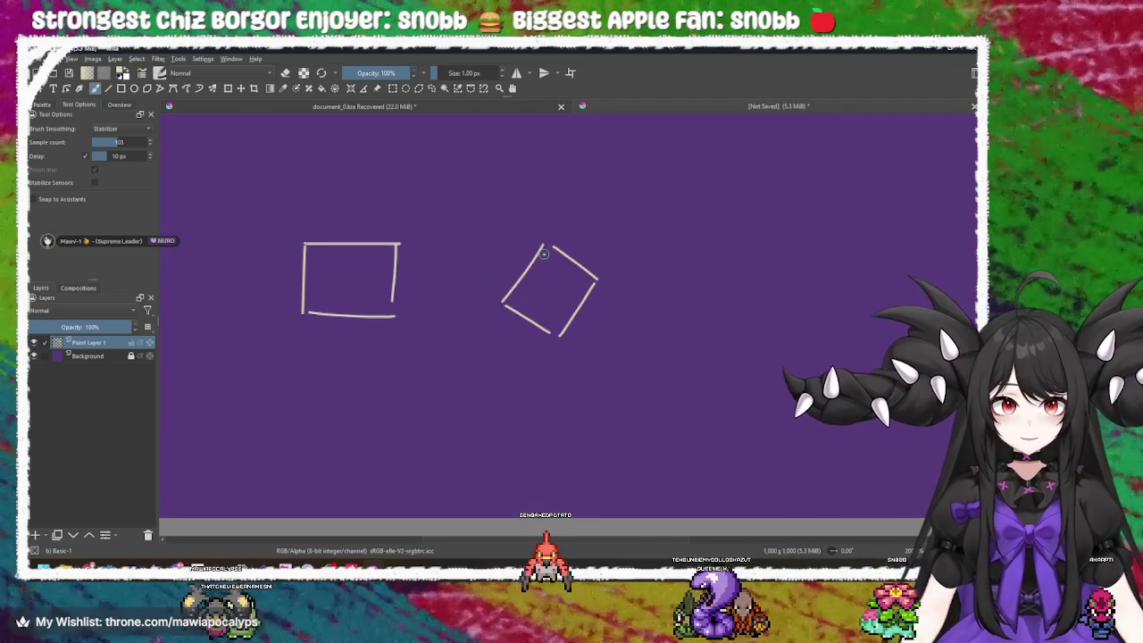
scroll(542, 253, up, 5)
drag(451, 212, 678, 214)
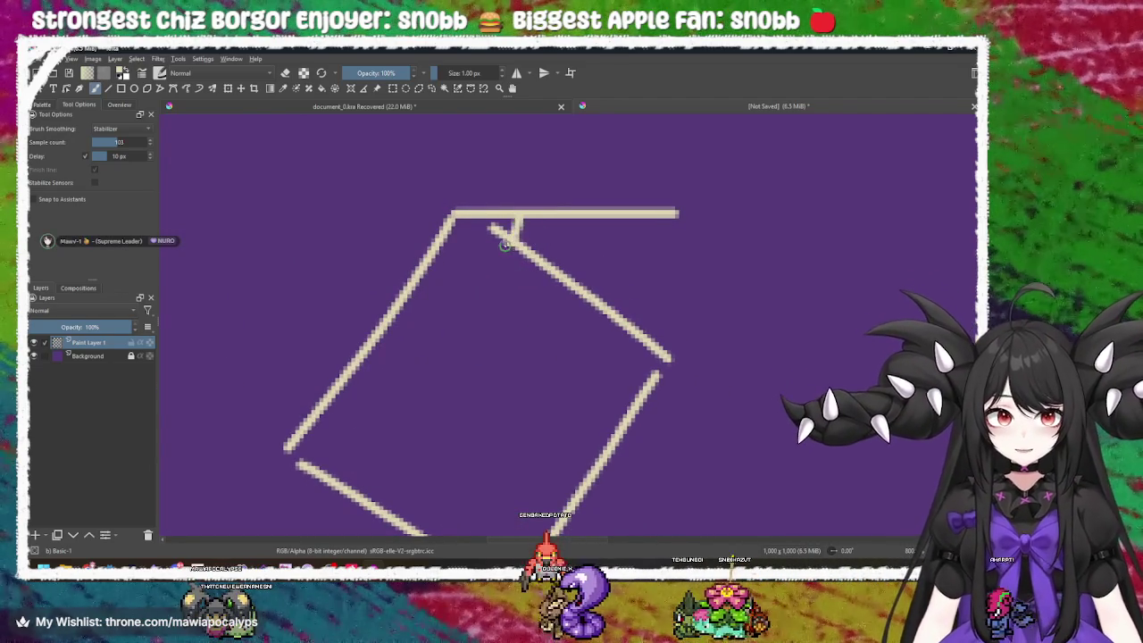
- Zoom onto the rotated square and extend its top horizontal line to the right
scroll(504, 246, down, 5)
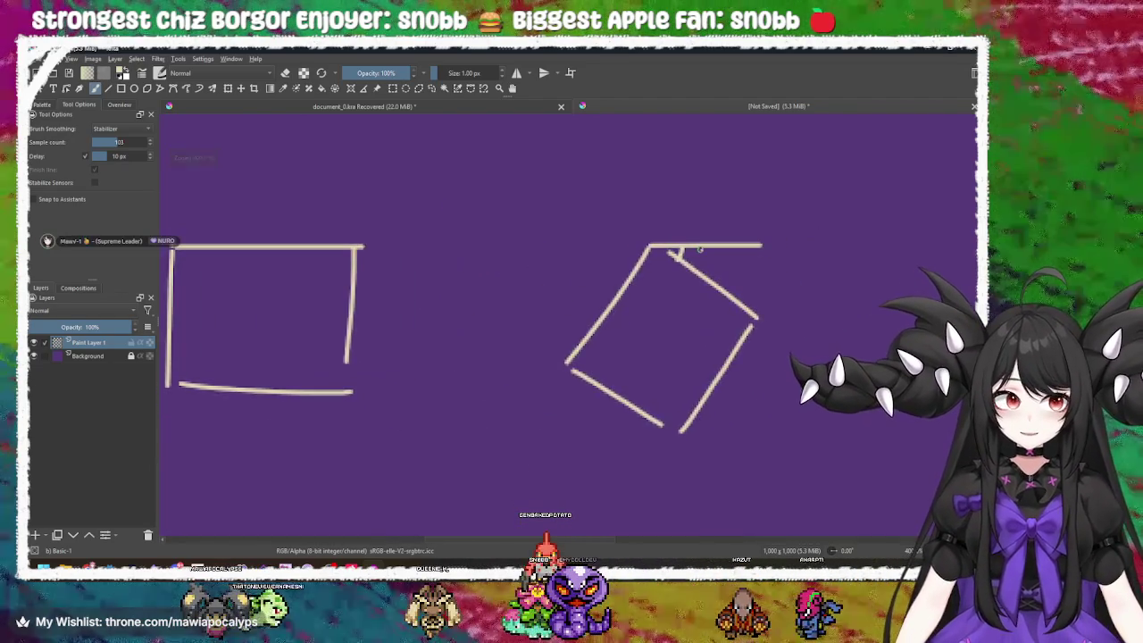
scroll(699, 250, up, 1)
drag(653, 281, 502, 280)
drag(581, 286, 472, 250)
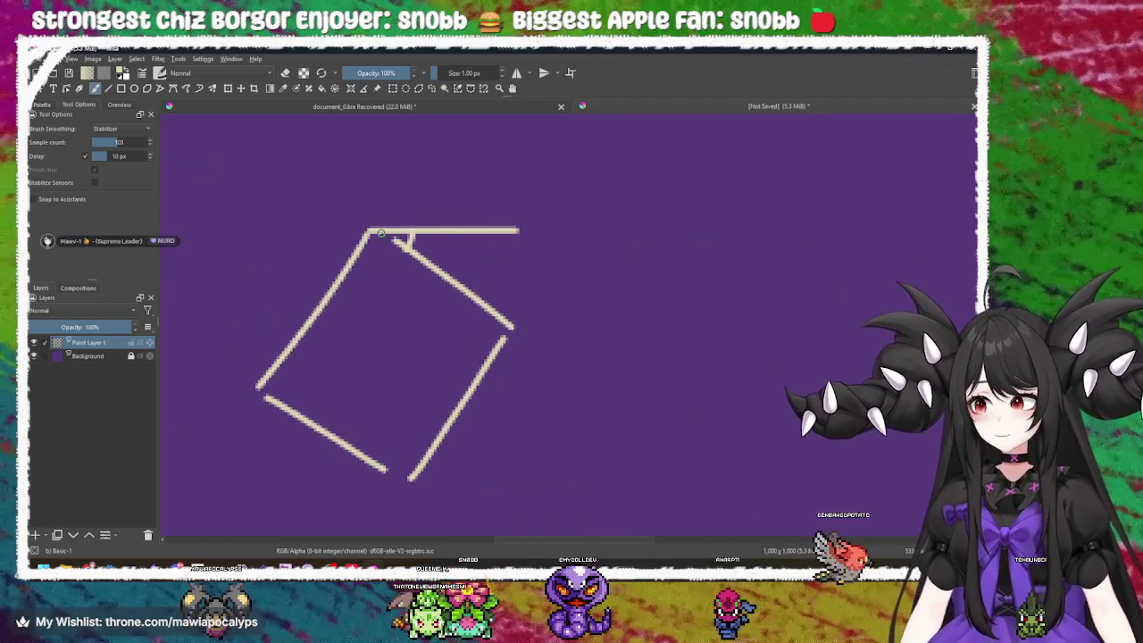
drag(464, 242, 450, 230)
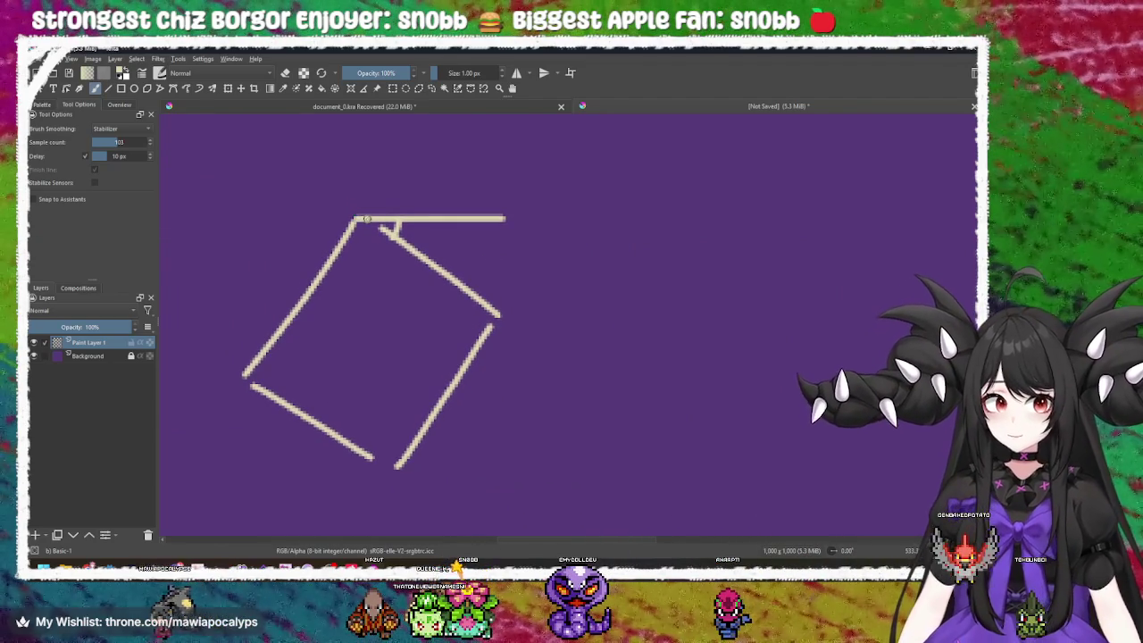
scroll(376, 226, down, 3)
drag(376, 226, 559, 249)
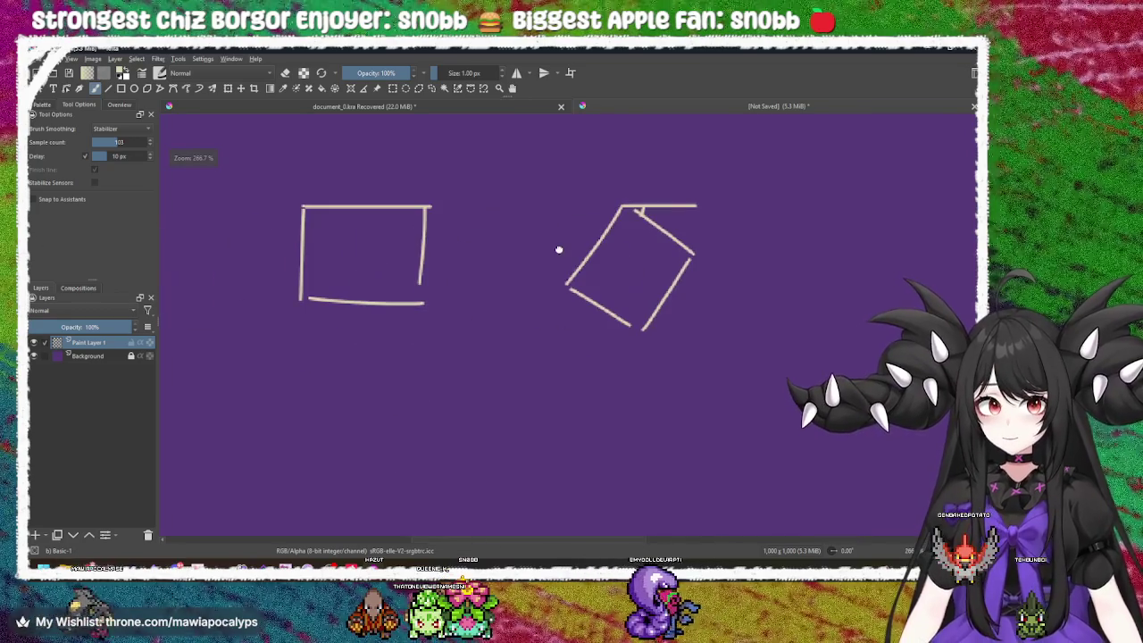
drag(610, 220, 576, 226)
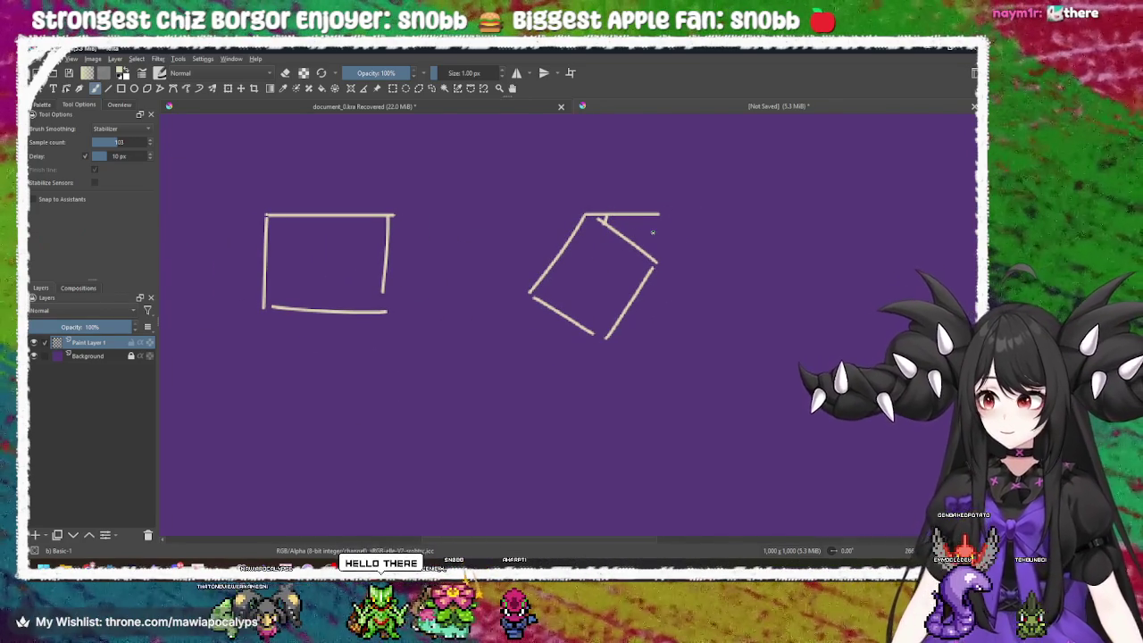
scroll(656, 232, up, 3)
drag(565, 265, 598, 262)
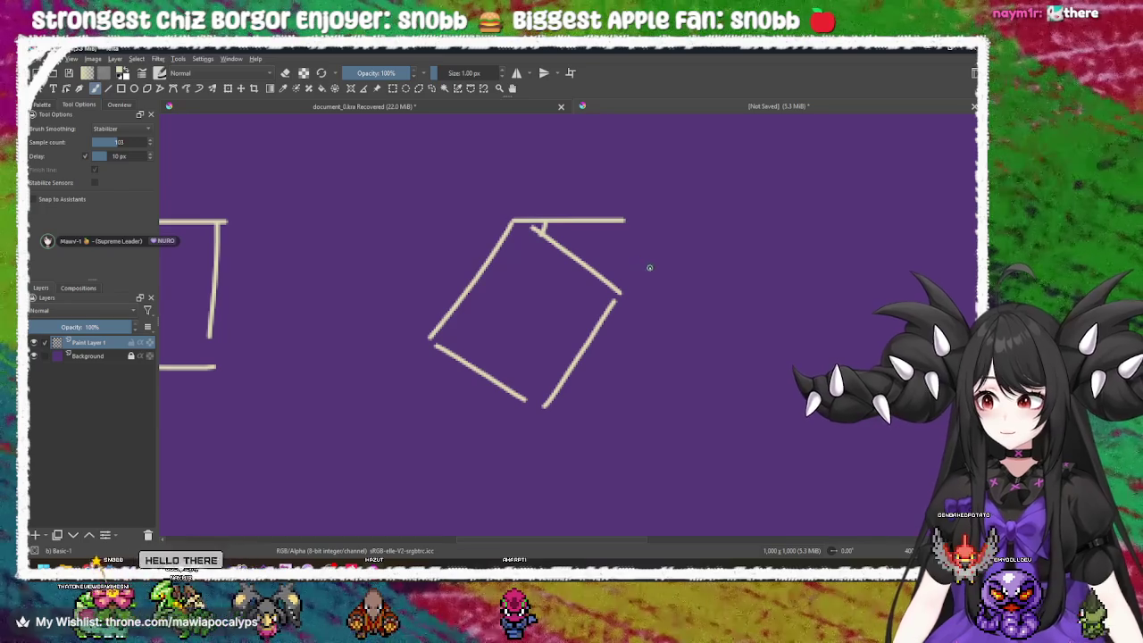
drag(668, 271, 636, 284)
scroll(634, 272, up, 2)
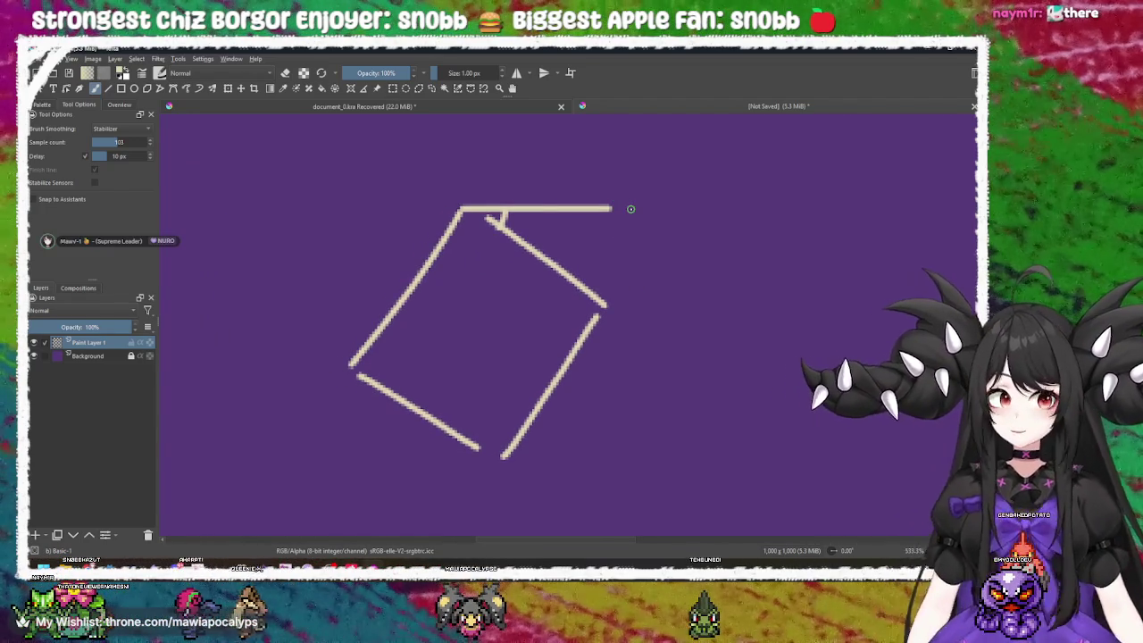
drag(607, 244, 588, 265)
scroll(471, 261, down, 2)
mouse_move(420, 266)
mouse_down()
mouse_move(605, 280)
mouse_move(404, 268)
mouse_up()
scroll(560, 262, up, 2)
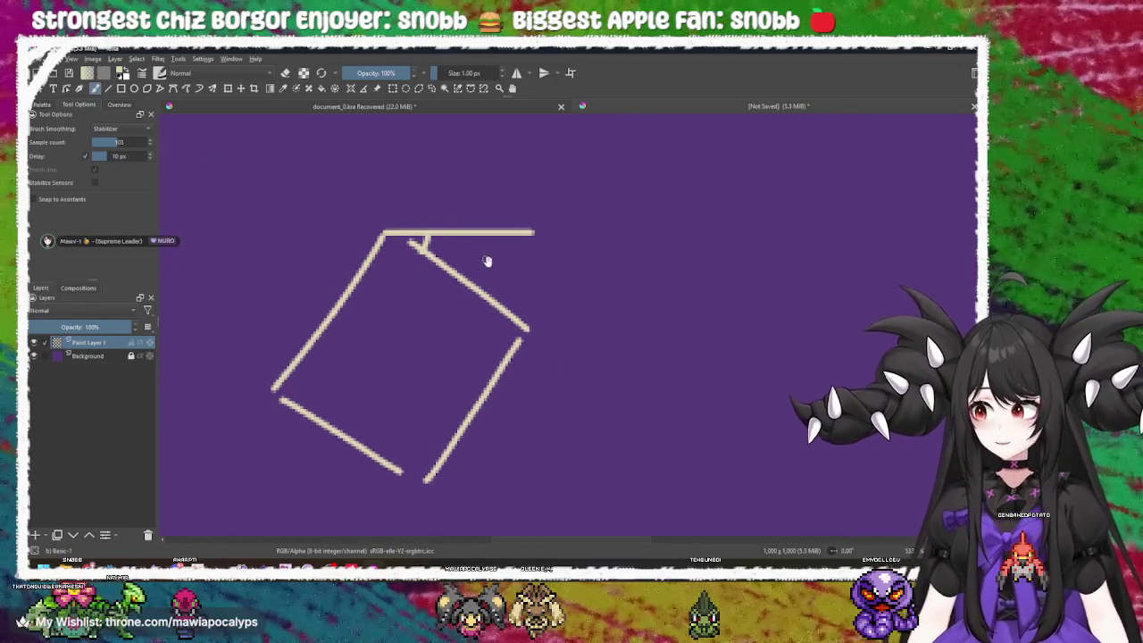
drag(490, 258, 472, 258)
drag(504, 224, 534, 220)
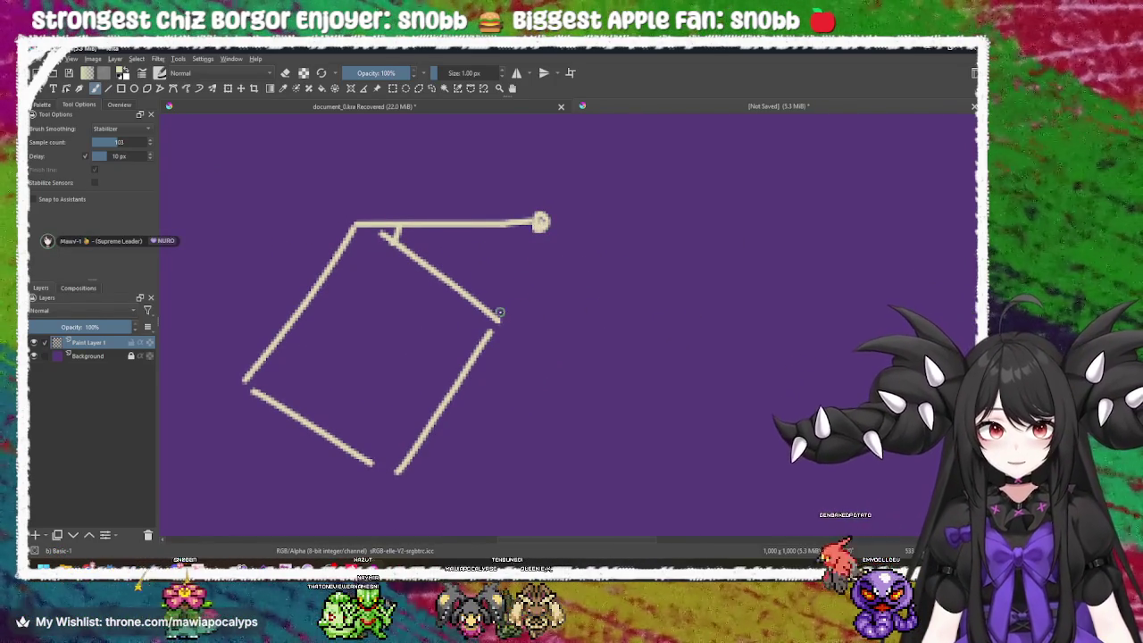
click(500, 317)
- Join the top line's end to the square's corner and sketch a tilted square over the left rectangle
drag(540, 222, 505, 308)
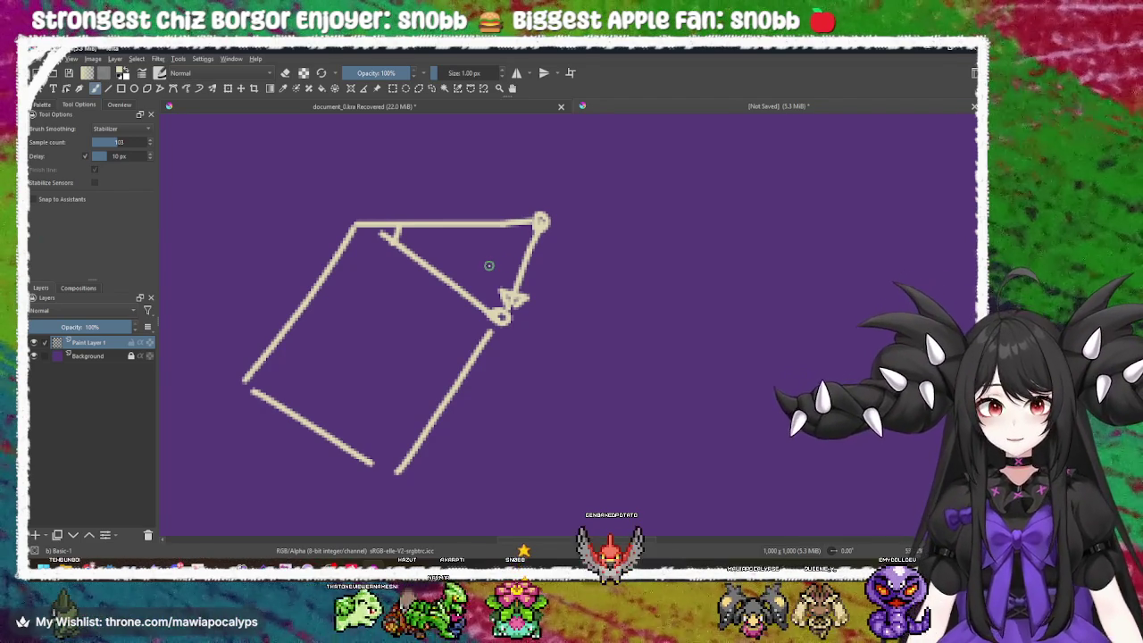
scroll(406, 157, down, 5)
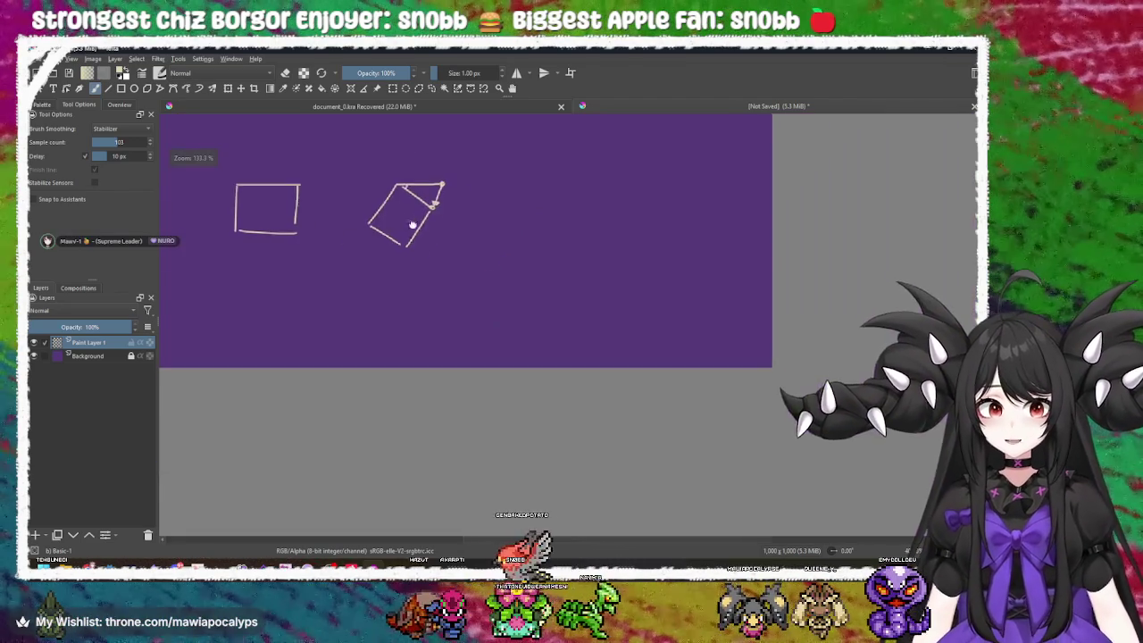
scroll(504, 268, up, 4)
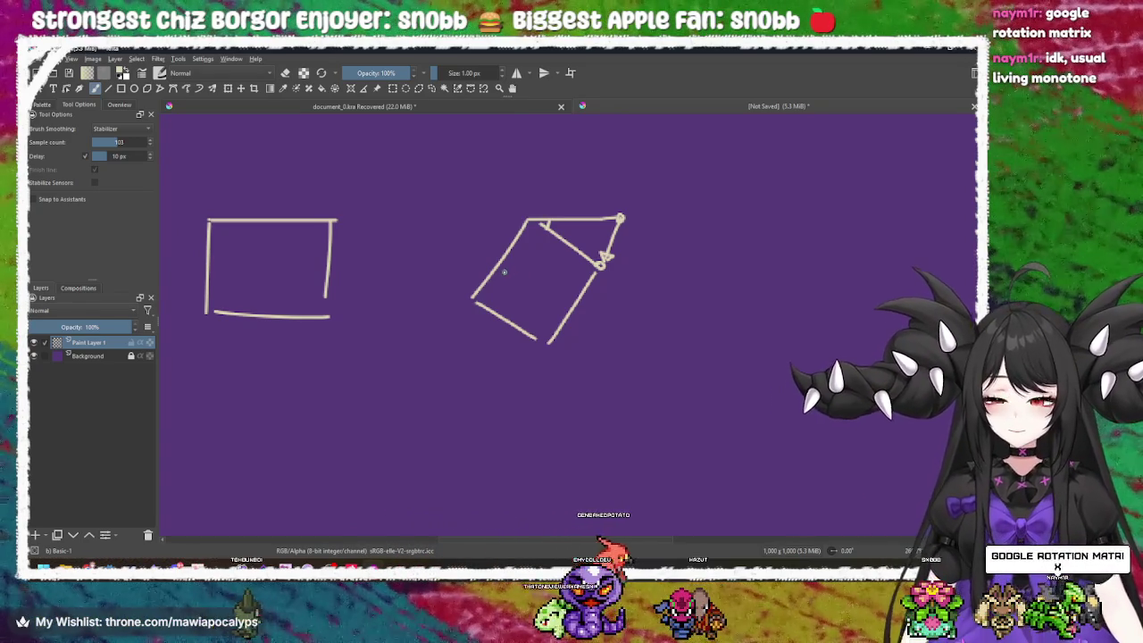
mouse_move(259, 200)
mouse_down()
mouse_move(317, 270)
mouse_move(235, 337)
mouse_move(190, 264)
mouse_move(253, 204)
mouse_up()
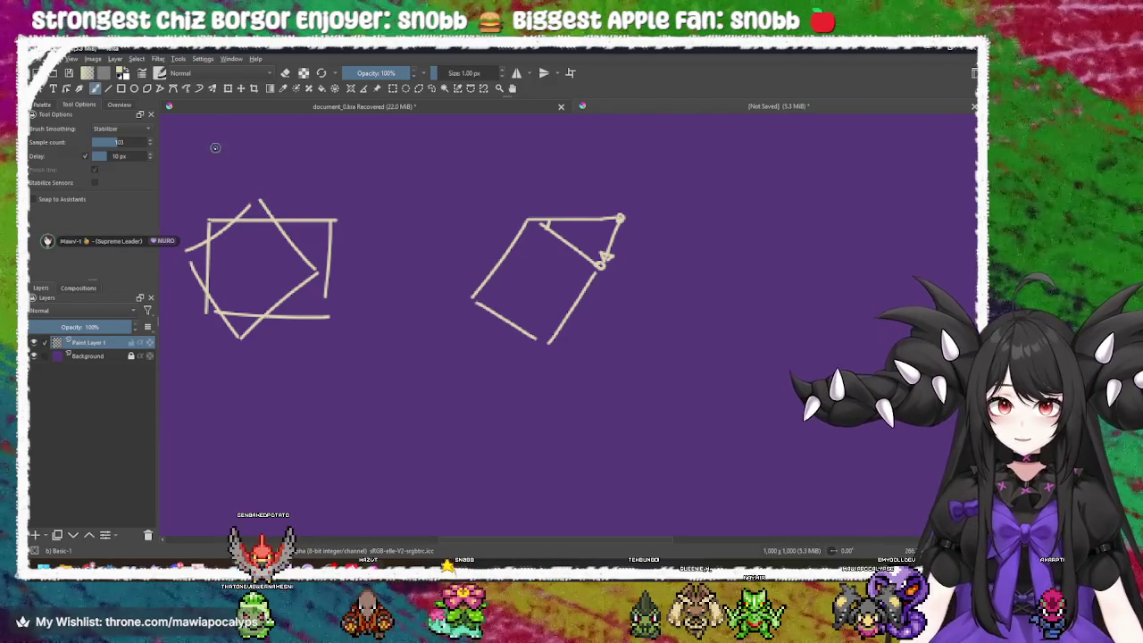
- Draw vertical and horizontal axis lines, then undo them along with the rotated square
drag(214, 159, 199, 363)
drag(175, 217, 442, 227)
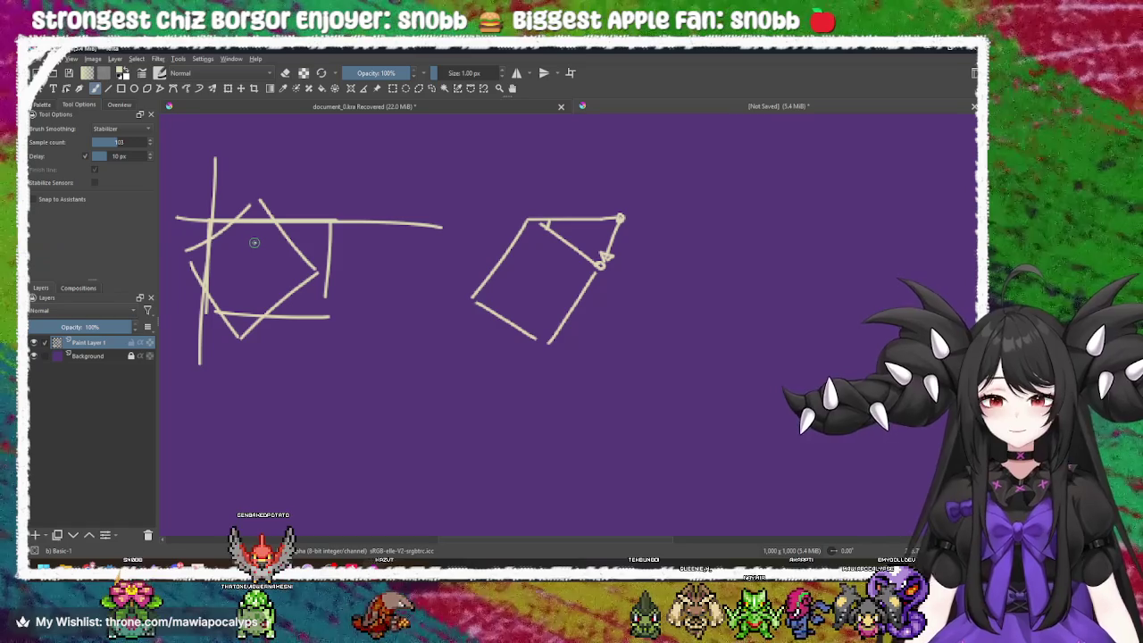
key(ctrl+z)
key(ctrl+z)
key(ctrl+z)
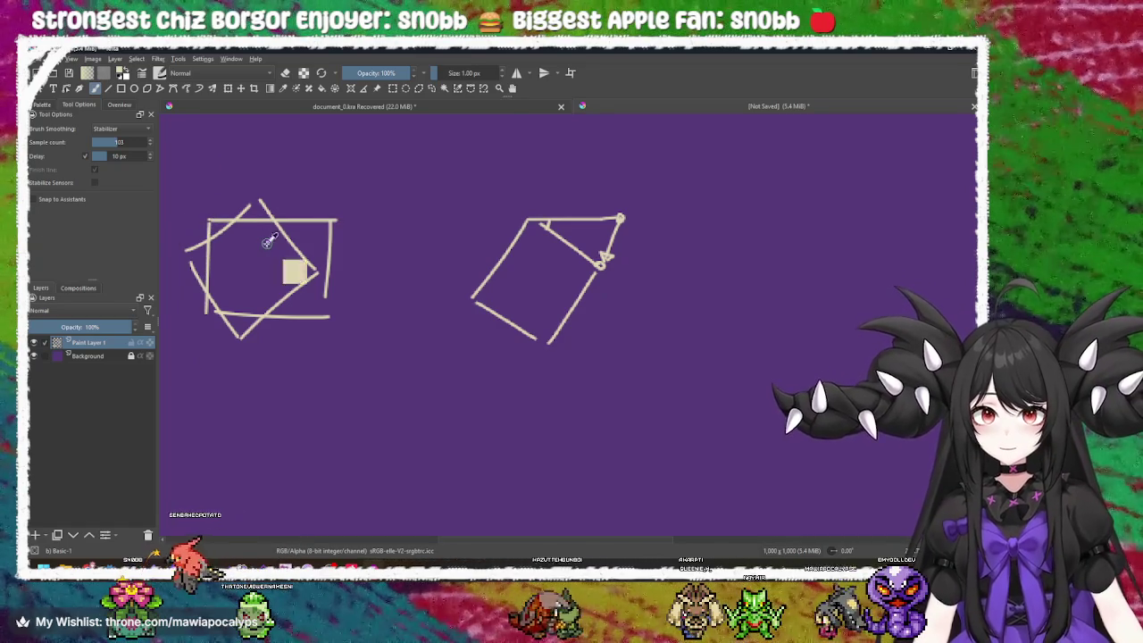
key(ctrl+z)
key(ctrl+z)
key(ctrl+z)
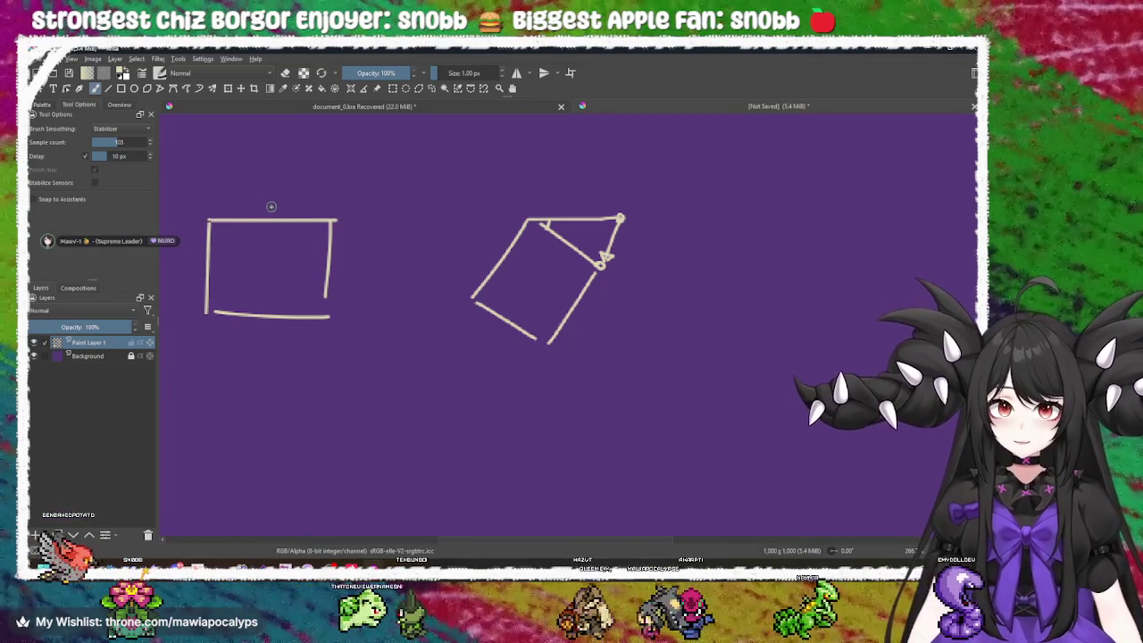
- Redraw the tilted square over the left rectangle with vertical and horizontal lines through it
mouse_move(271, 206)
mouse_down()
mouse_move(207, 266)
mouse_move(239, 312)
mouse_move(363, 266)
mouse_move(281, 210)
mouse_up()
drag(204, 159, 209, 314)
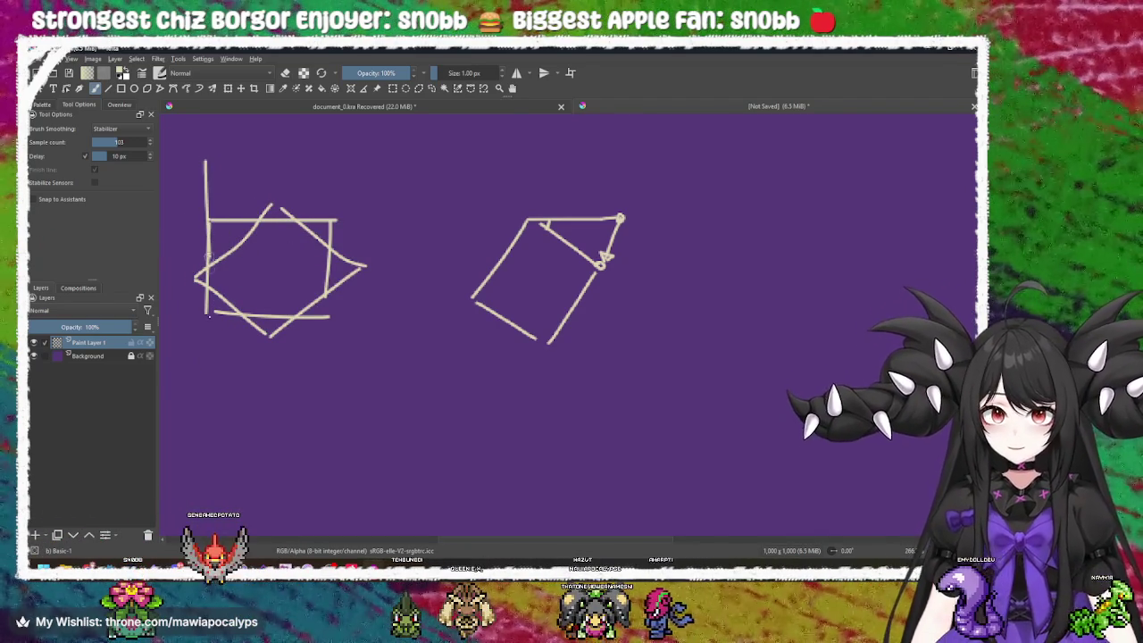
drag(166, 217, 360, 220)
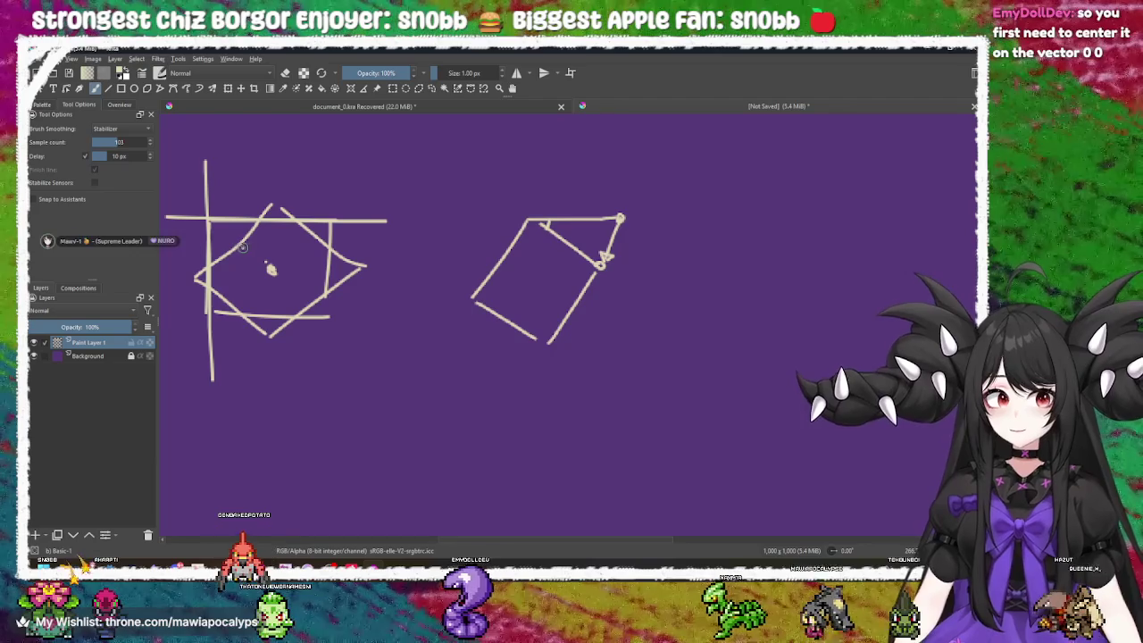
- Sketch several diagonal strokes and an extra tilted square over the left drawing
drag(246, 247, 367, 268)
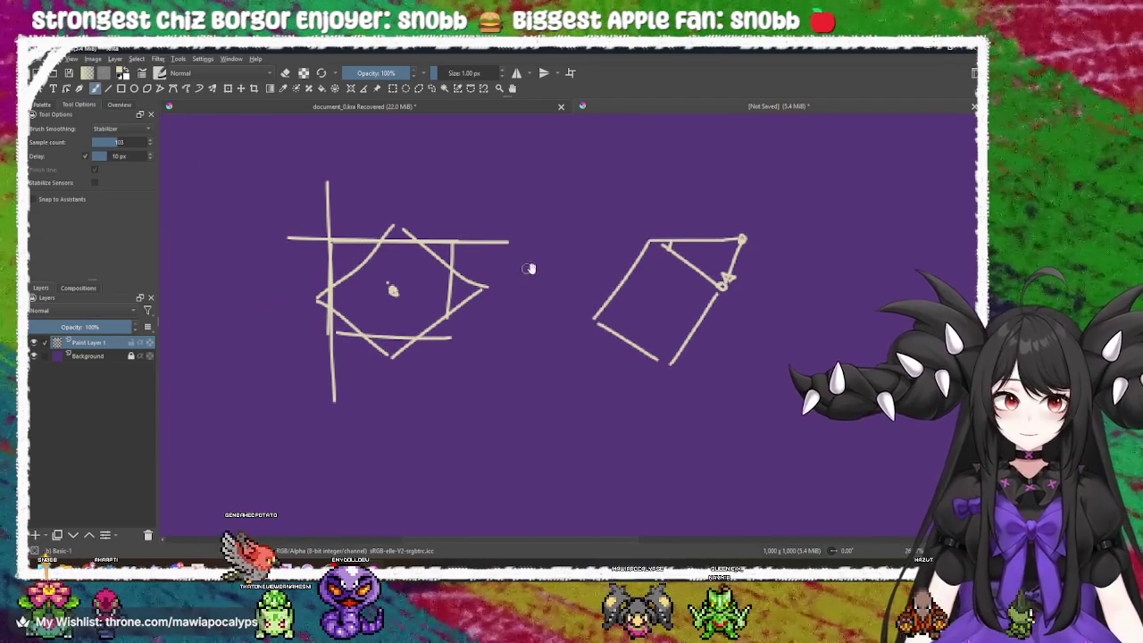
mouse_move(565, 263)
mouse_down()
mouse_move(552, 281)
mouse_move(623, 283)
mouse_up()
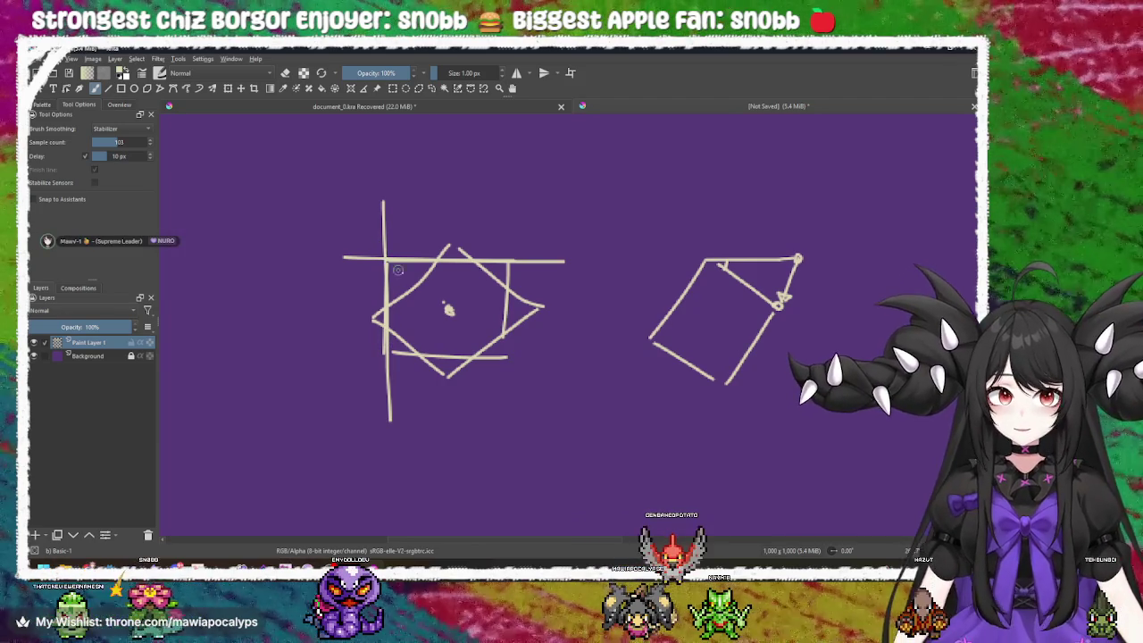
drag(449, 310, 307, 200)
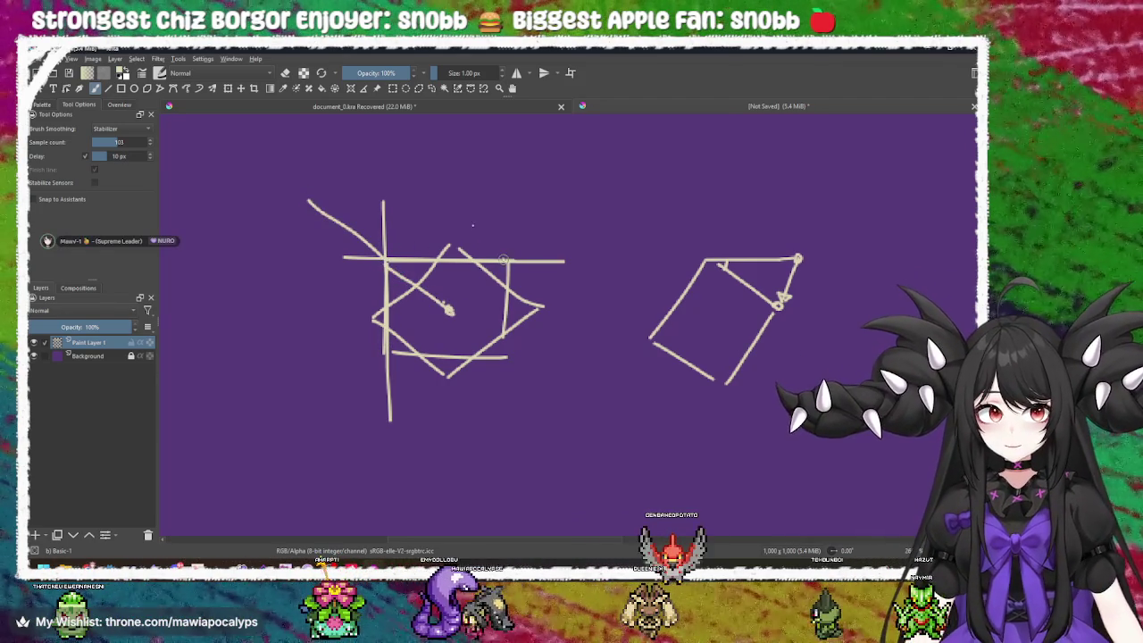
drag(504, 259, 451, 204)
drag(375, 318, 309, 284)
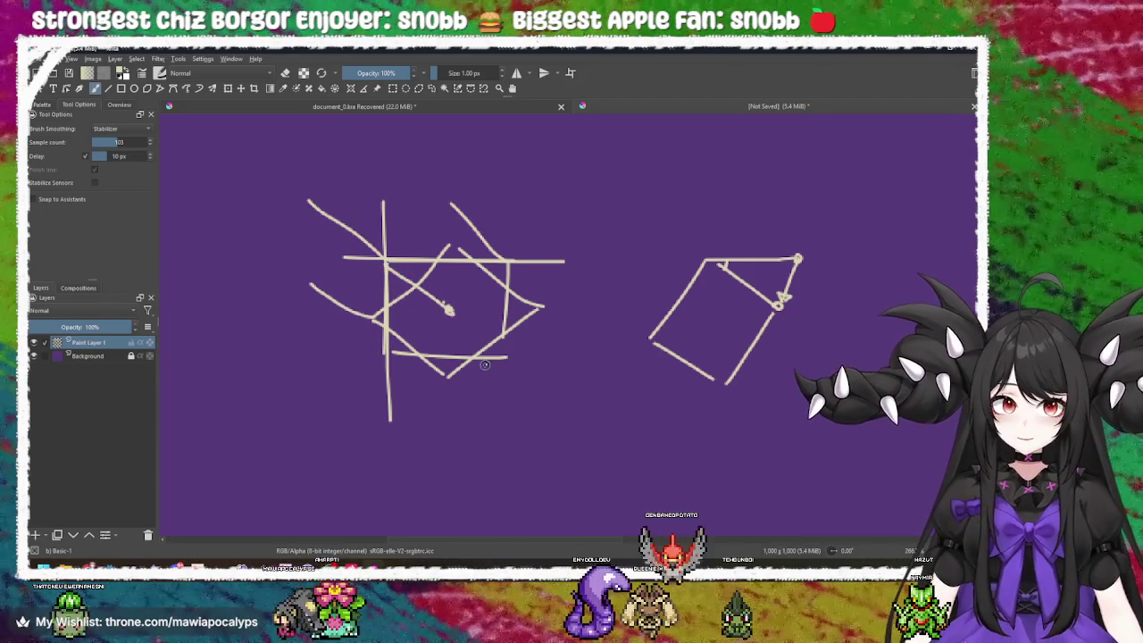
drag(449, 375, 406, 341)
drag(538, 308, 482, 275)
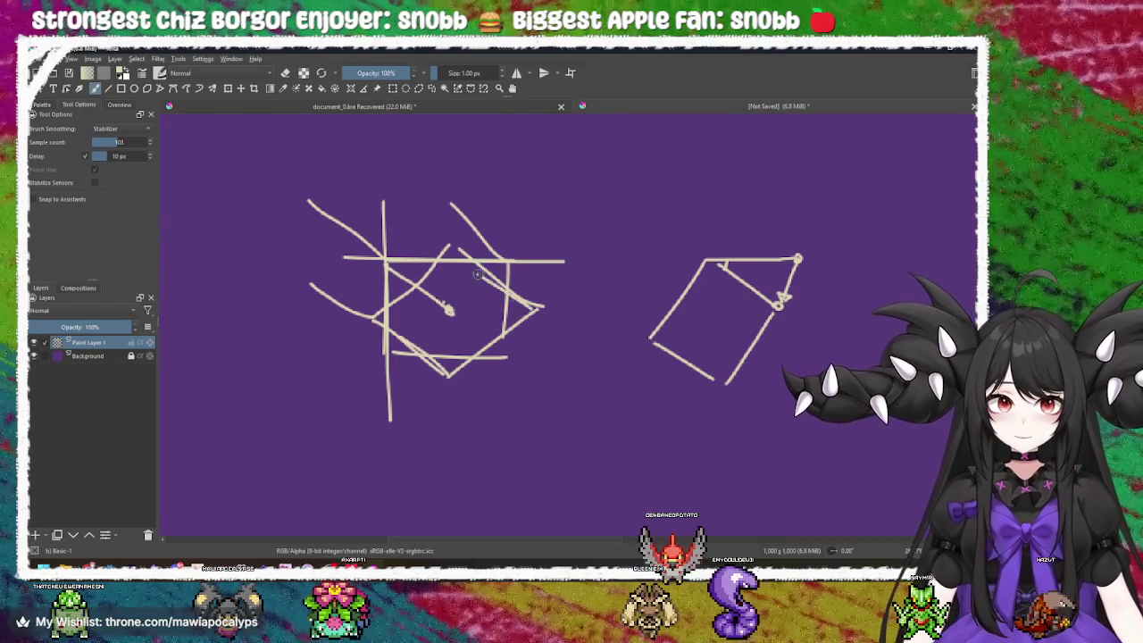
mouse_move(393, 332)
mouse_down()
mouse_move(435, 279)
mouse_move(377, 176)
mouse_move(327, 221)
mouse_up()
drag(301, 259, 360, 307)
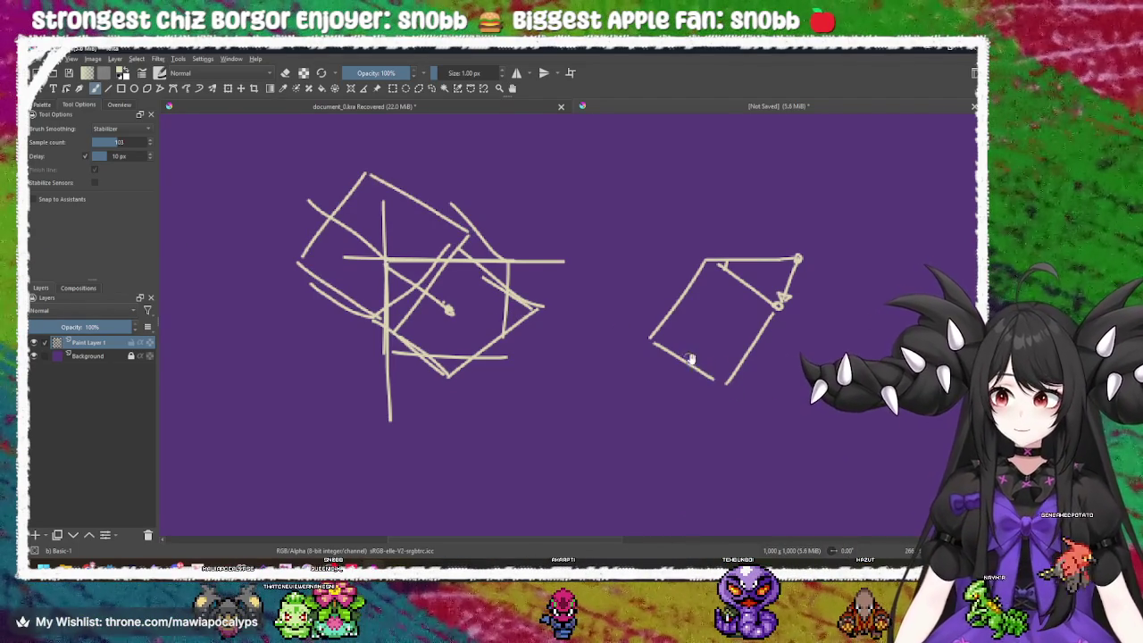
- Circle the left sketch with an ellipse, then undo the recent strokes
drag(738, 385, 705, 382)
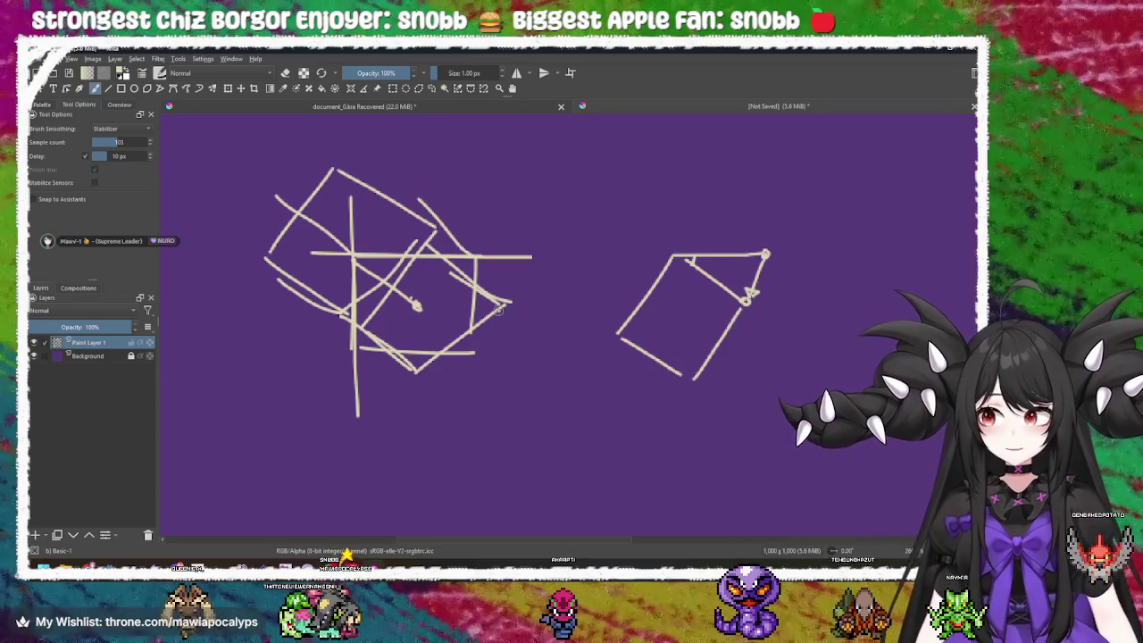
drag(509, 278, 549, 282)
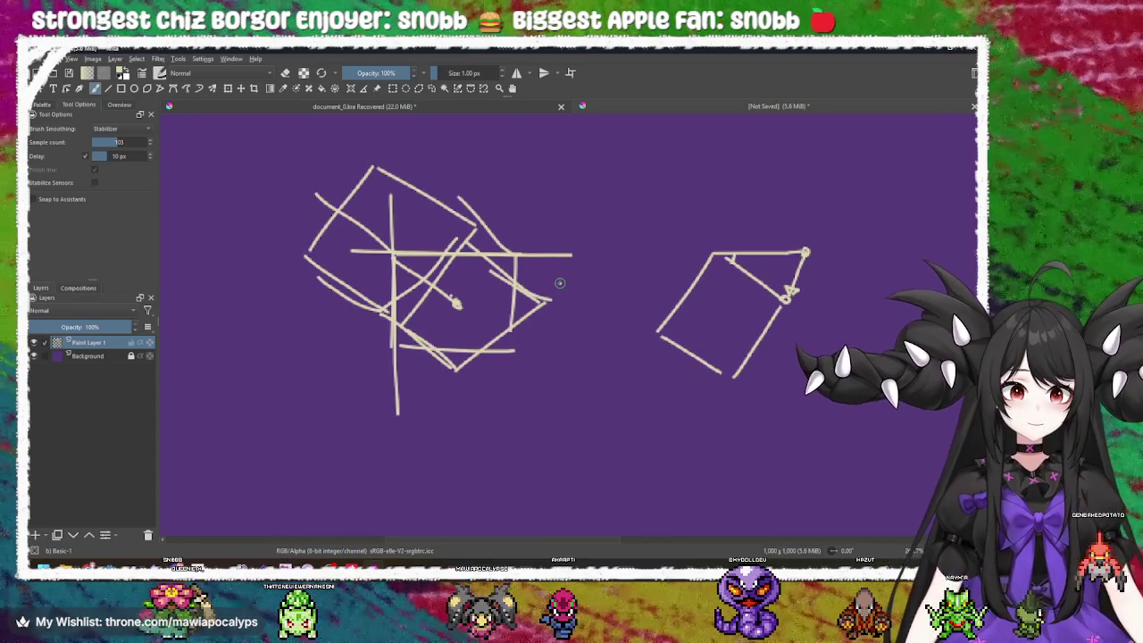
drag(545, 308, 506, 313)
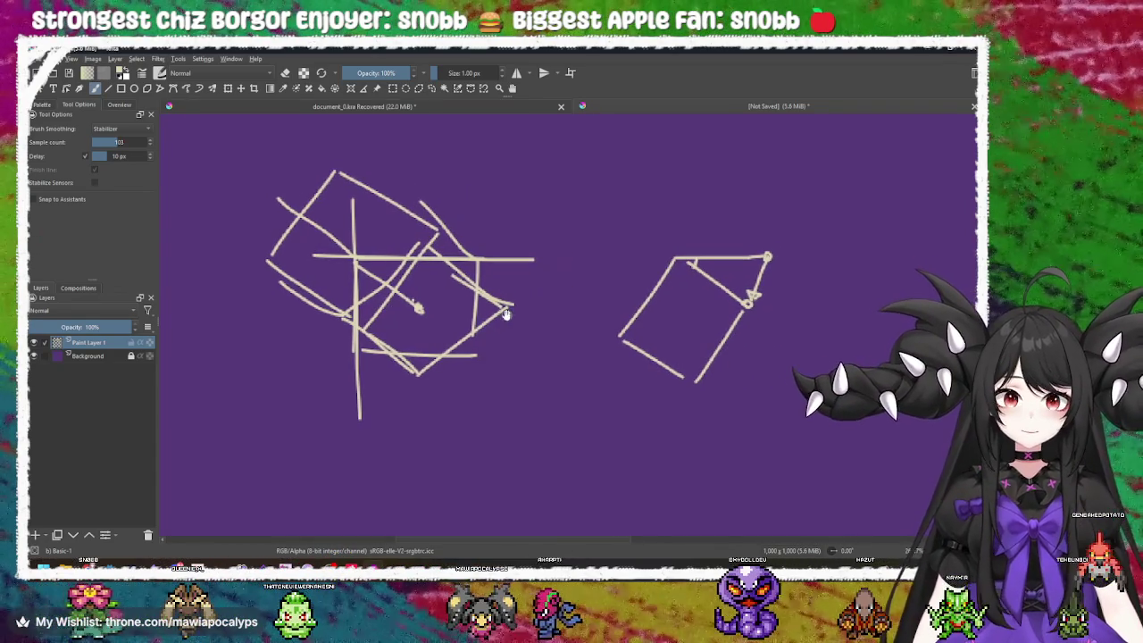
mouse_move(725, 360)
mouse_down()
mouse_move(523, 334)
mouse_move(630, 331)
mouse_up()
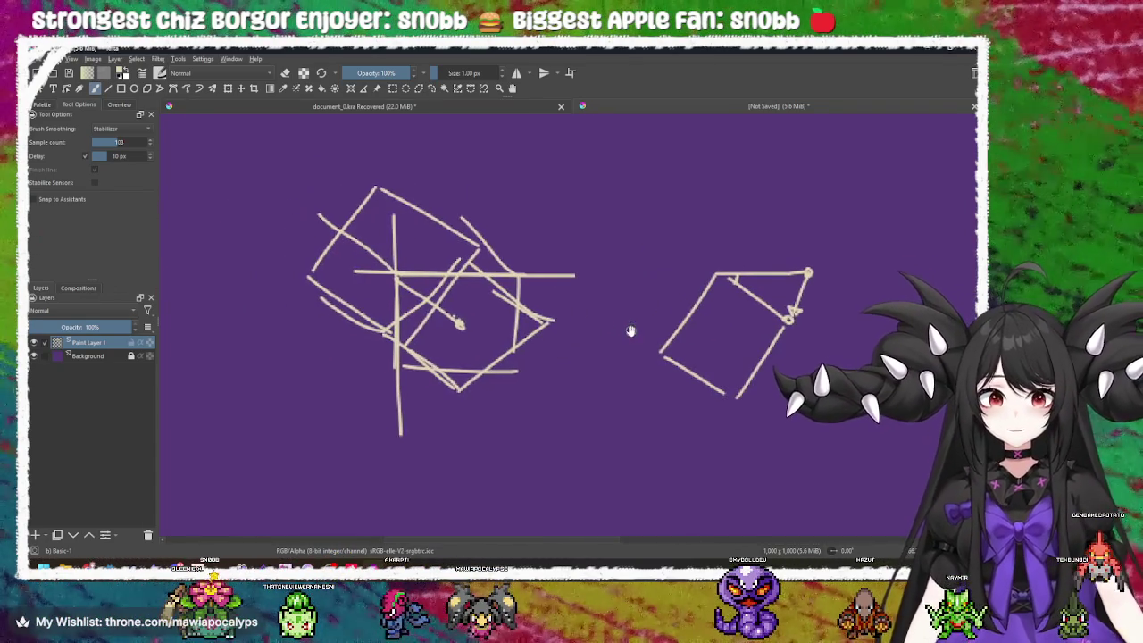
mouse_move(464, 177)
mouse_down()
mouse_move(204, 304)
mouse_move(424, 189)
mouse_up()
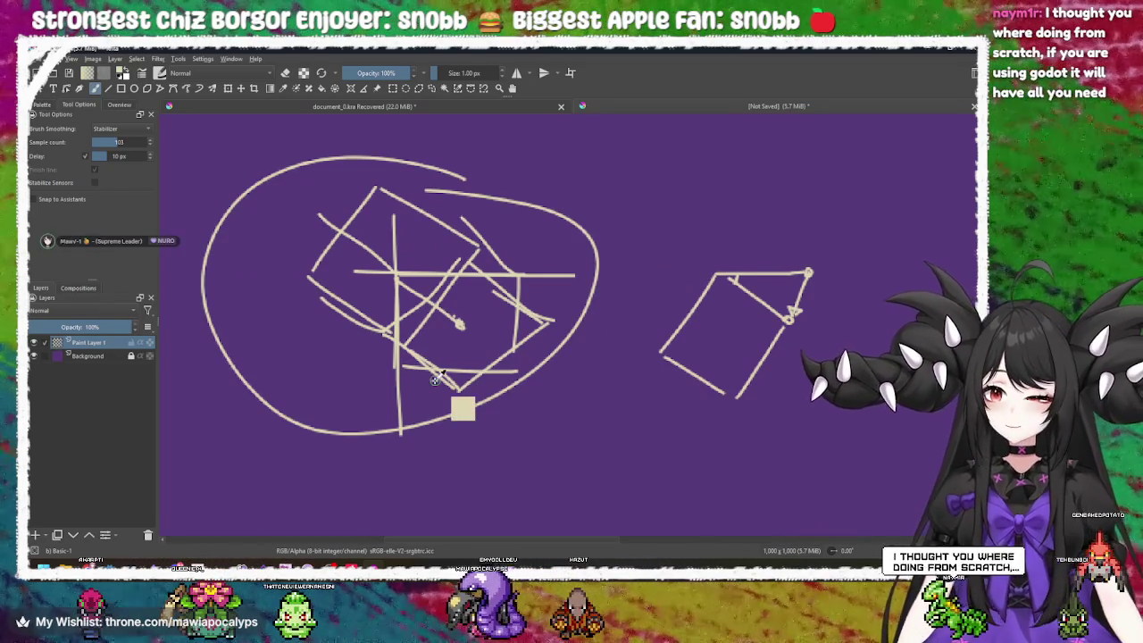
key(ctrl+z)
key(ctrl+z)
key(ctrl+z)
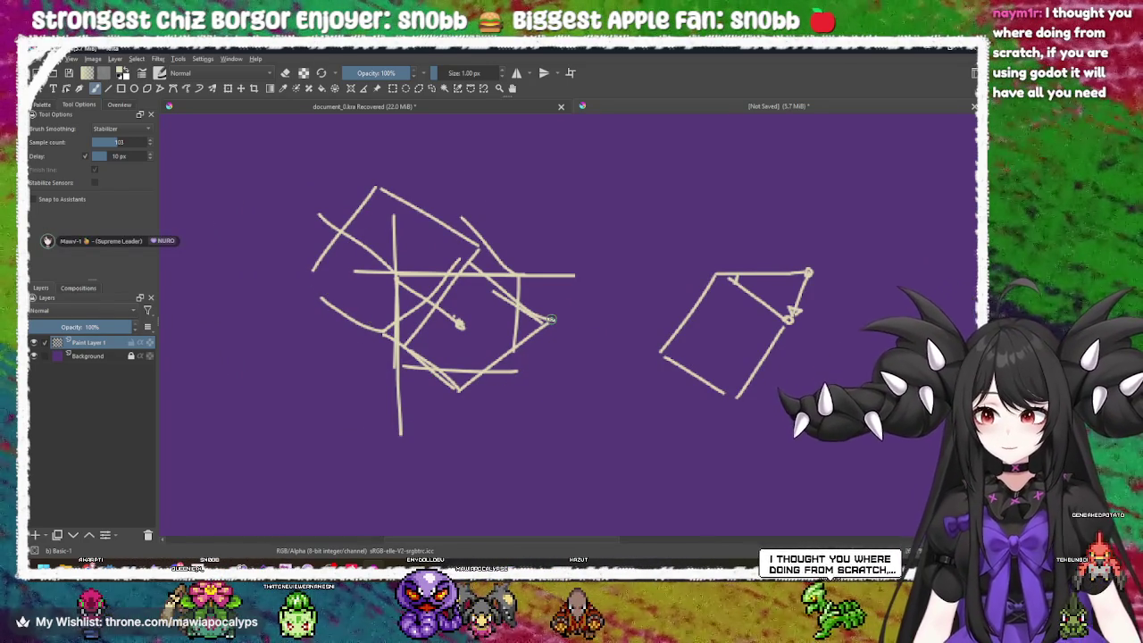
key(ctrl+z)
key(ctrl+z)
key(ctrl+z)
key(ctrl+z)
key(ctrl+z)
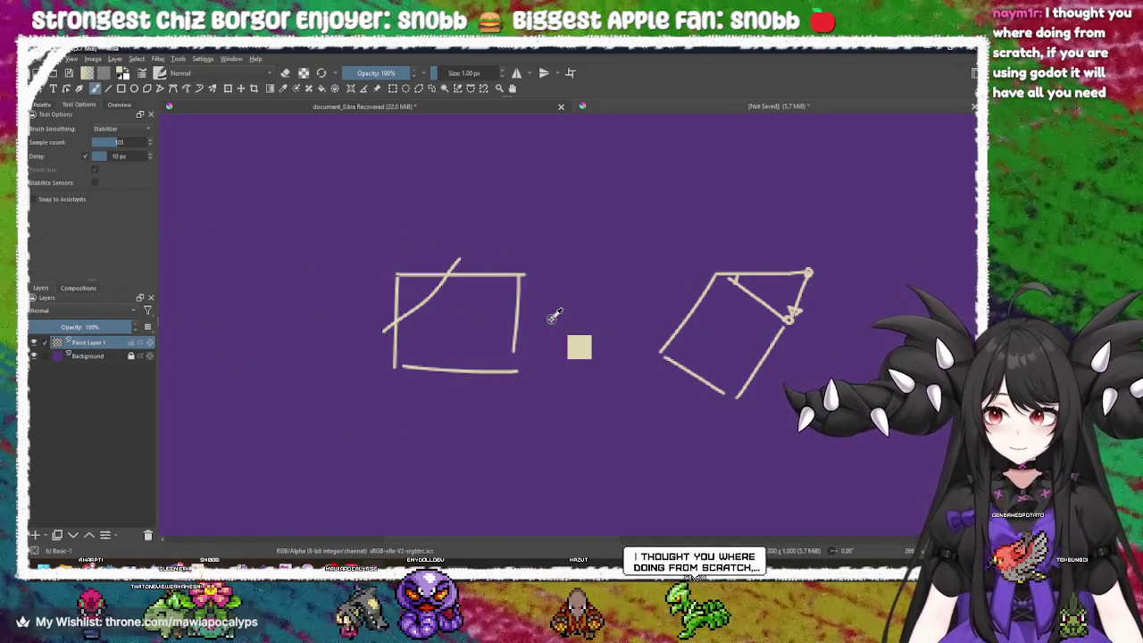
key(ctrl+z)
key(ctrl+z)
key(ctrl+z)
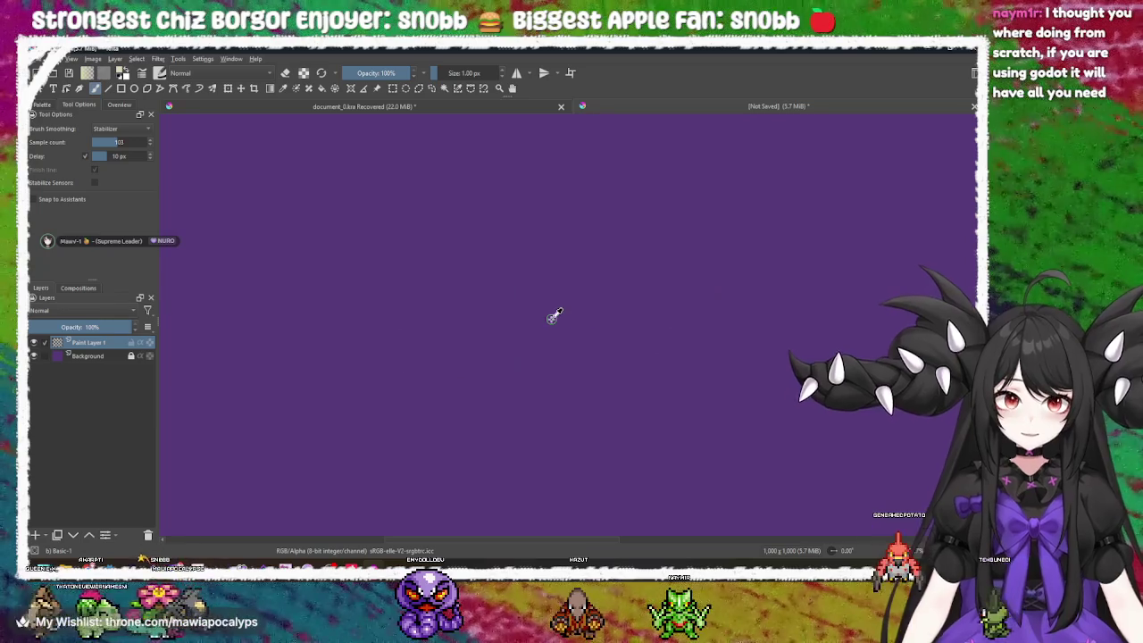
- Back in the Godot script editor, locate the position-offset lines in rotateShape
key(alt+Tab)
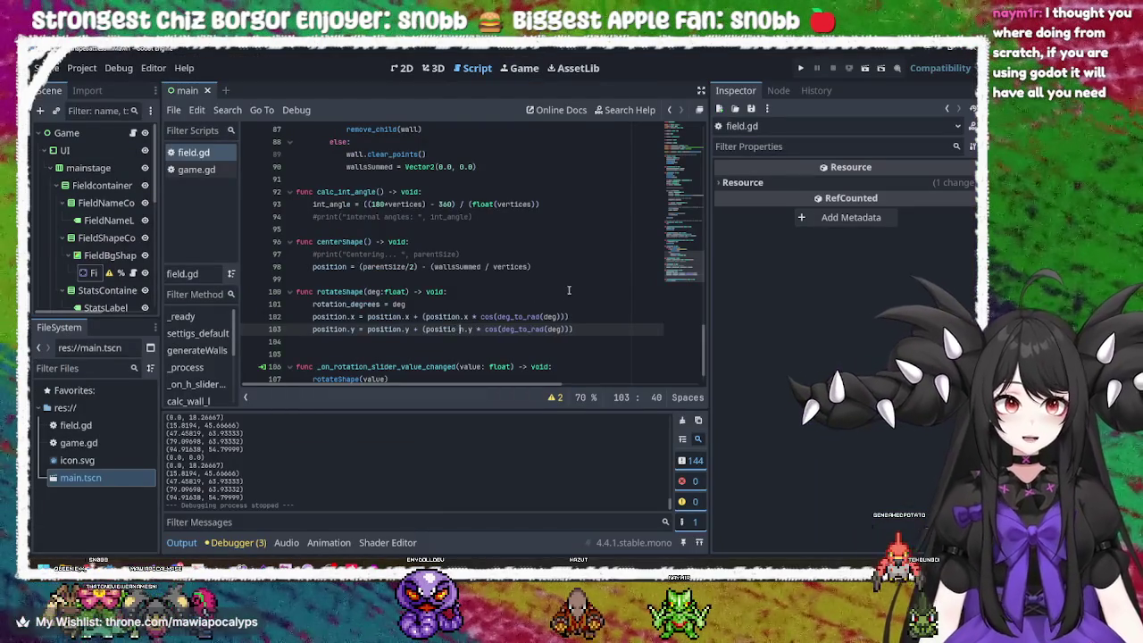
key(BackSpace)
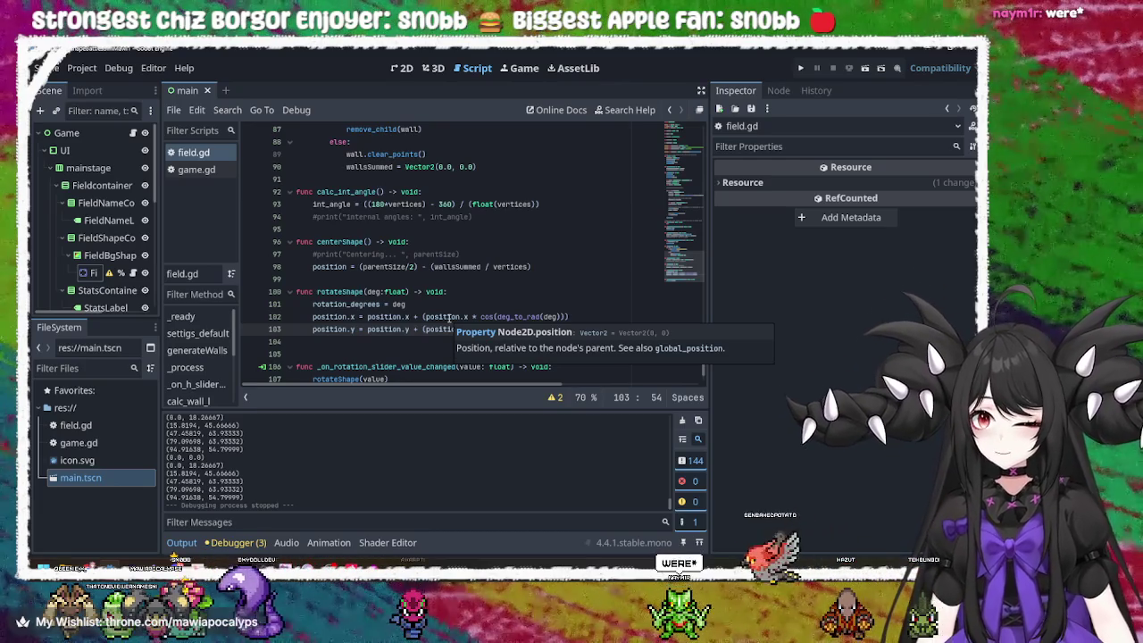
click(450, 317)
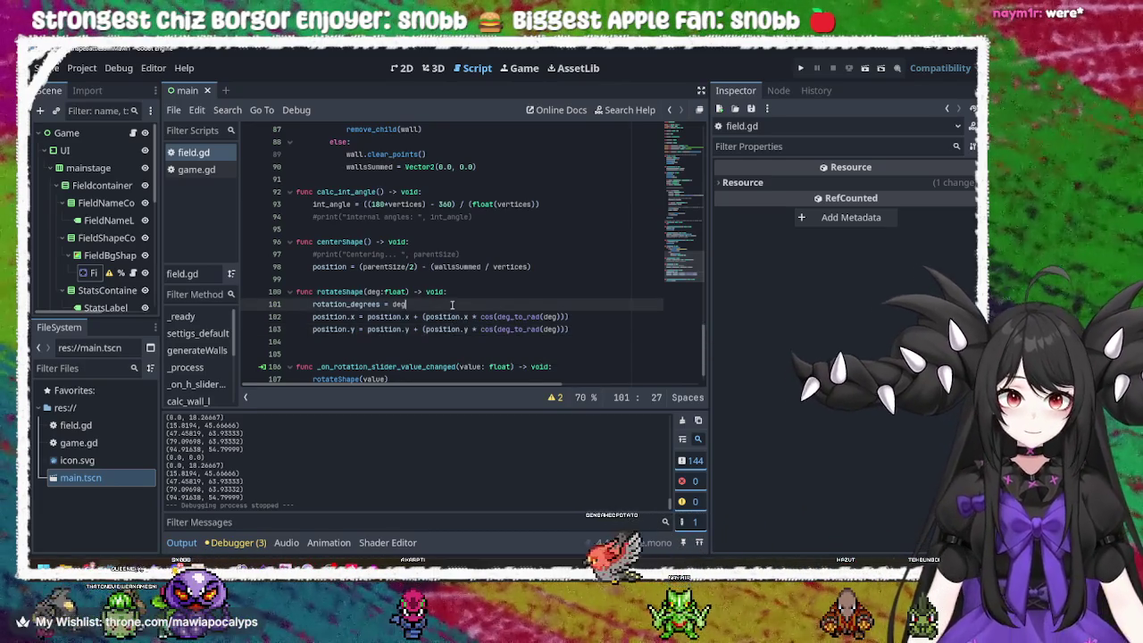
click(457, 329)
click(450, 317)
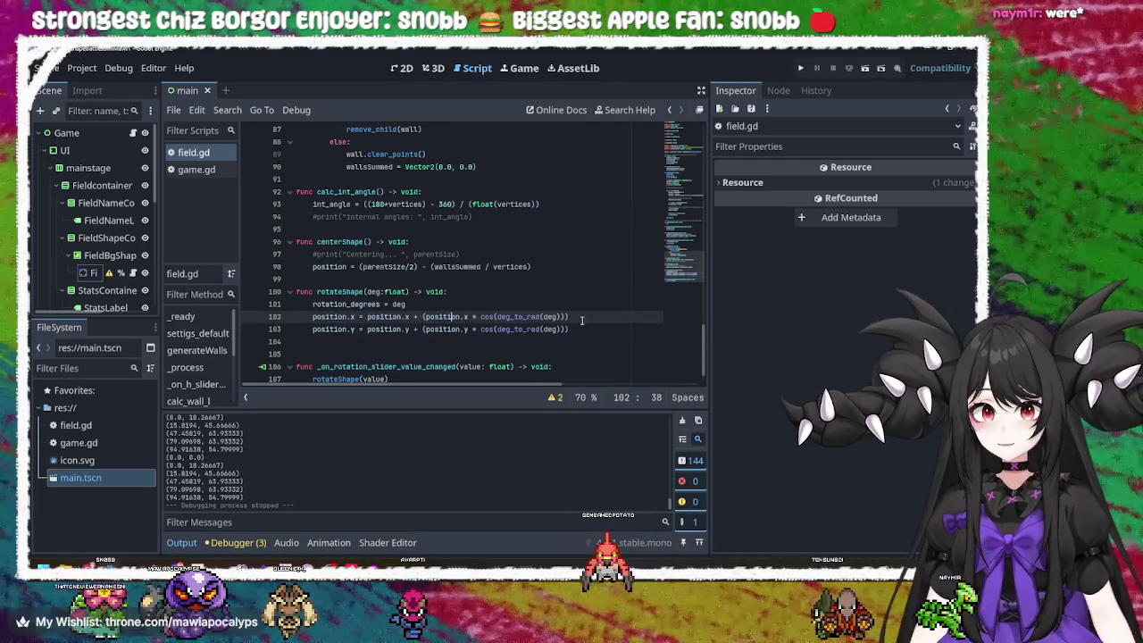
click(575, 329)
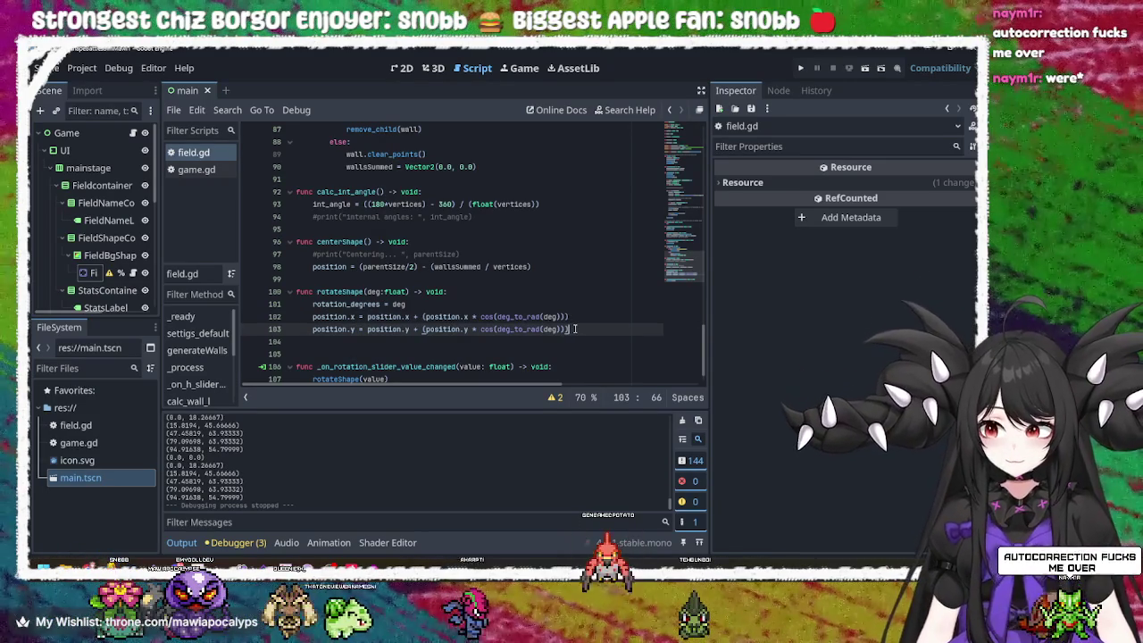
click(493, 329)
- Delete the position.x and position.y lines so rotateShape only sets rotation_degrees = deg
click(479, 317)
click(442, 316)
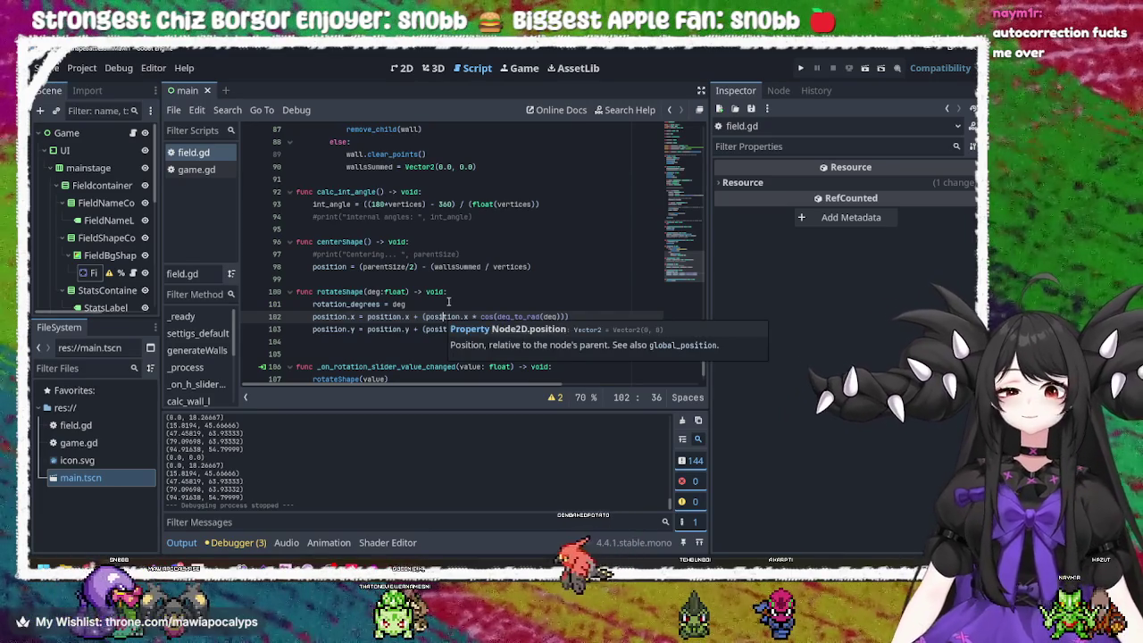
key(Up)
shift+click(575, 327)
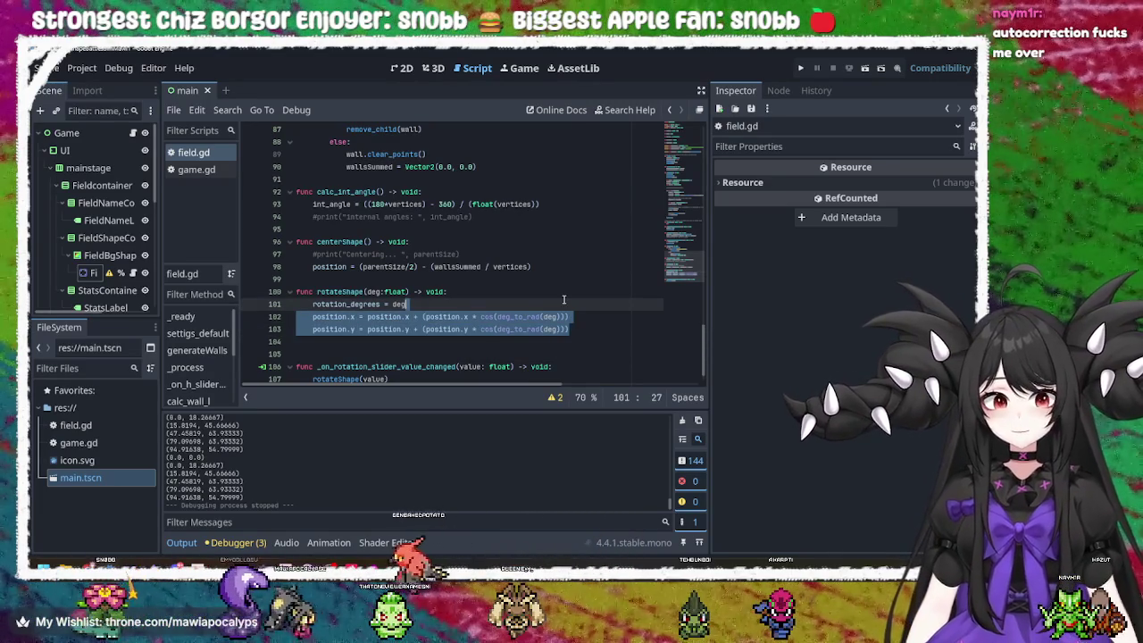
key(BackSpace)
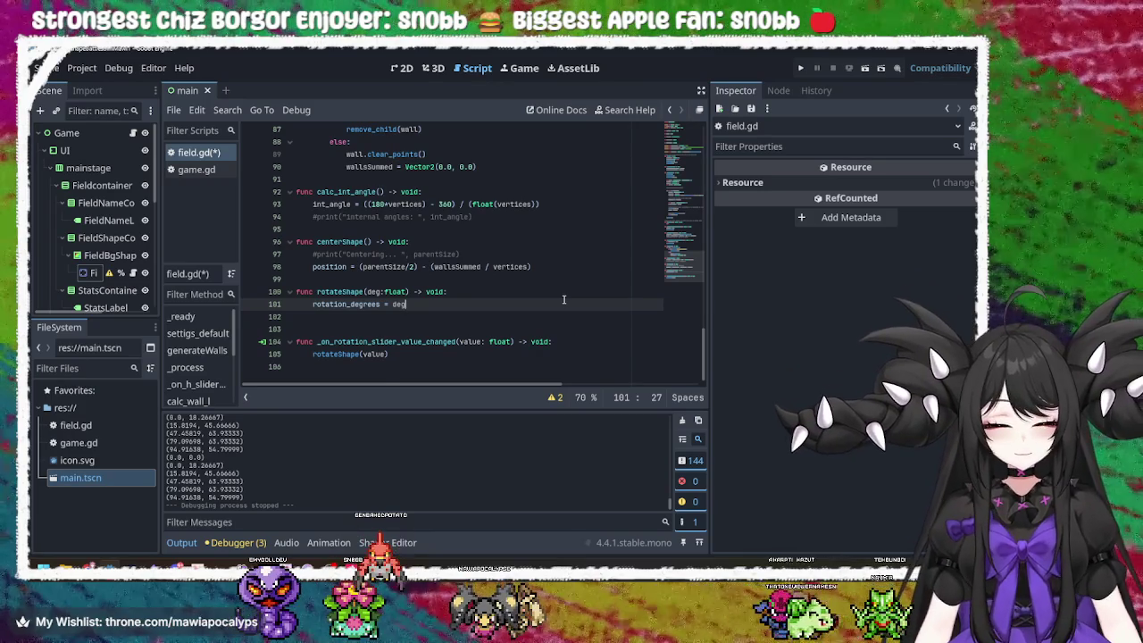
key(ctrl+z)
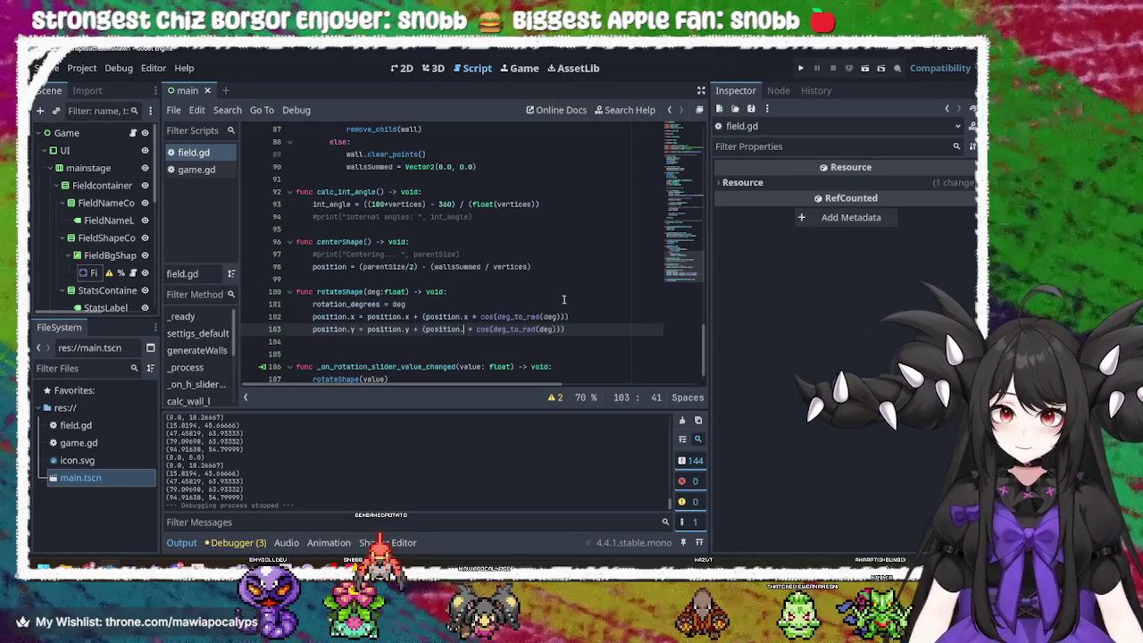
key(ctrl+z)
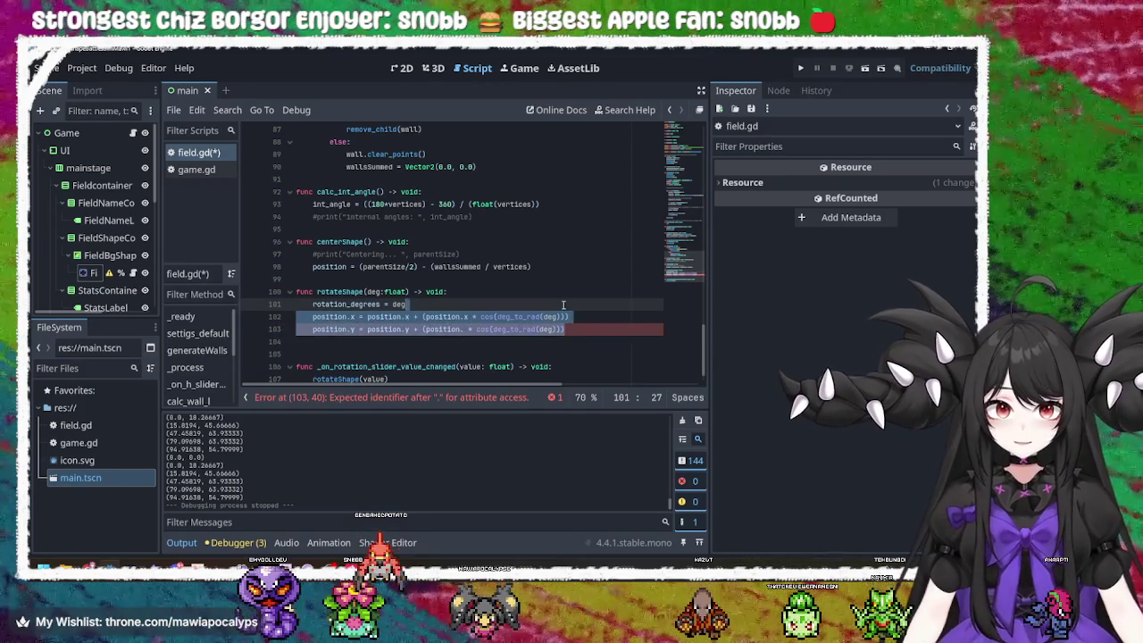
key(ctrl+z)
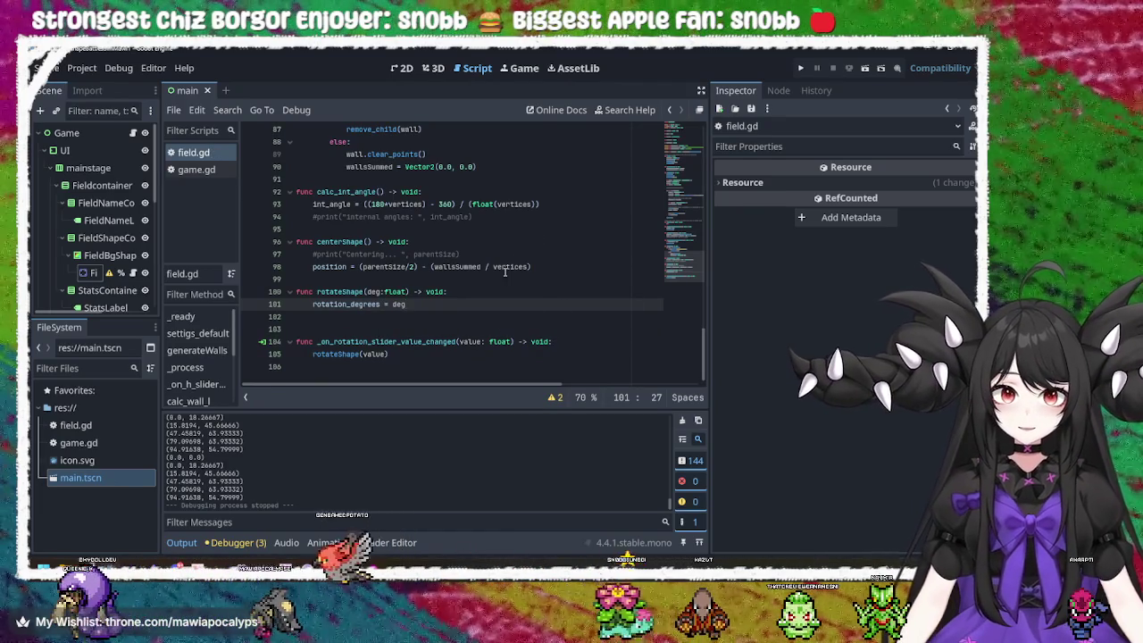
double_click(357, 292)
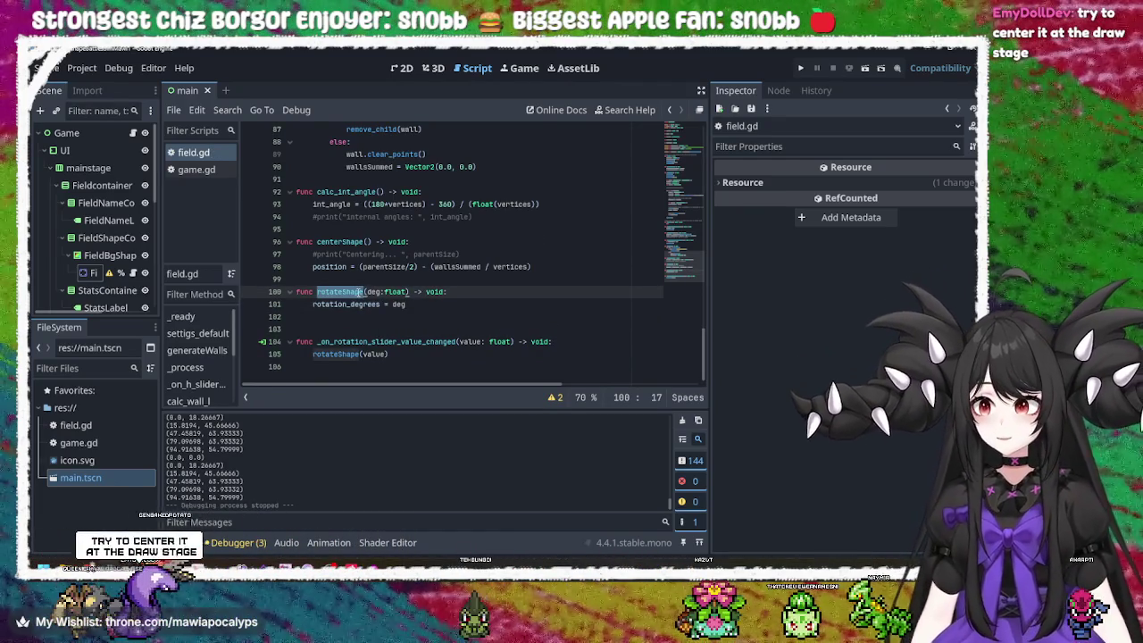
scroll(470, 245, up, 20)
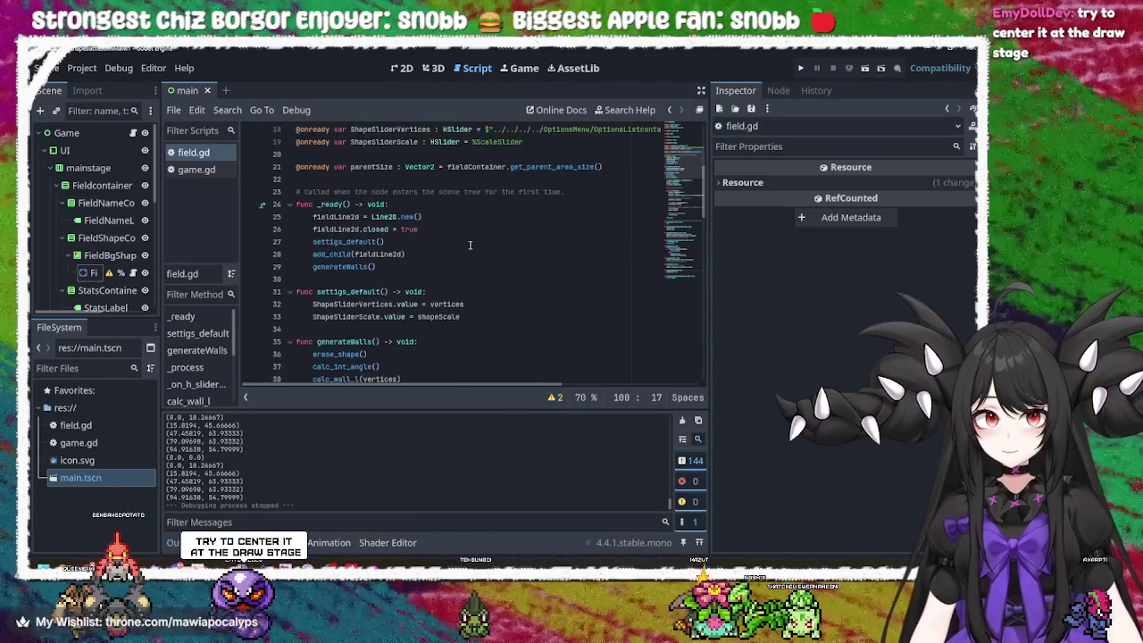
scroll(469, 245, down, 3)
click(353, 228)
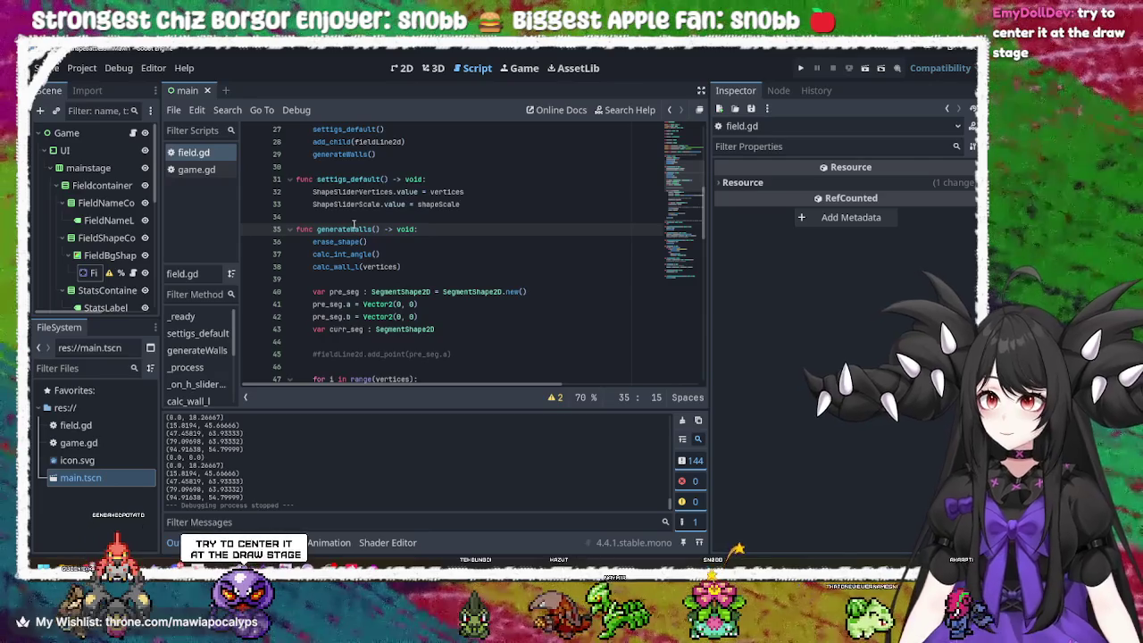
scroll(377, 228, down, 4)
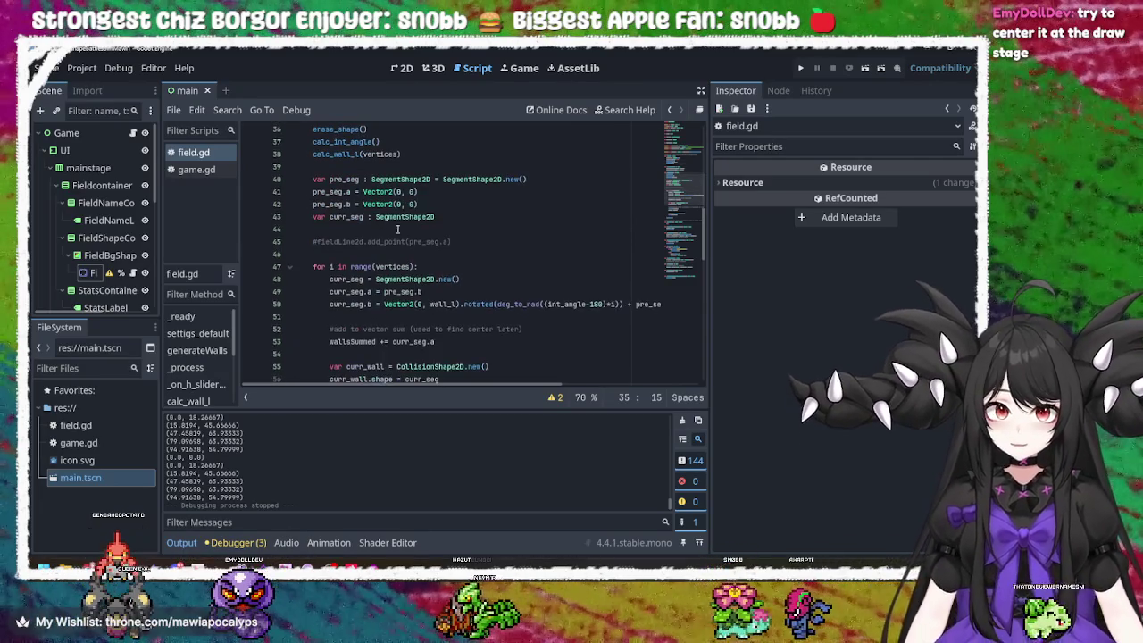
scroll(451, 272, down, 2)
click(451, 256)
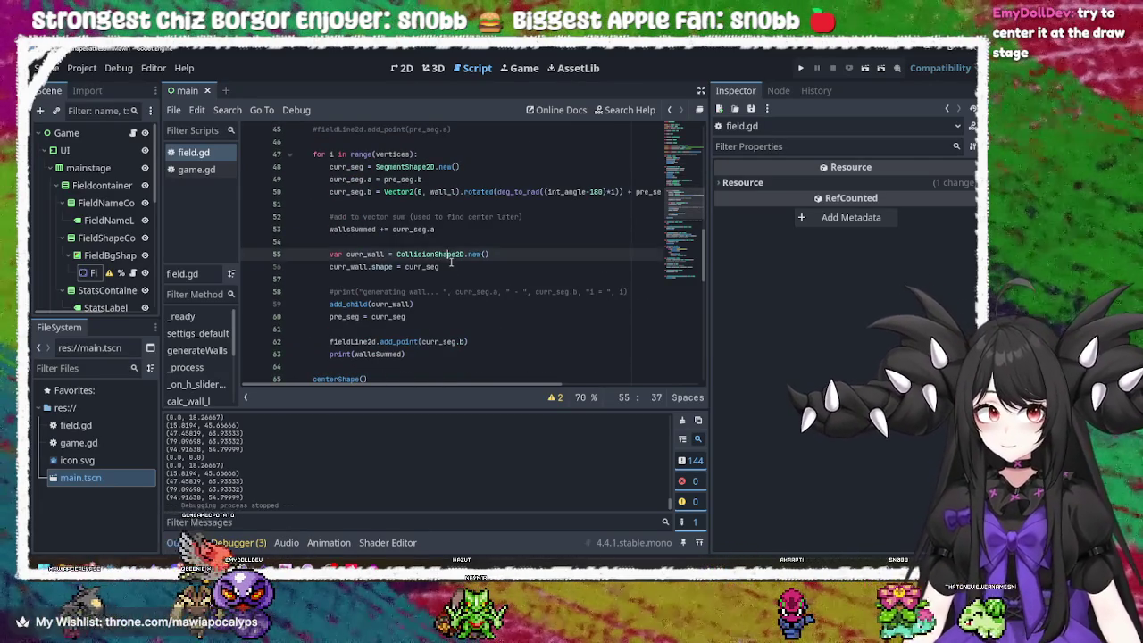
scroll(417, 248, up, 4)
double_click(343, 154)
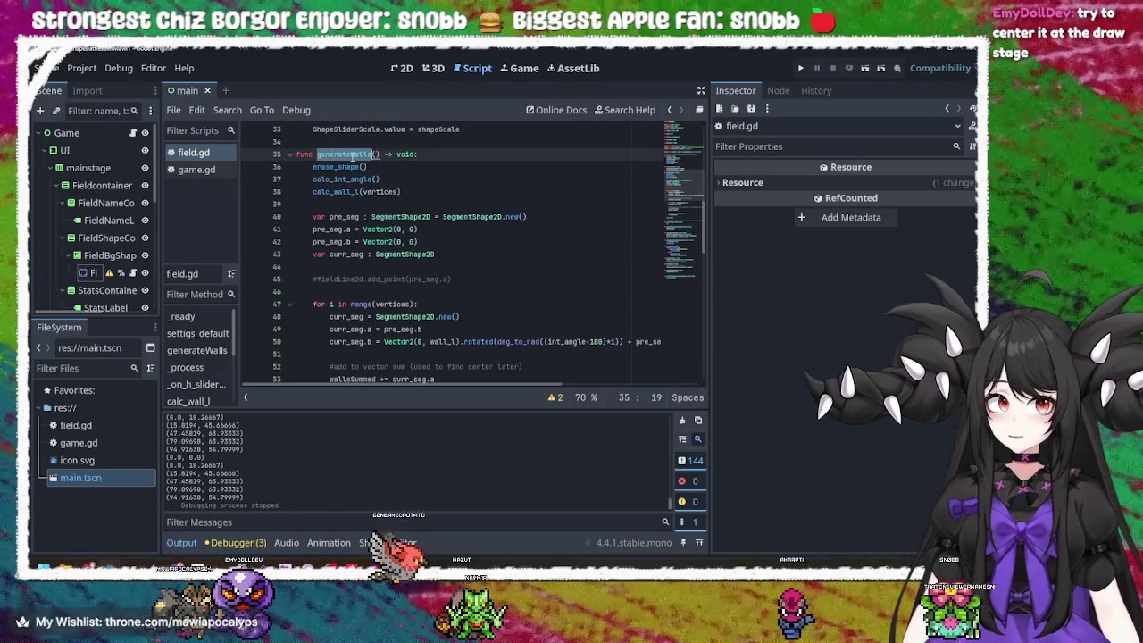
scroll(449, 248, down, 4)
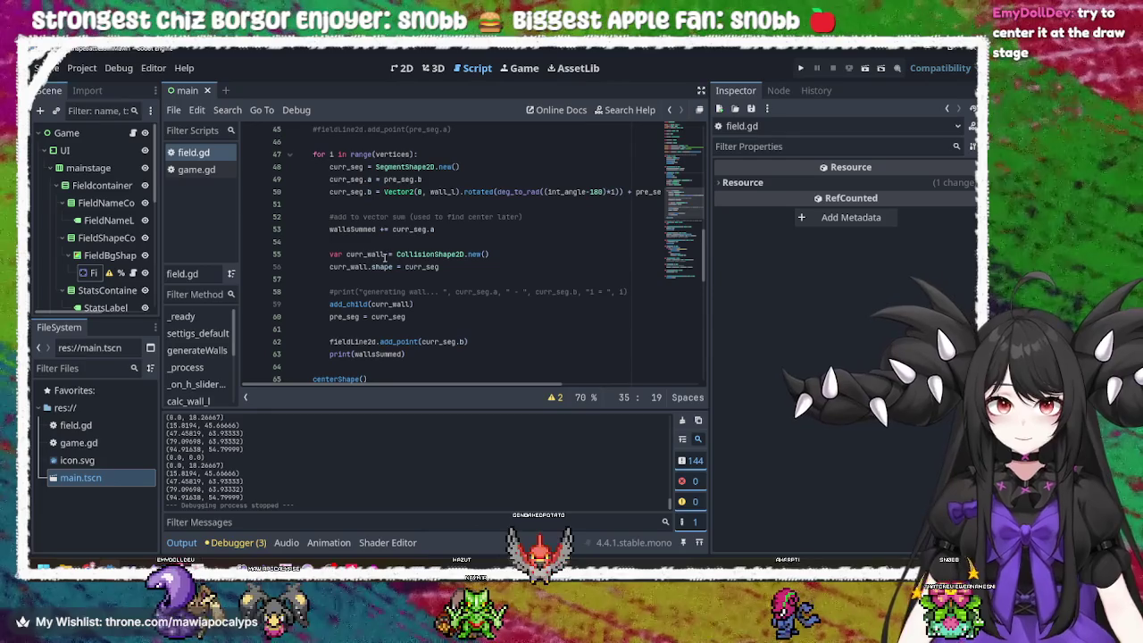
click(420, 191)
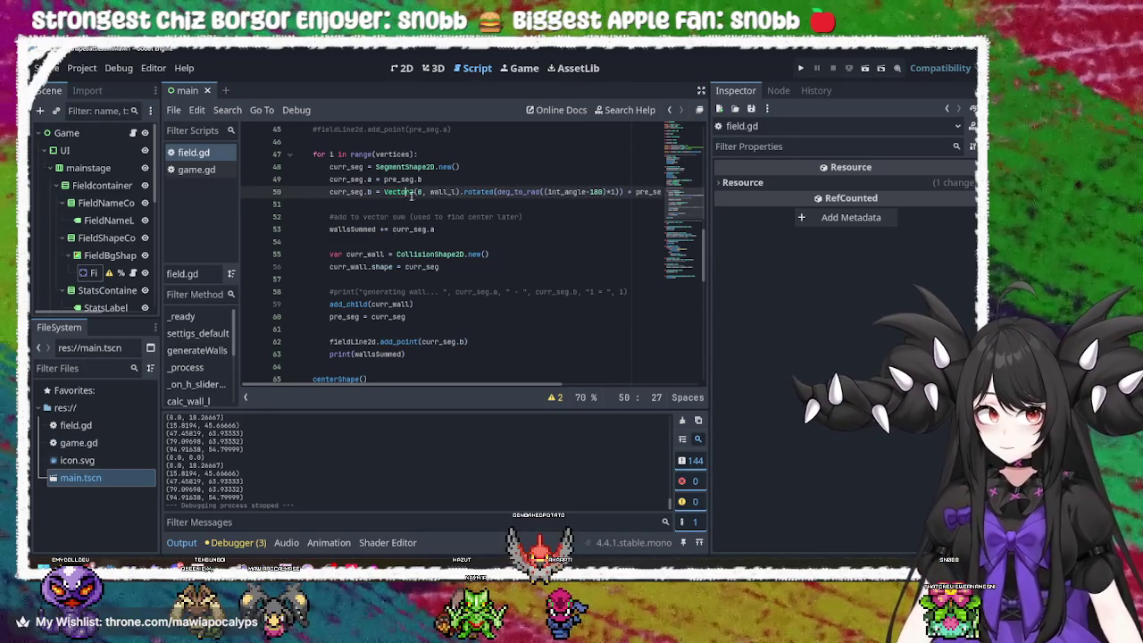
click(421, 192)
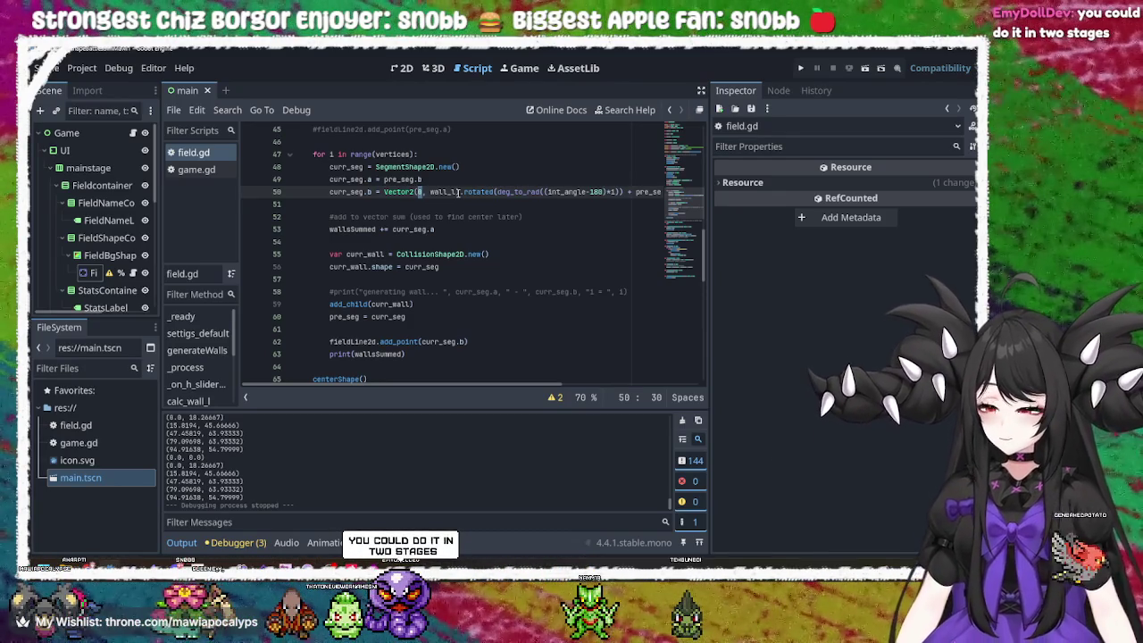
scroll(457, 192, down, 3)
scroll(412, 244, up, 2)
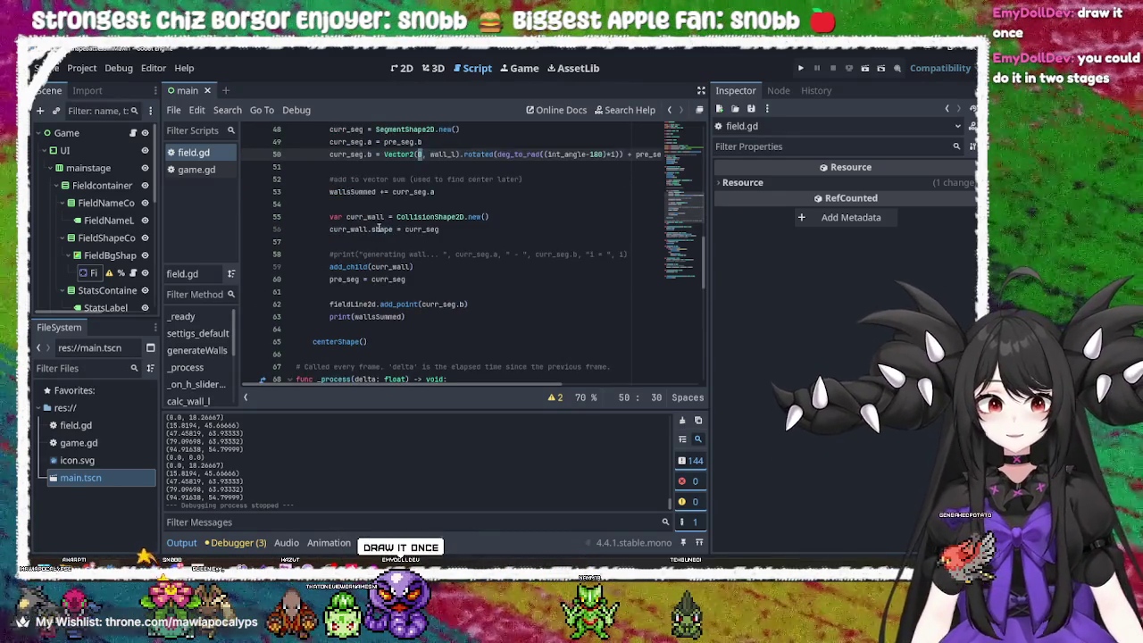
scroll(378, 229, up, 2)
scroll(380, 229, down, 3)
click(342, 159)
scroll(392, 268, down, 6)
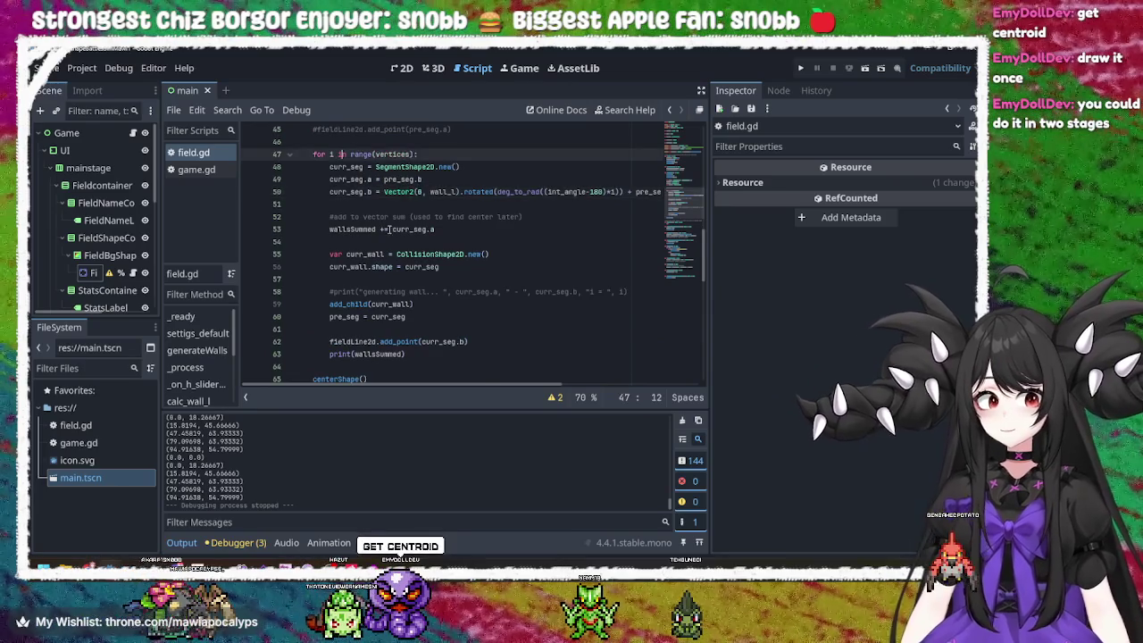
click(439, 279)
scroll(439, 277, up, 2)
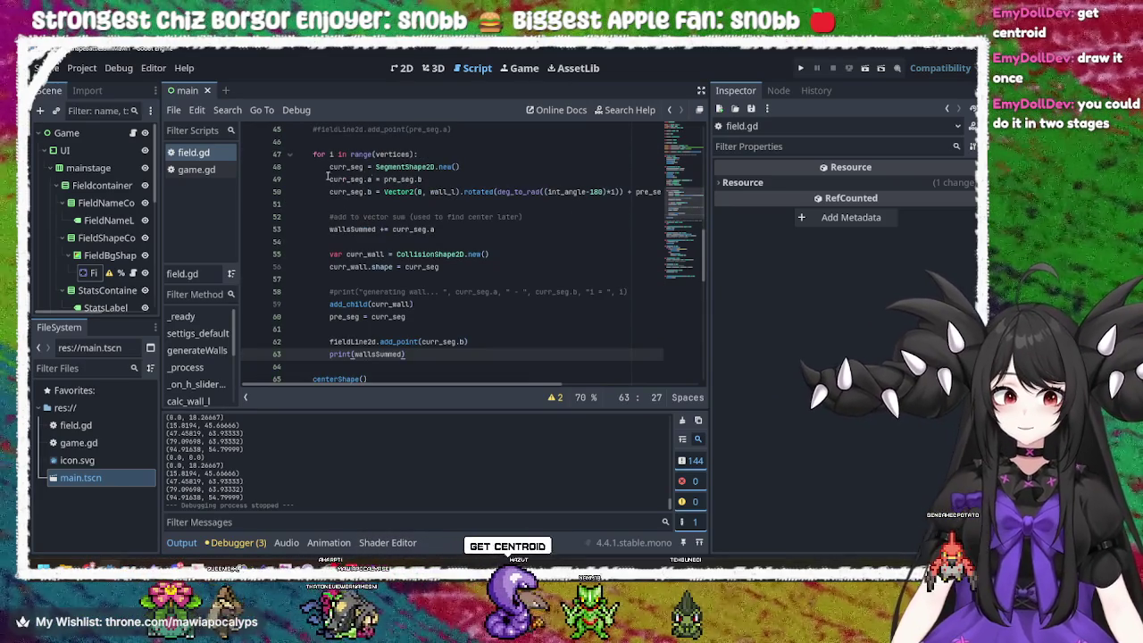
scroll(438, 277, down, 2)
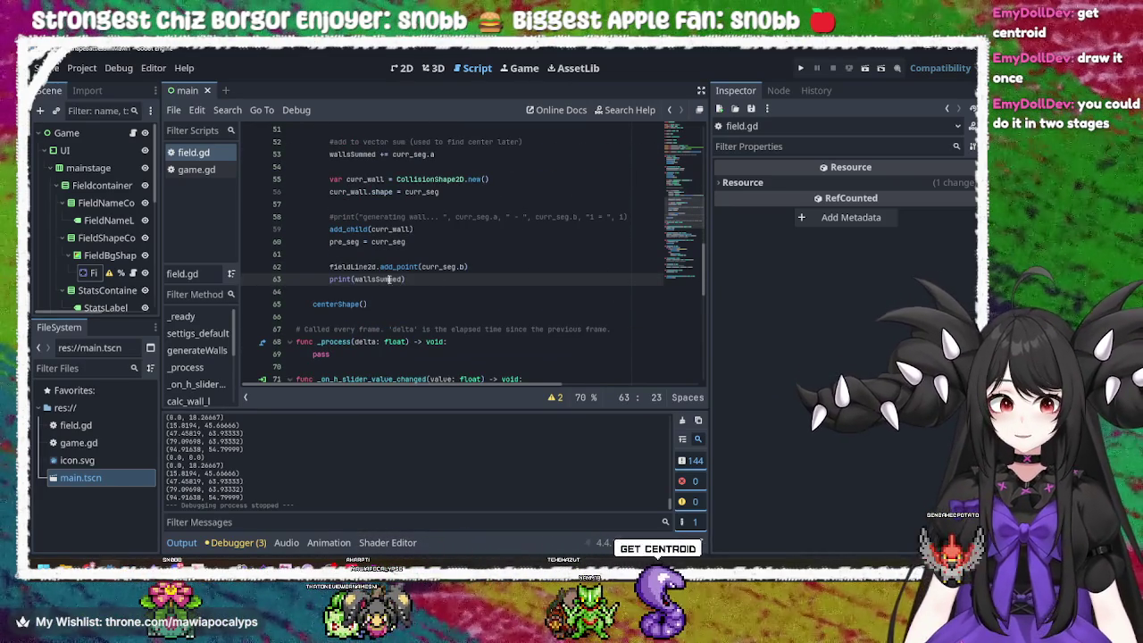
double_click(375, 278)
click(426, 281)
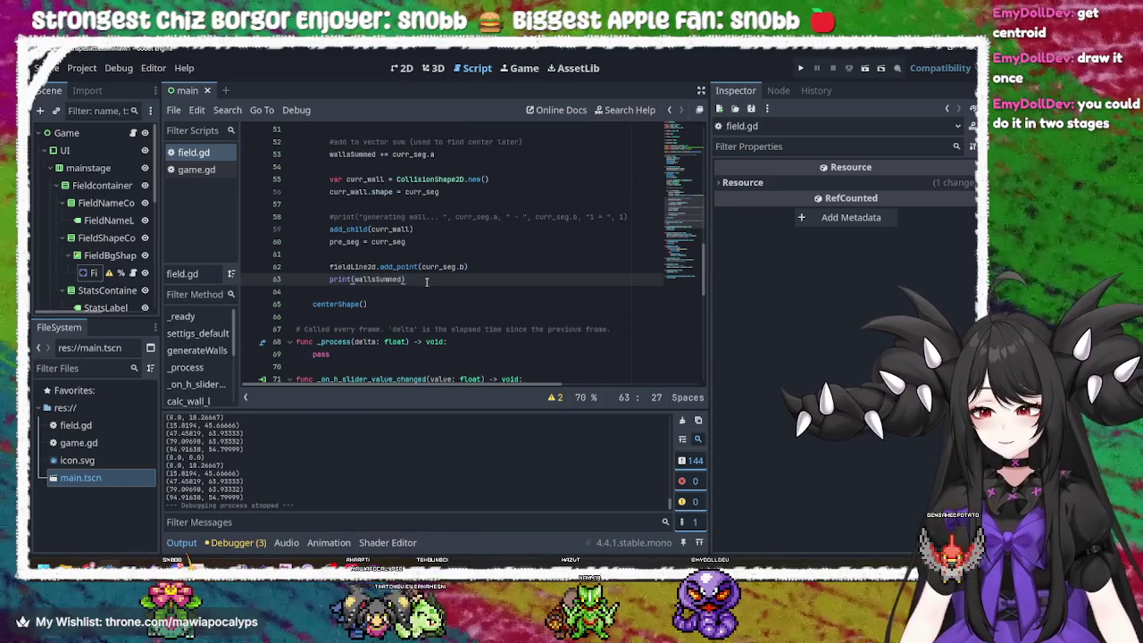
- Below print(wallsSummed), add an empty 'for i in vertices:' loop with an indented body line
key(Return)
key(Return)
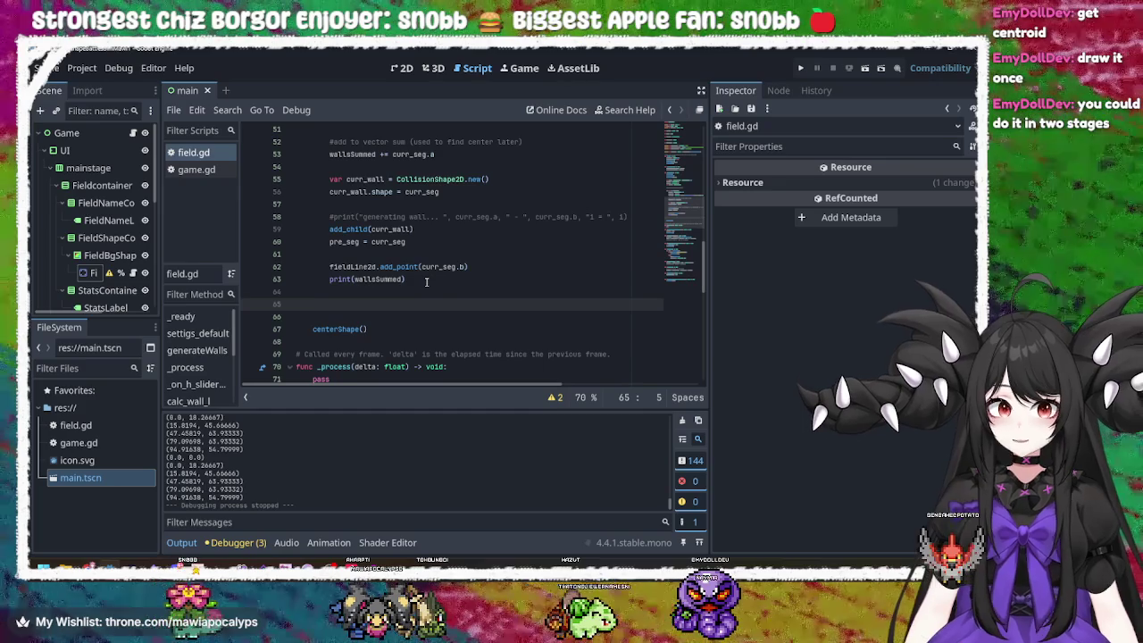
scroll(425, 281, up, 4)
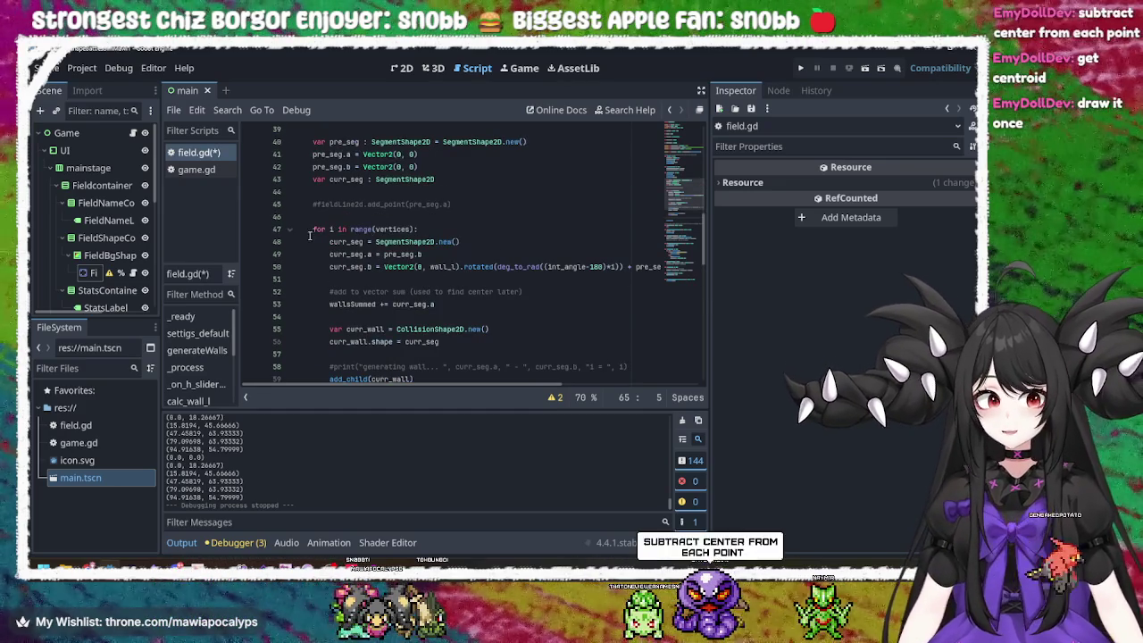
scroll(344, 252, down, 5)
scroll(344, 253, down, 1)
text(for )
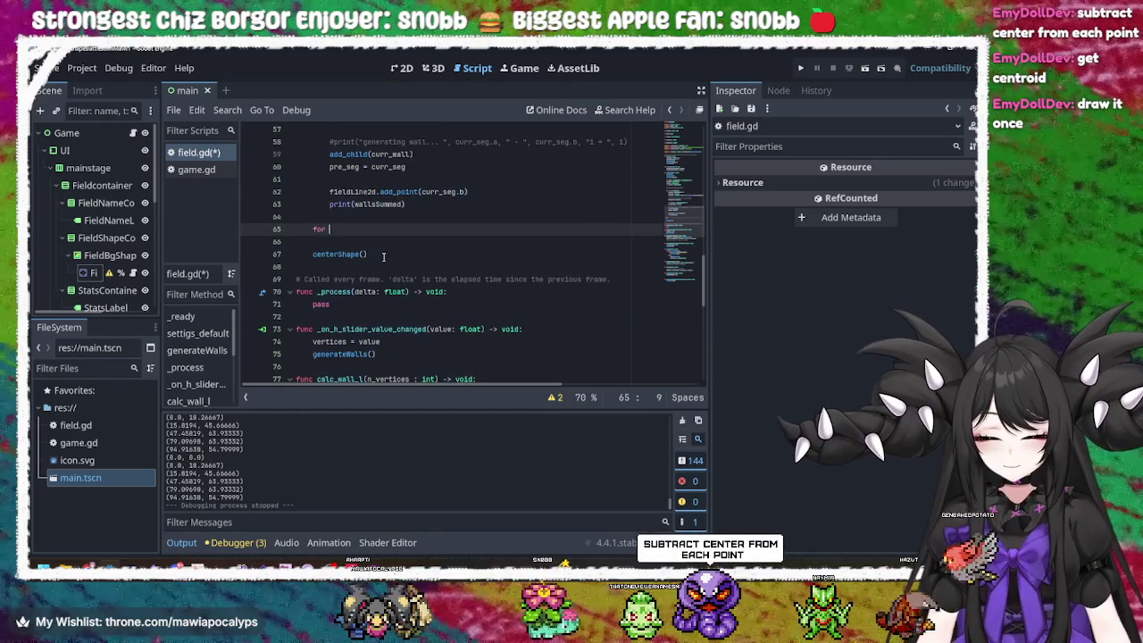
text(i in verti)
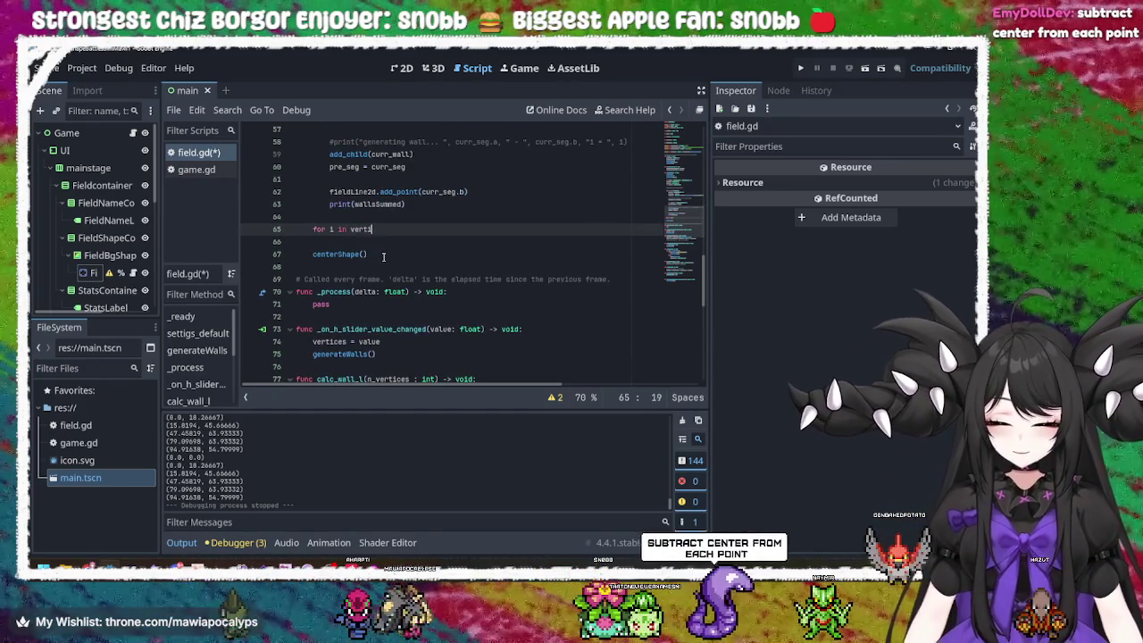
key(Return)
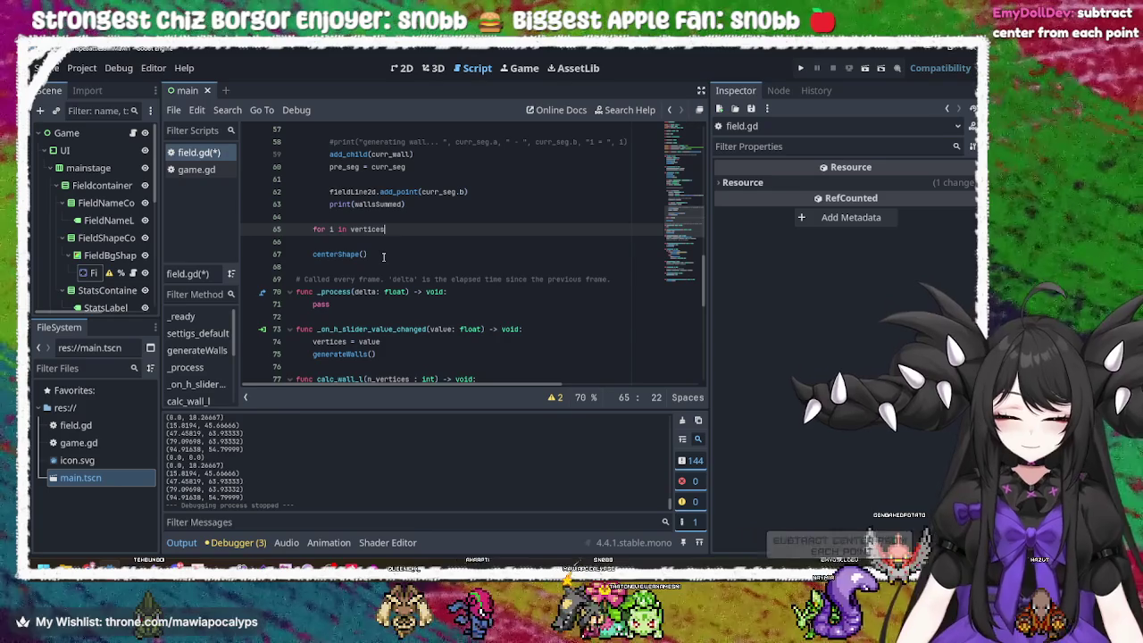
text(:)
key(Return)
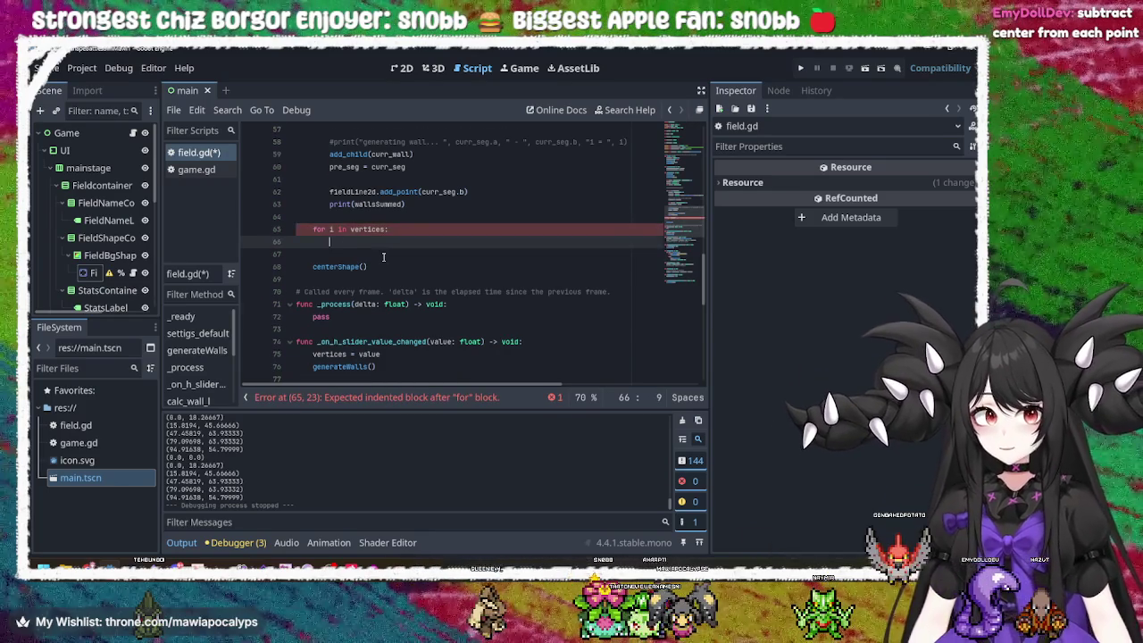
scroll(383, 257, up, 6)
scroll(384, 257, down, 2)
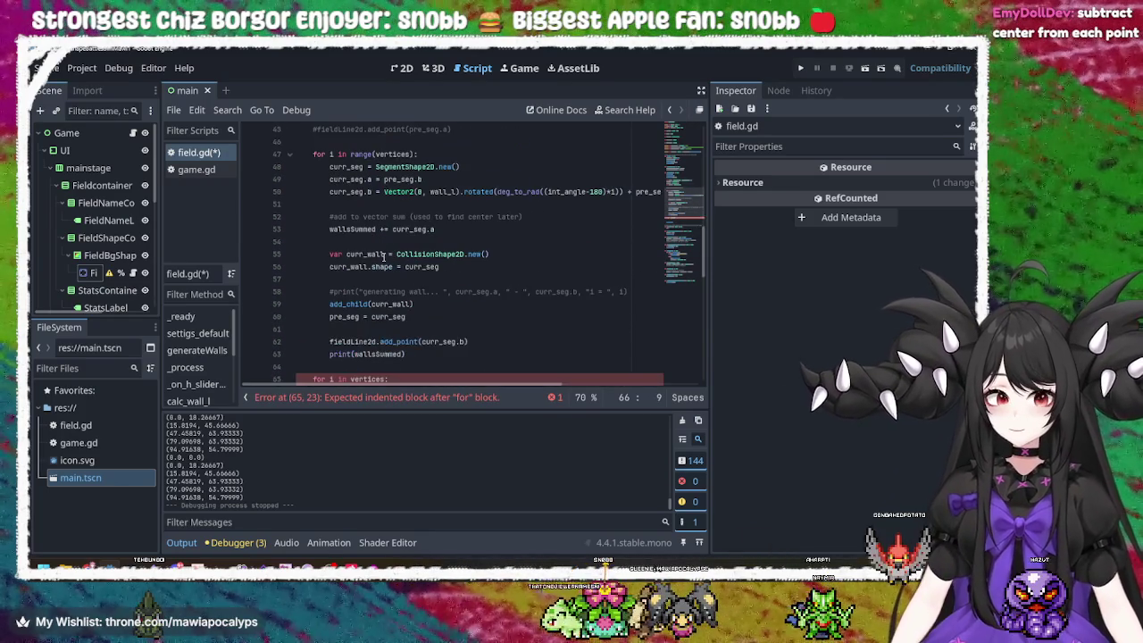
- Review the wall-generation loop code in generateWalls, then move to the new loop on line 65
scroll(384, 257, down, 2)
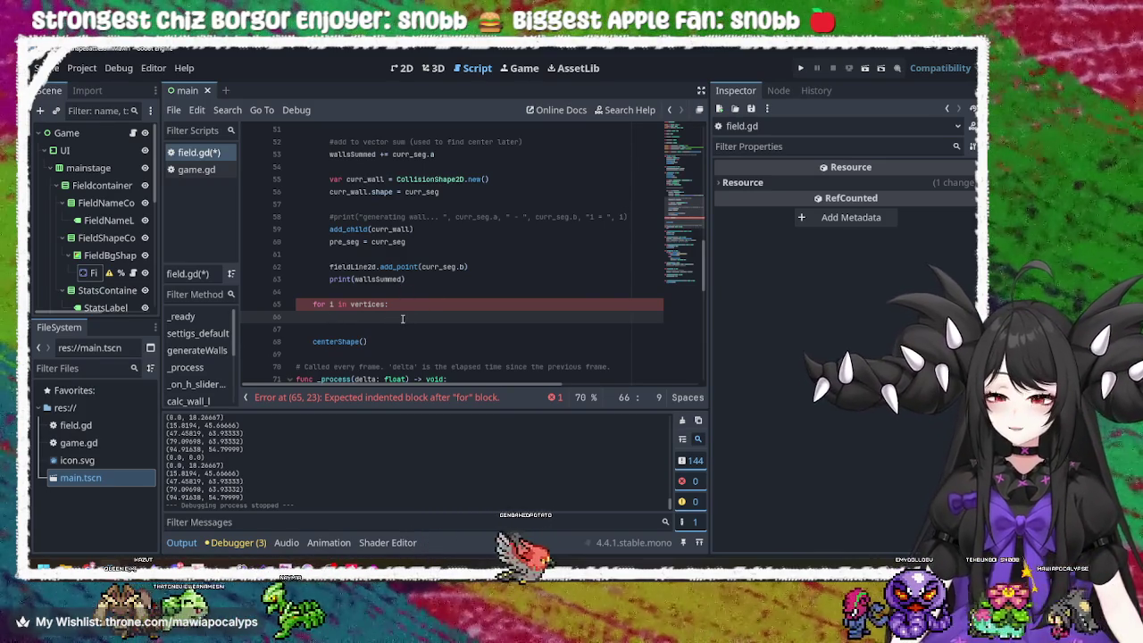
scroll(403, 318, up, 4)
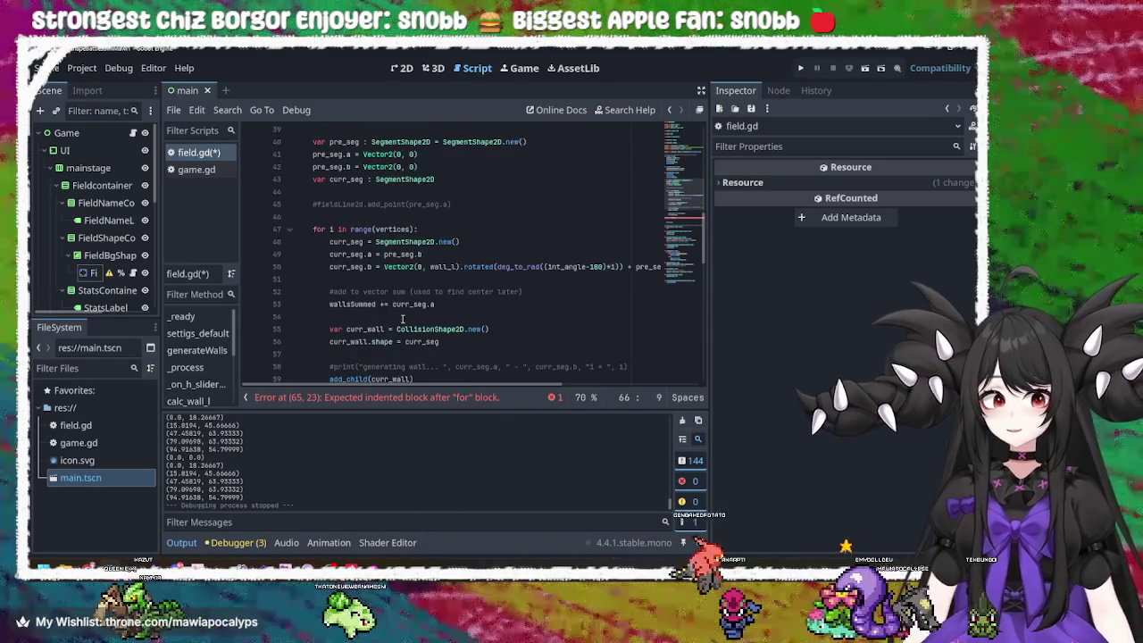
scroll(404, 316, down, 3)
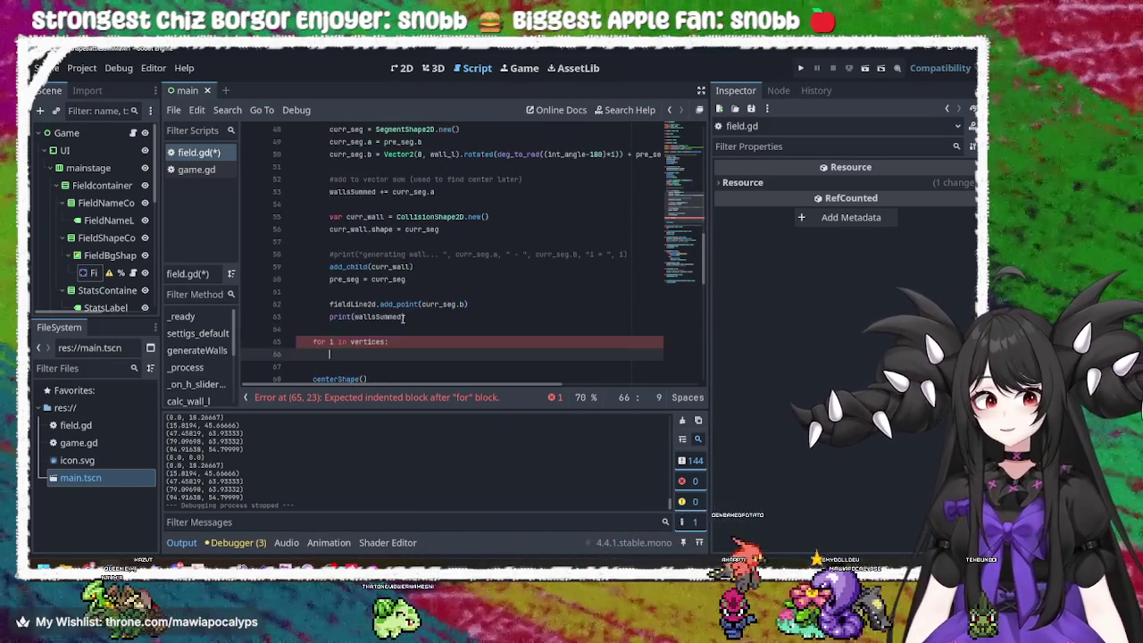
click(366, 216)
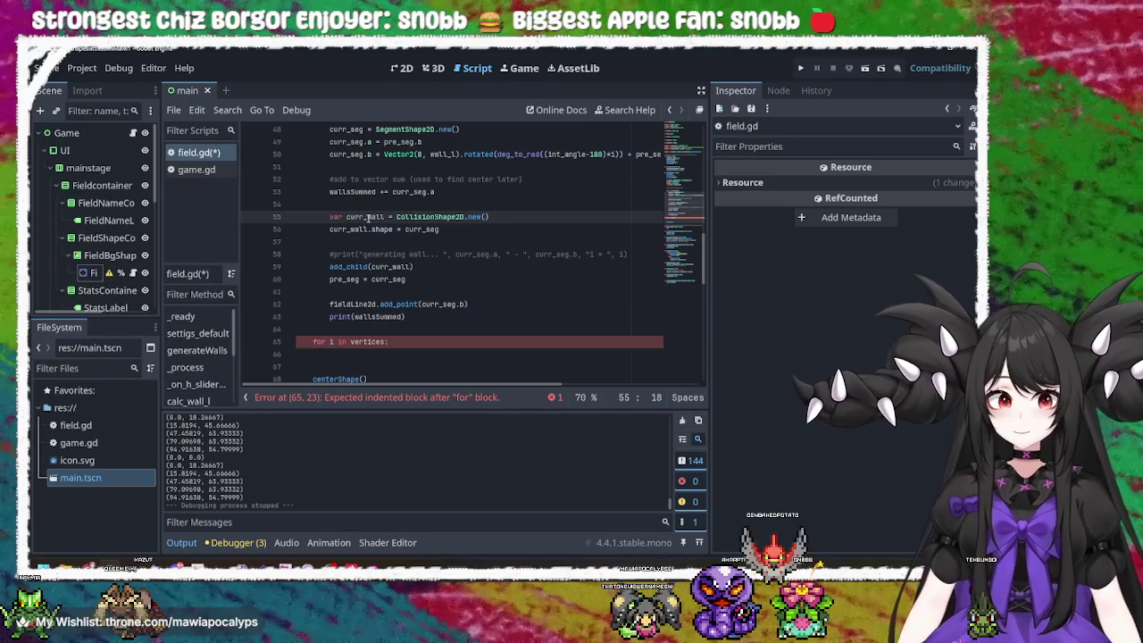
double_click(348, 266)
double_click(346, 278)
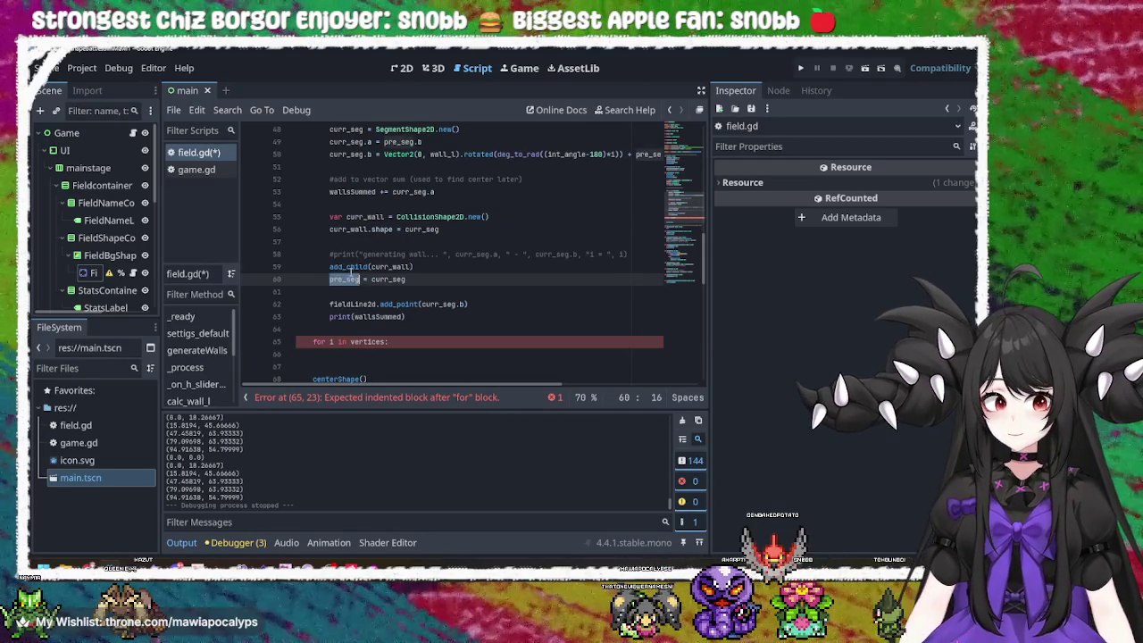
double_click(350, 267)
scroll(373, 267, up, 3)
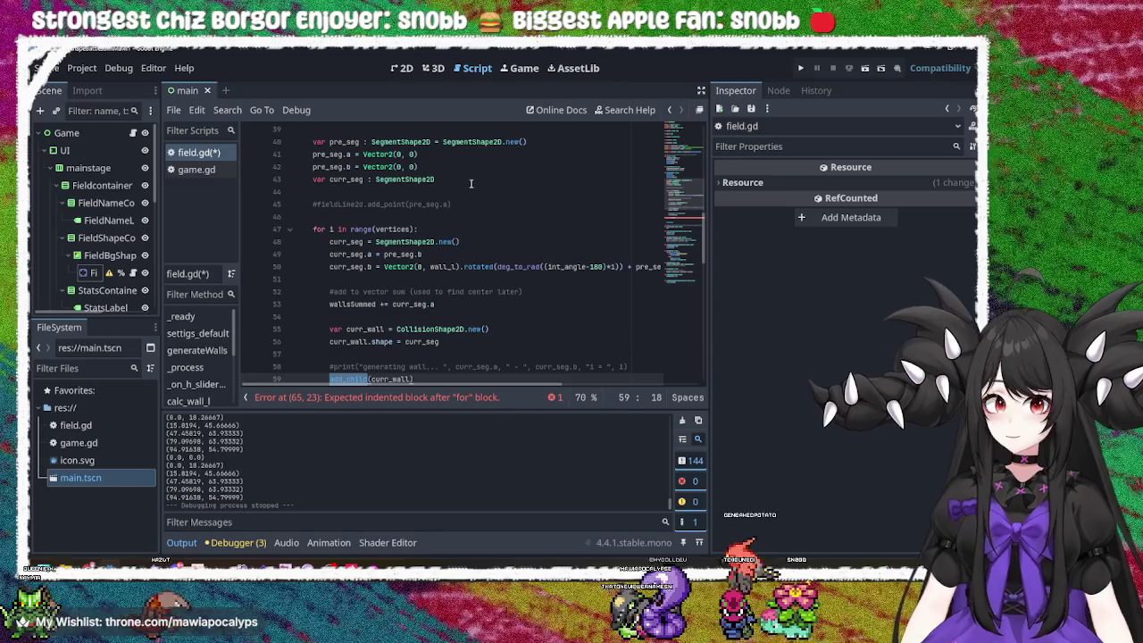
click(461, 181)
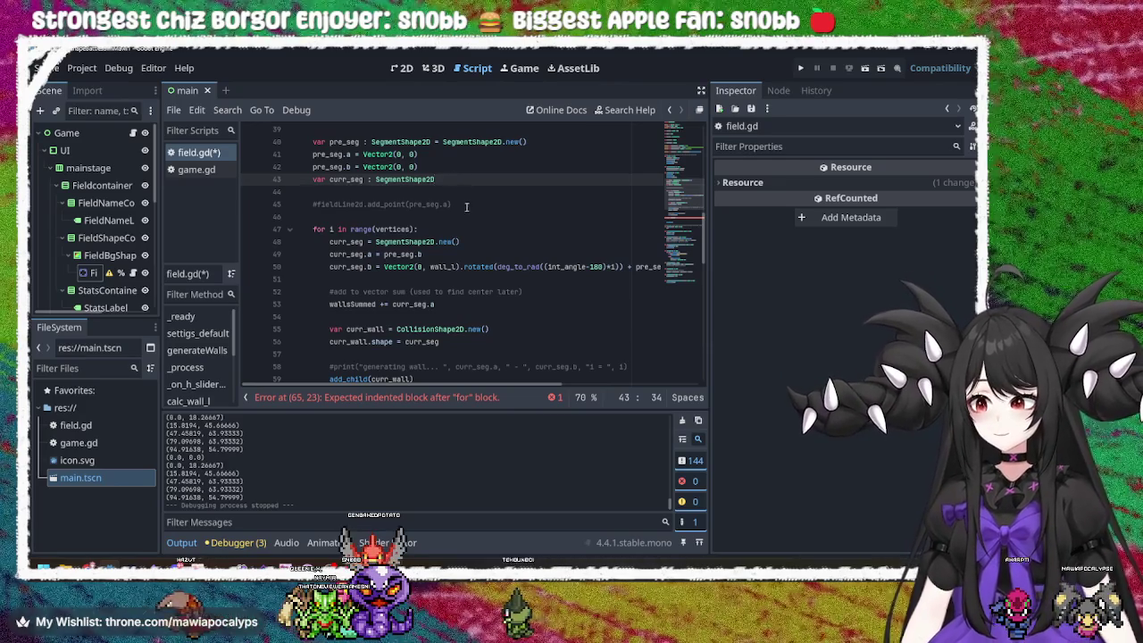
scroll(361, 277, down, 3)
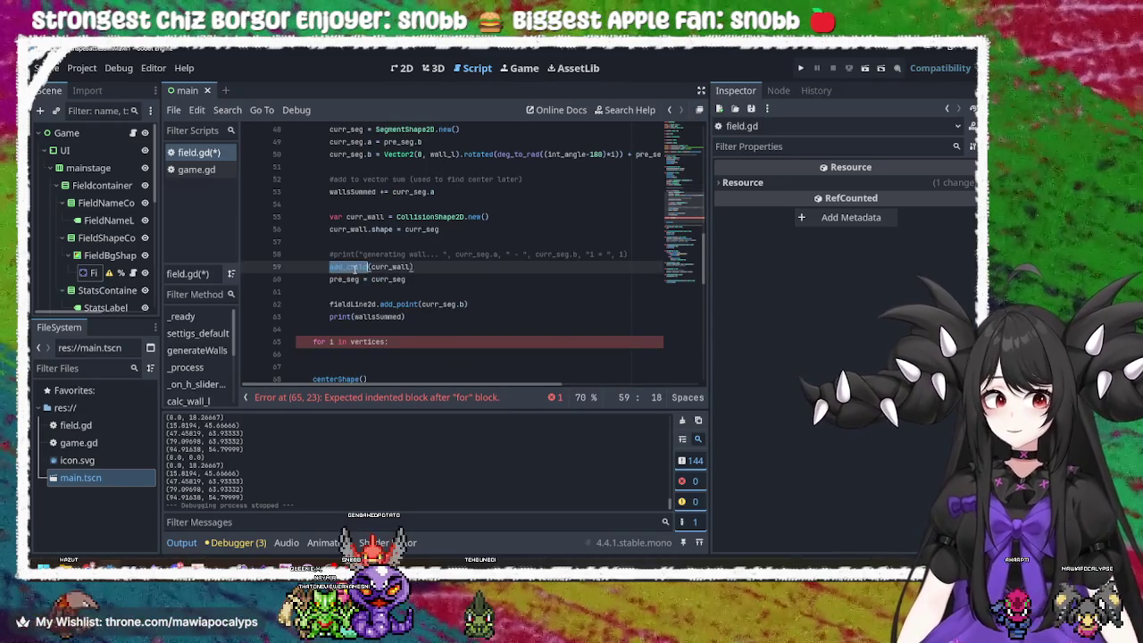
double_click(350, 267)
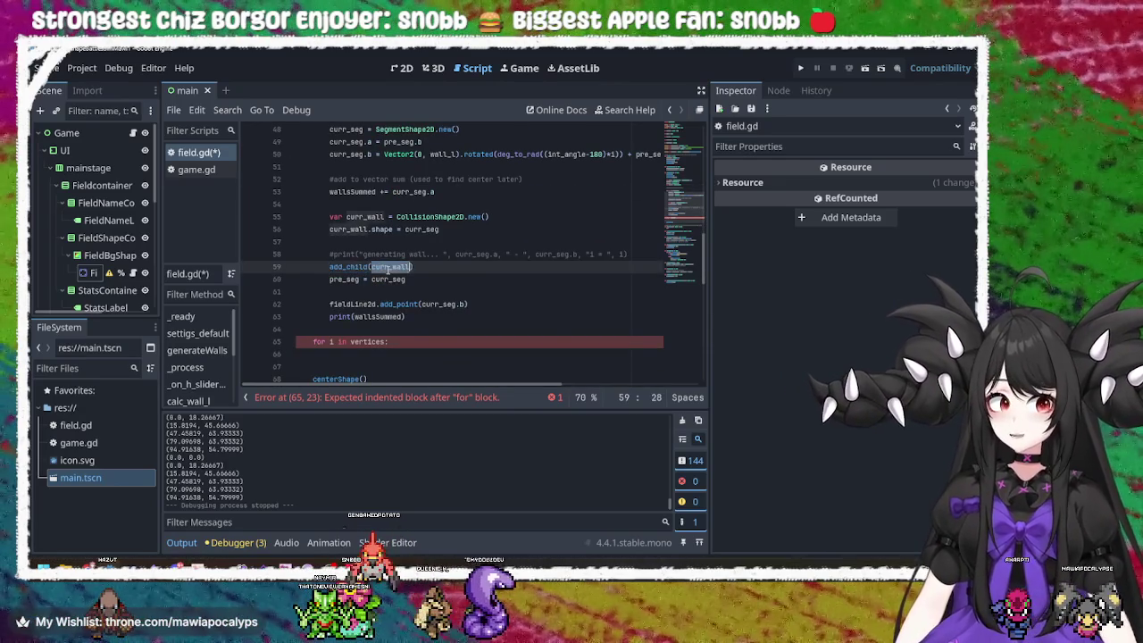
click(423, 341)
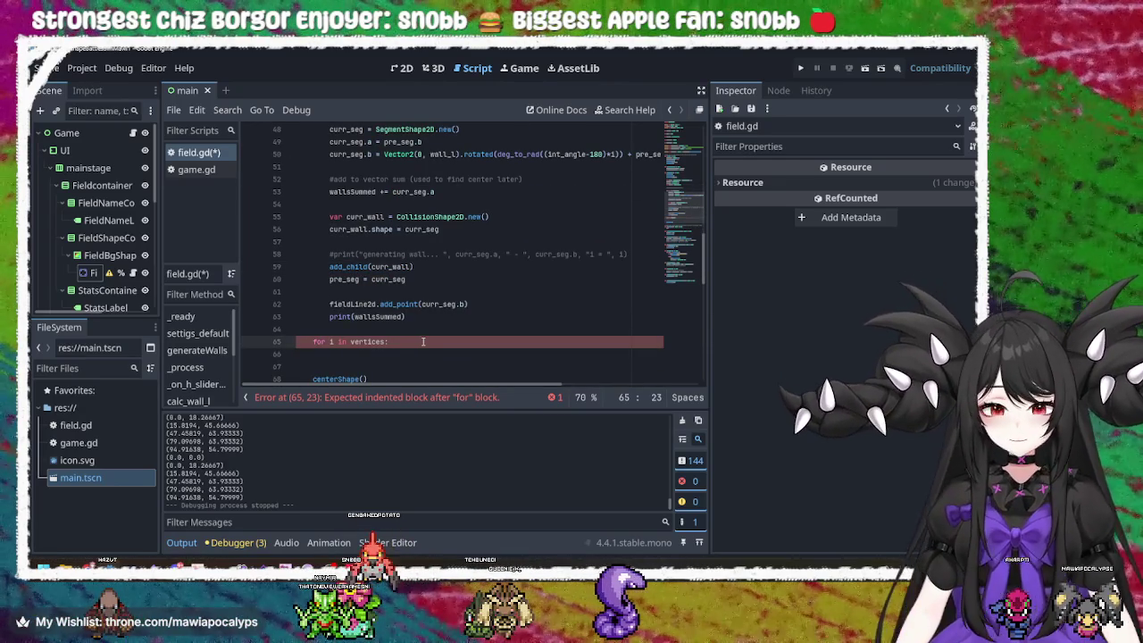
- Rewrite line 65 as 'for wall in get_children():' and start the loop body
key(BackSpace)
key(BackSpace)
key(BackSpace)
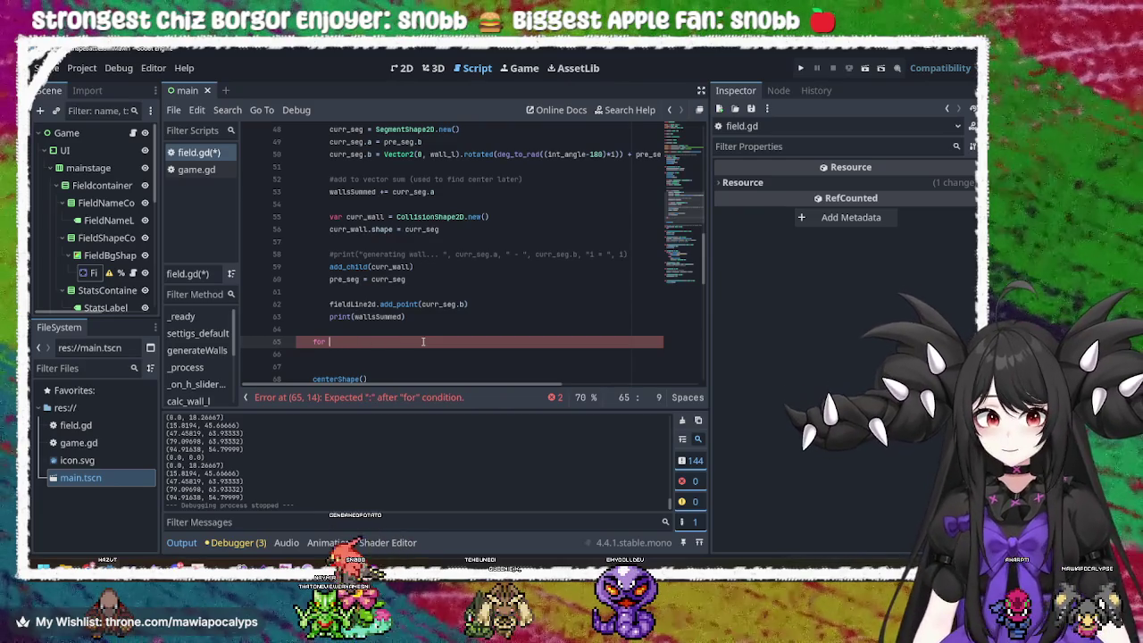
text(wall i)
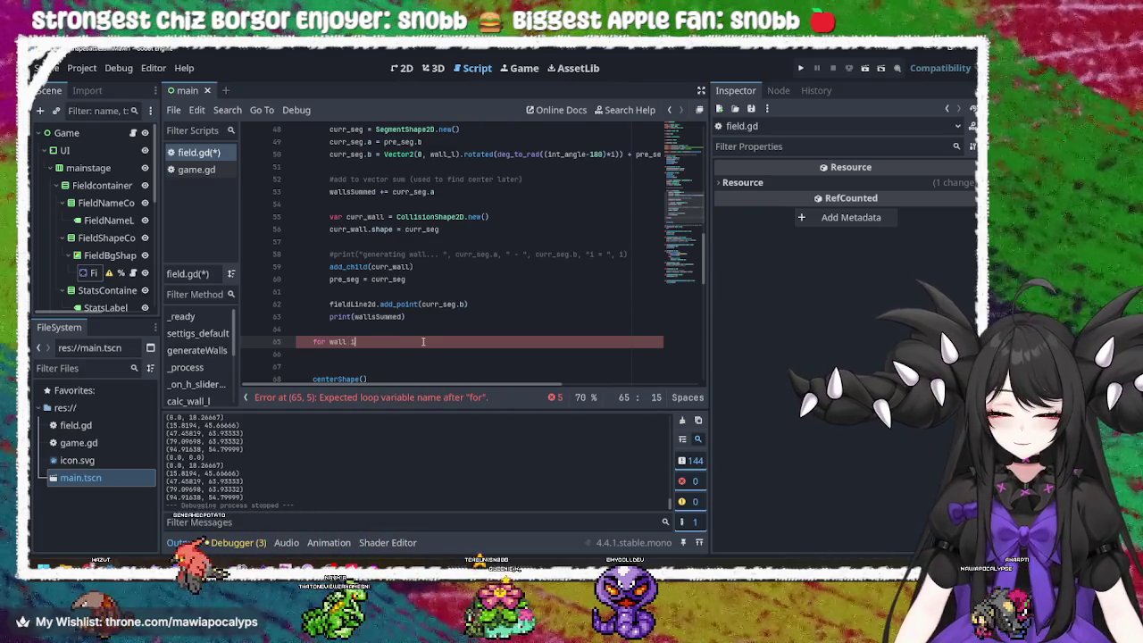
text(n get)
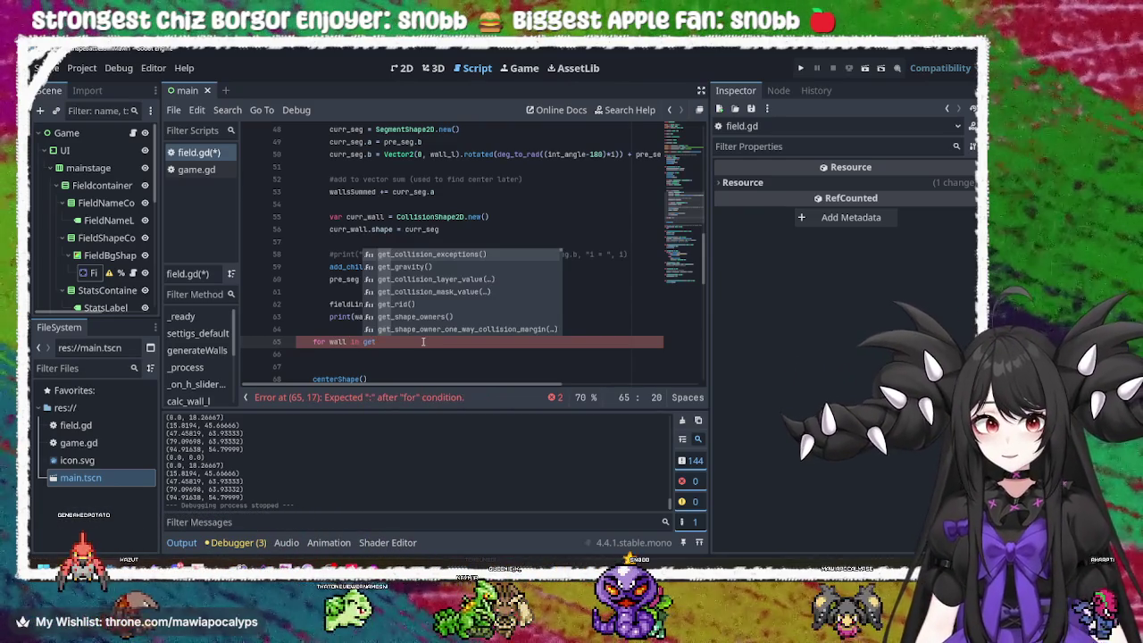
key(Down)
key(Down)
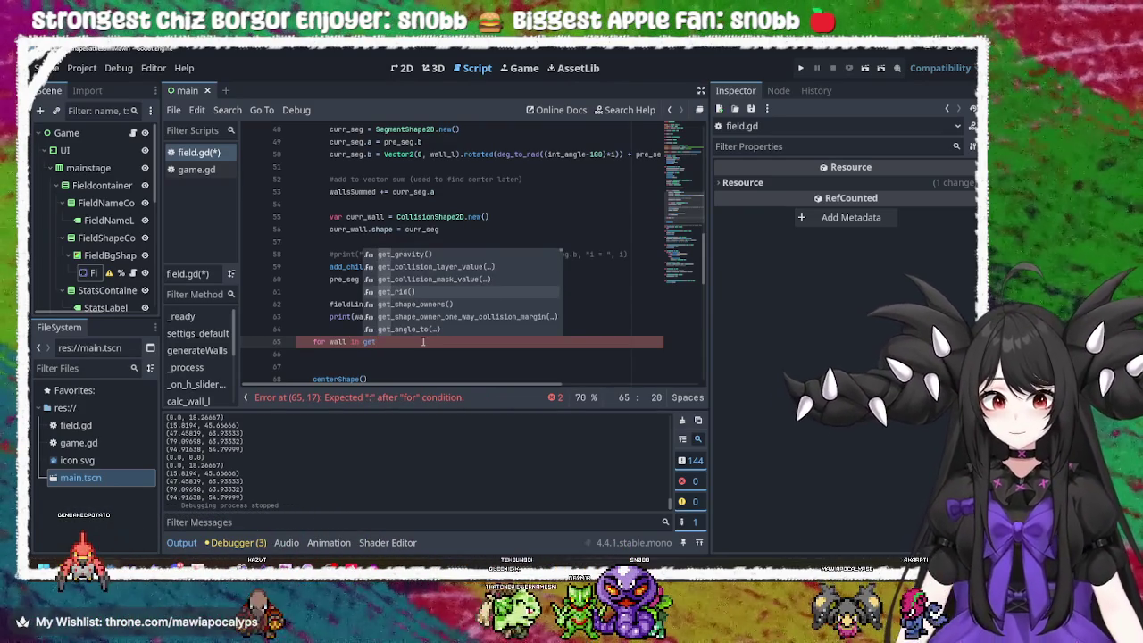
text(chil)
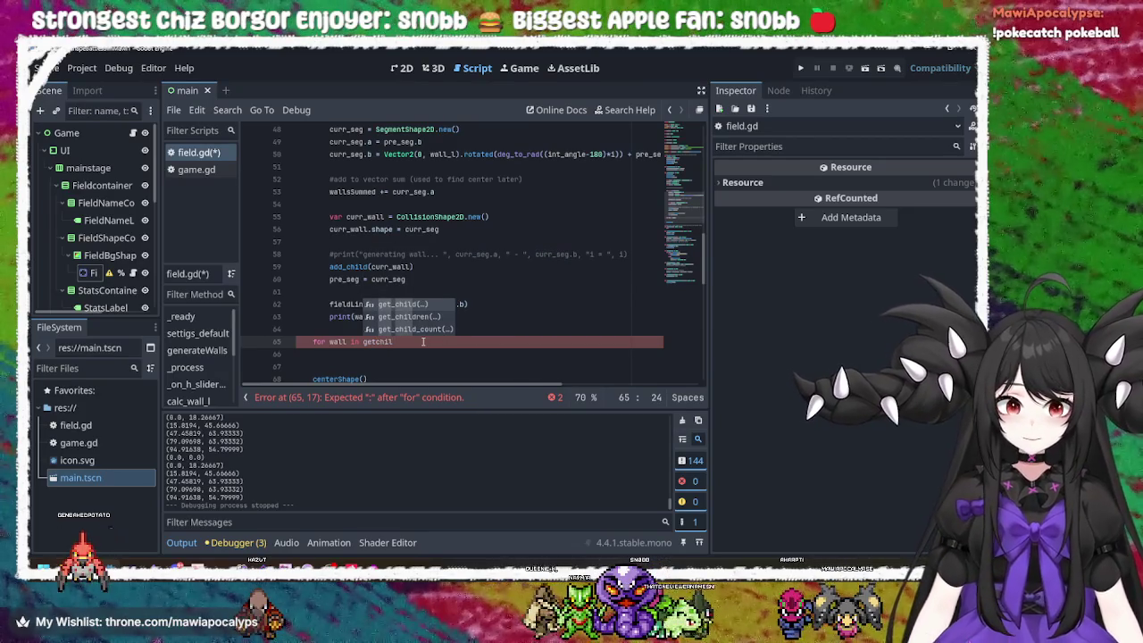
key(Down)
key(Return)
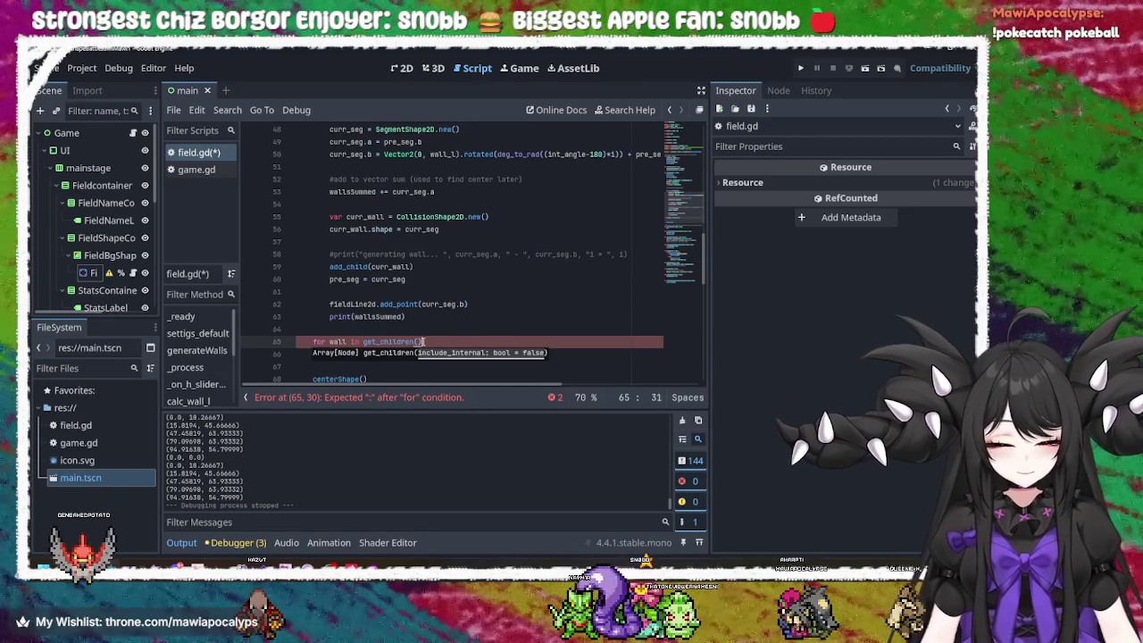
text(:)
key(Return)
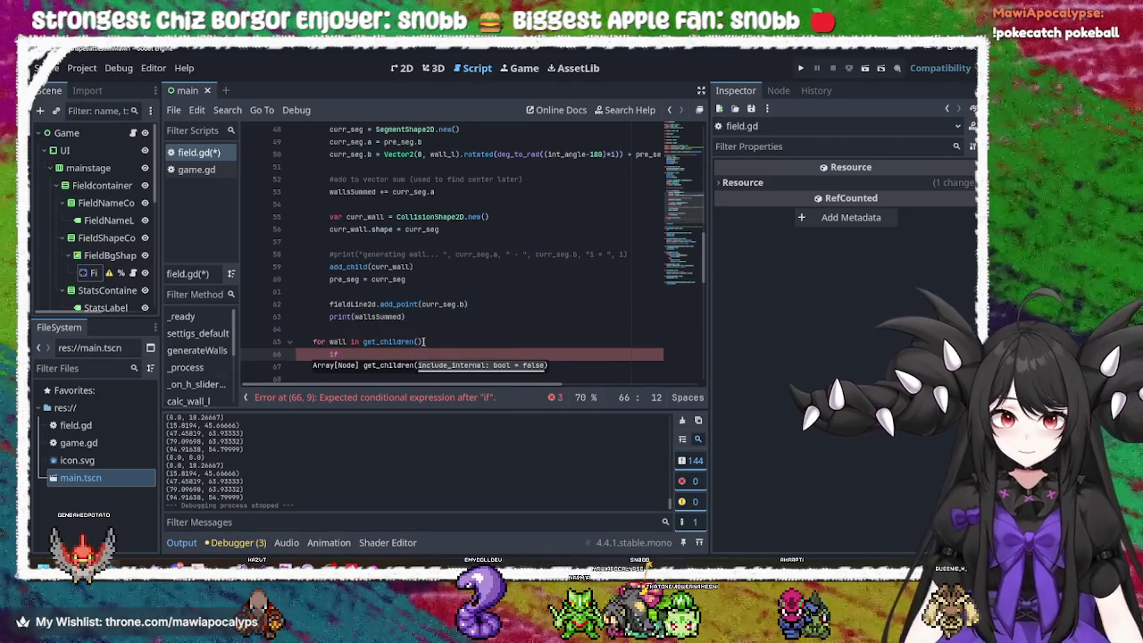
- Start an 'if wall.is_class(...)' check on line 66 with a draft class name
text(wall)
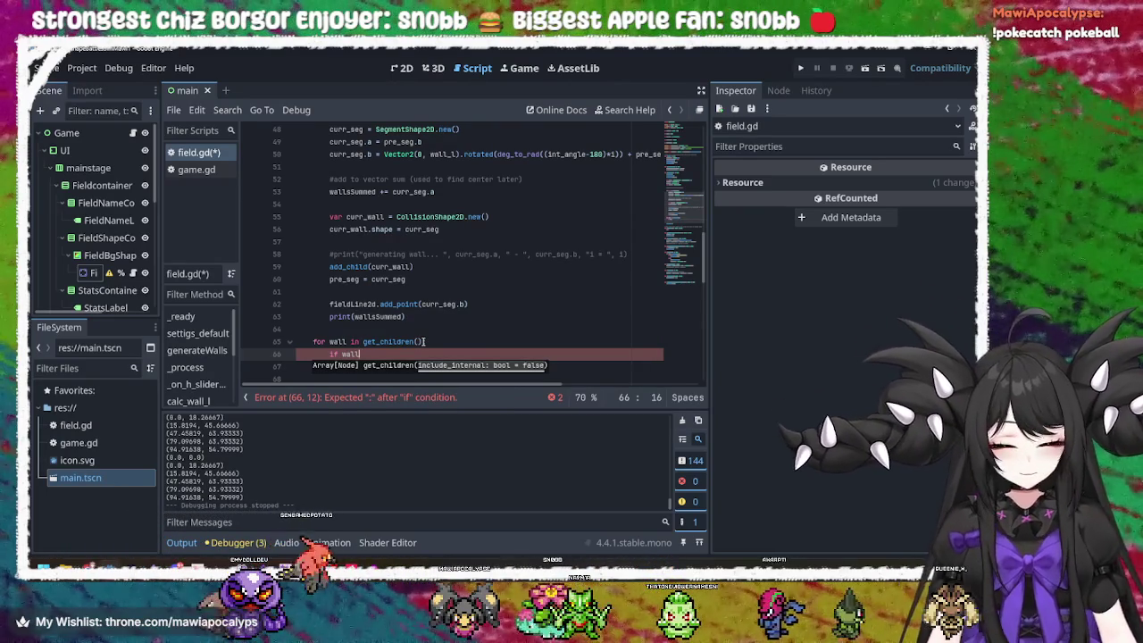
text(.)
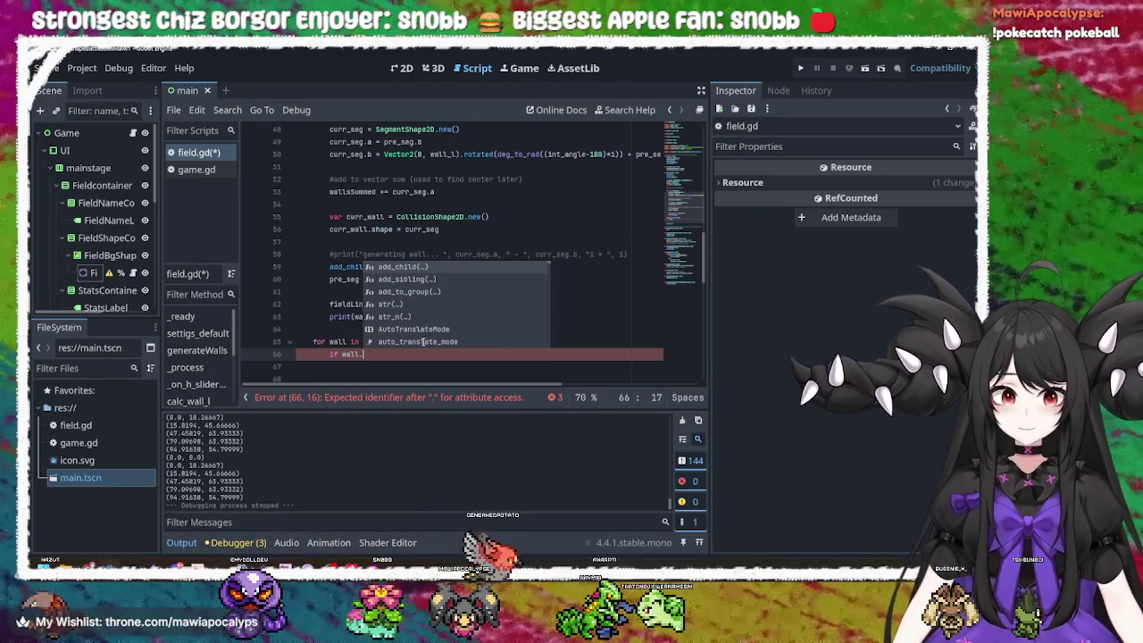
text(clas)
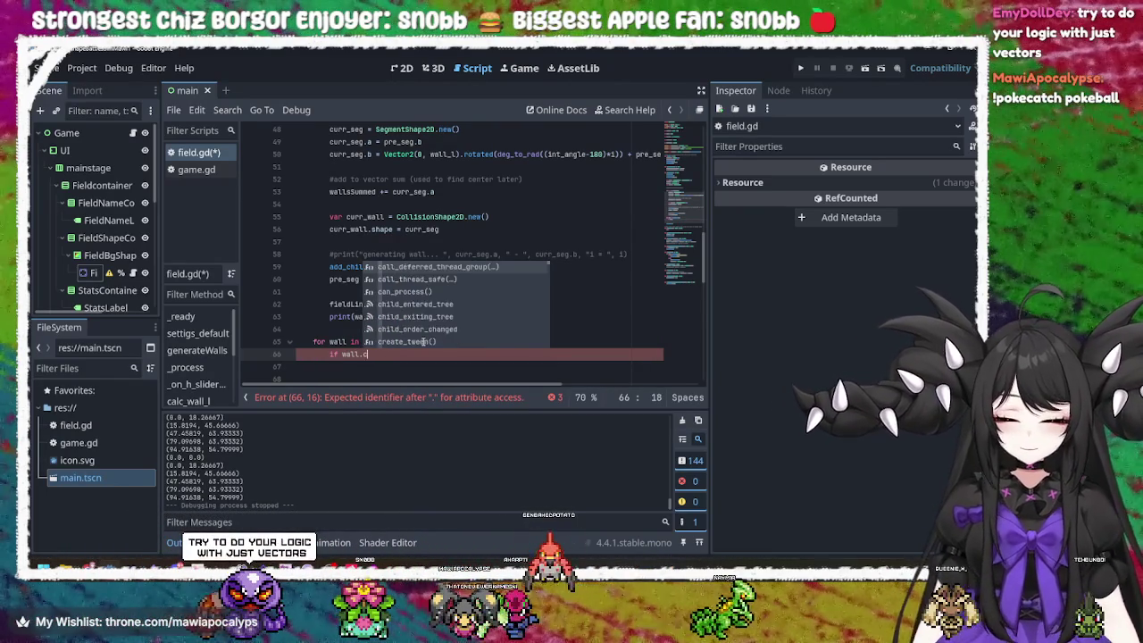
key(Return)
text(")
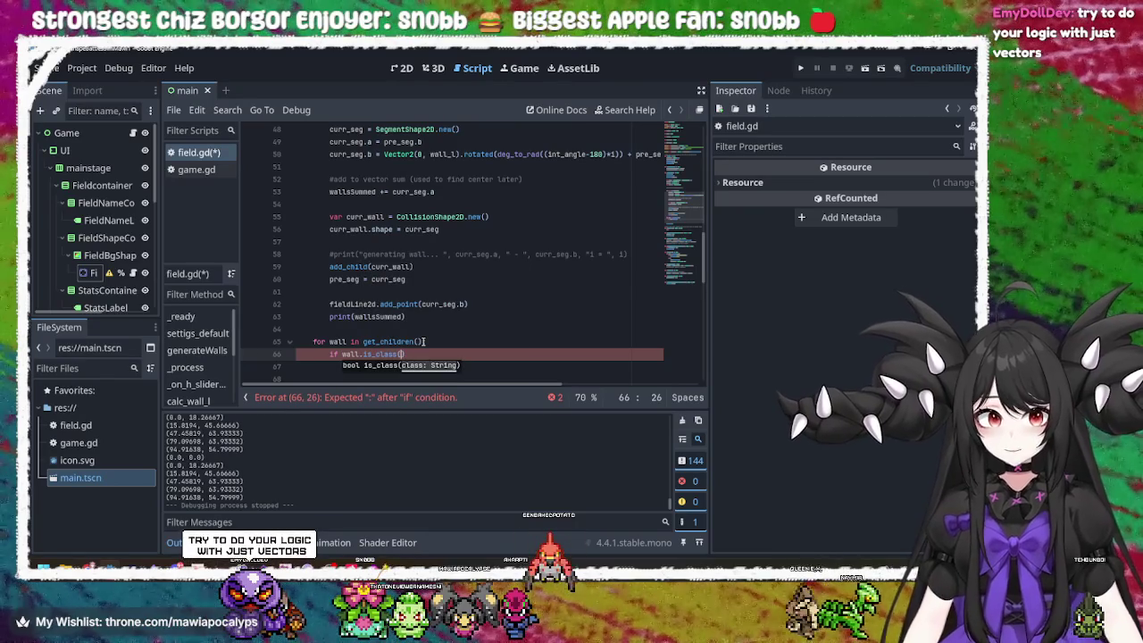
text(Lin)
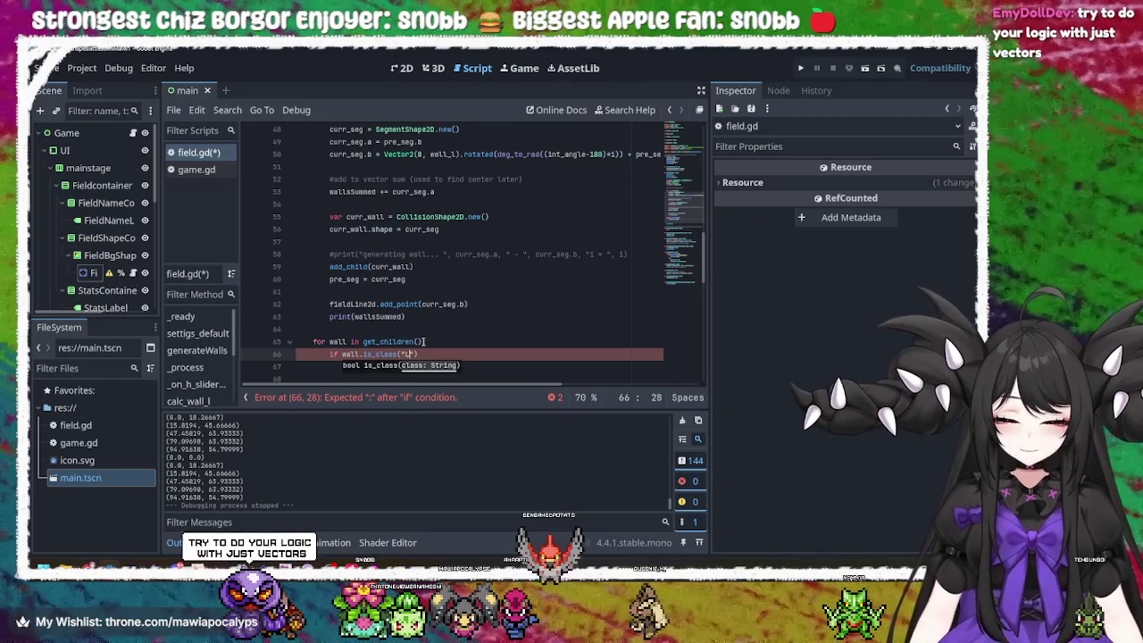
key(BackSpace)
key(BackSpace)
key(BackSpace)
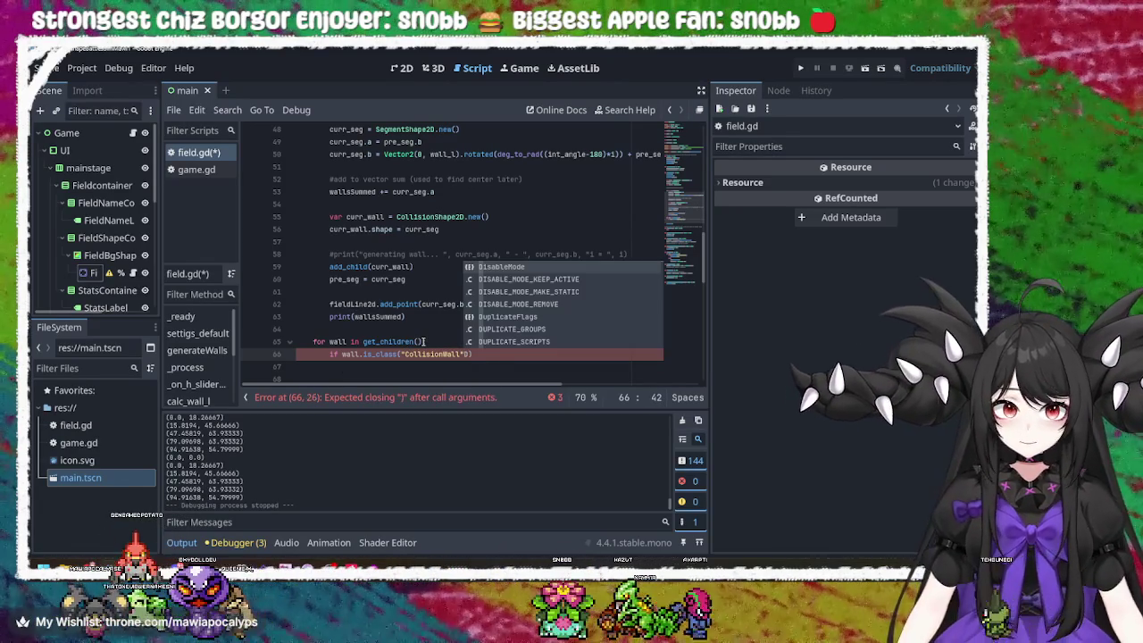
key(BackSpace)
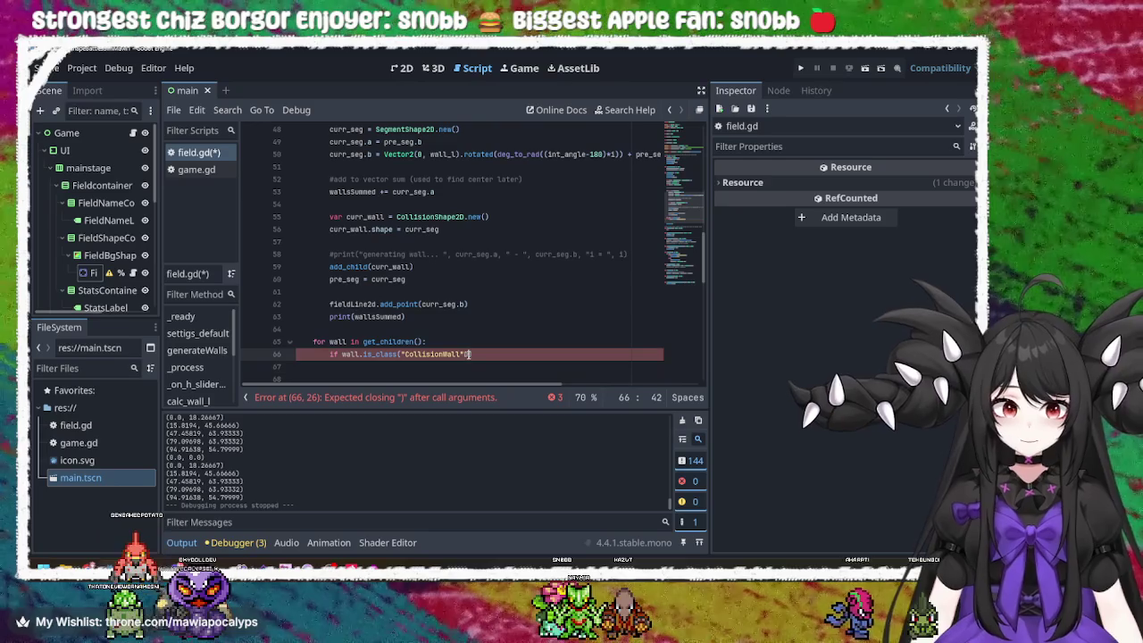
key(BackSpace)
text(:)
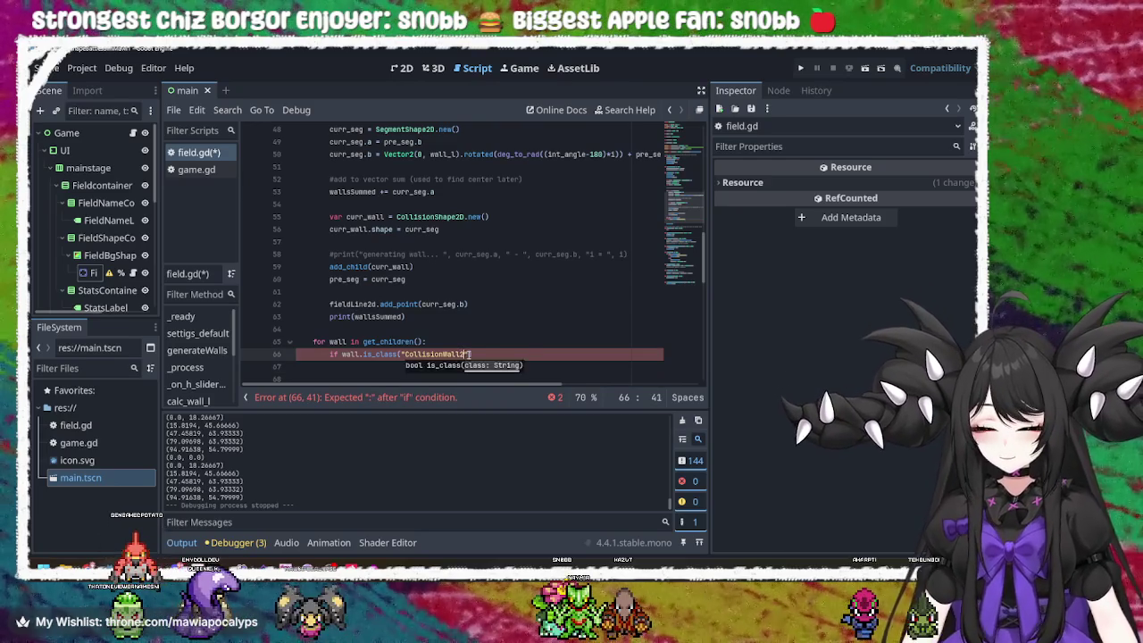
text(D)
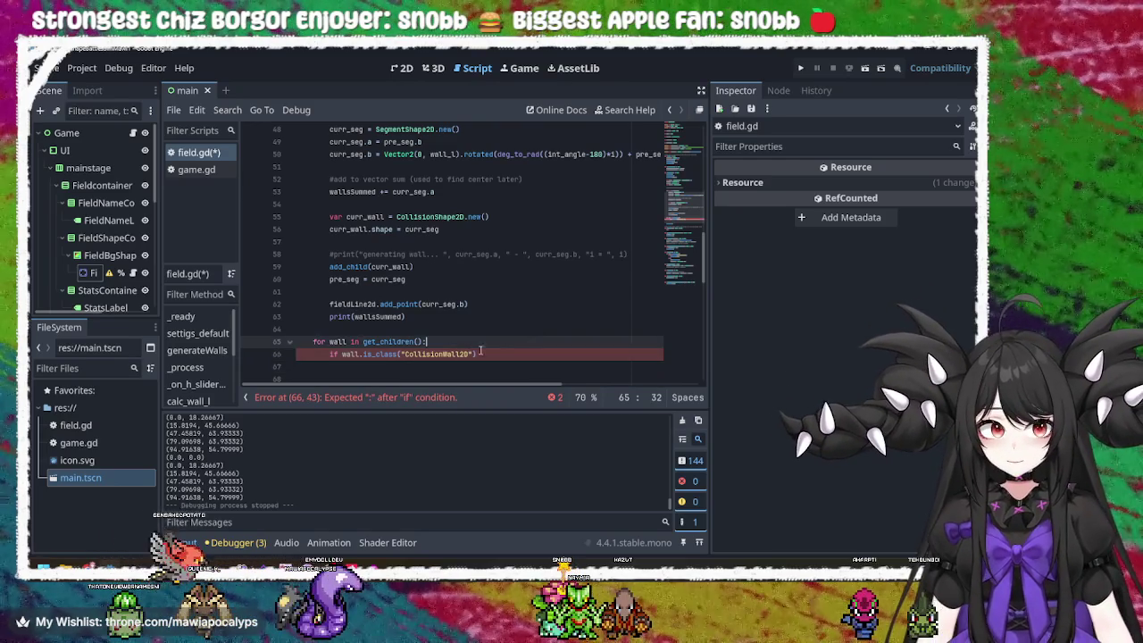
- Replace the wrong class name in the is_class check with CollisionShape2D copied from line 55
click(438, 354)
scroll(463, 334, up, 13)
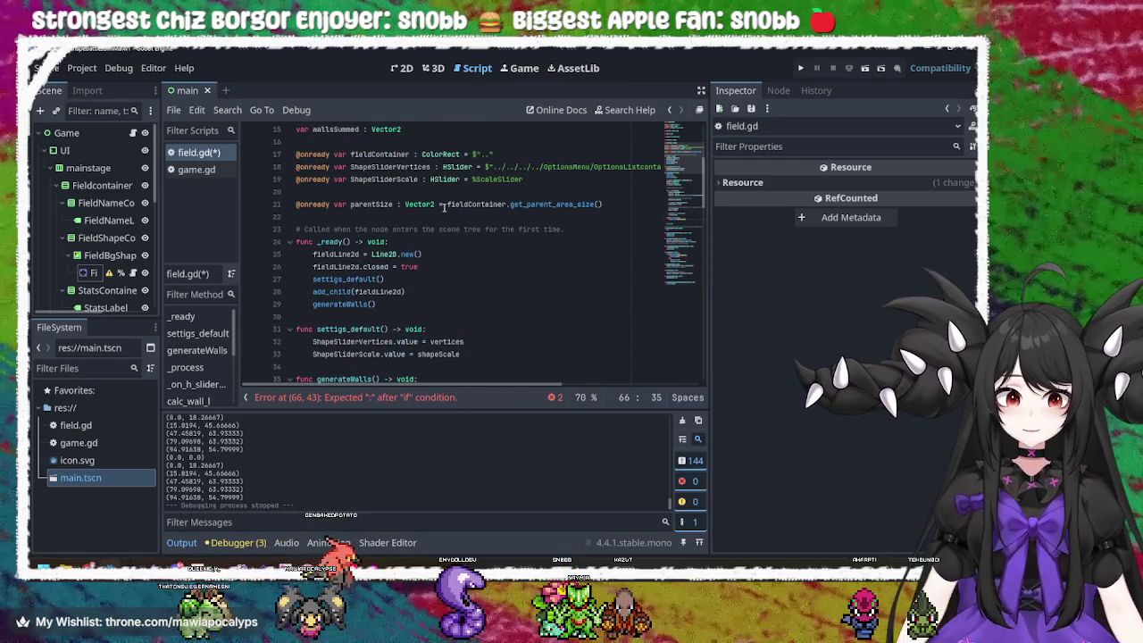
scroll(460, 241, up, 3)
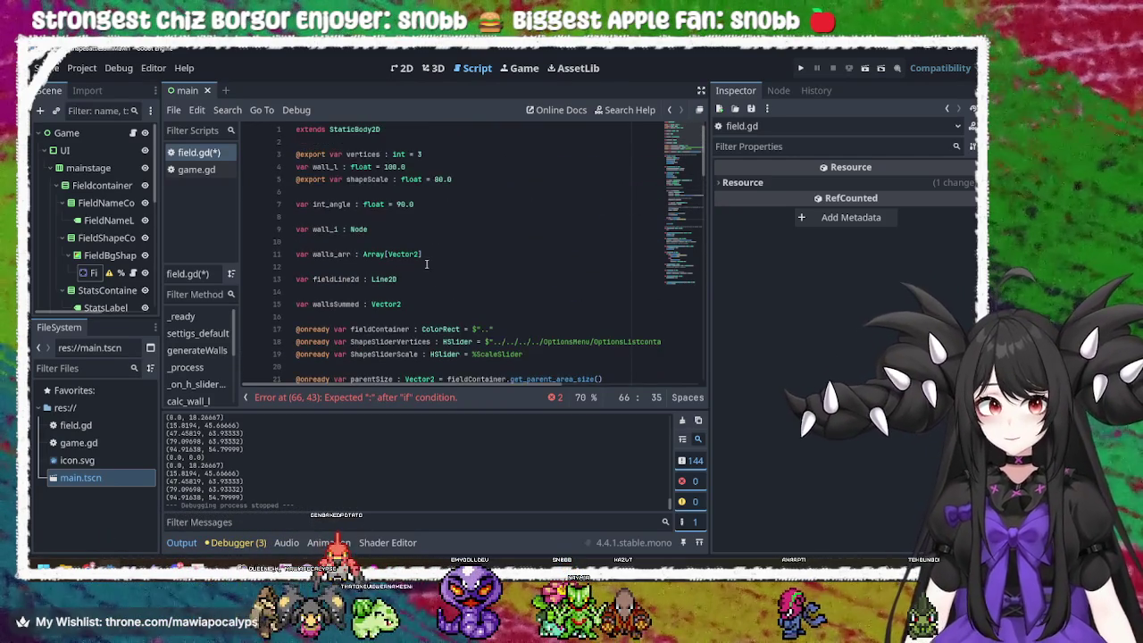
scroll(431, 274, down, 5)
scroll(431, 274, down, 4)
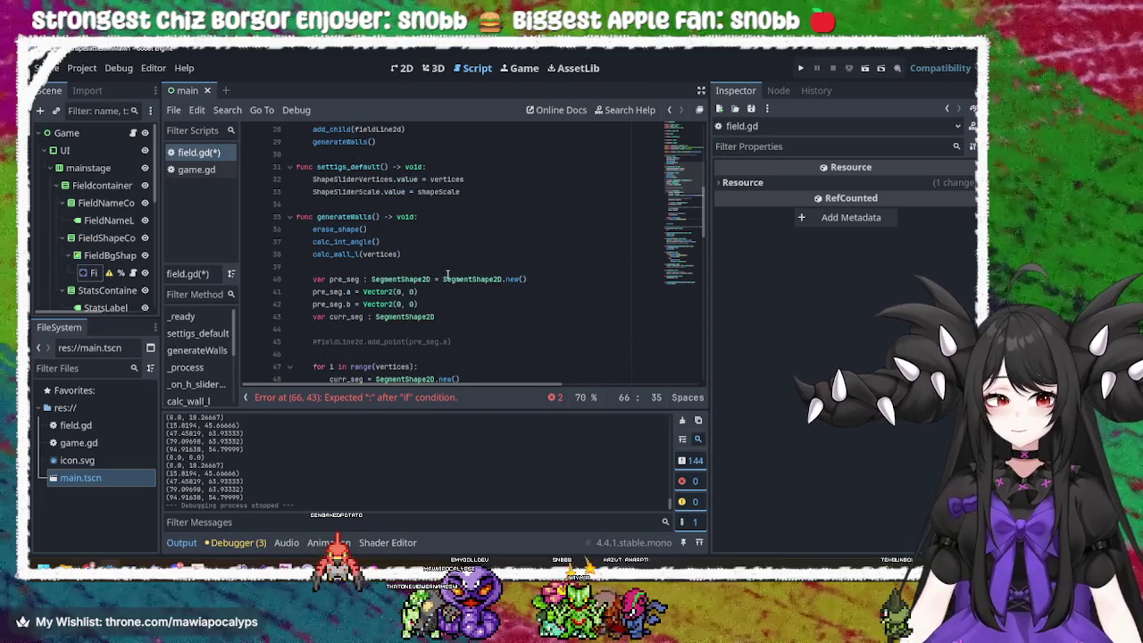
scroll(431, 274, down, 4)
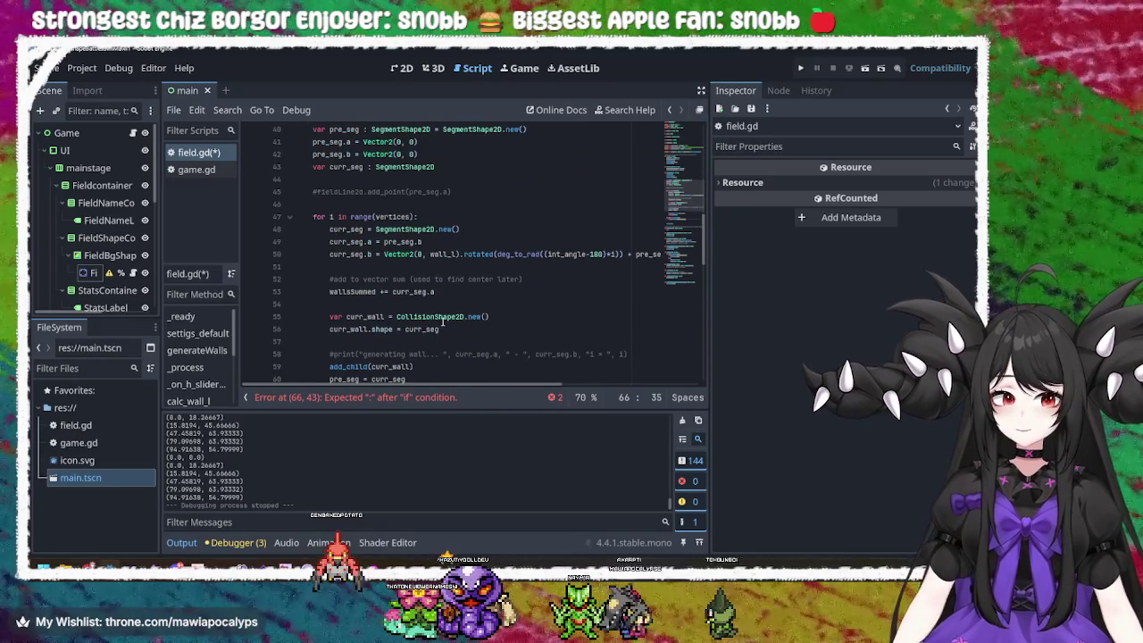
double_click(430, 316)
scroll(505, 319, down, 4)
key(ctrl+c)
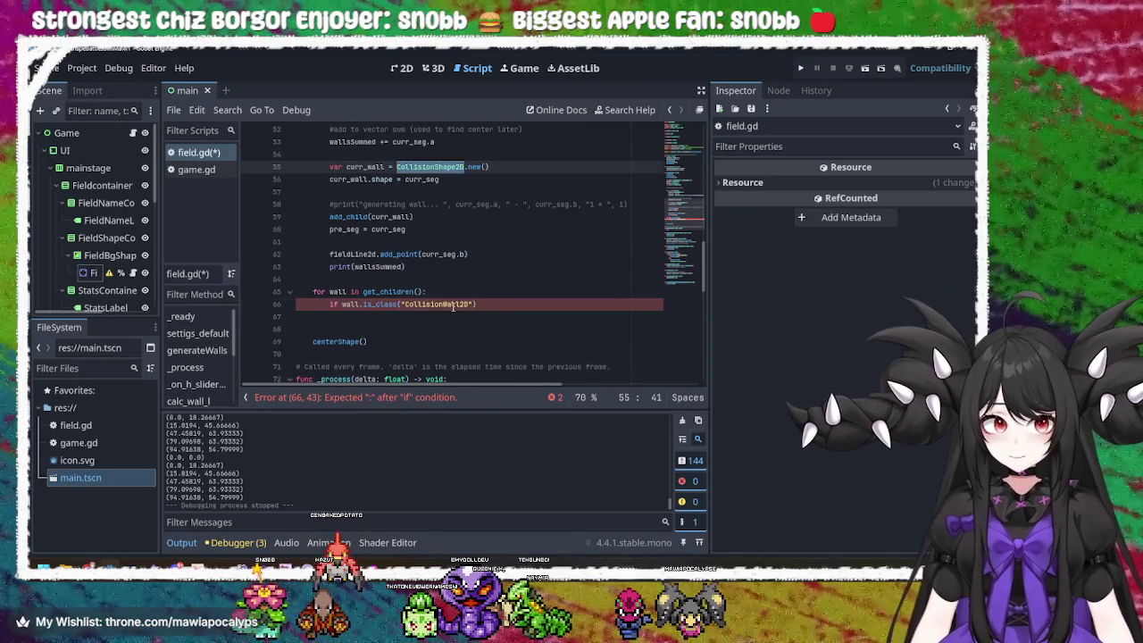
double_click(438, 304)
key(ctrl+v)
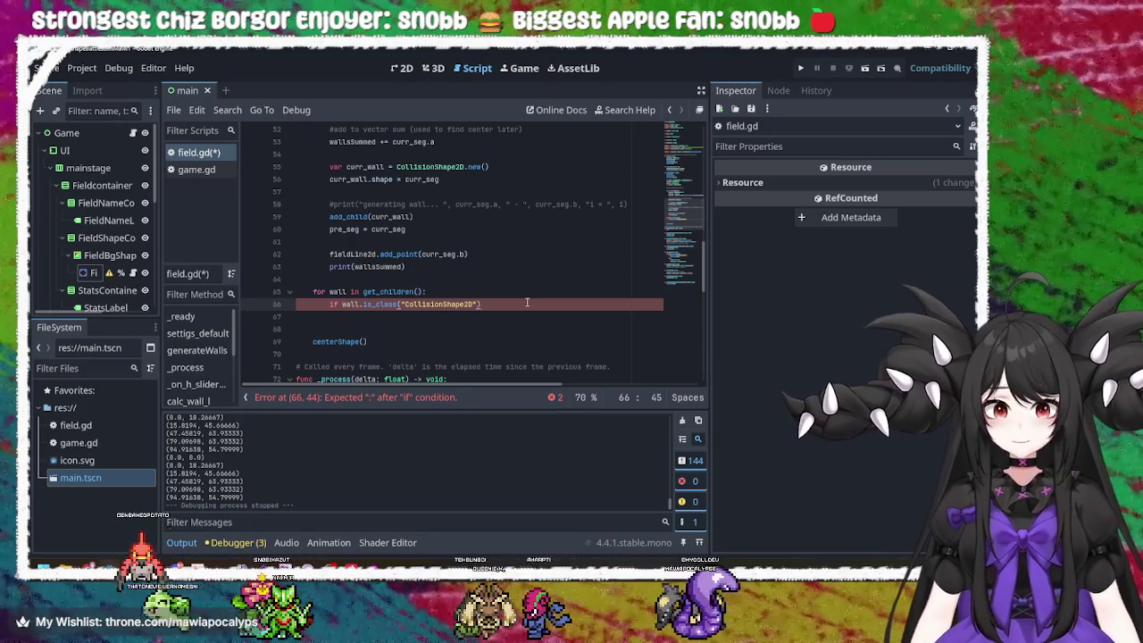
- Close the if with a colon and write wall.shape.a = wall.shape.a - wallsSummed on line 67
text(:)
key(Return)
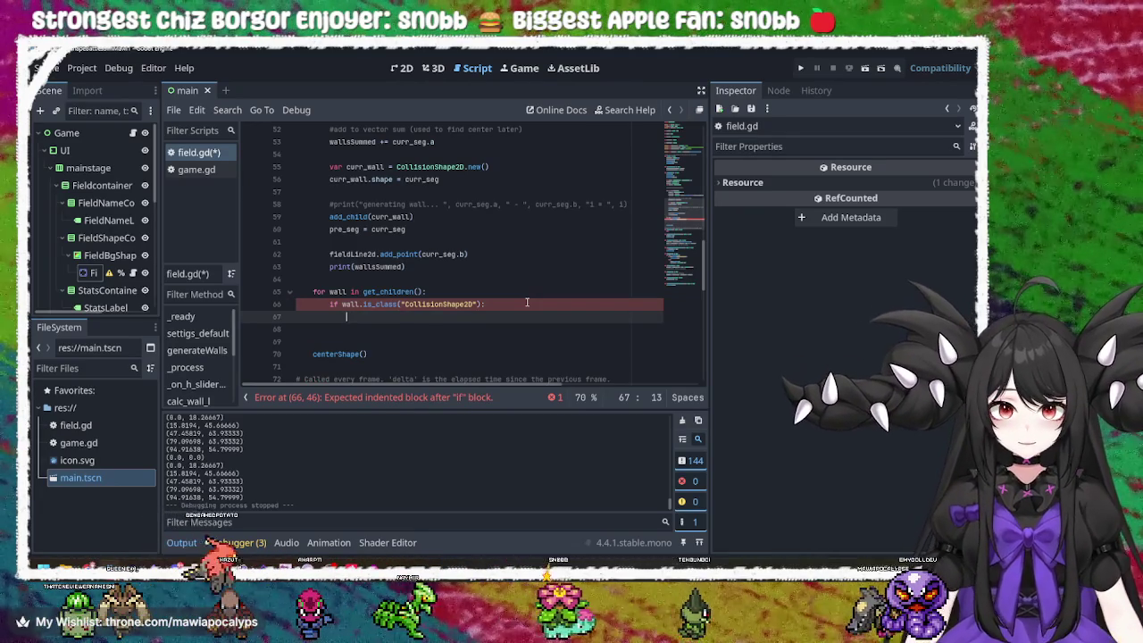
text(wall.)
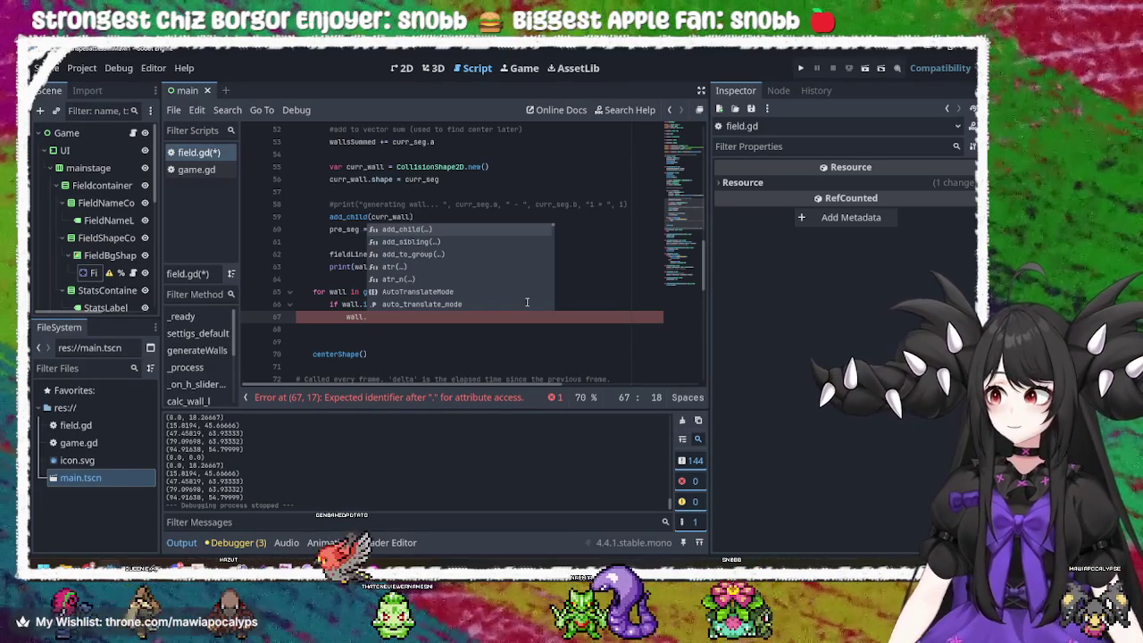
text(shape)
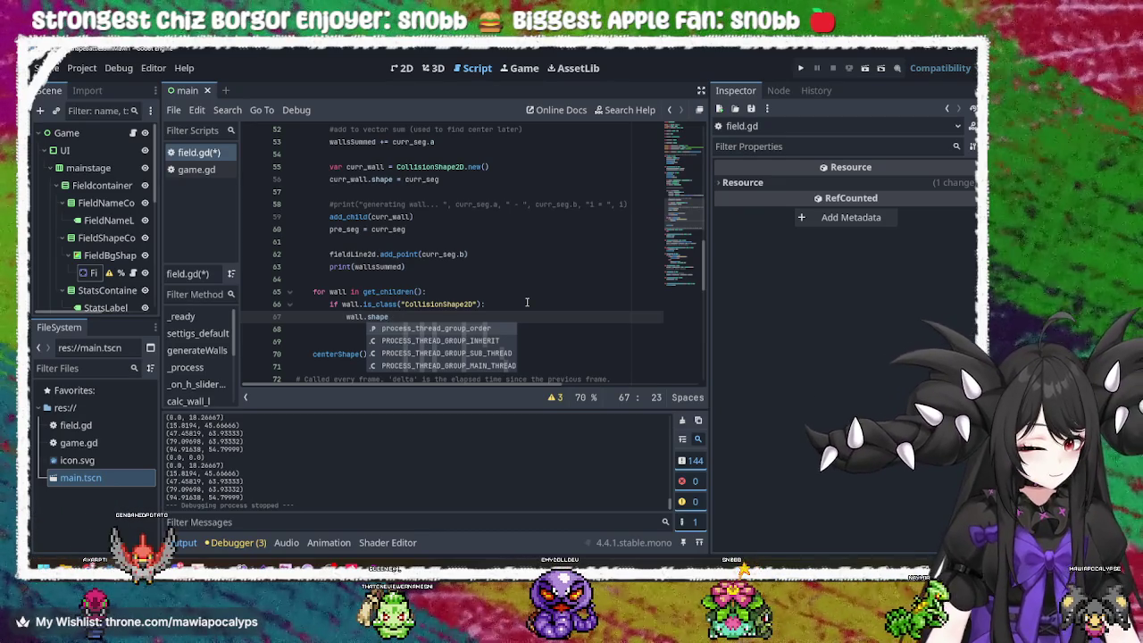
text(.a =)
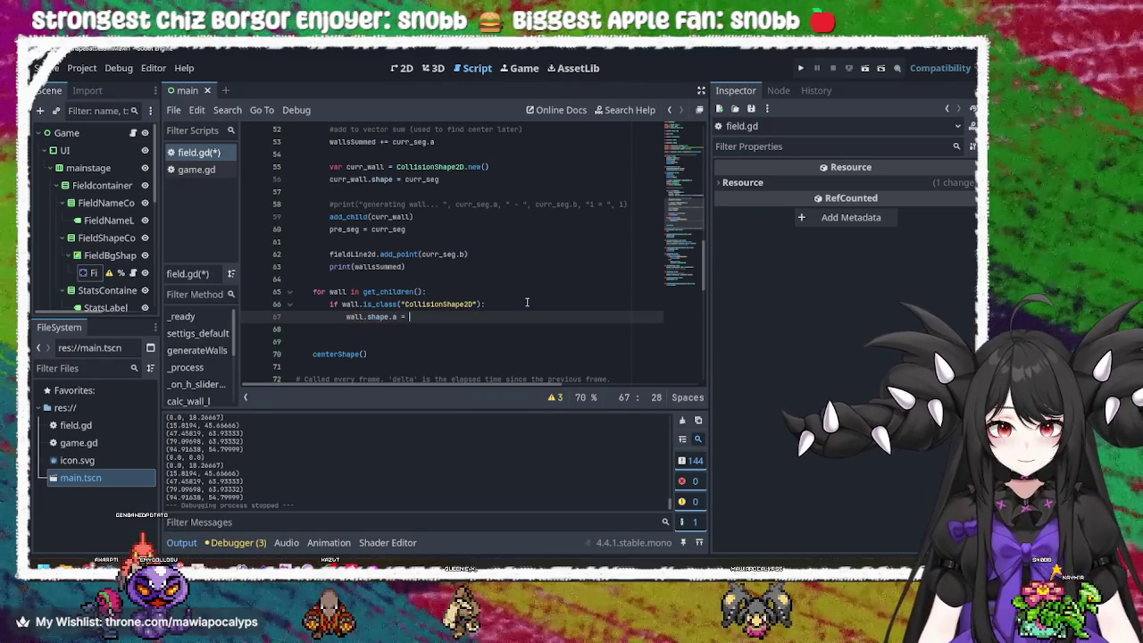
key(ctrl+space)
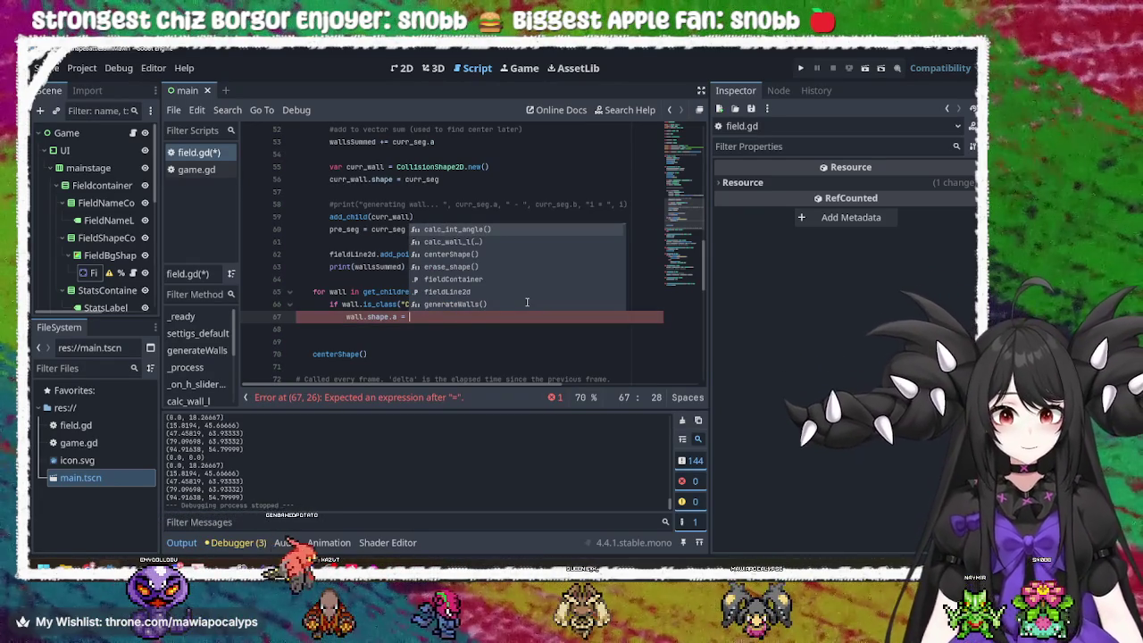
click(395, 316)
drag(394, 316, 348, 319)
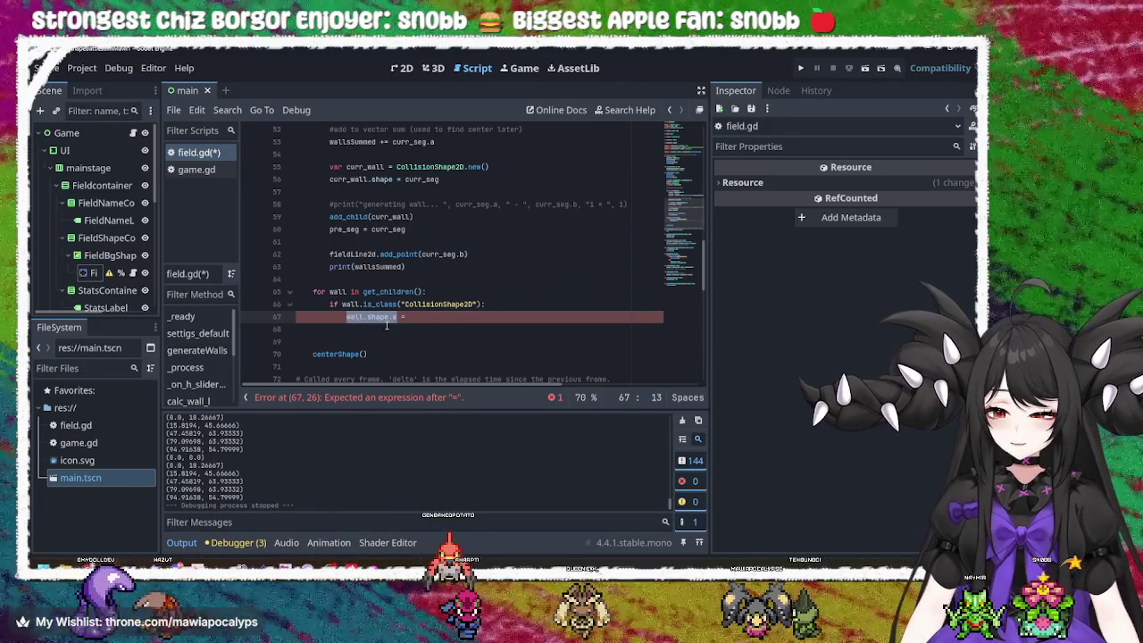
click(442, 318)
key(ctrl+v)
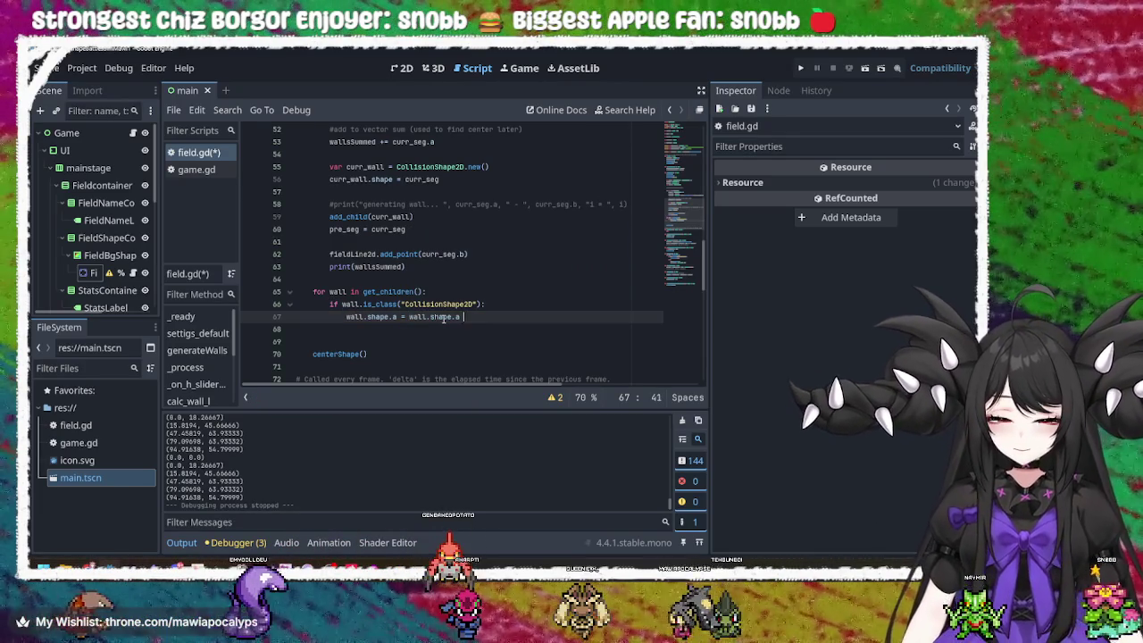
text(- )
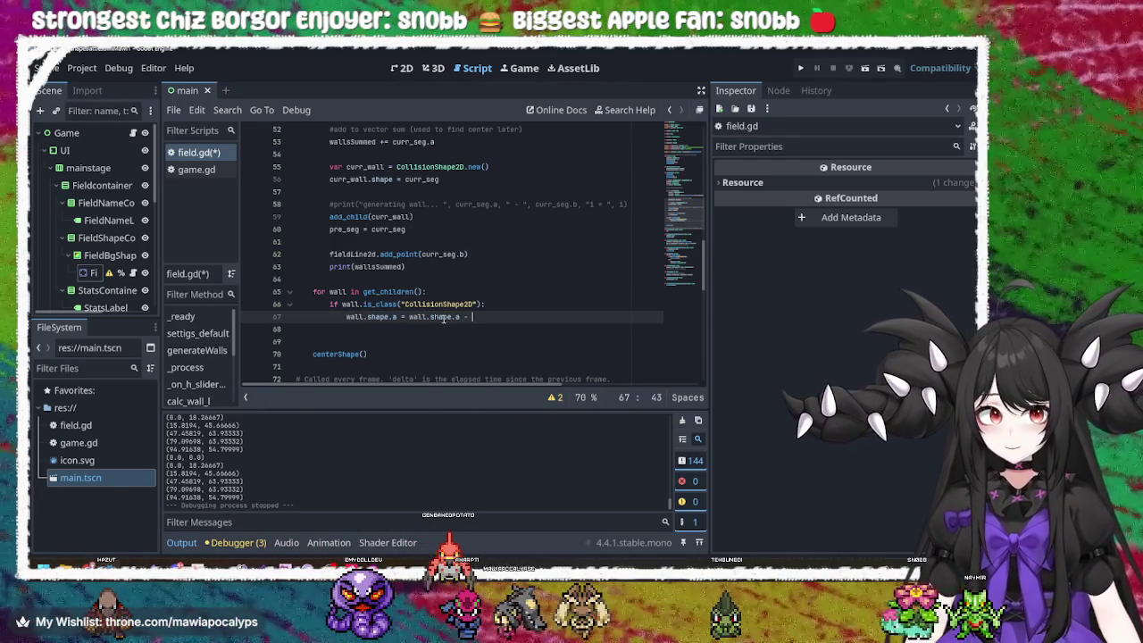
text(walls)
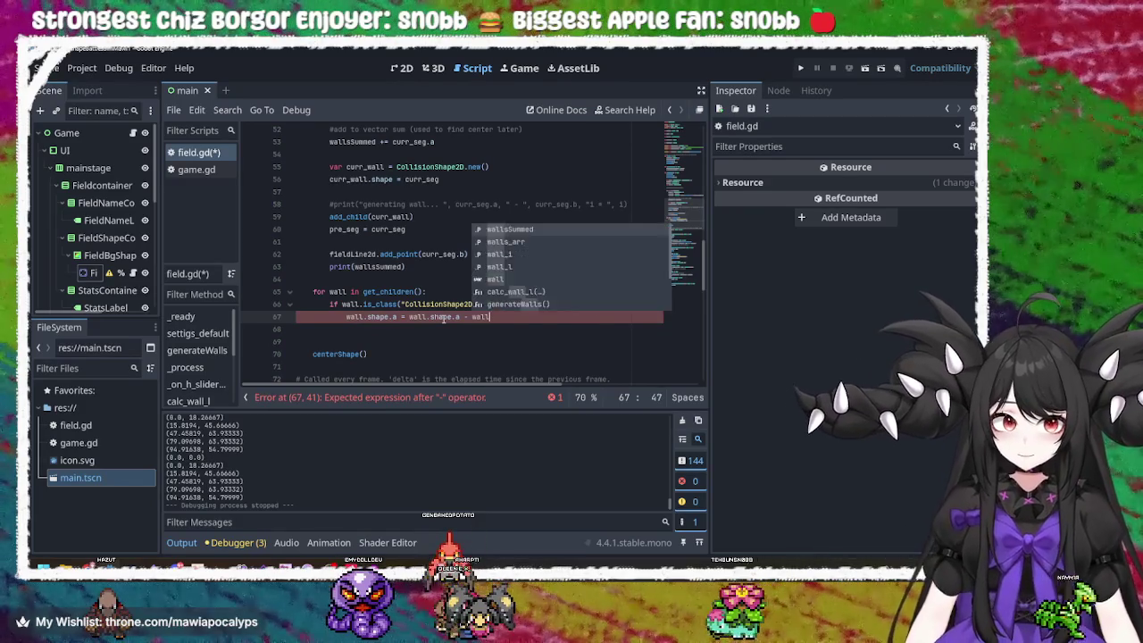
key(Return)
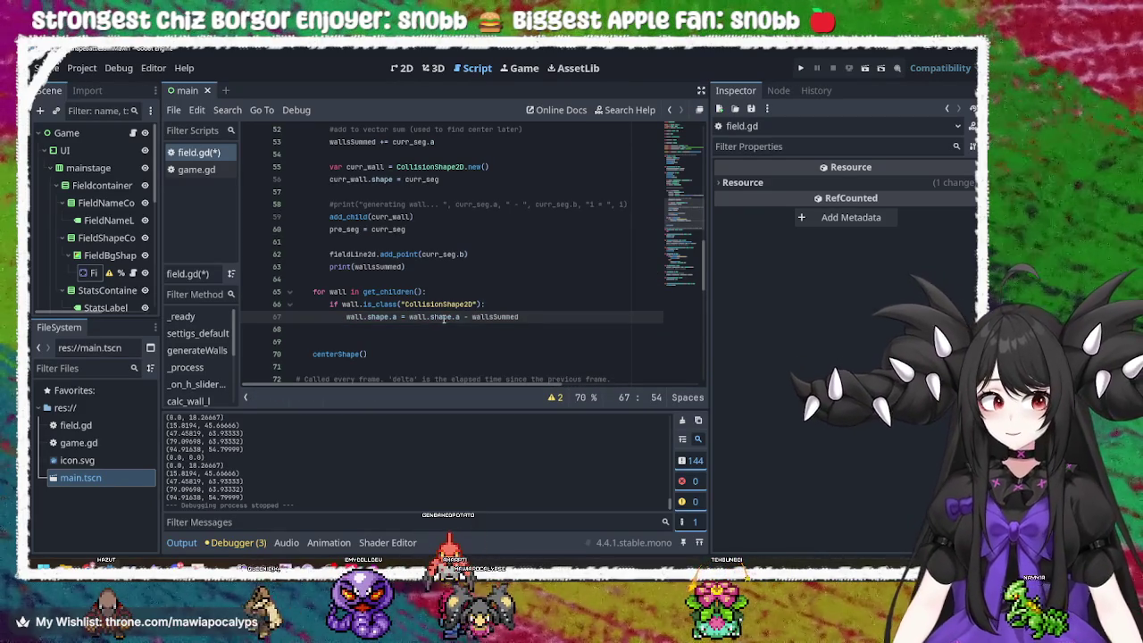
- Duplicate that statement onto line 68 for shape.b and save field.gd
drag(520, 317, 347, 318)
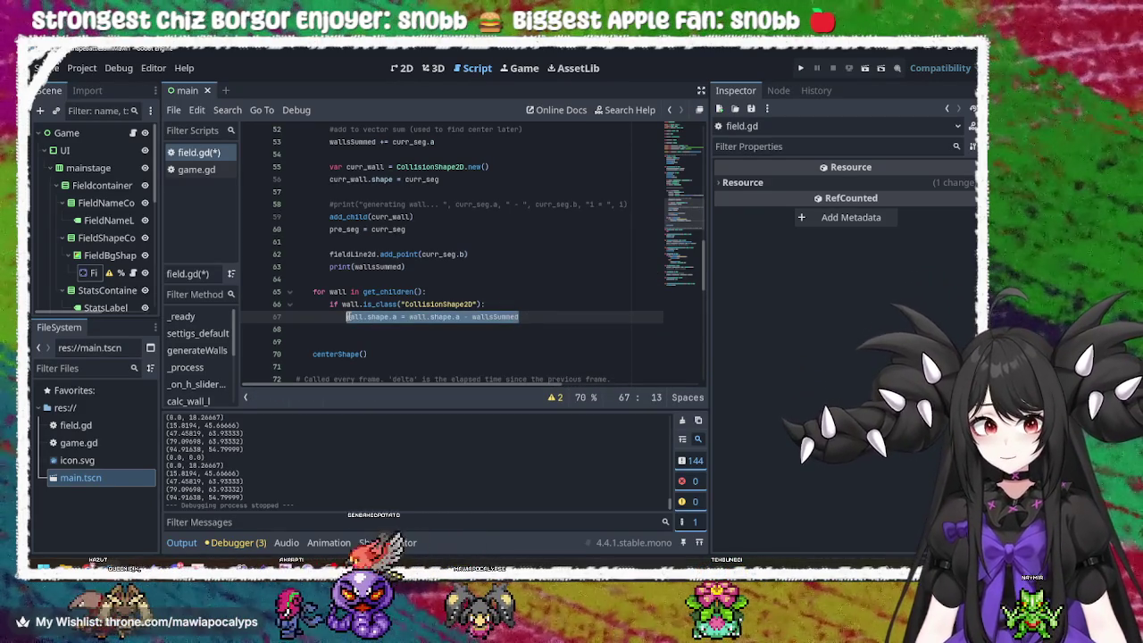
key(Down)
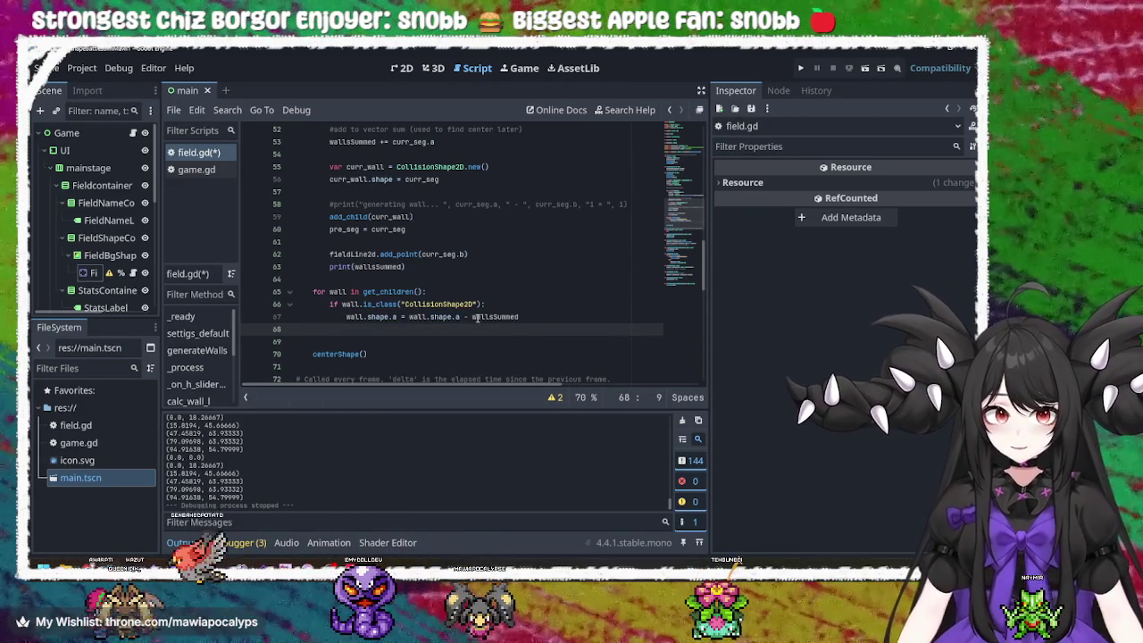
key(ctrl+v)
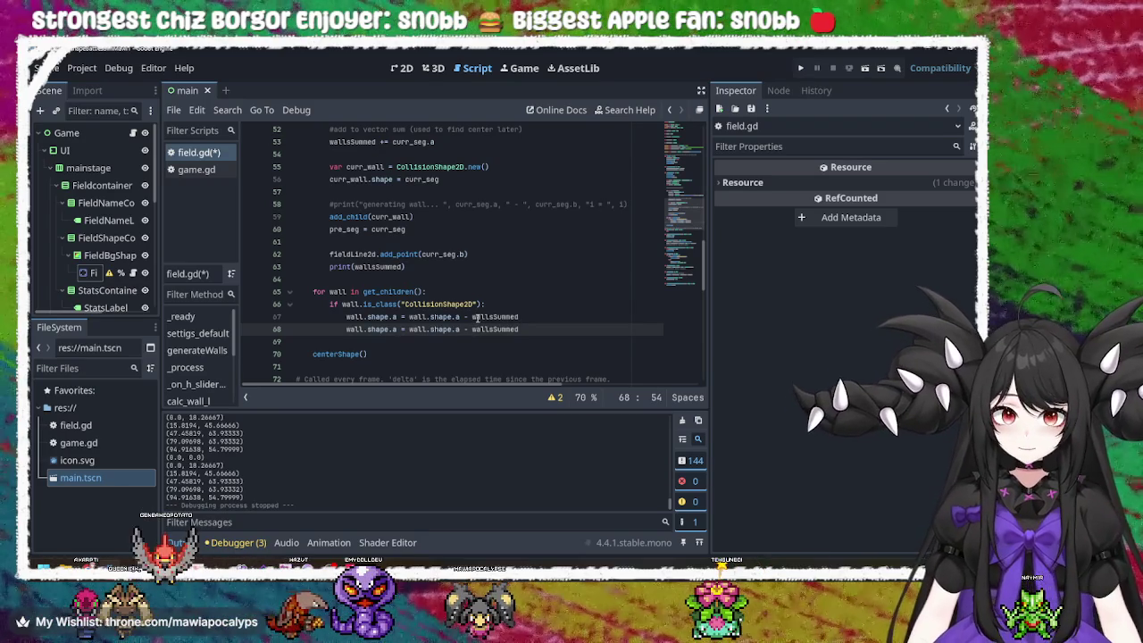
click(396, 329)
key(BackSpace)
text(b)
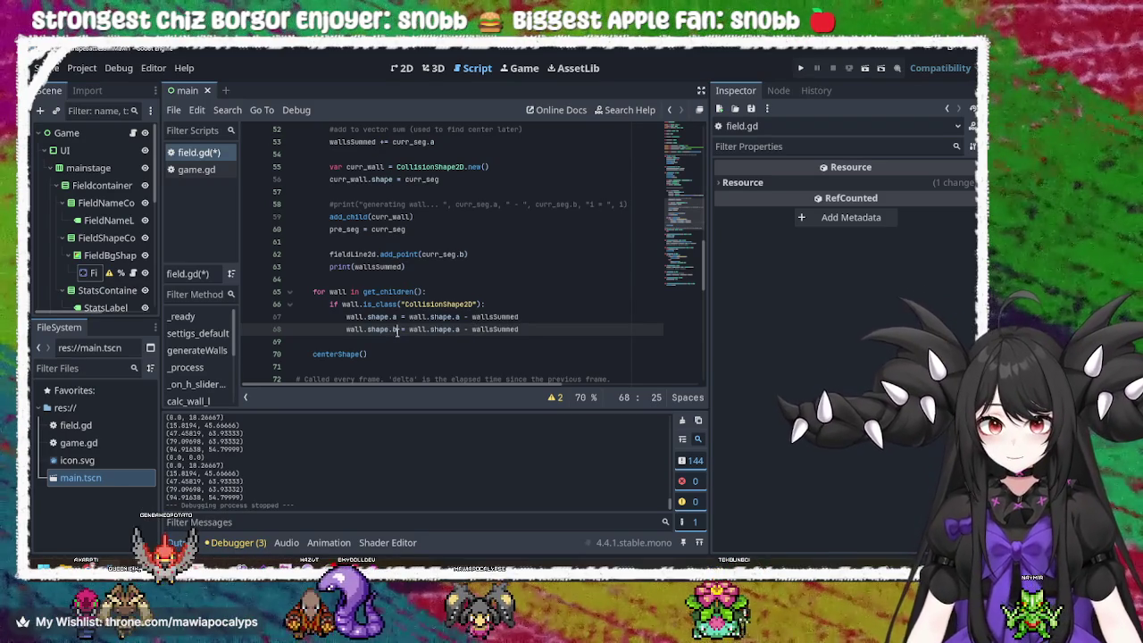
click(458, 329)
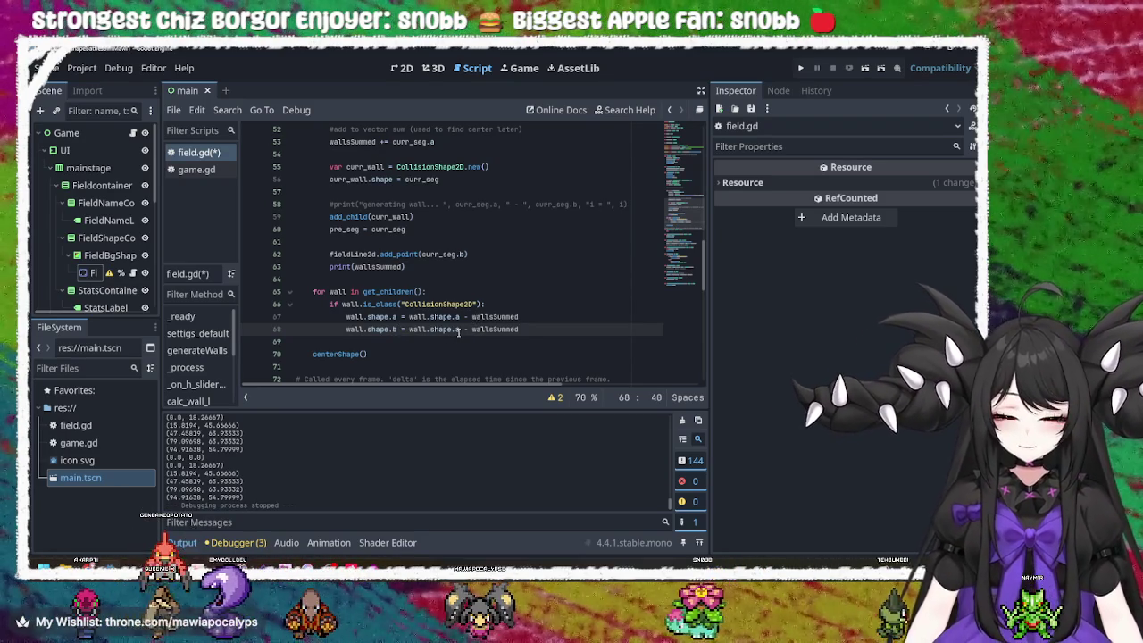
text(b)
key(ctrl+s)
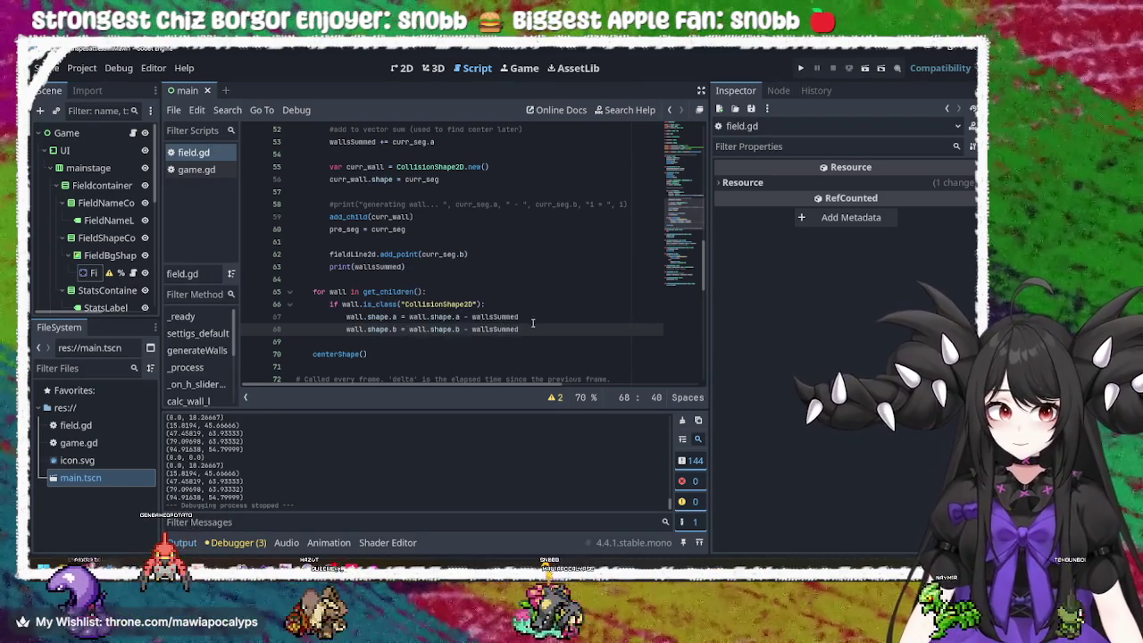
key(Up)
key(End)
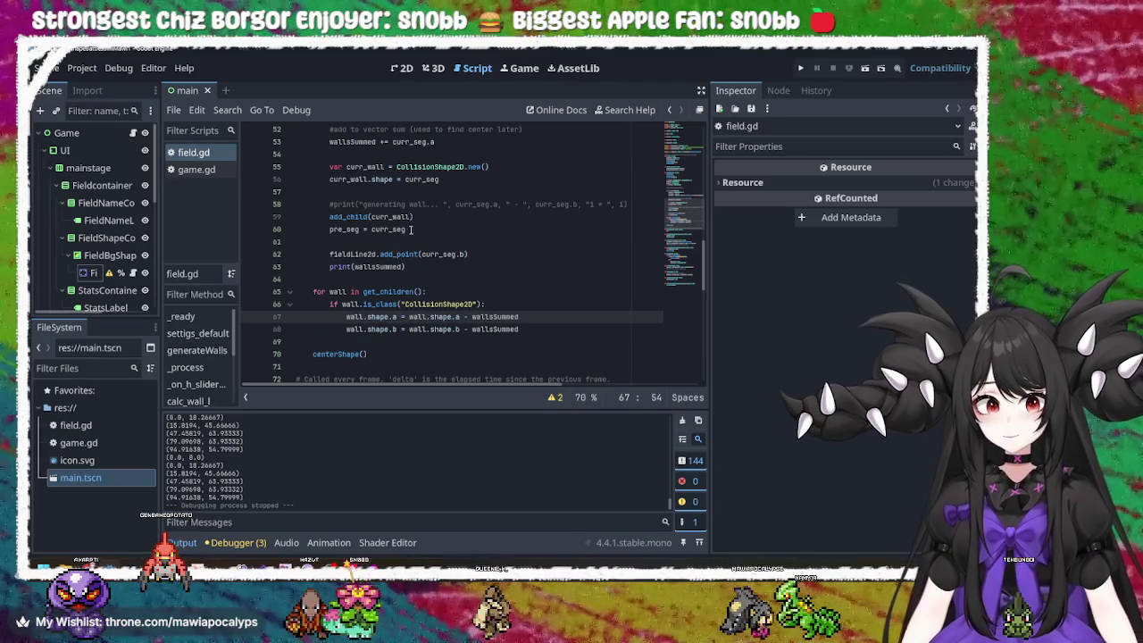
- Cut the fieldLine2d.add_point line from the generation loop and comment out print(wallsSummed)
click(410, 230)
click(456, 329)
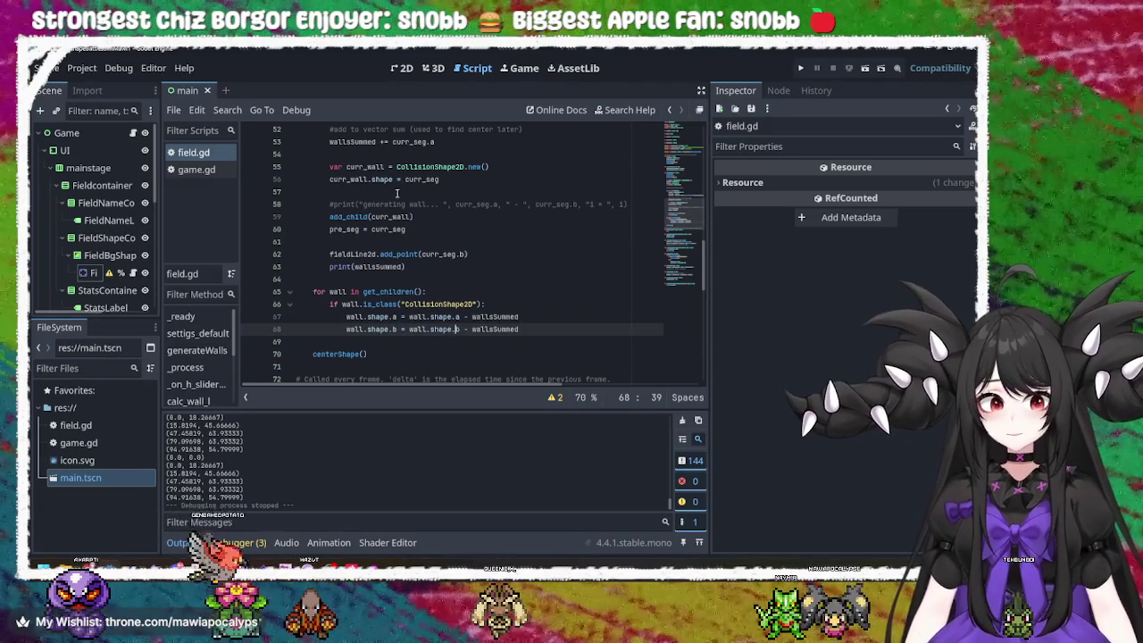
click(463, 254)
drag(467, 255, 329, 254)
key(ctrl+c)
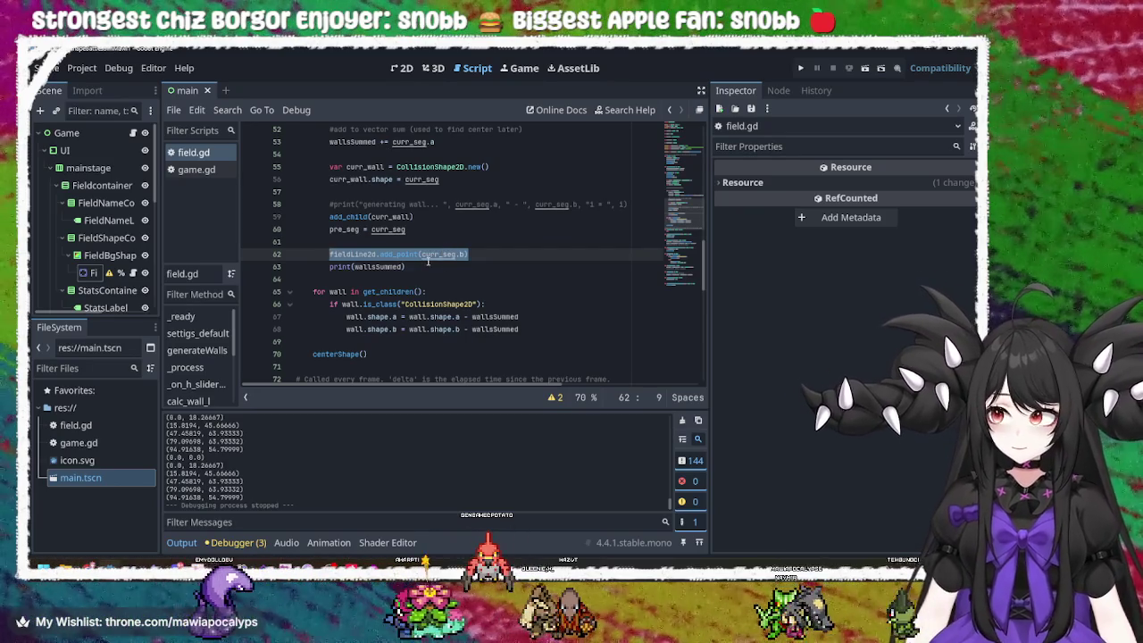
key(BackSpace)
key(BackSpace)
key(BackSpace)
key(BackSpace)
key(BackSpace)
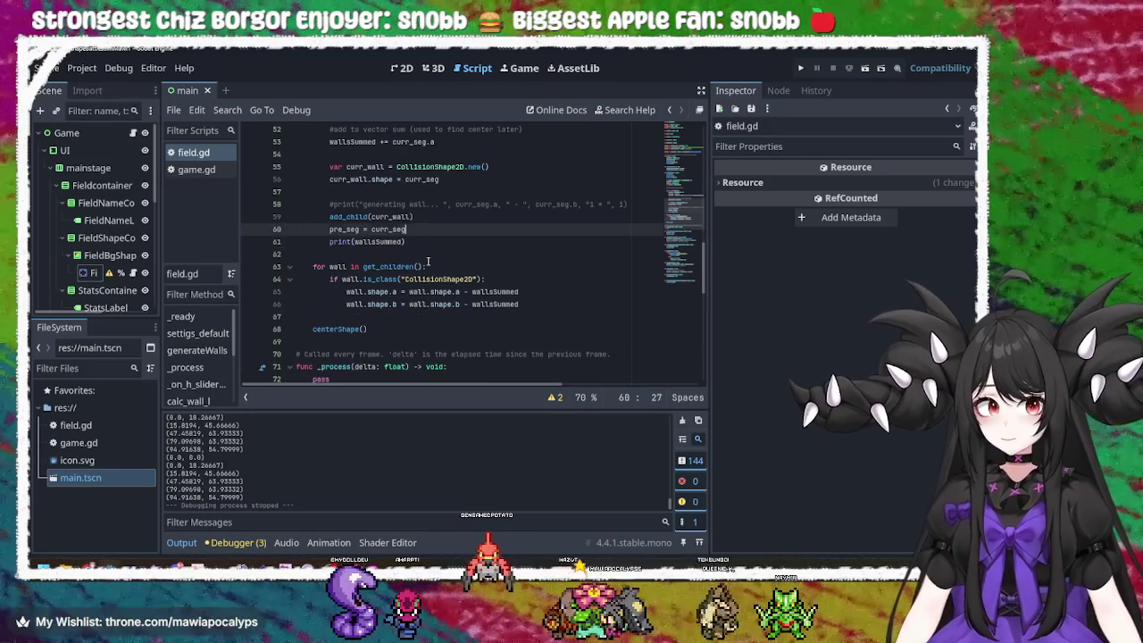
key(Down)
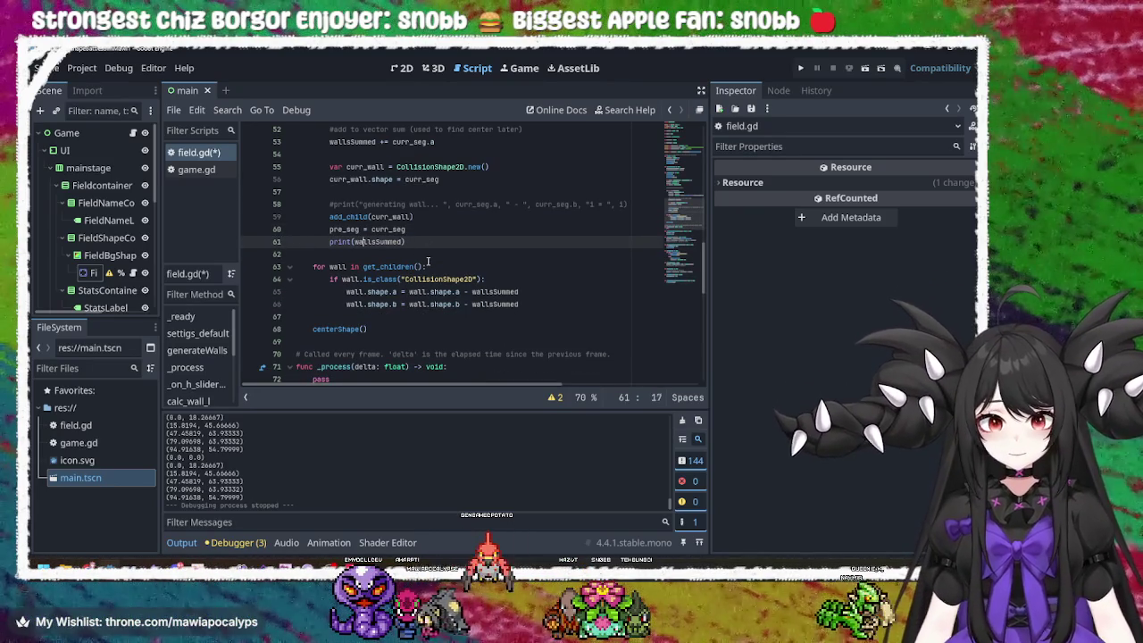
key(Home)
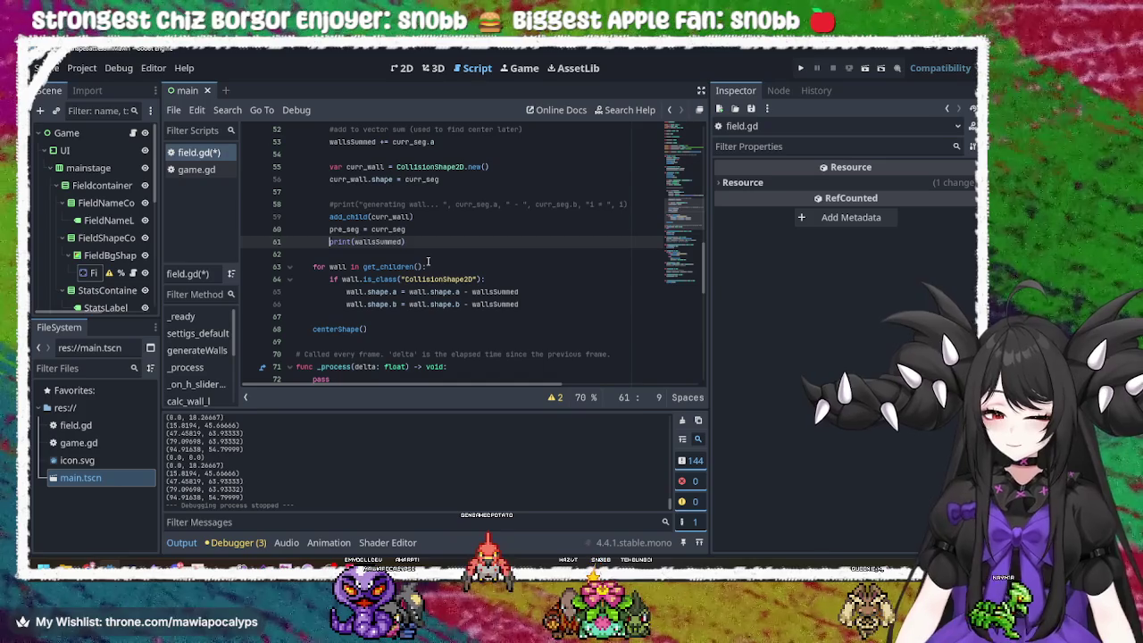
text(#)
- Paste the add_point call into the centering loop as add_point(wall.b) and save field.gd
click(543, 302)
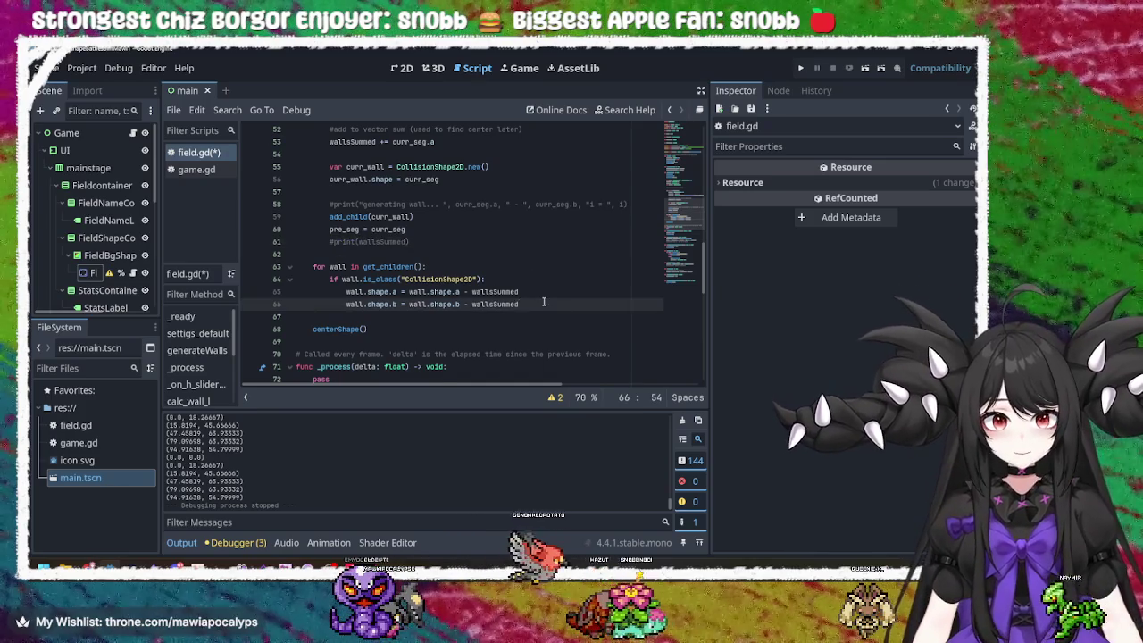
key(Return)
key(ctrl+v)
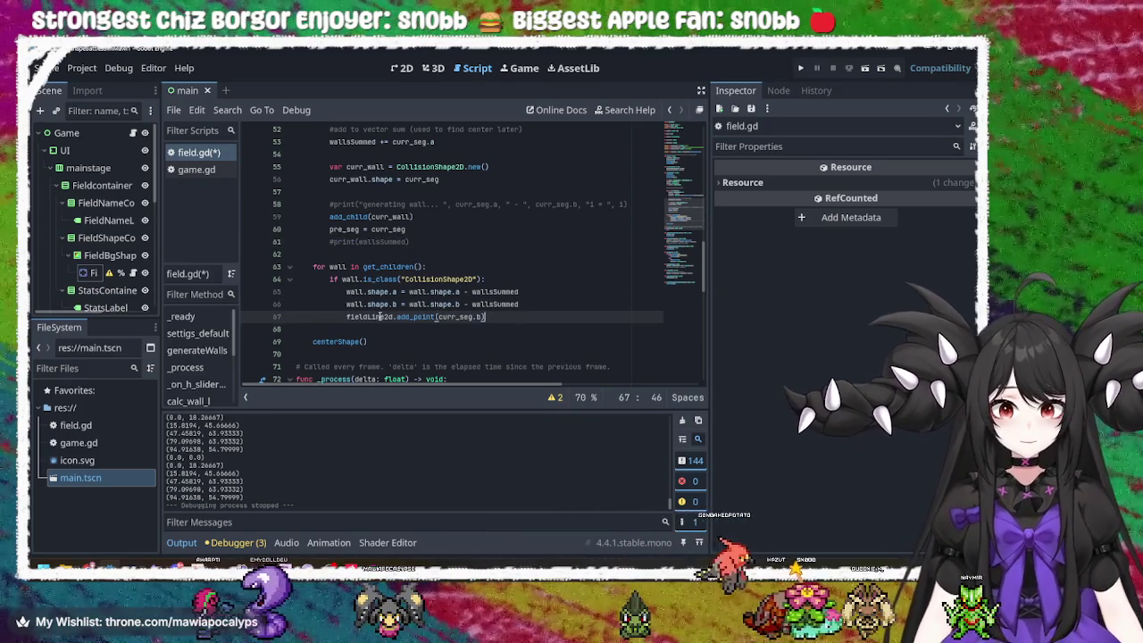
double_click(369, 317)
double_click(411, 317)
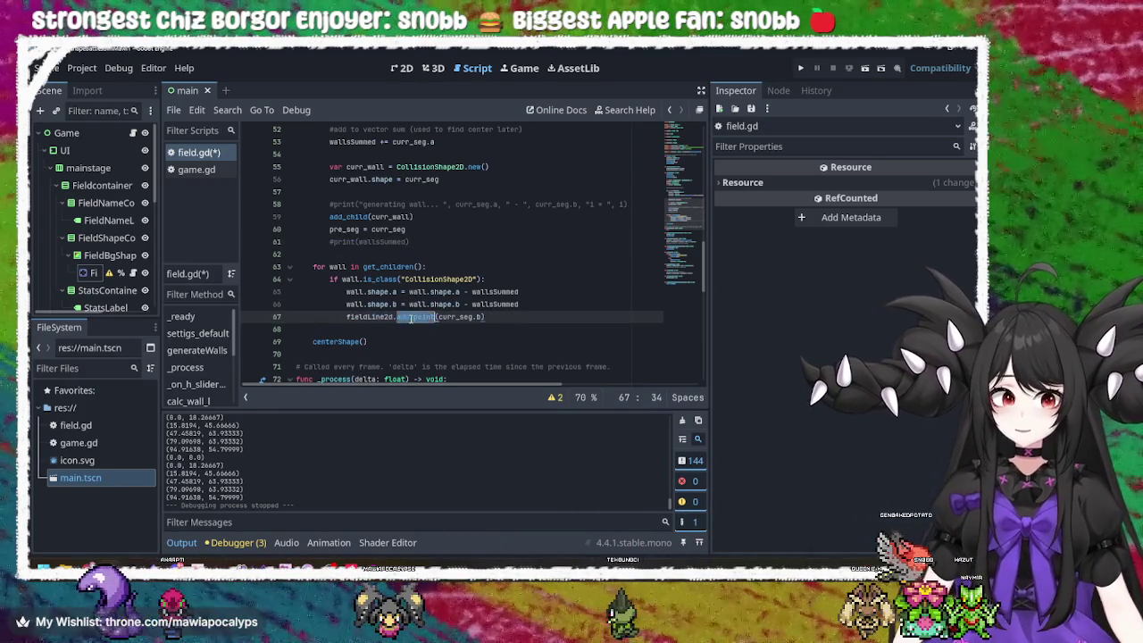
double_click(451, 317)
scroll(442, 308, up, 3)
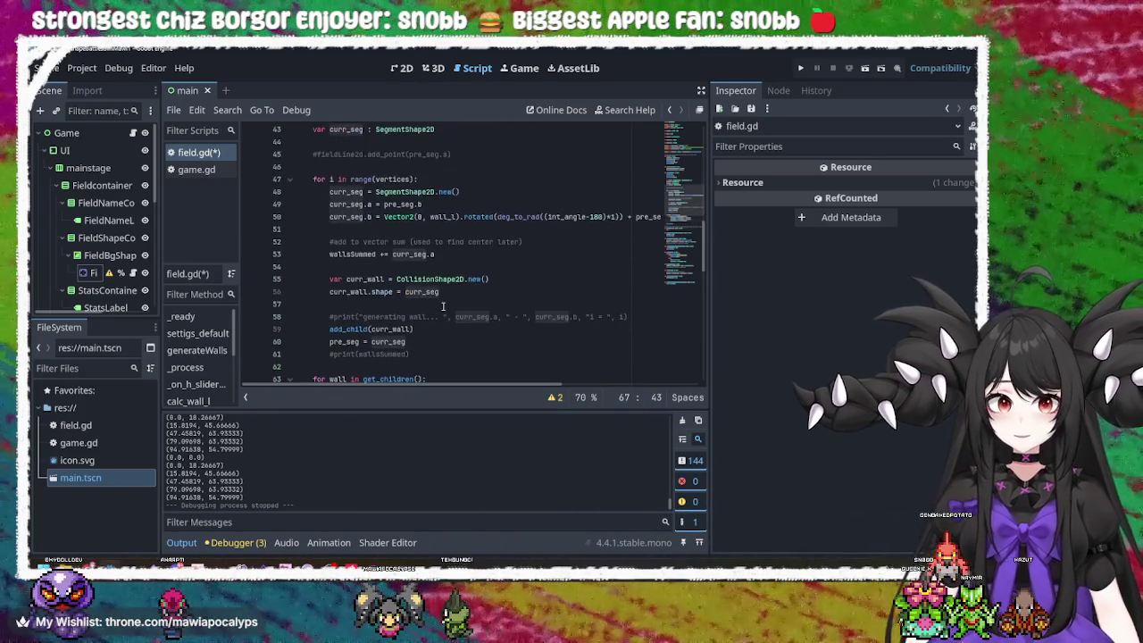
scroll(357, 203, down, 5)
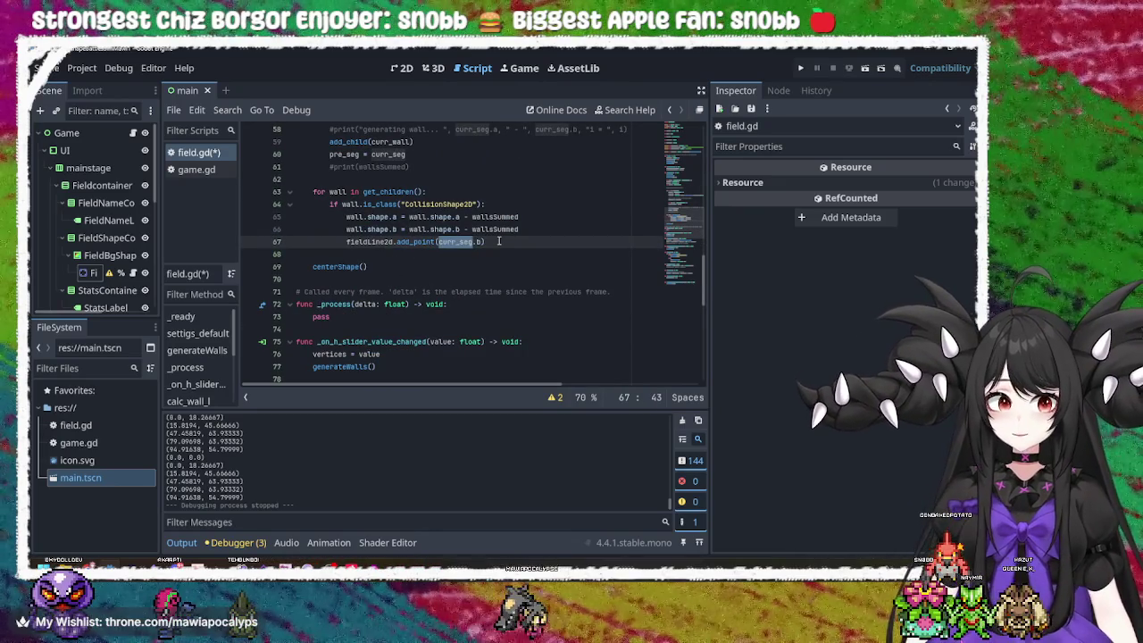
text(wall)
click(498, 241)
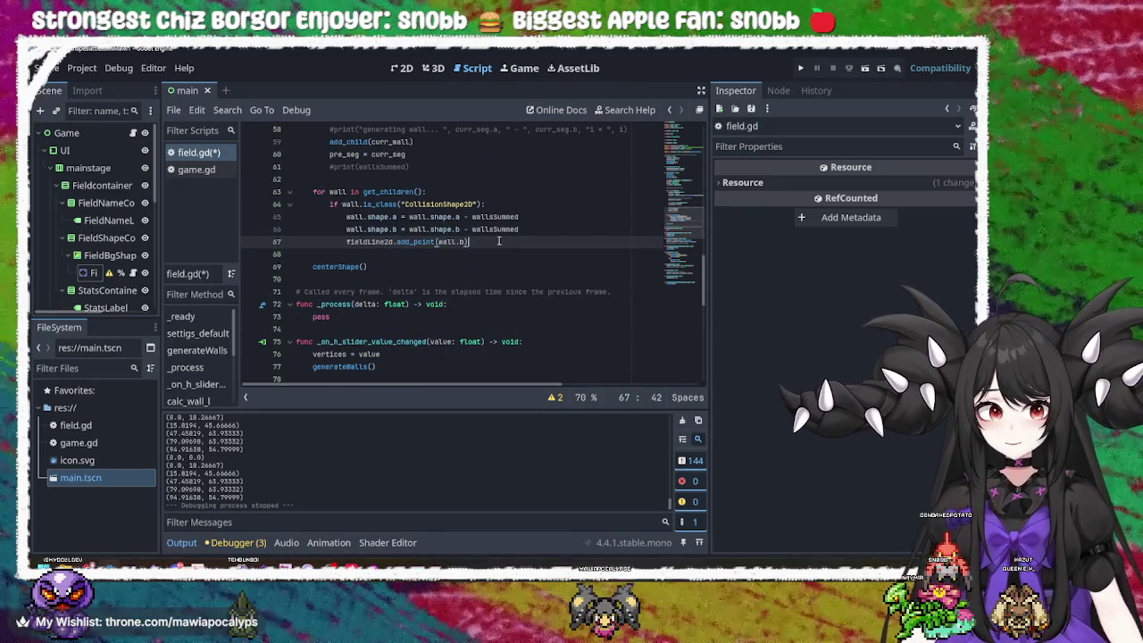
key(ctrl+s)
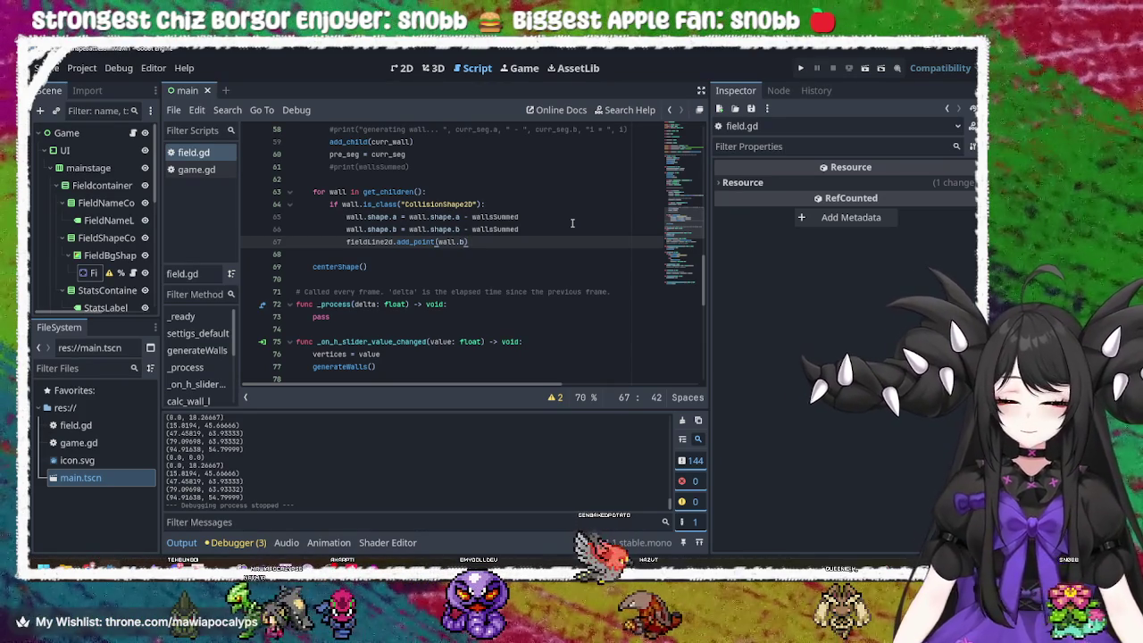
click(556, 234)
- Run the game, then change line 67 to add_point(wall.shape.b) to fix the 'b' access error
key(F5)
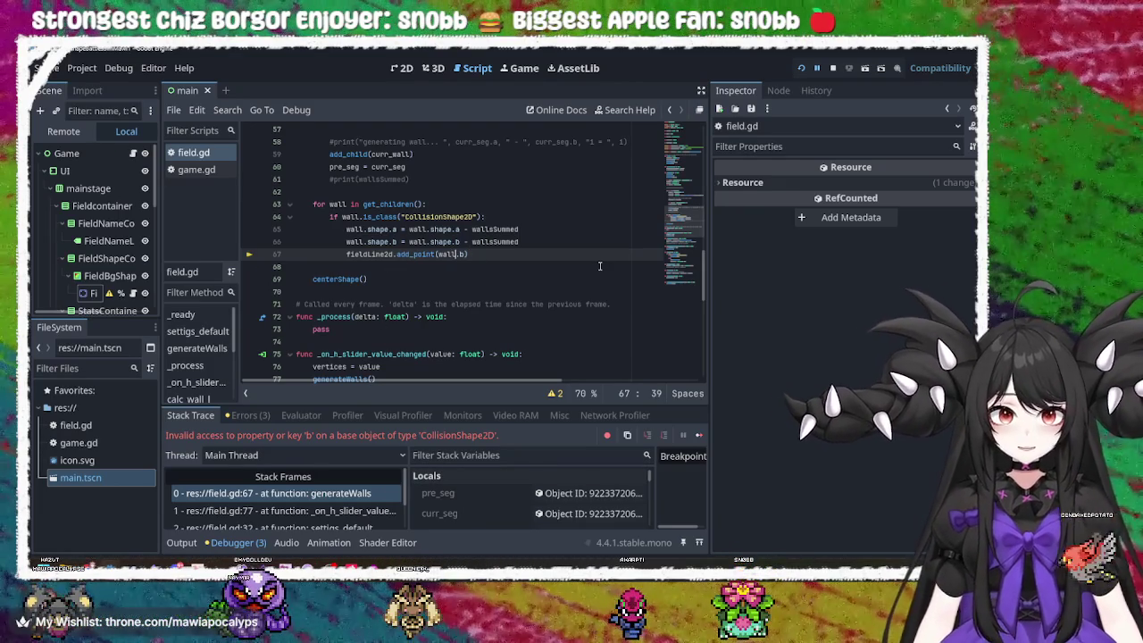
text(shape.)
key(ctrl+space)
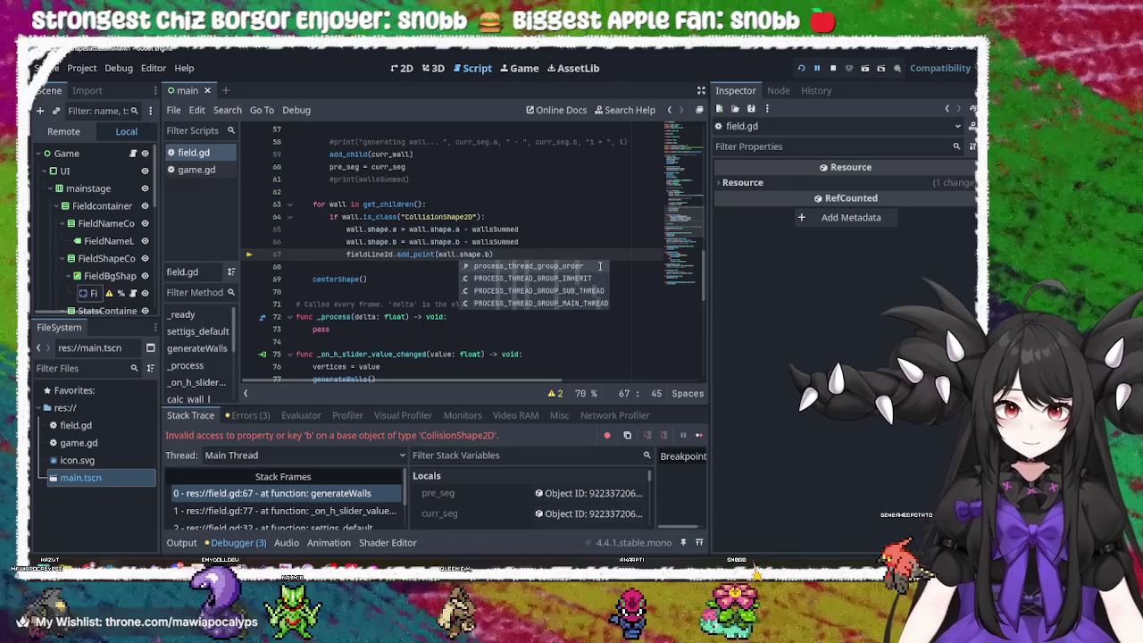
click(581, 235)
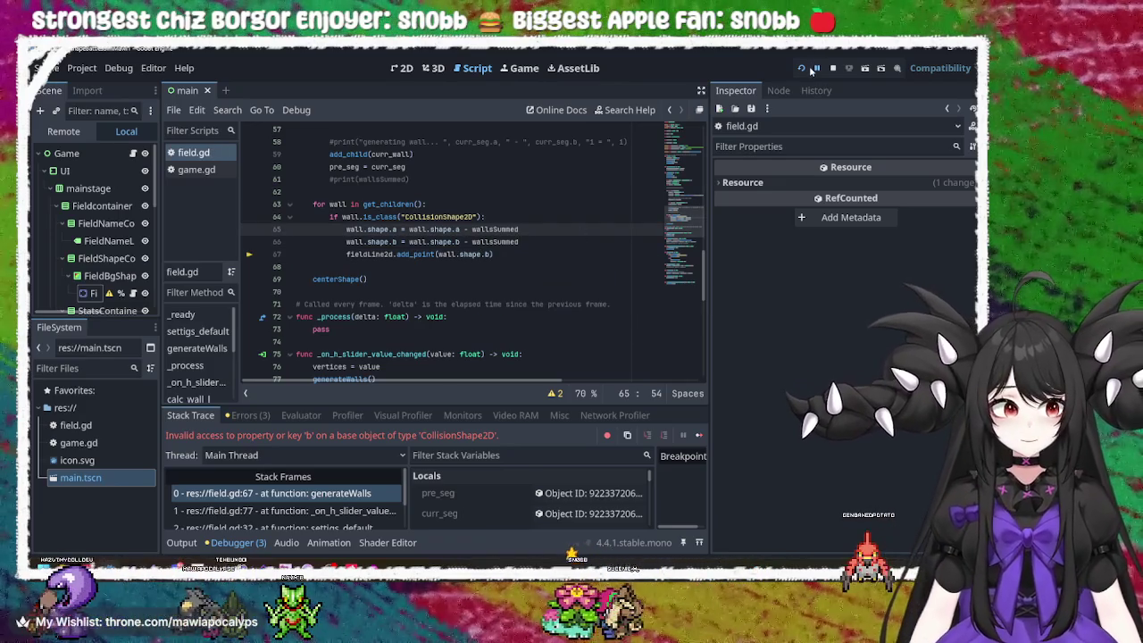
- Restart the game and vary the # Vertices and Scale sliders, from an octagon to a square
click(814, 69)
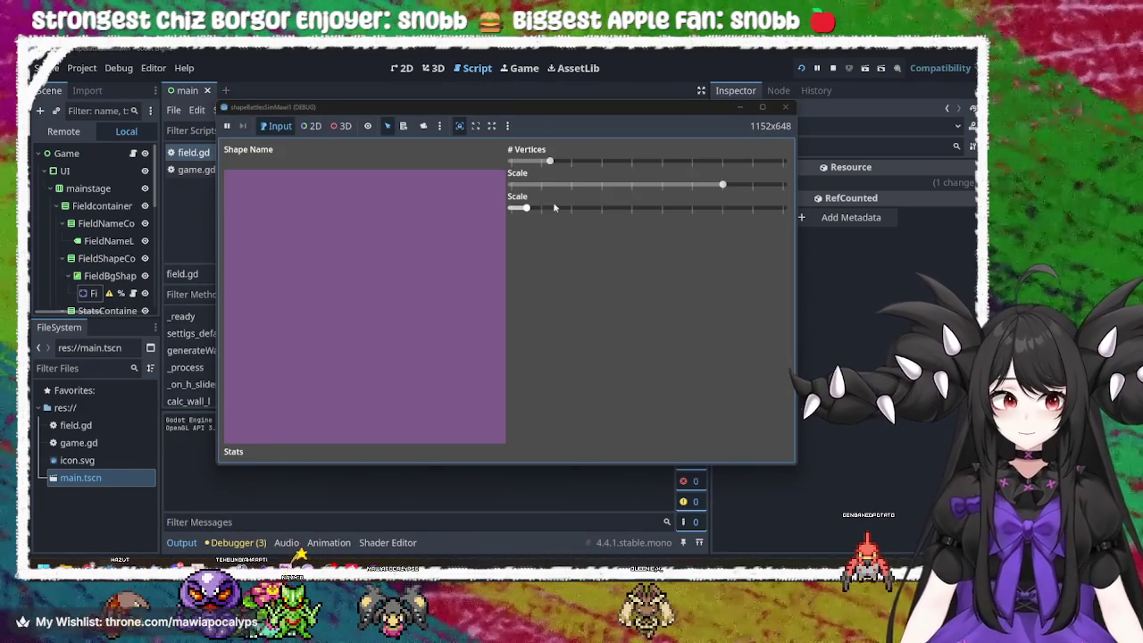
mouse_move(553, 204)
mouse_down()
mouse_move(684, 224)
mouse_move(688, 200)
mouse_move(729, 214)
mouse_up()
mouse_move(629, 163)
mouse_down()
mouse_move(665, 167)
mouse_move(527, 167)
mouse_move(668, 165)
mouse_move(614, 183)
mouse_move(514, 184)
mouse_up()
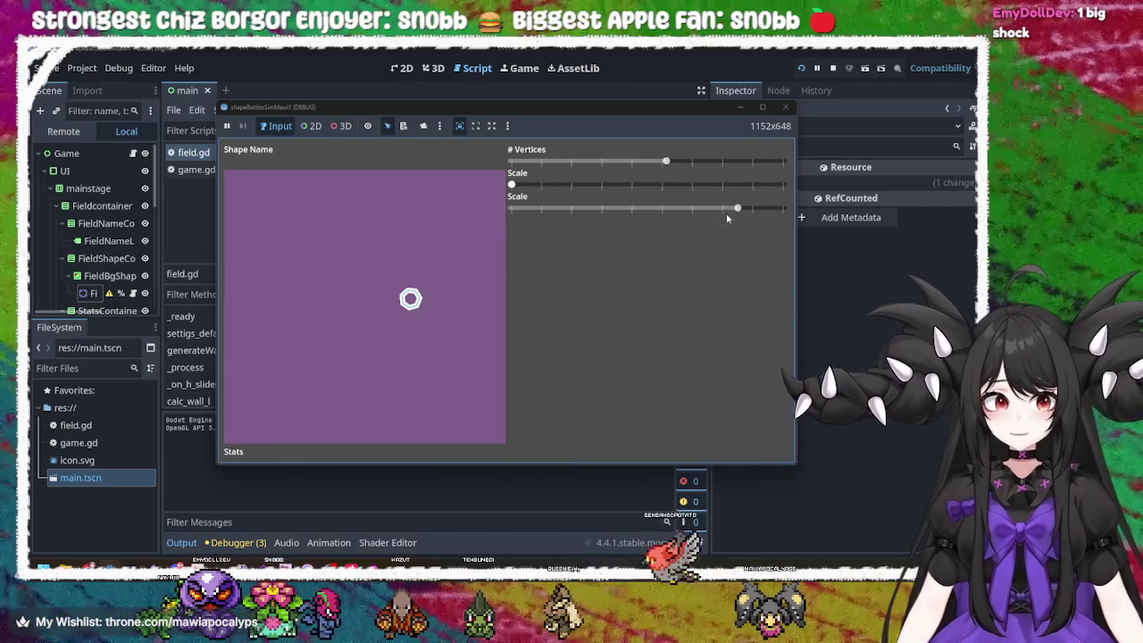
mouse_move(726, 212)
mouse_down()
mouse_move(523, 213)
mouse_move(736, 217)
mouse_move(632, 213)
mouse_up()
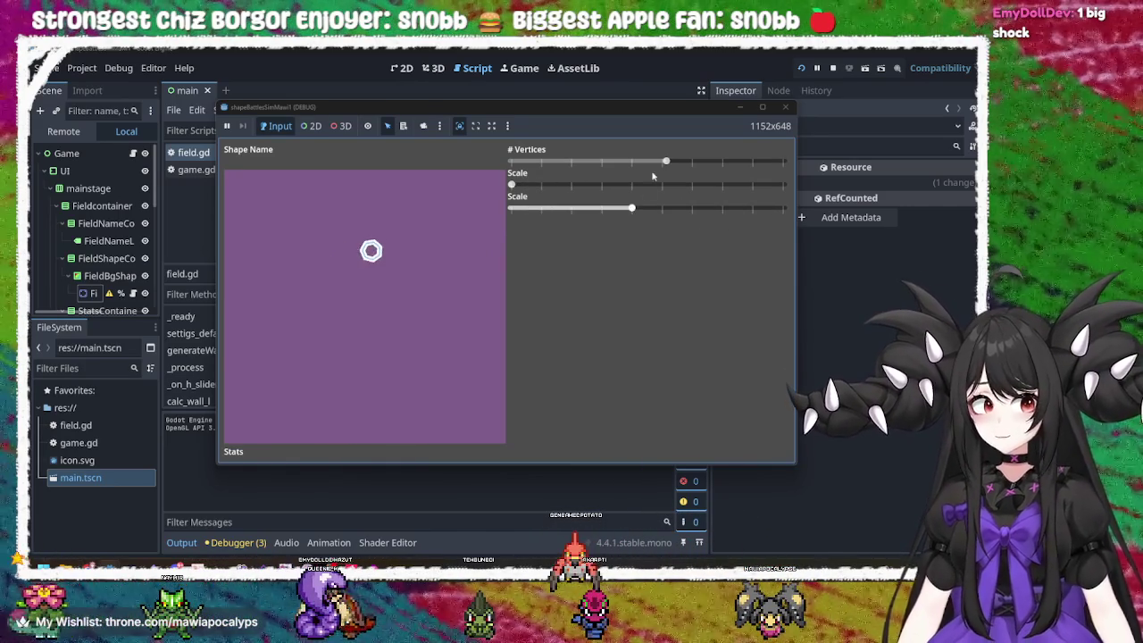
drag(666, 162, 551, 165)
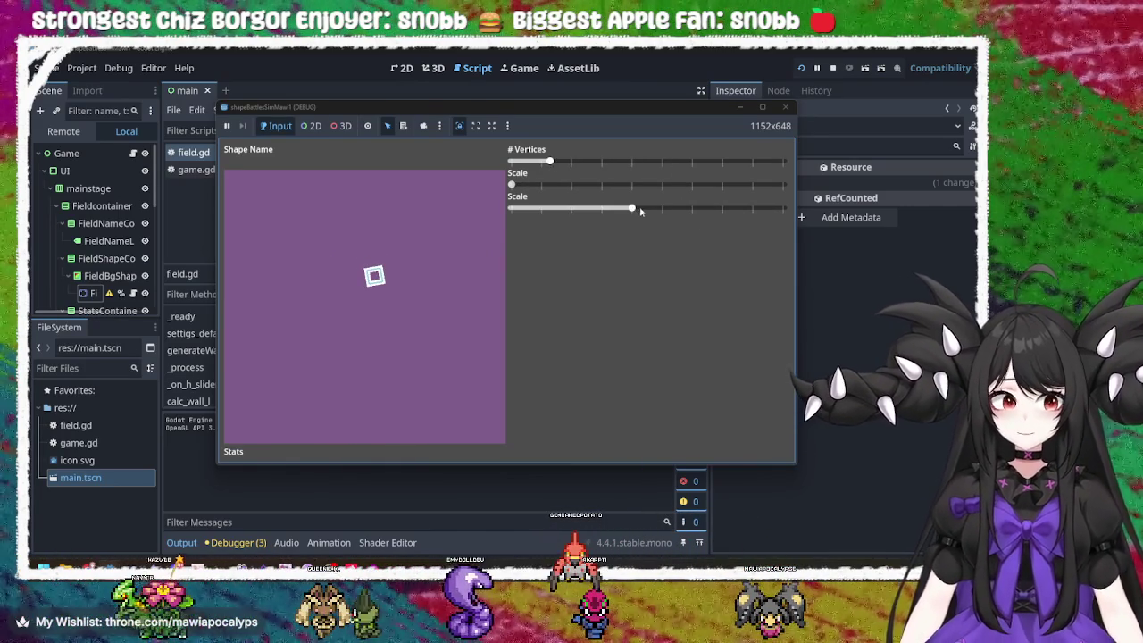
mouse_move(636, 208)
mouse_down()
mouse_move(754, 215)
mouse_move(543, 210)
mouse_move(692, 210)
mouse_up()
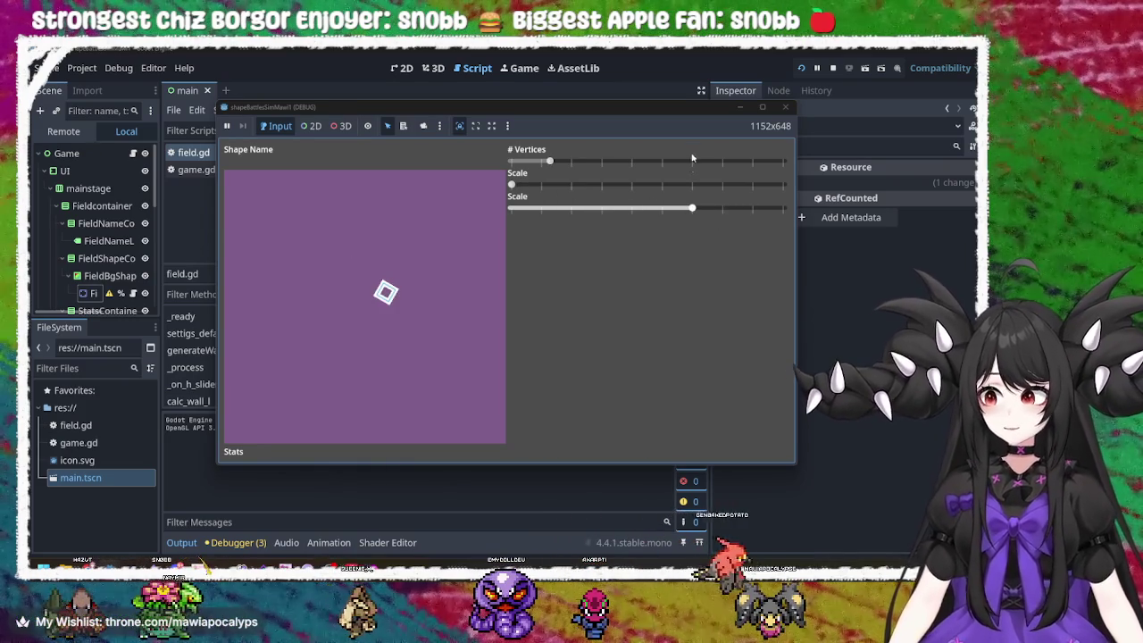
- Close the game, change '- wallsSummed' to '+ wallsSummed' on the shape.a and shape.b lines, and save
click(784, 107)
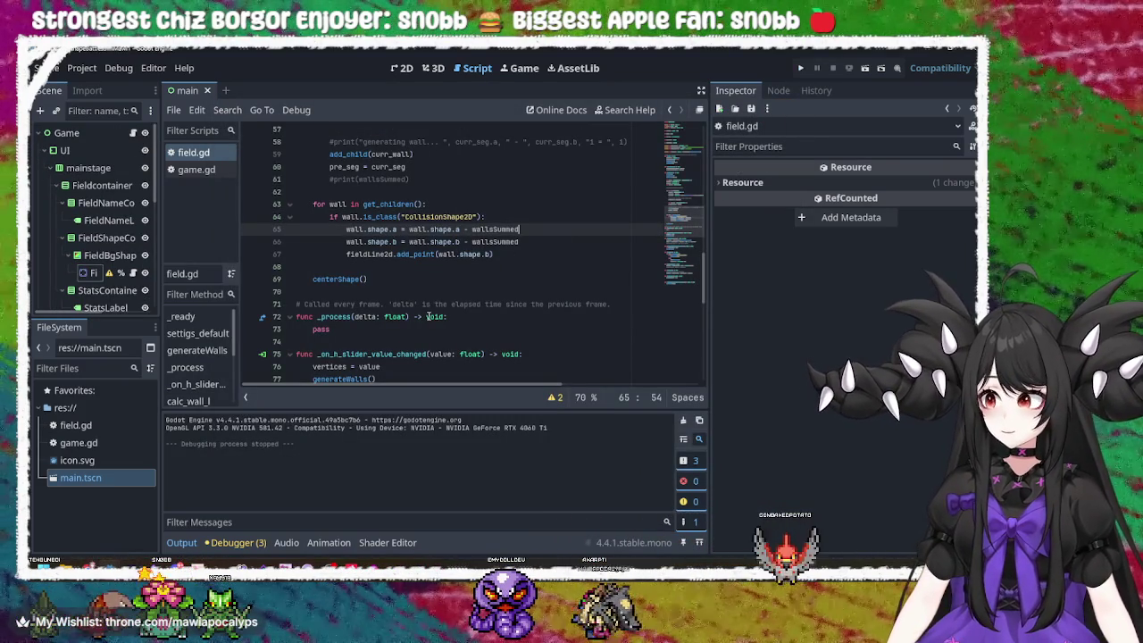
click(493, 241)
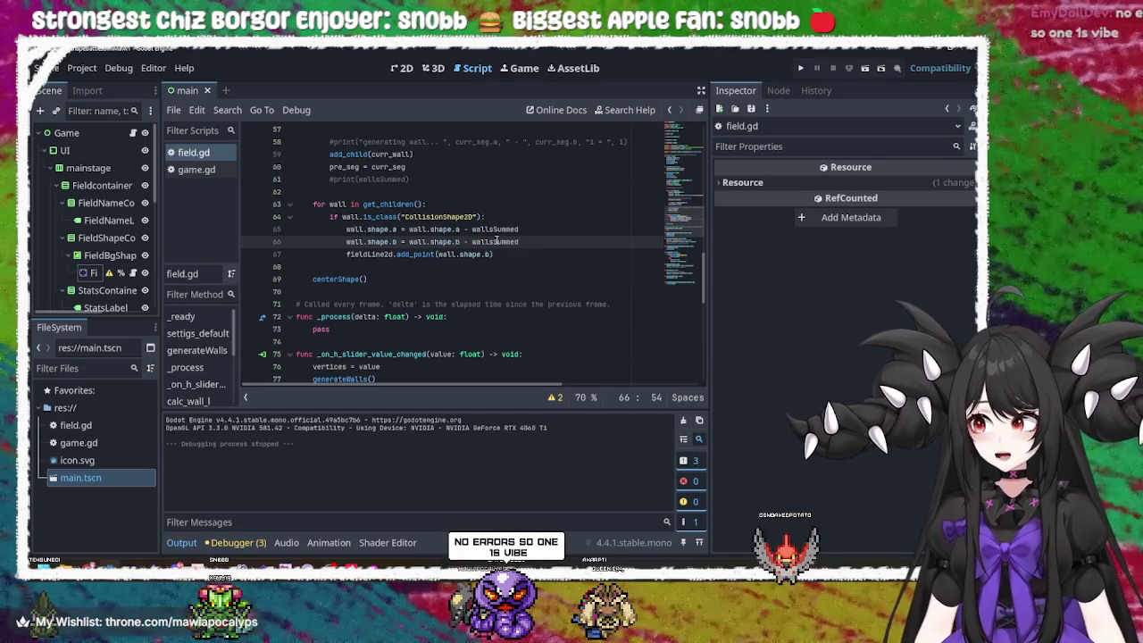
click(448, 241)
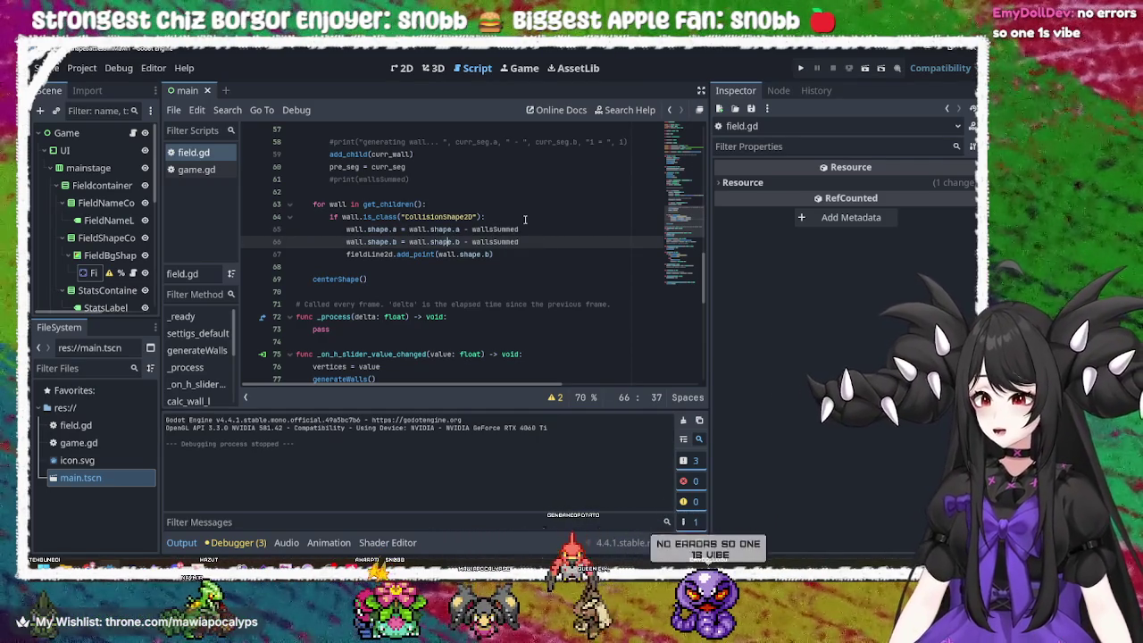
click(531, 241)
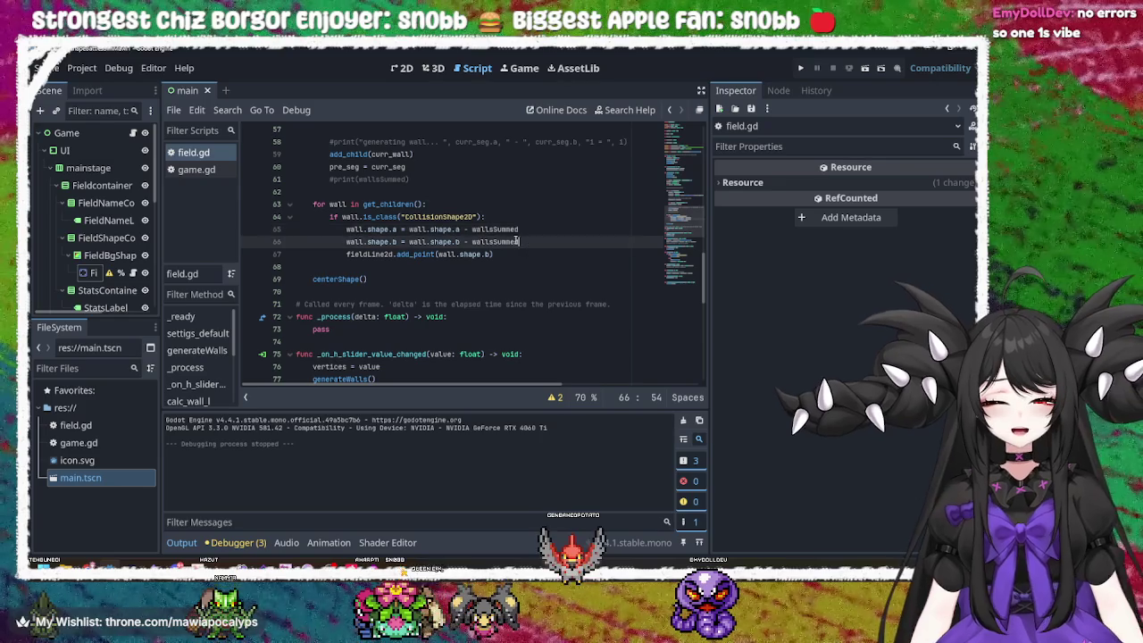
click(468, 228)
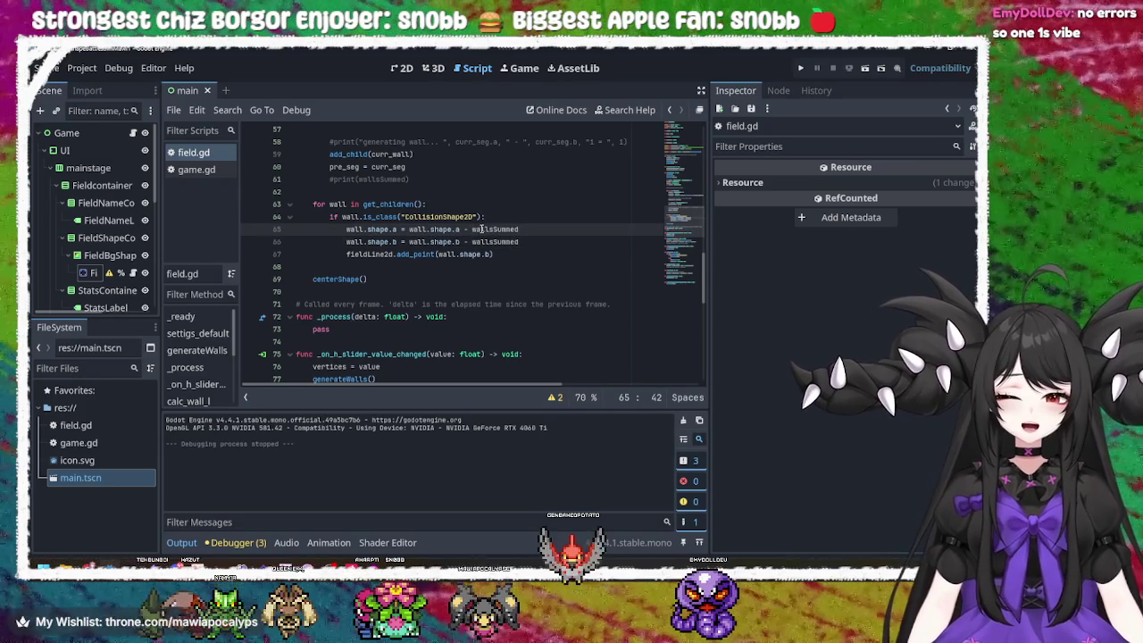
mouse_move(481, 229)
key(BackSpace)
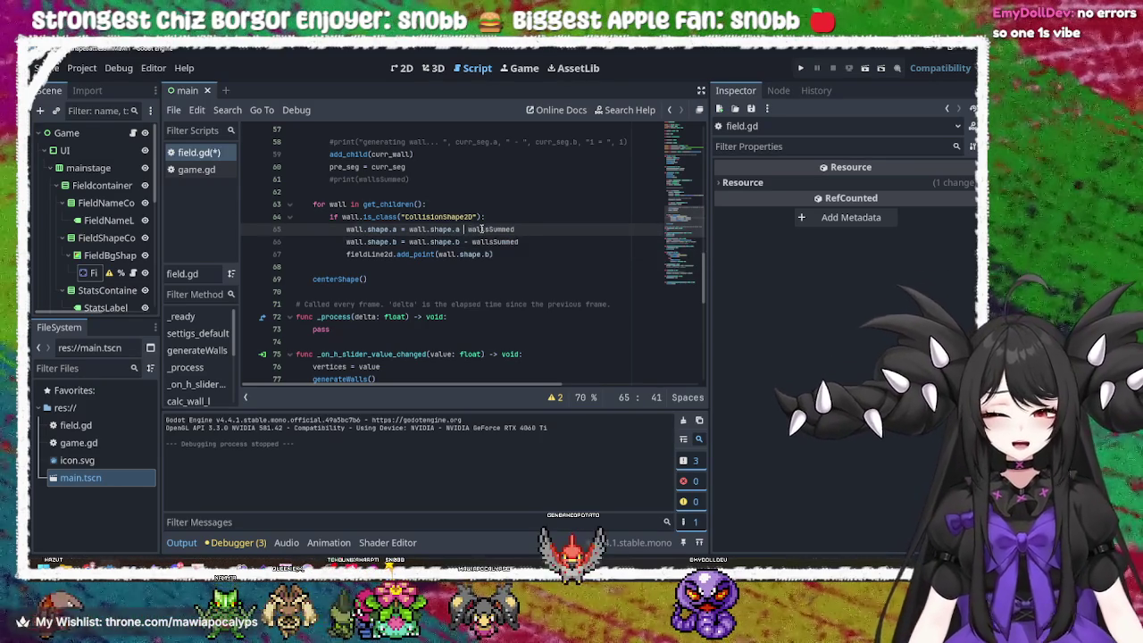
text(+)
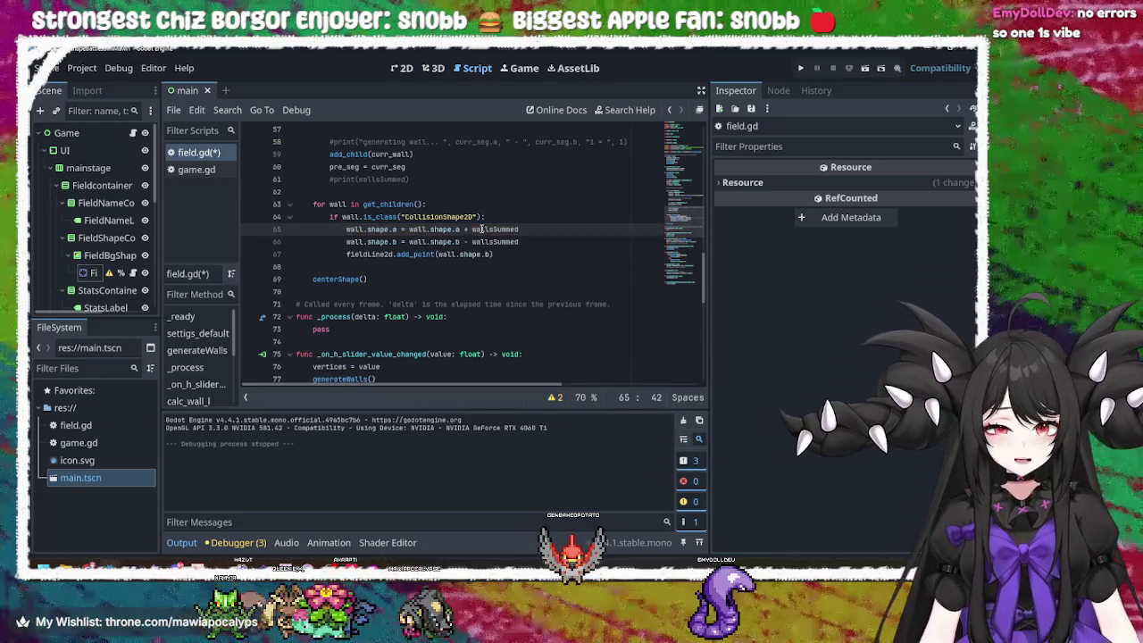
key(Down)
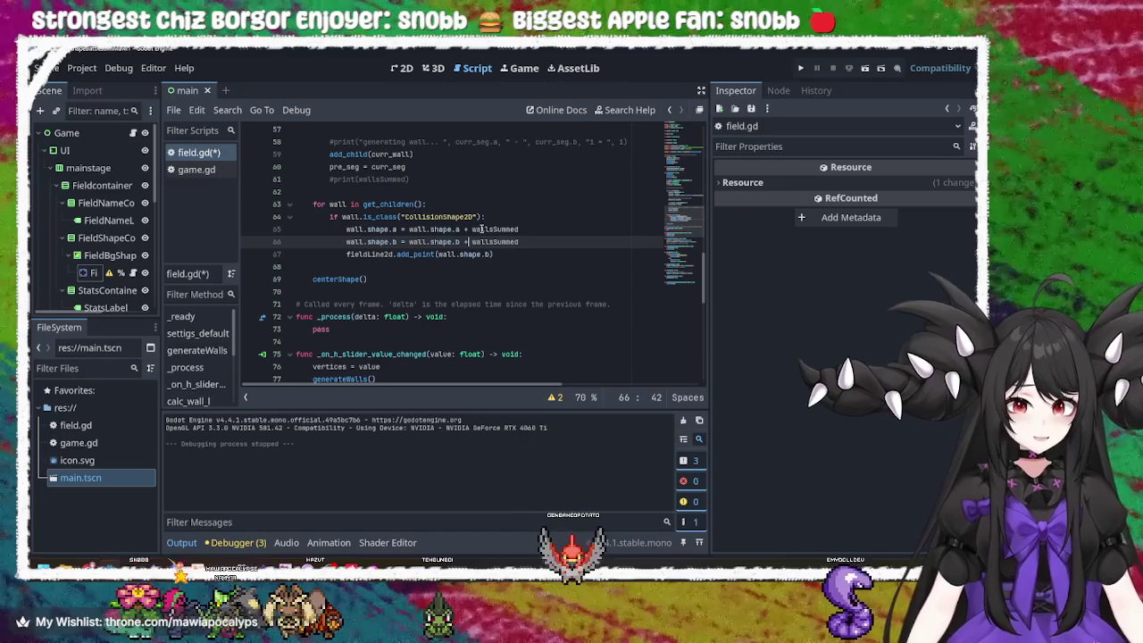
key(ctrl+s)
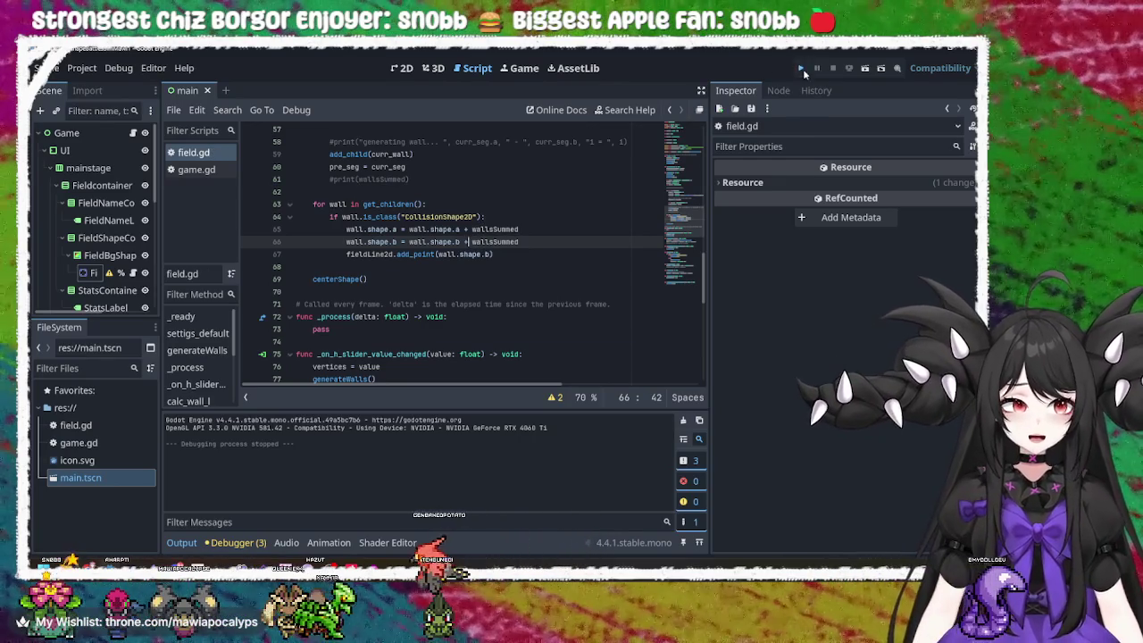
click(803, 69)
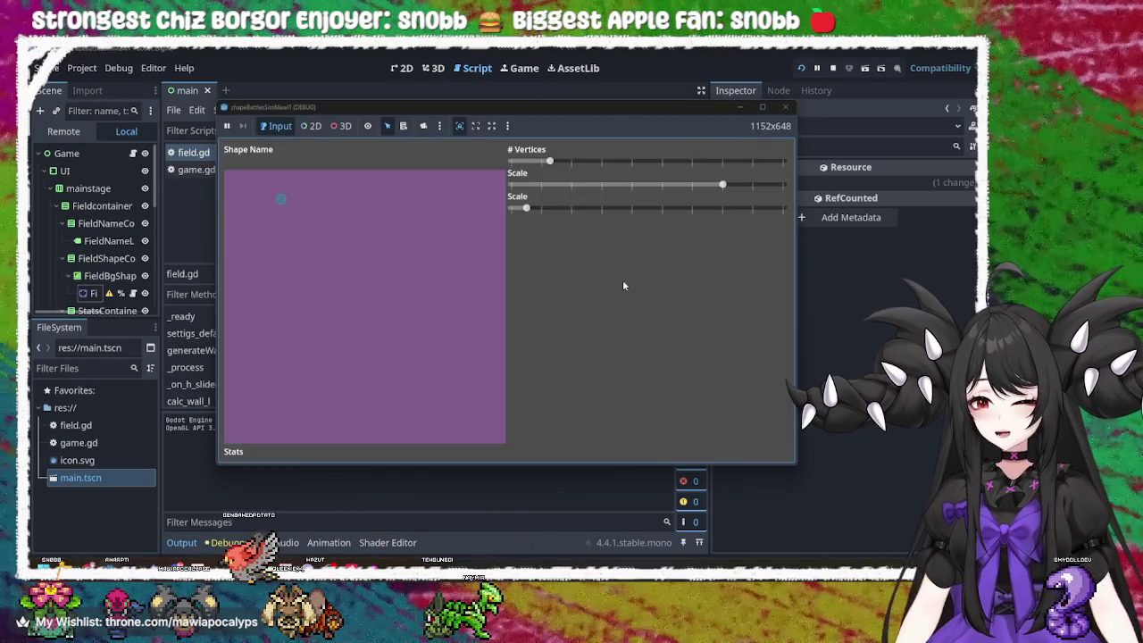
mouse_move(549, 160)
mouse_down()
mouse_move(667, 162)
mouse_move(628, 162)
mouse_up()
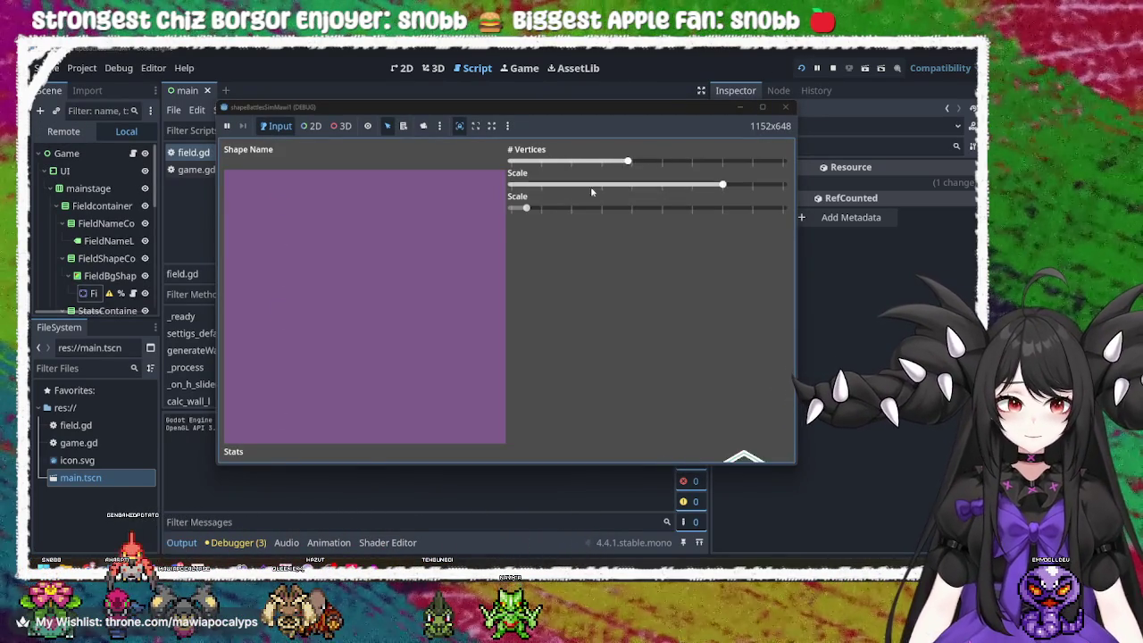
drag(721, 185, 511, 187)
mouse_move(629, 165)
mouse_down()
mouse_move(688, 161)
mouse_move(579, 167)
mouse_move(783, 161)
mouse_move(483, 153)
mouse_up()
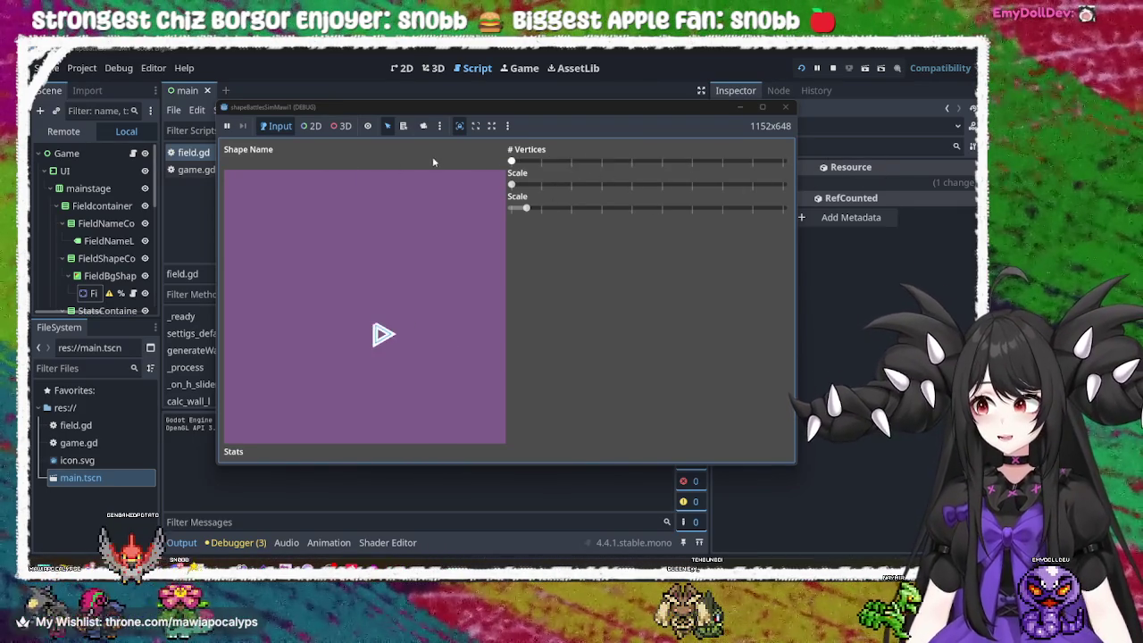
mouse_move(526, 208)
mouse_down()
mouse_move(734, 221)
mouse_move(510, 218)
mouse_up()
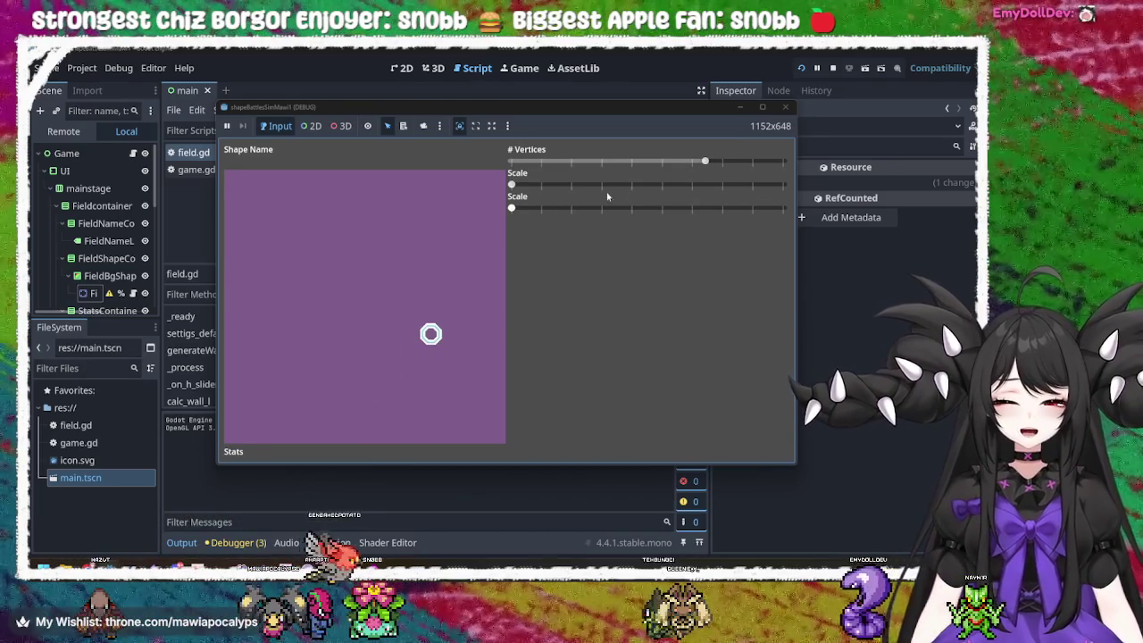
mouse_move(641, 163)
mouse_down()
mouse_move(548, 168)
mouse_move(783, 162)
mouse_move(485, 153)
mouse_move(784, 154)
mouse_move(504, 161)
mouse_move(739, 146)
mouse_up()
click(785, 106)
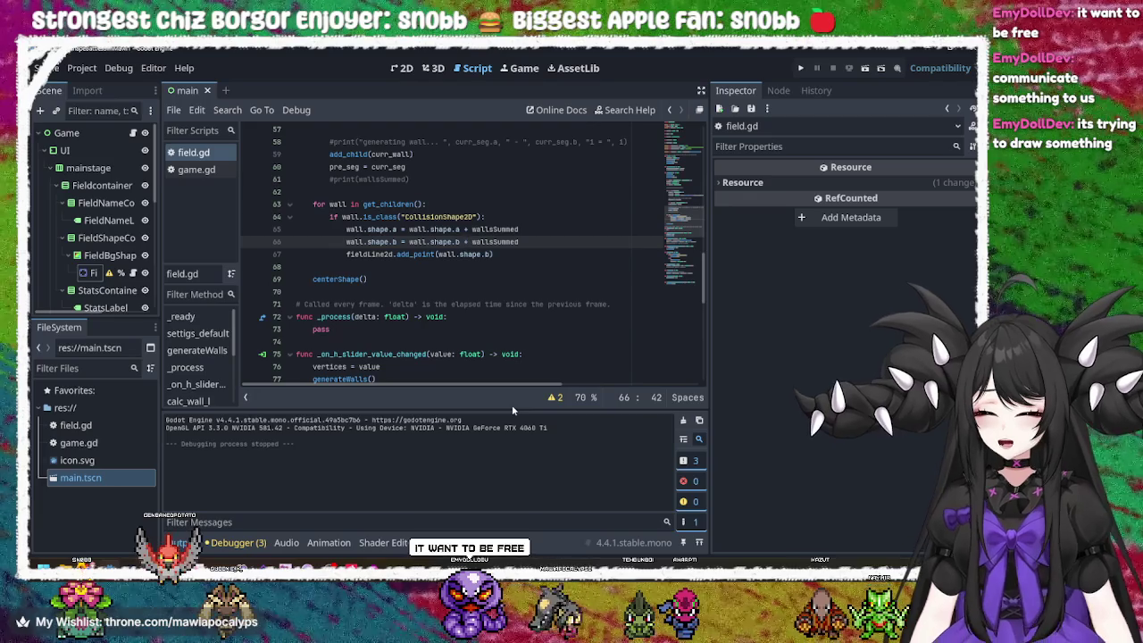
- Edit the erase_shape() call on line 36 of generateWalls, then launch the game
scroll(473, 259, up, 7)
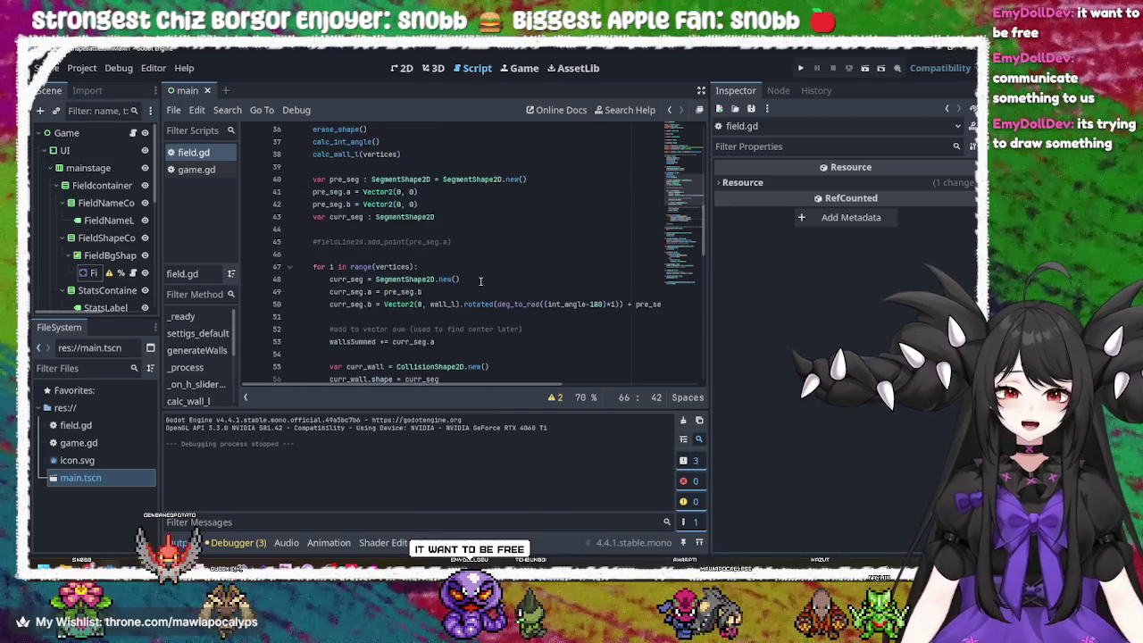
scroll(480, 282, up, 4)
scroll(442, 281, up, 4)
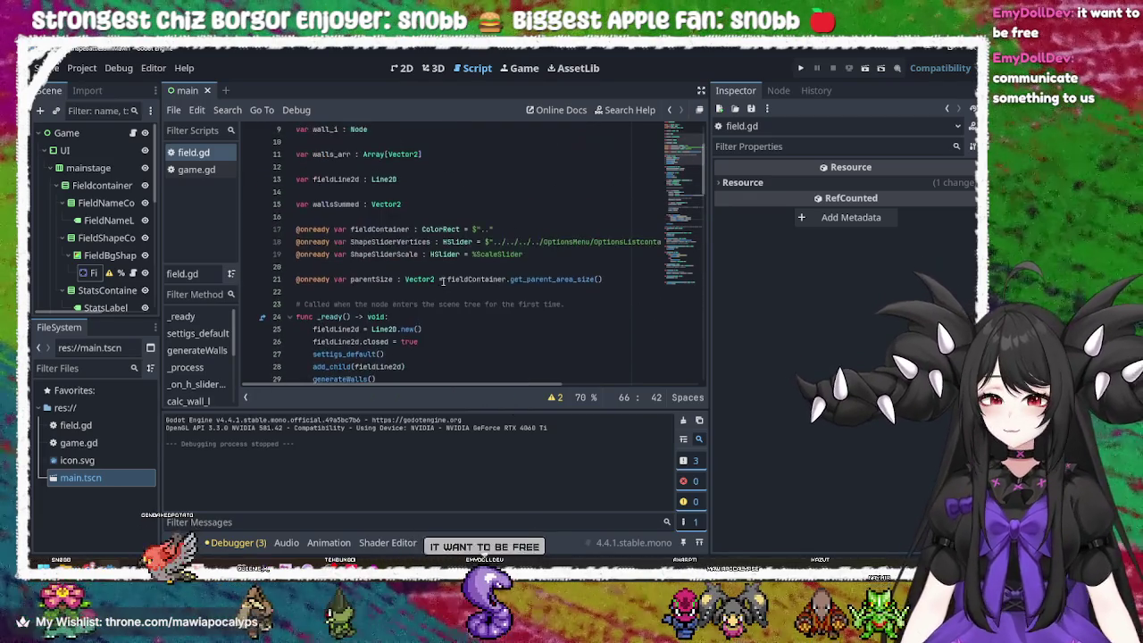
scroll(442, 281, down, 4)
double_click(361, 192)
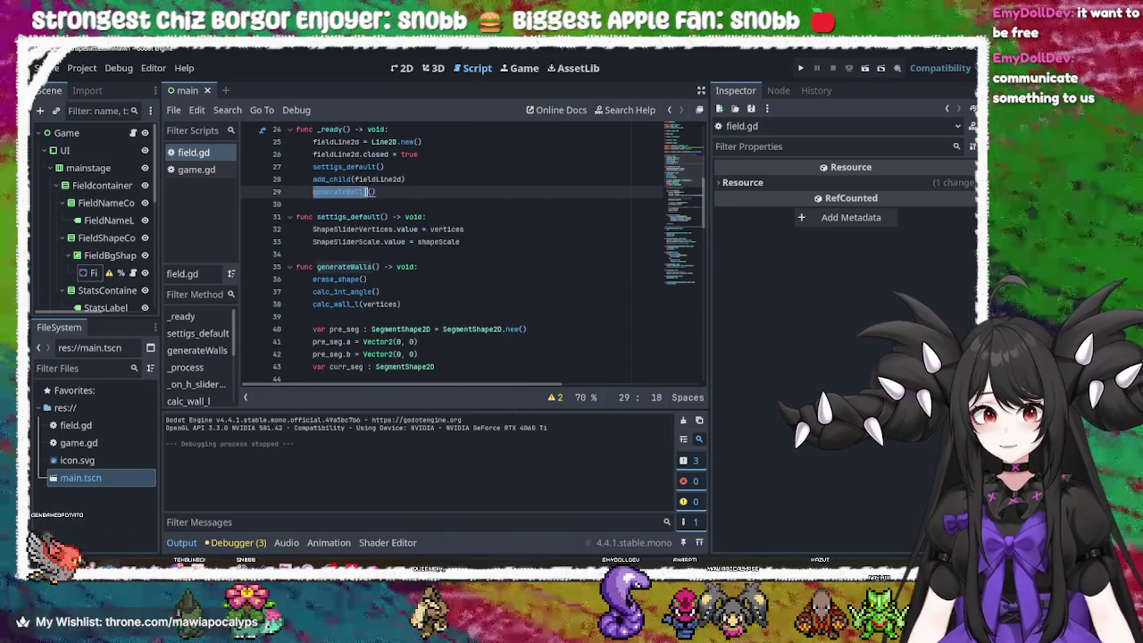
click(347, 280)
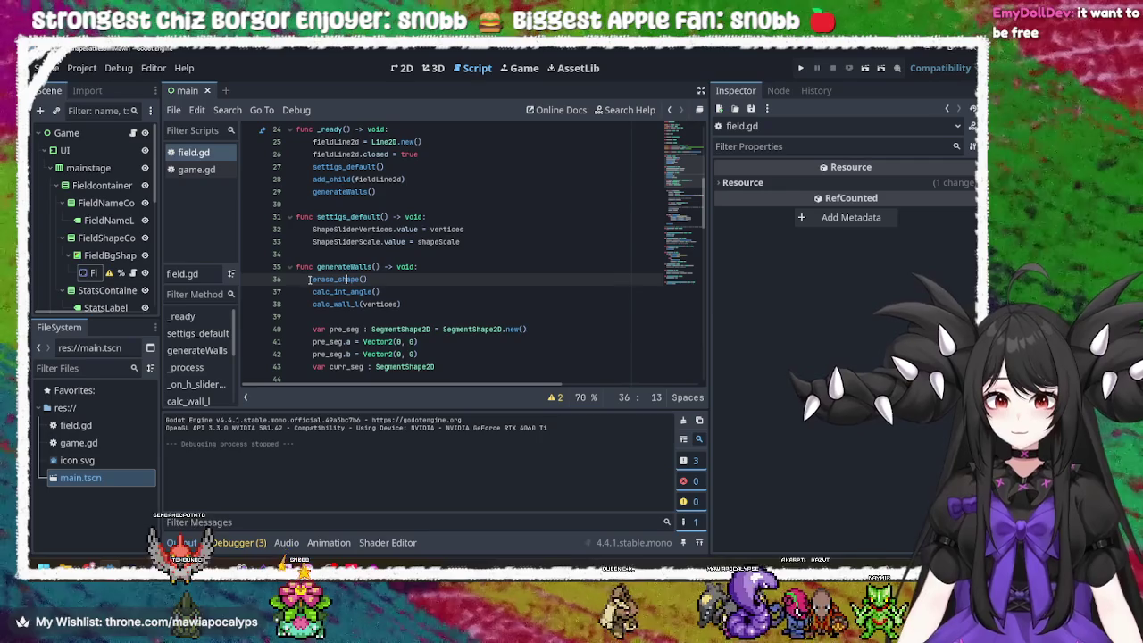
text(_)
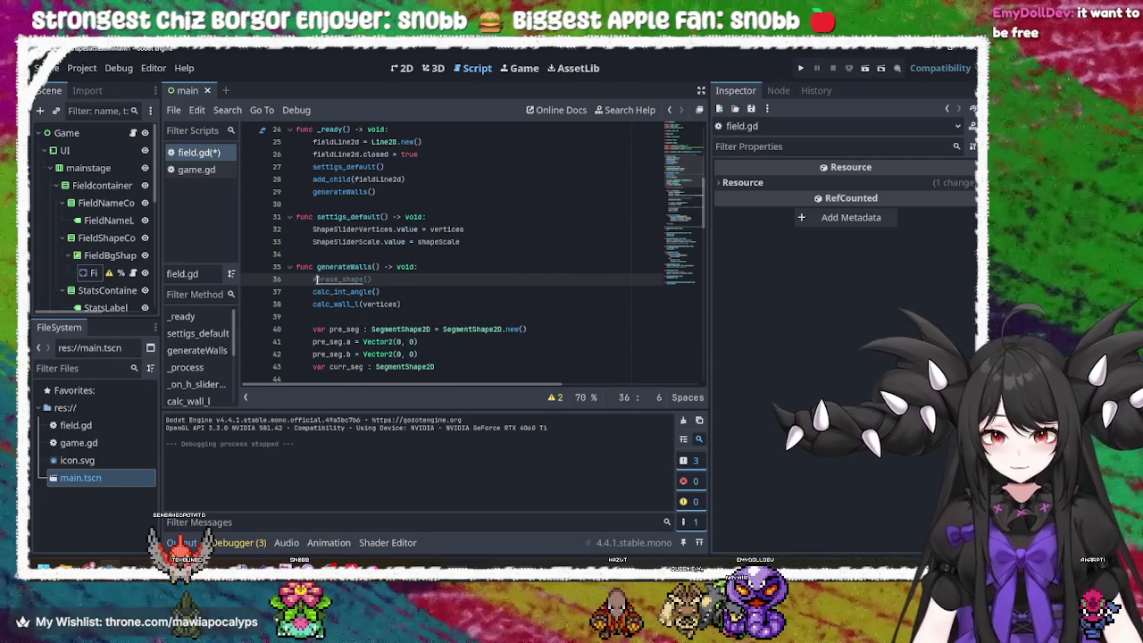
click(800, 68)
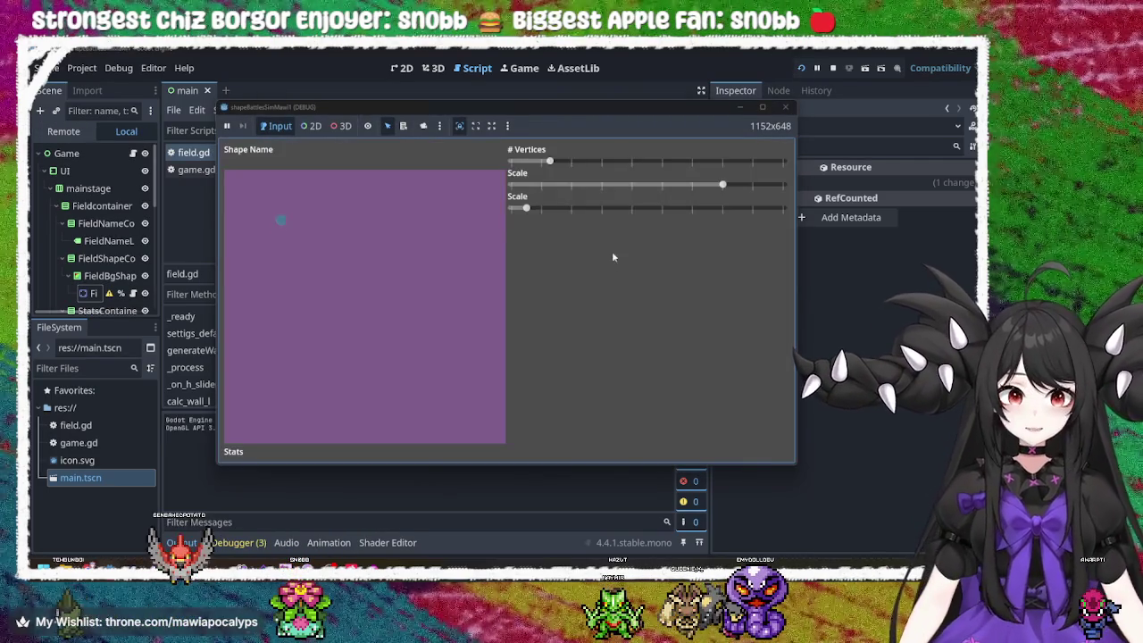
- Vary the # Vertices and both Scale sliders, ending with the first Scale at its maximum
mouse_move(563, 168)
mouse_down()
mouse_move(747, 164)
mouse_move(627, 164)
mouse_up()
mouse_move(722, 184)
mouse_down()
mouse_move(512, 184)
mouse_move(541, 207)
mouse_up()
drag(658, 225, 541, 223)
mouse_move(513, 186)
mouse_down()
mouse_move(622, 195)
mouse_move(636, 216)
mouse_up()
mouse_move(628, 161)
mouse_down()
mouse_move(705, 163)
mouse_move(550, 163)
mouse_up()
mouse_move(722, 184)
mouse_down()
mouse_move(511, 184)
mouse_move(666, 162)
mouse_up()
drag(749, 192, 745, 183)
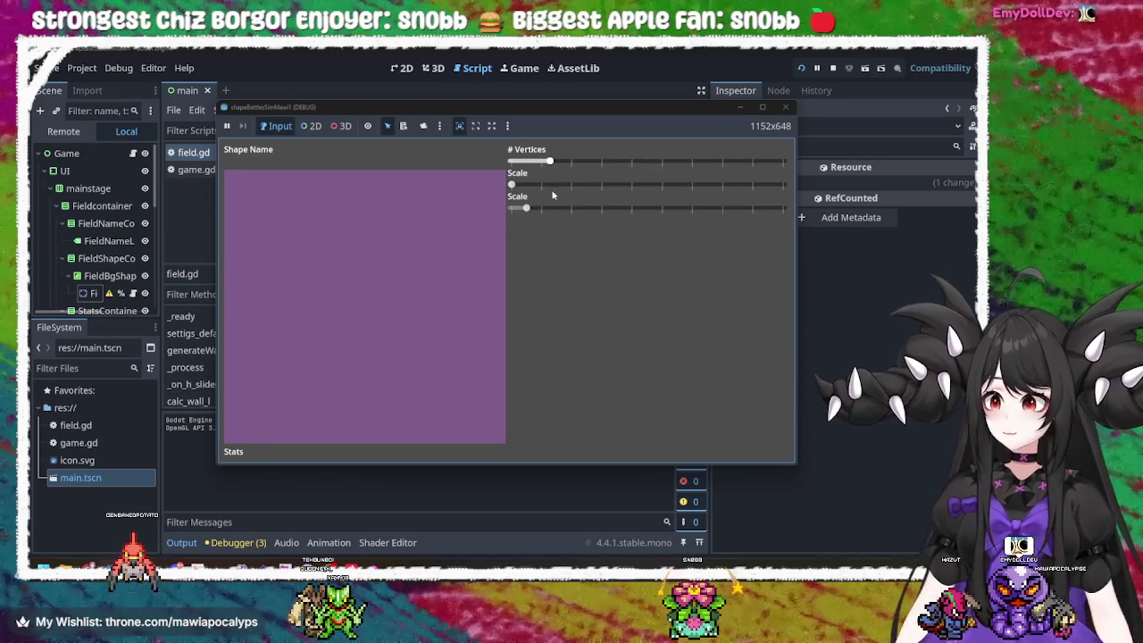
drag(515, 185, 833, 216)
- Close the game, uncomment the erase_shape() call on line 36, and save field.gd
click(783, 109)
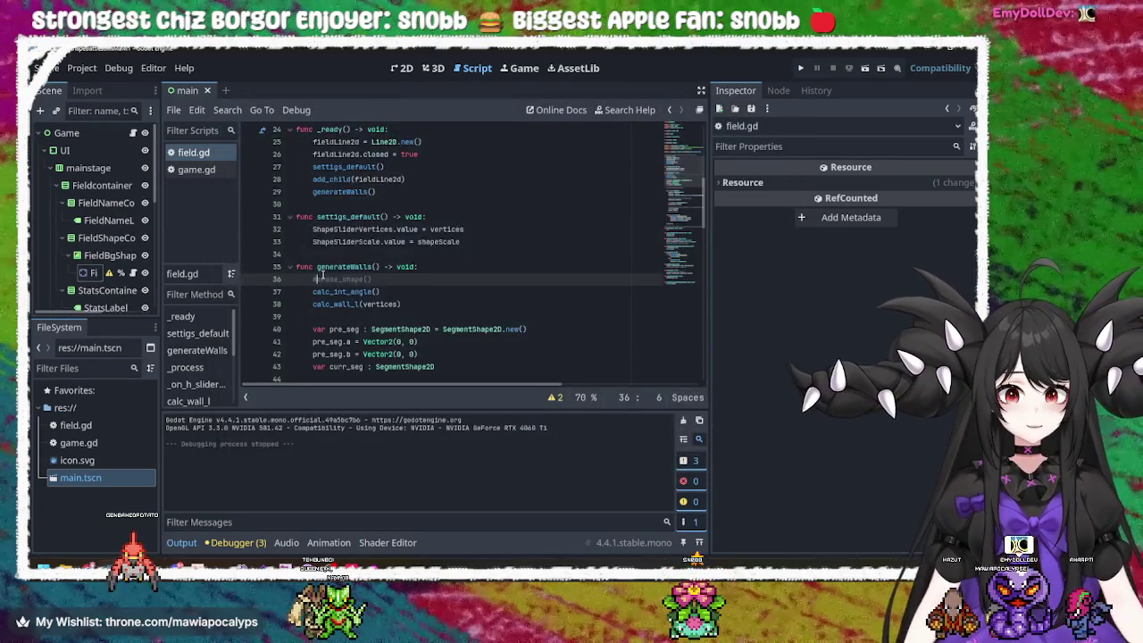
click(323, 281)
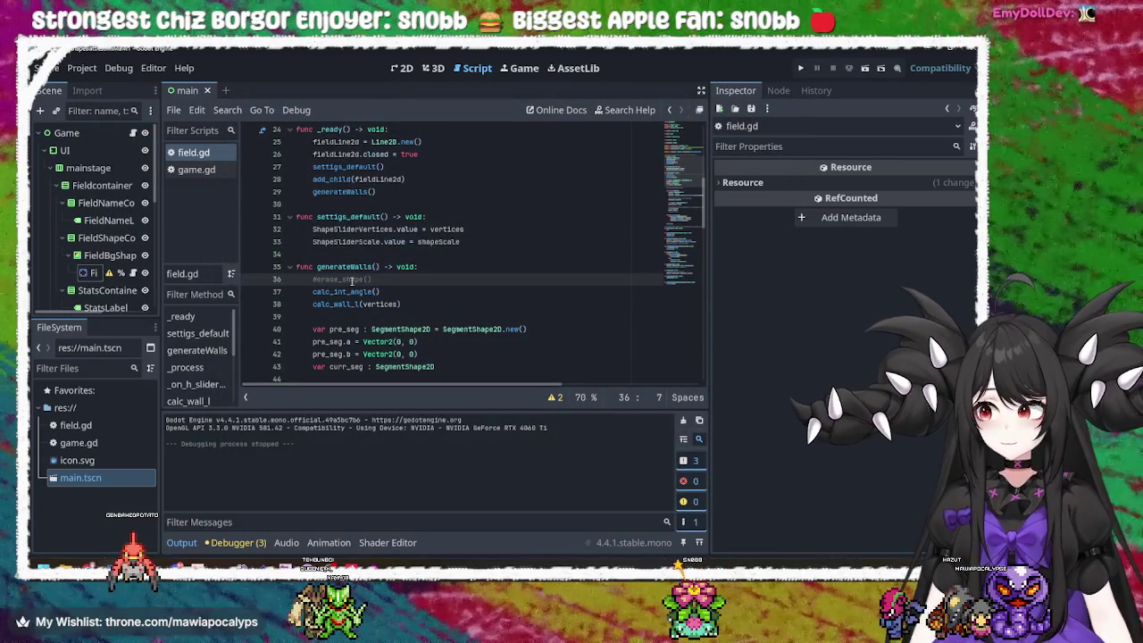
key(ctrl+s)
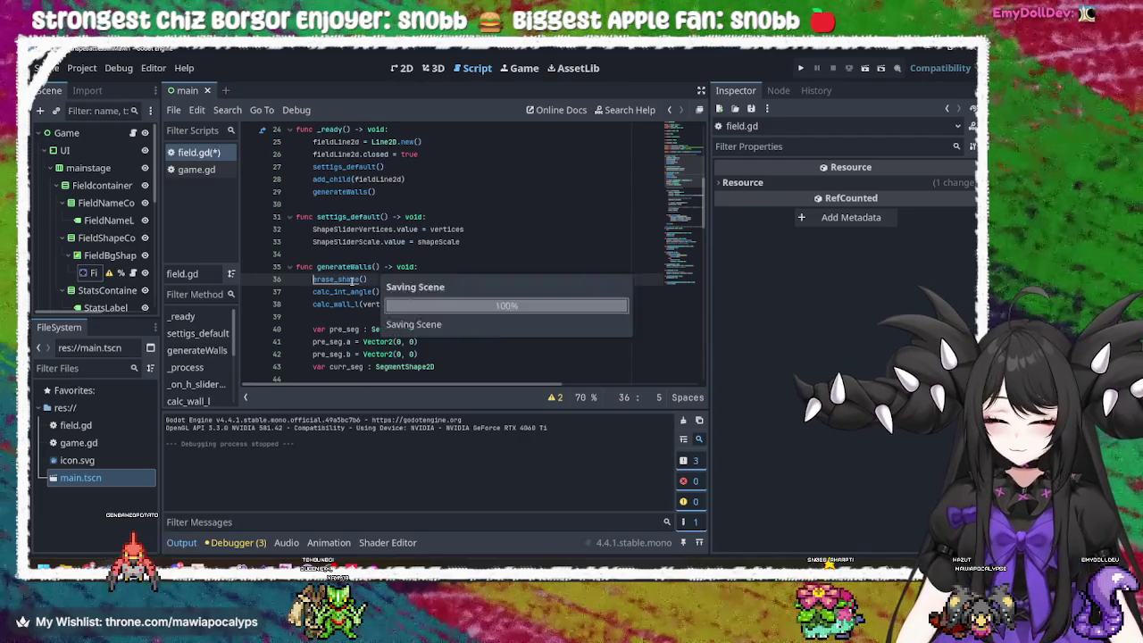
- Rerun the project and adjust the vertex count and both Scale sliders to size the hexagon
click(799, 69)
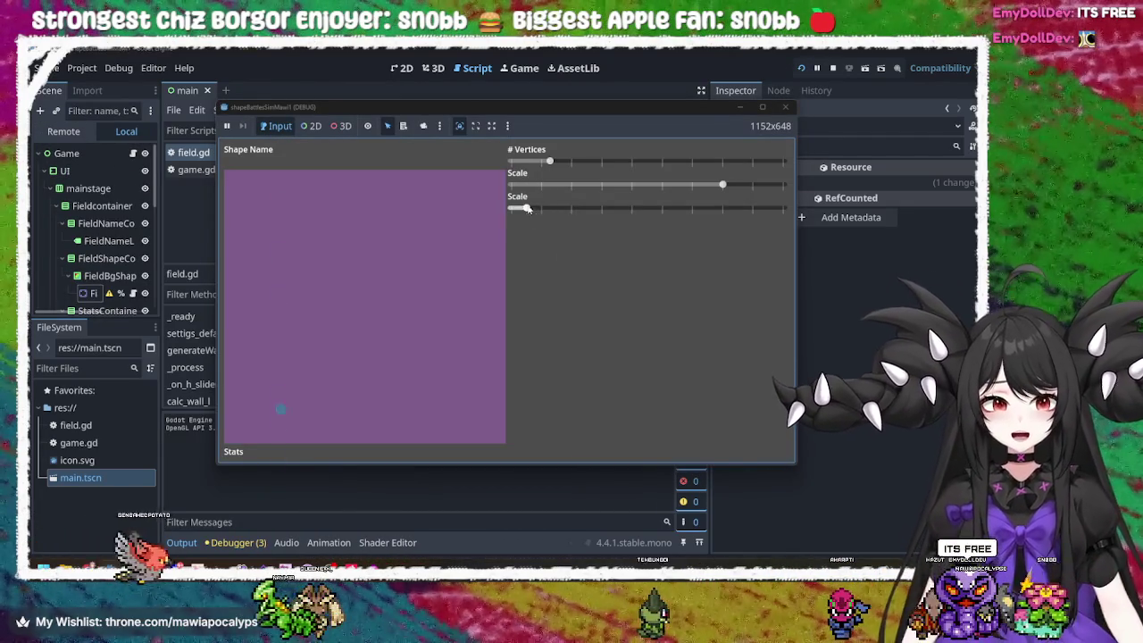
drag(535, 206, 631, 208)
mouse_move(550, 161)
mouse_down()
mouse_move(701, 161)
mouse_move(627, 162)
mouse_up()
mouse_move(725, 184)
mouse_down()
mouse_move(491, 186)
mouse_move(634, 188)
mouse_move(513, 192)
mouse_up()
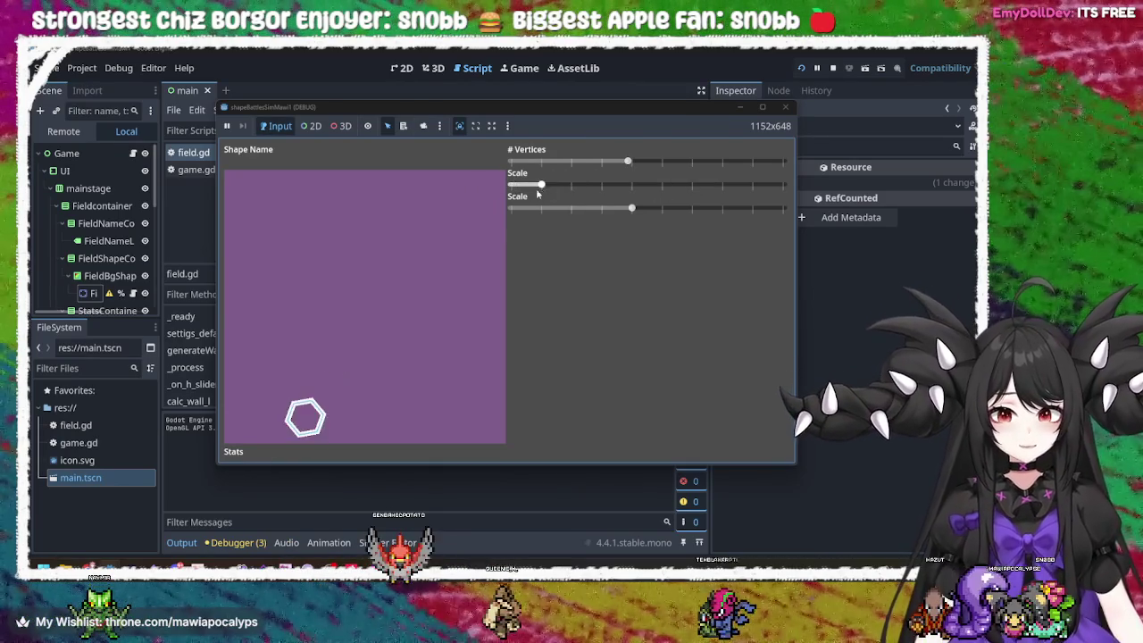
mouse_move(631, 208)
mouse_down()
mouse_move(786, 214)
mouse_move(456, 229)
mouse_move(650, 234)
mouse_move(717, 255)
mouse_move(360, 205)
mouse_move(753, 224)
mouse_move(734, 237)
mouse_move(461, 224)
mouse_move(810, 263)
mouse_move(345, 216)
mouse_move(800, 267)
mouse_up()
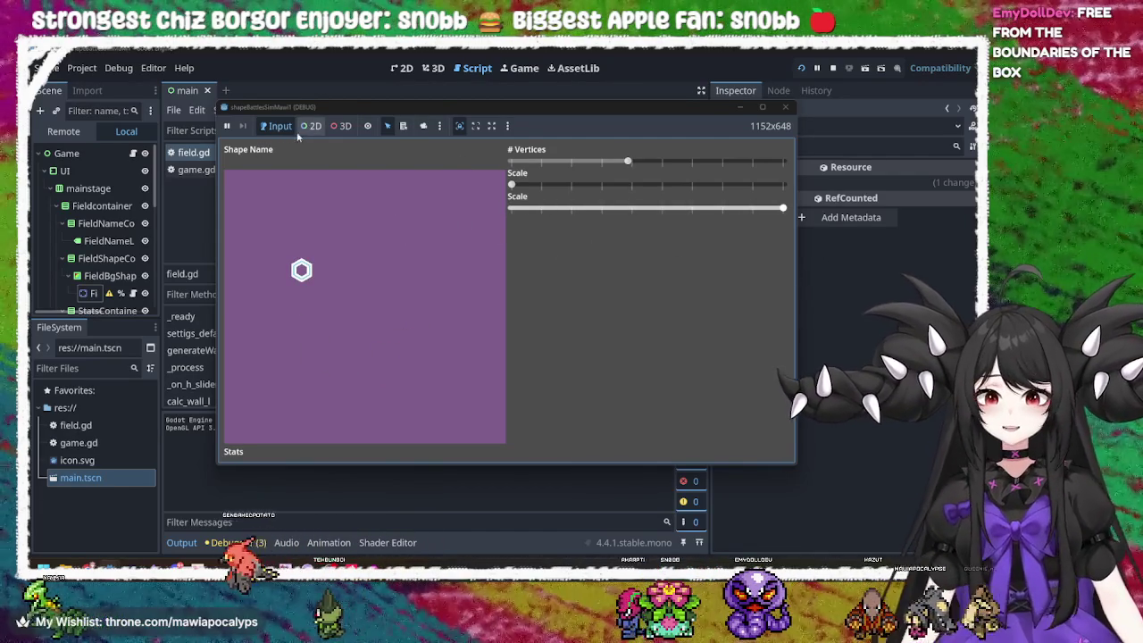
- Enable node picking in the running game and inspect the hexagon's Line2D and CollisionShape2D nodes
click(311, 126)
click(308, 280)
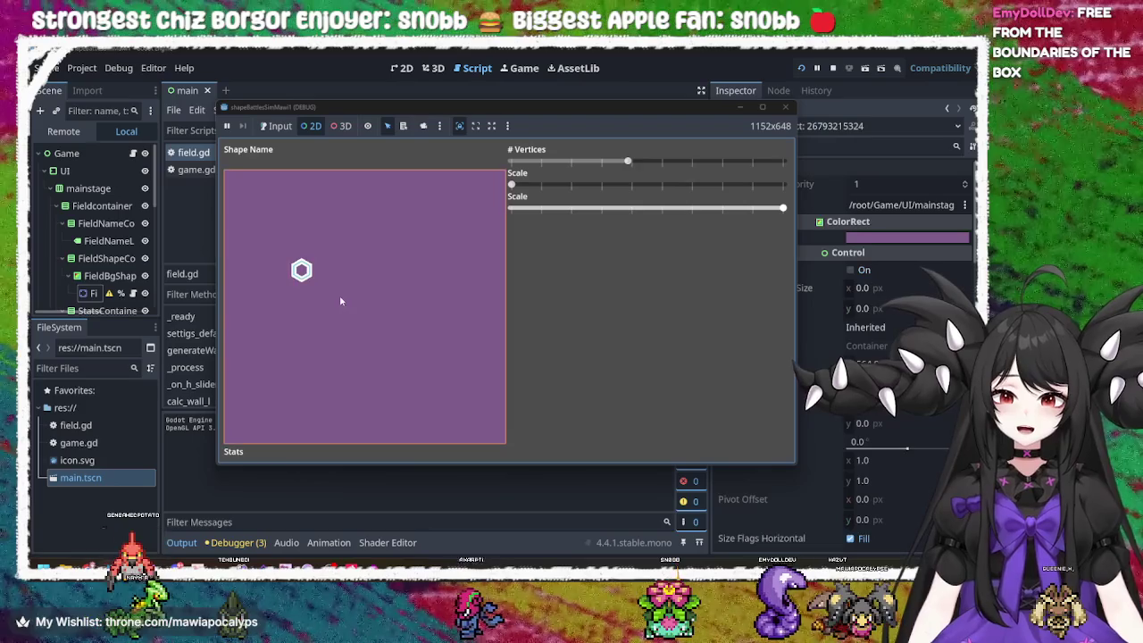
click(302, 270)
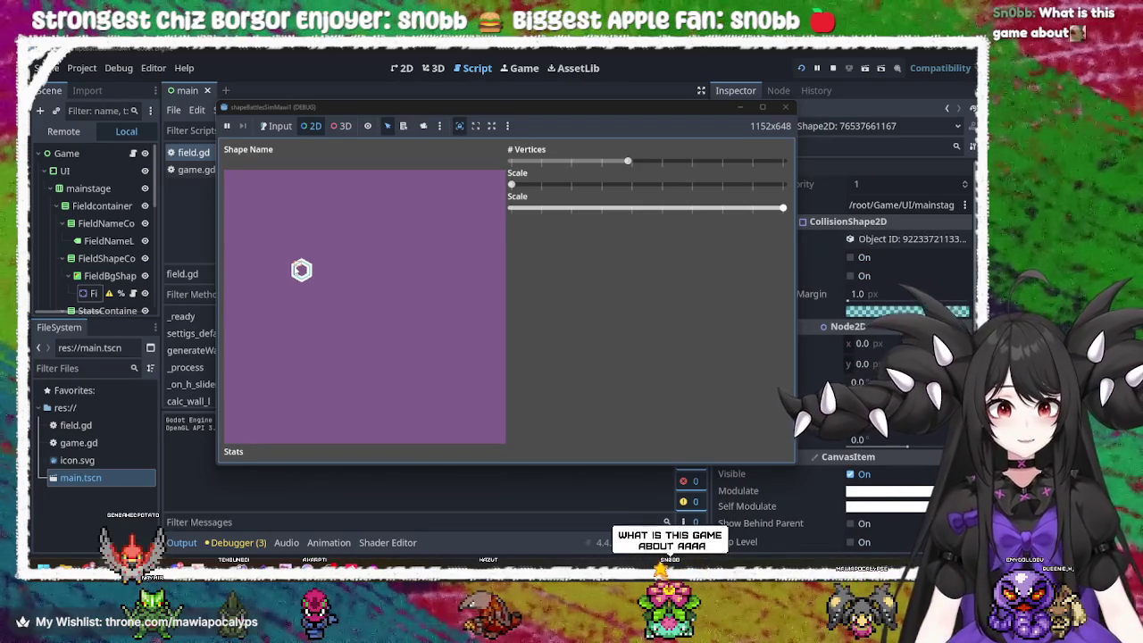
mouse_move(700, 109)
mouse_down()
mouse_move(554, 313)
mouse_move(866, 155)
mouse_move(849, 135)
mouse_move(704, 103)
mouse_up()
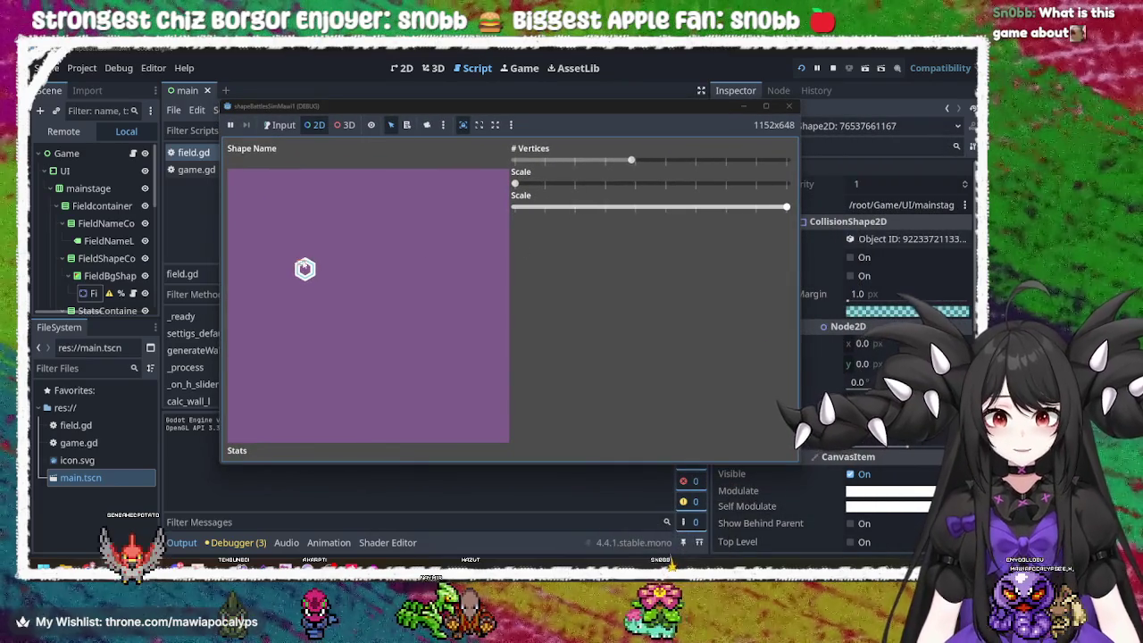
click(350, 284)
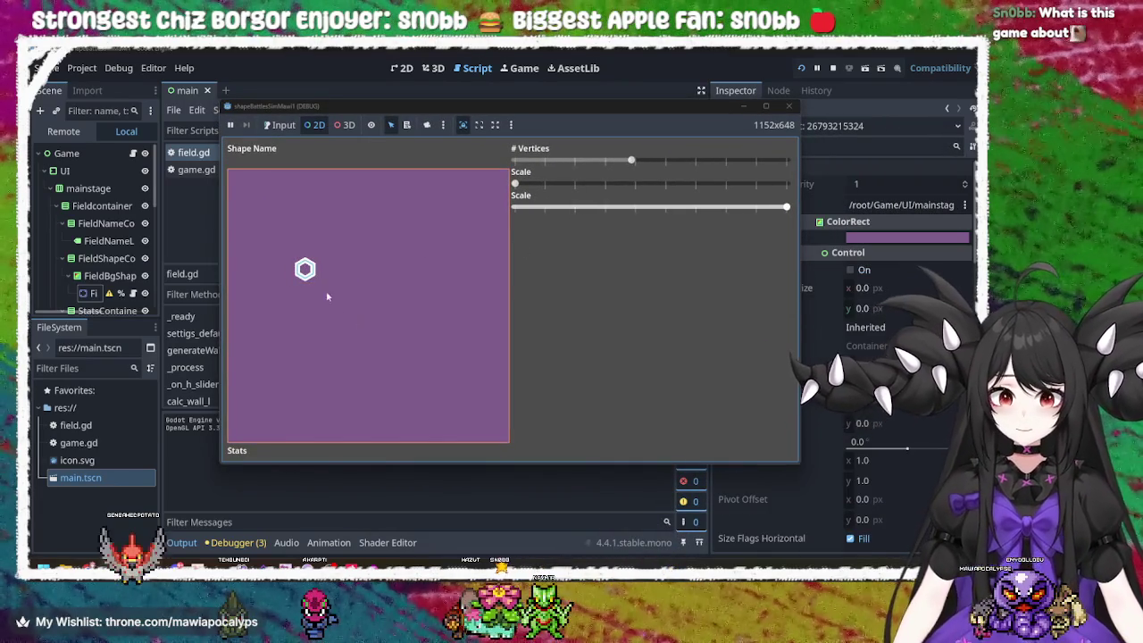
click(313, 281)
click(316, 281)
click(304, 269)
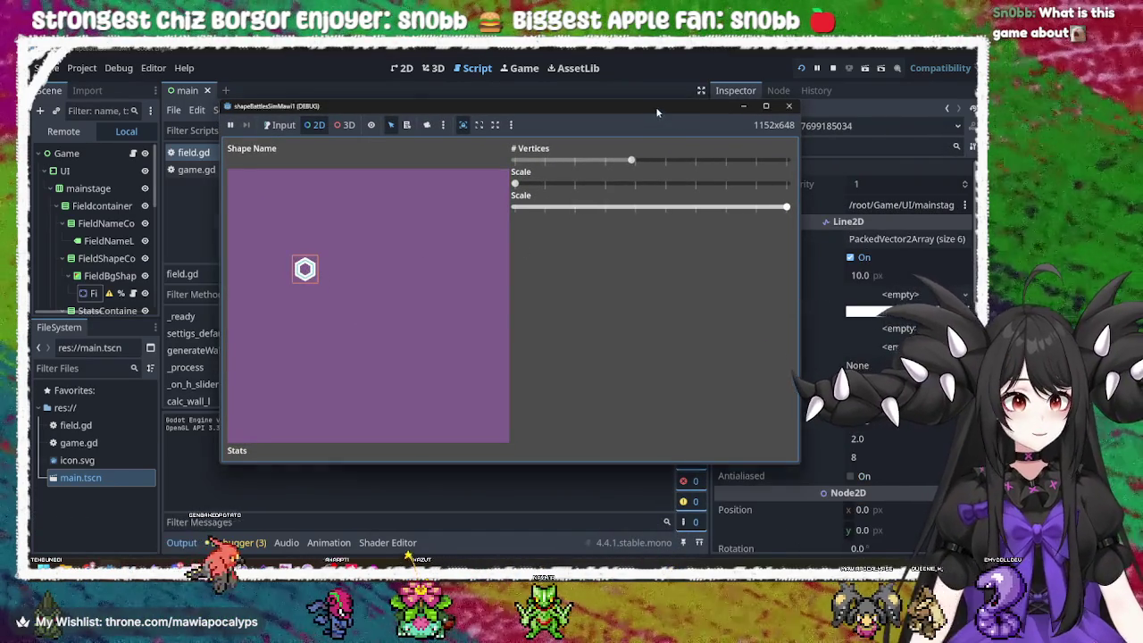
- Pick the StaticBody2D field node from the node list to view its values in the remote Inspector
mouse_move(656, 106)
mouse_down()
mouse_move(850, 206)
mouse_move(858, 194)
mouse_move(615, 104)
mouse_up()
click(321, 292)
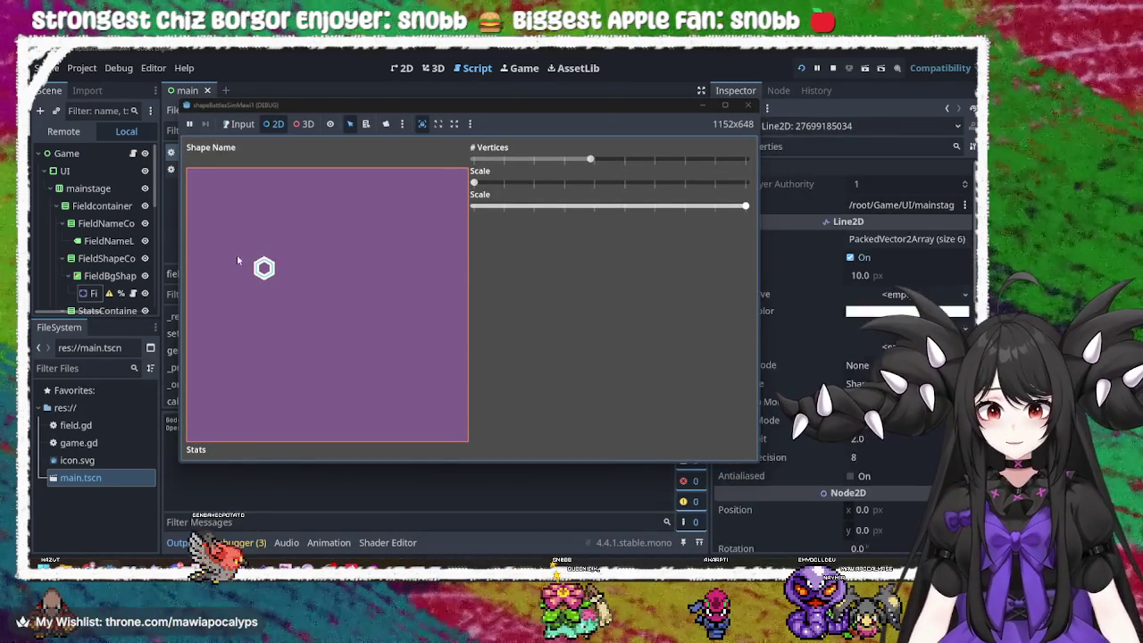
click(365, 123)
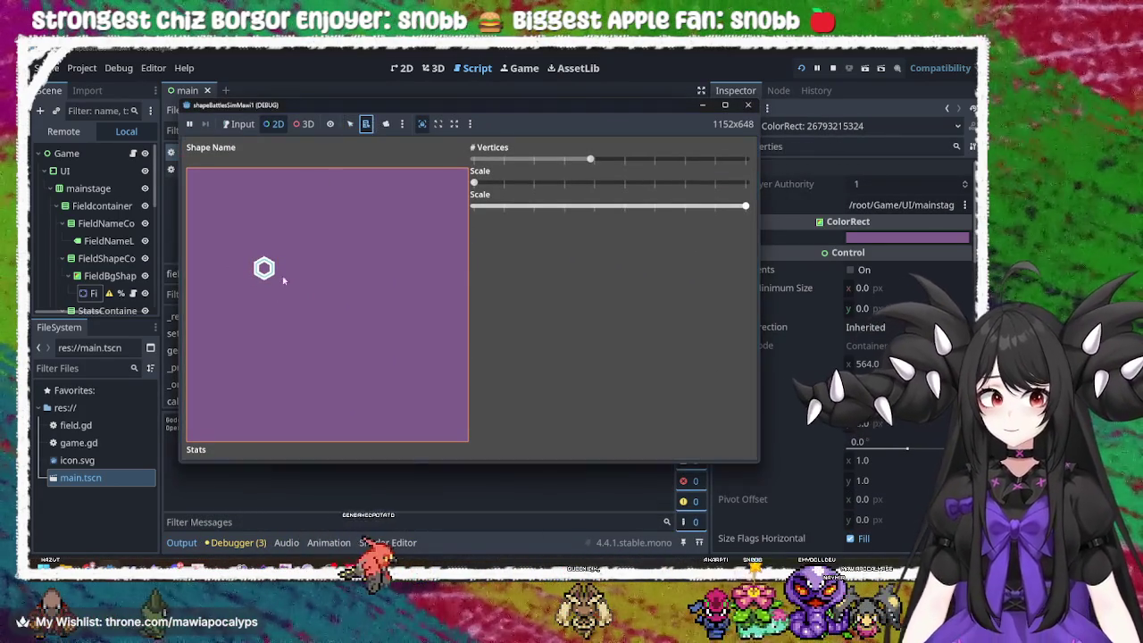
click(263, 269)
click(286, 288)
click(303, 292)
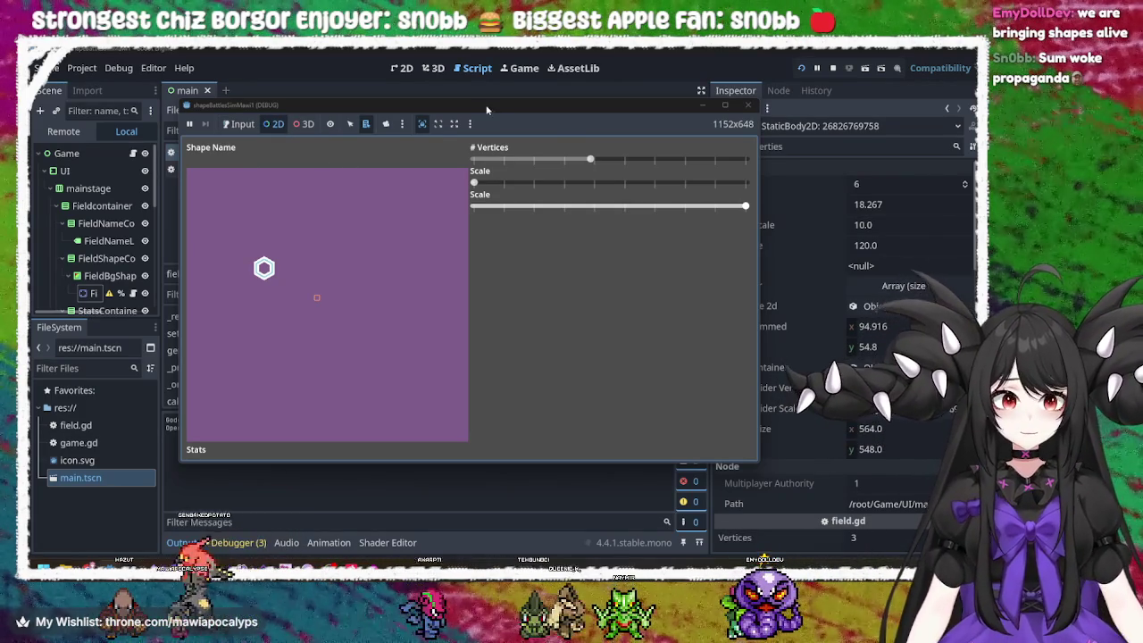
- In Input mode, try shapes including scale 40 and a 4-vertex square, then stop the game
drag(487, 110, 456, 148)
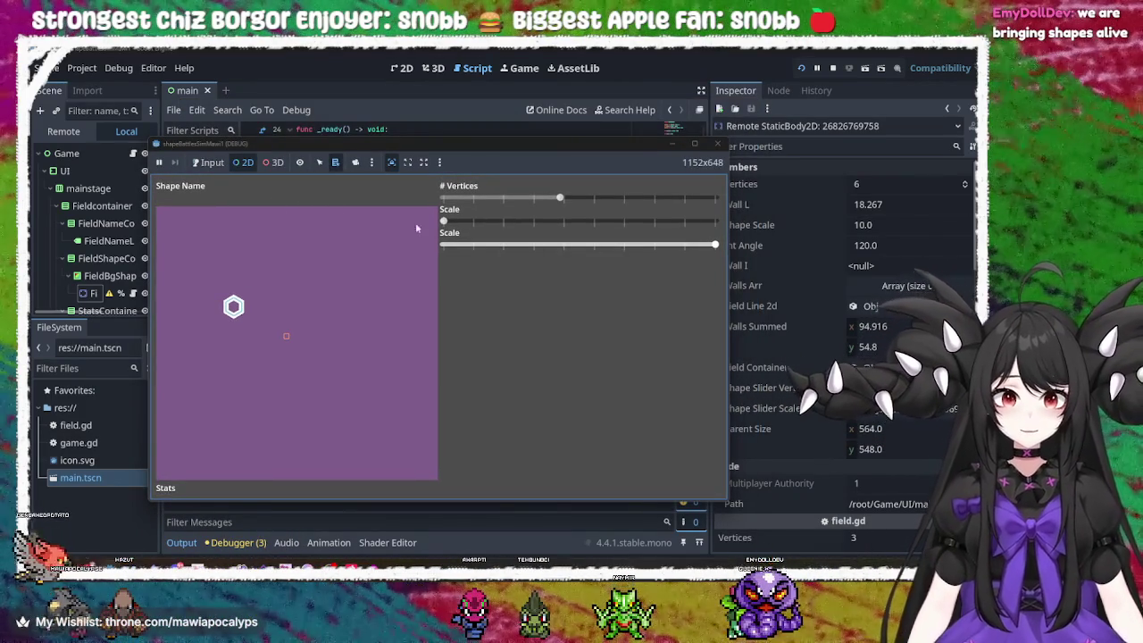
click(212, 163)
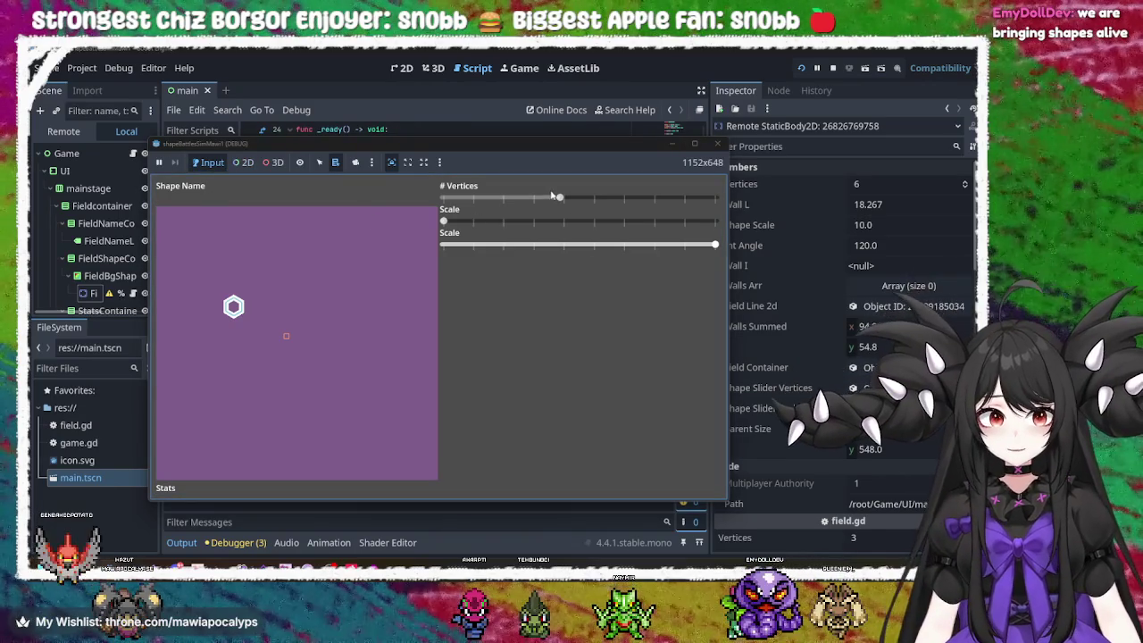
mouse_move(552, 195)
mouse_down()
mouse_move(622, 200)
mouse_move(514, 207)
mouse_move(702, 208)
mouse_move(447, 201)
mouse_move(719, 196)
mouse_move(482, 203)
mouse_move(718, 214)
mouse_move(553, 218)
mouse_move(720, 198)
mouse_move(522, 202)
mouse_move(719, 198)
mouse_move(569, 202)
mouse_up()
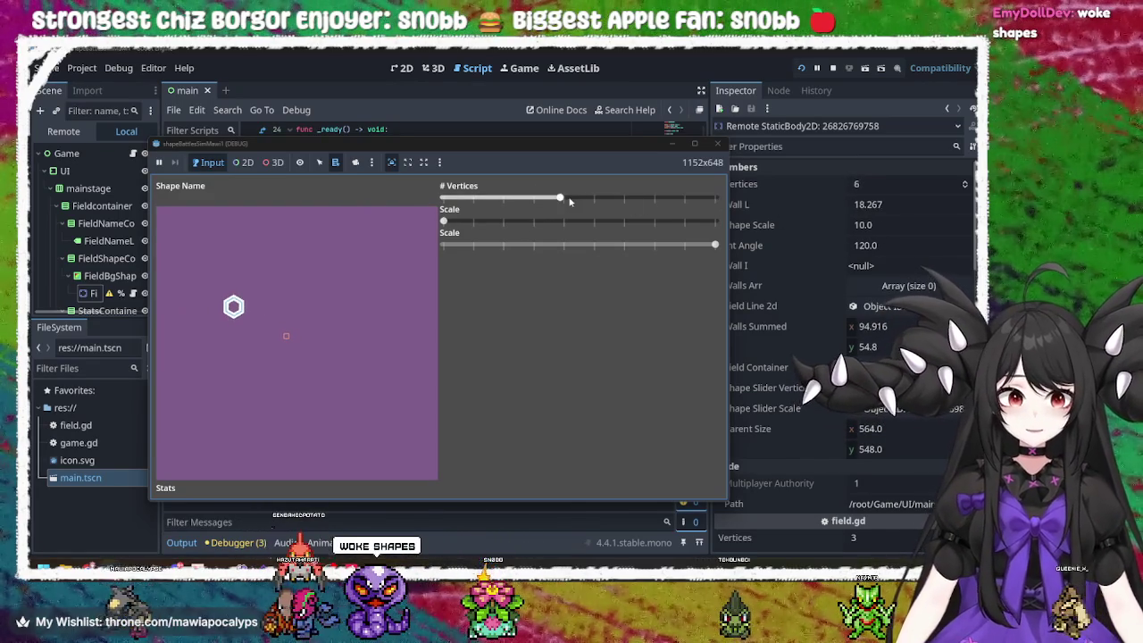
mouse_move(443, 221)
mouse_down()
mouse_move(720, 234)
mouse_move(706, 246)
mouse_move(514, 252)
mouse_move(717, 248)
mouse_move(466, 251)
mouse_move(823, 265)
mouse_move(492, 265)
mouse_move(673, 284)
mouse_up()
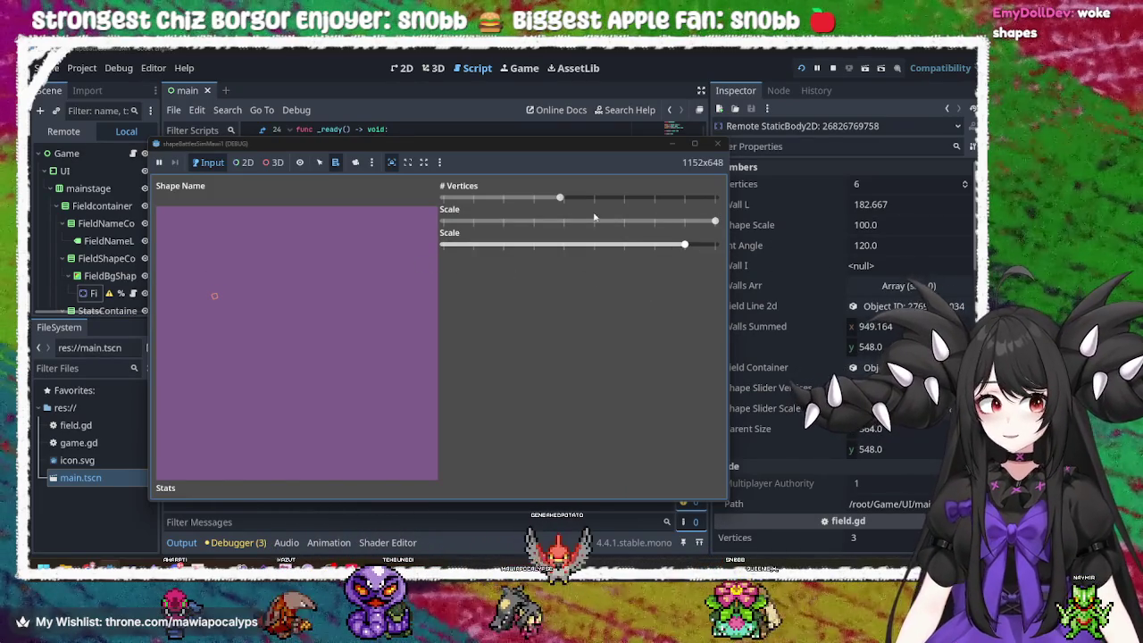
drag(560, 198, 481, 197)
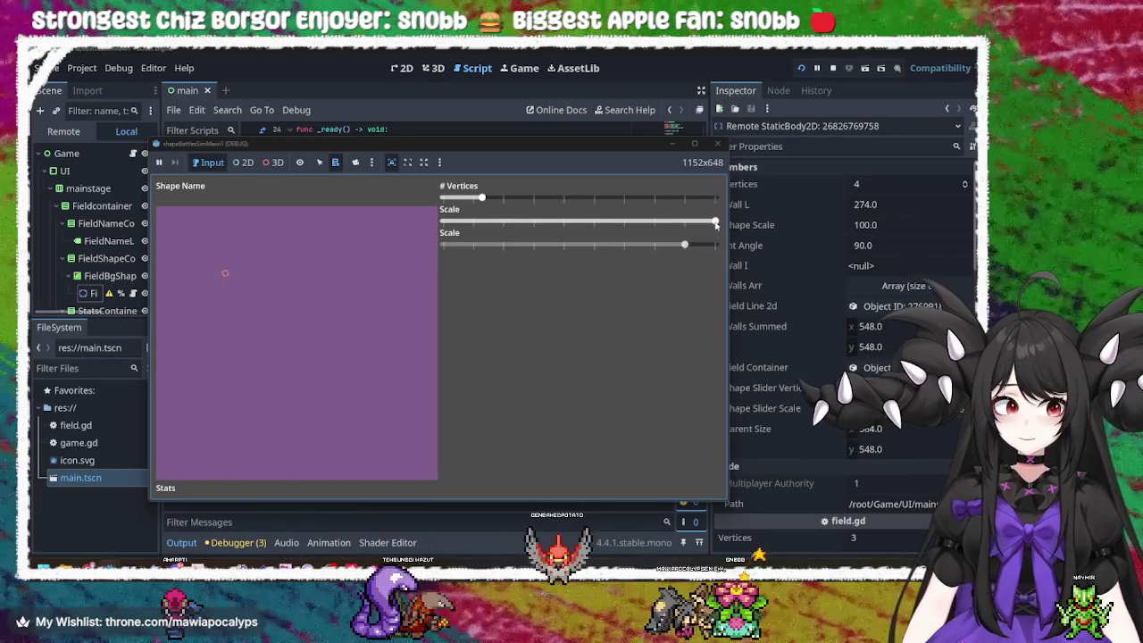
drag(715, 224, 472, 223)
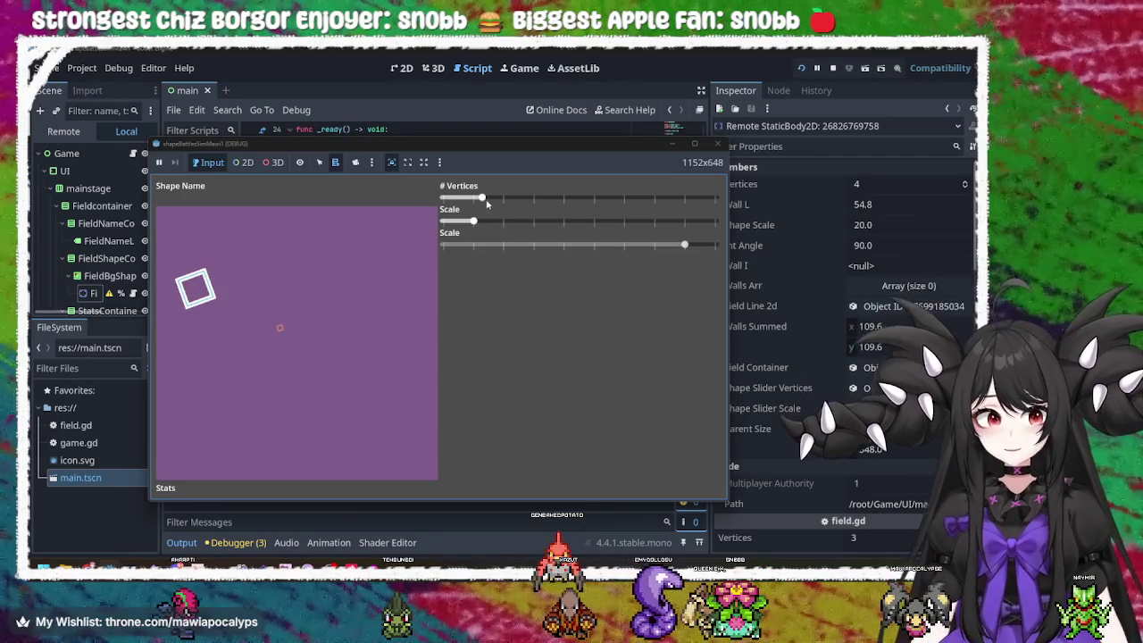
drag(684, 244, 578, 243)
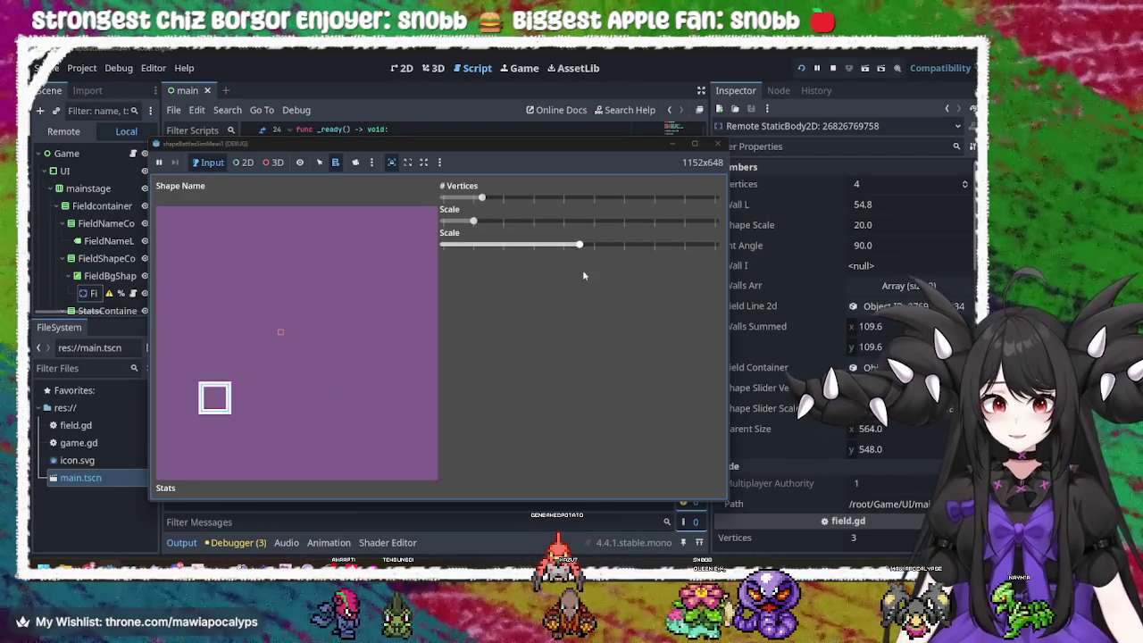
click(716, 144)
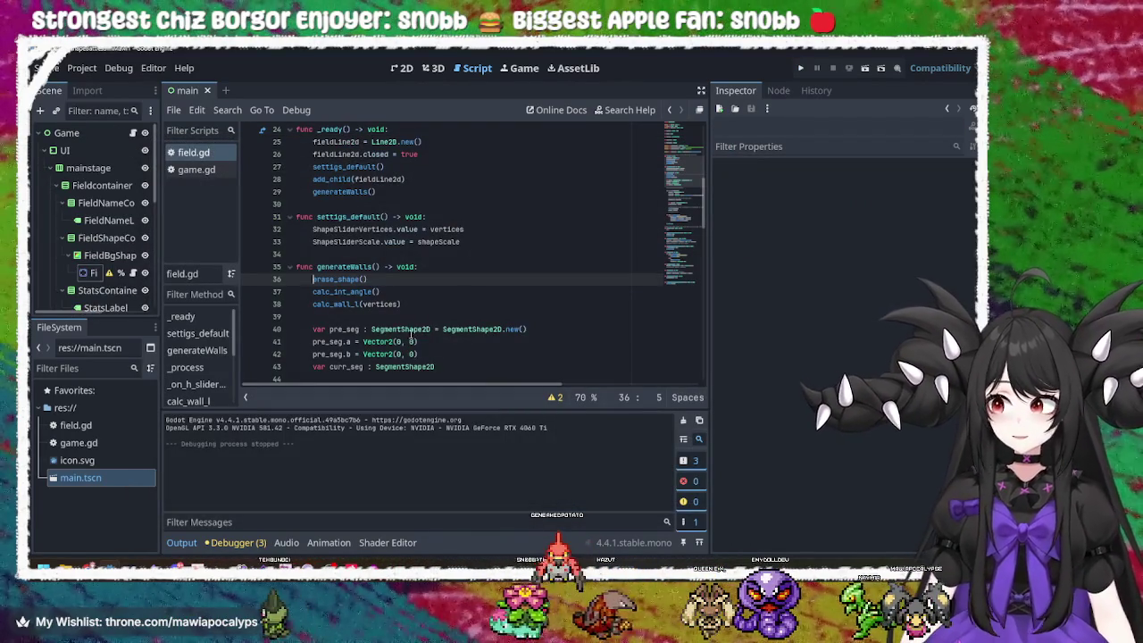
- Change '+ wallsSummed' to '- wallsSummed' on line 65 of field.gd
click(407, 290)
scroll(401, 294, down, 3)
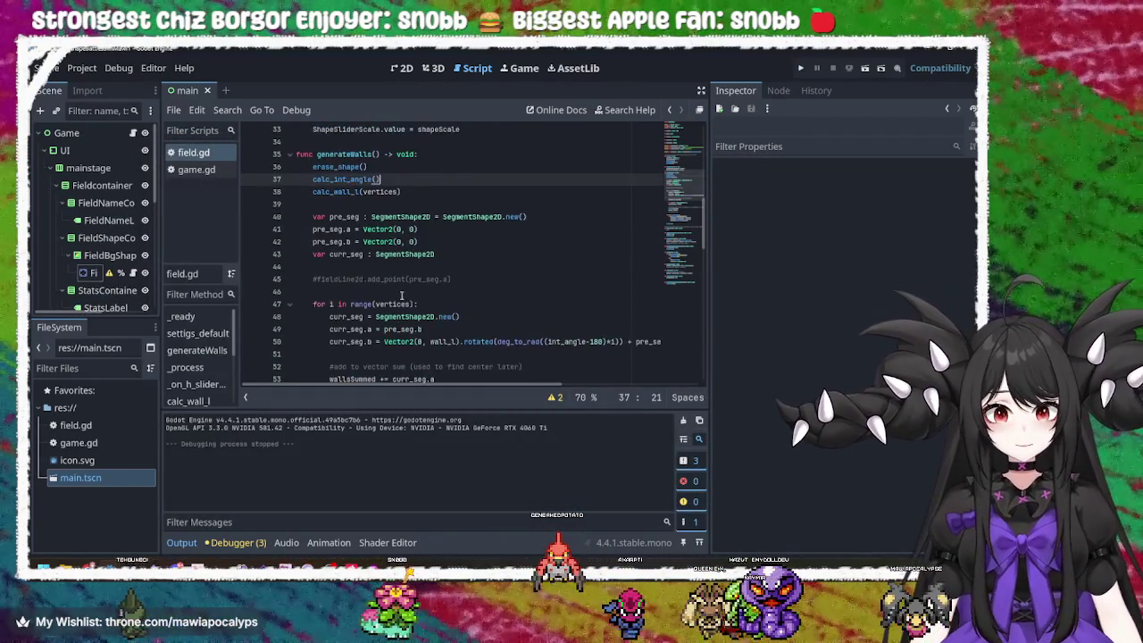
click(347, 191)
scroll(474, 333, down, 5)
scroll(474, 333, down, 4)
scroll(482, 295, up, 2)
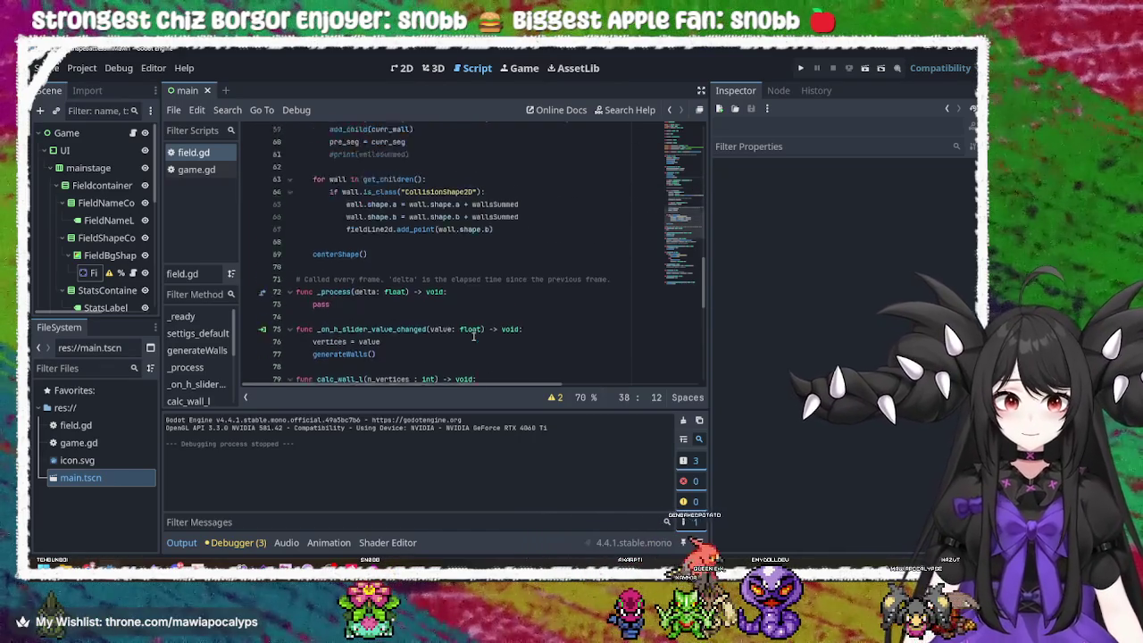
click(497, 268)
mouse_move(498, 269)
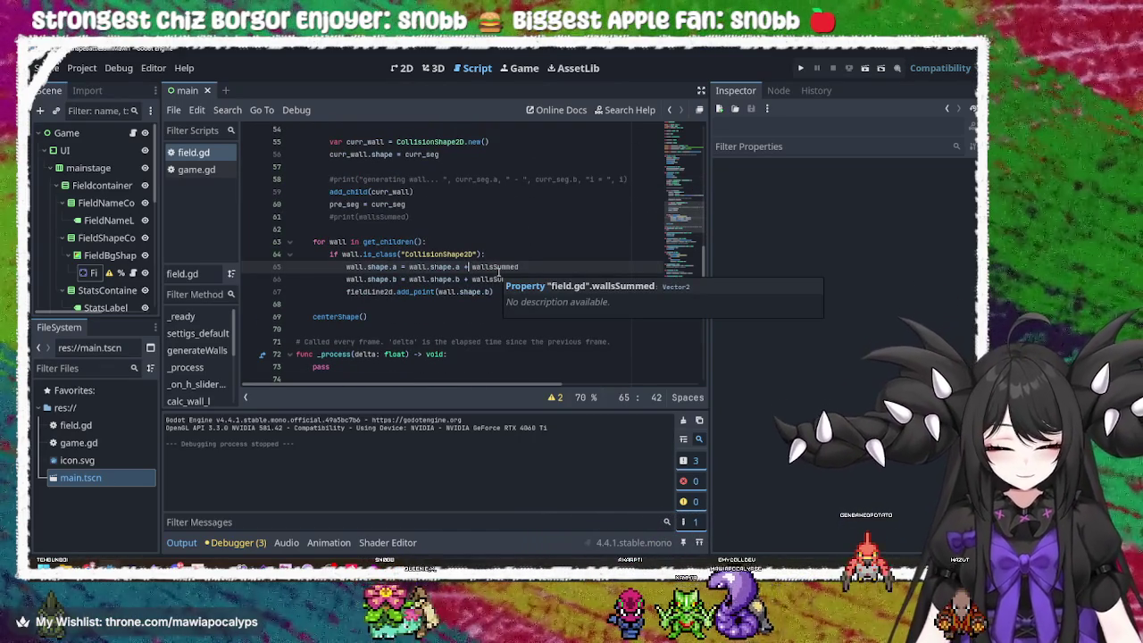
key(BackSpace)
text(-)
- Make the same '- wallsSummed' change on line 66 and save the script
key(Down)
key(BackSpace)
text(-)
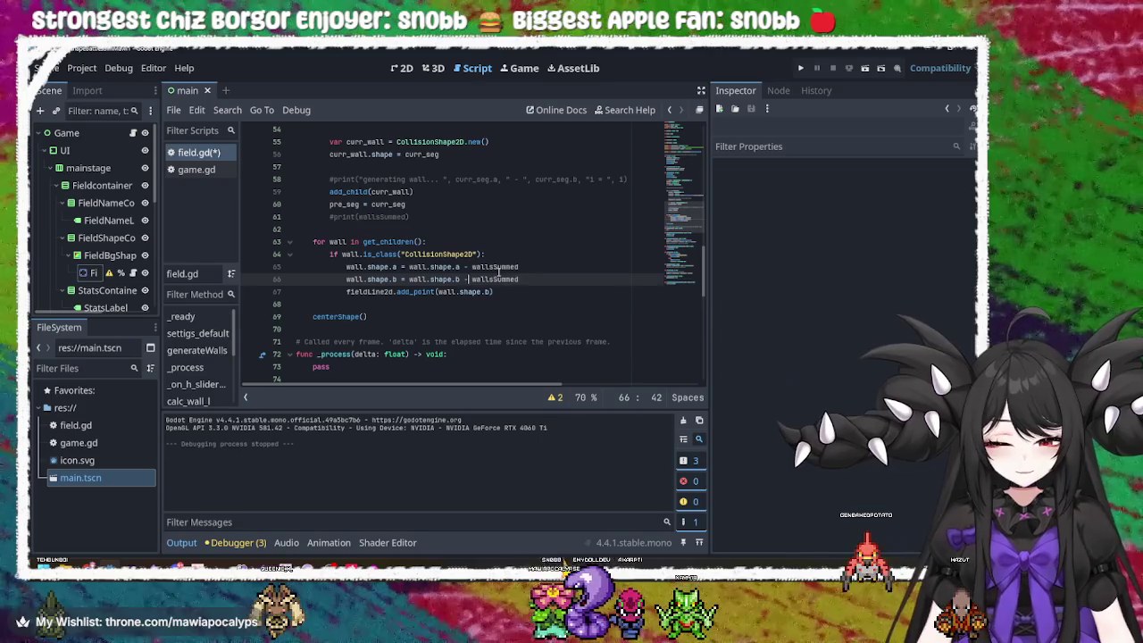
key(ctrl+s)
- Run the project, enable node picking, and select Fieldcontainer in the live scene
click(801, 68)
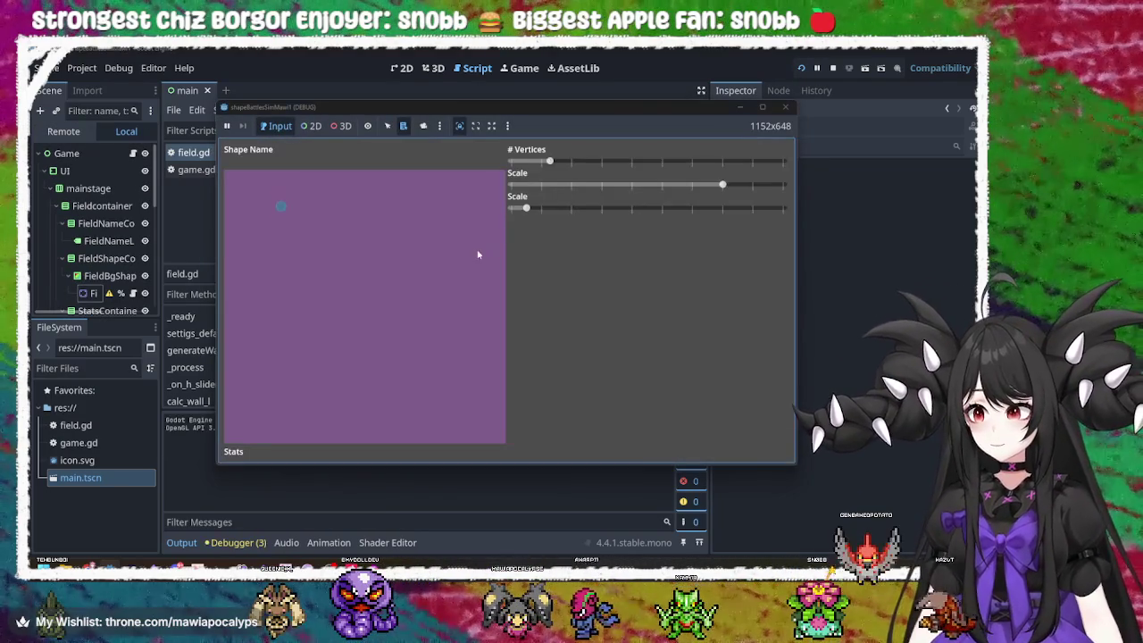
click(310, 128)
right_click(360, 298)
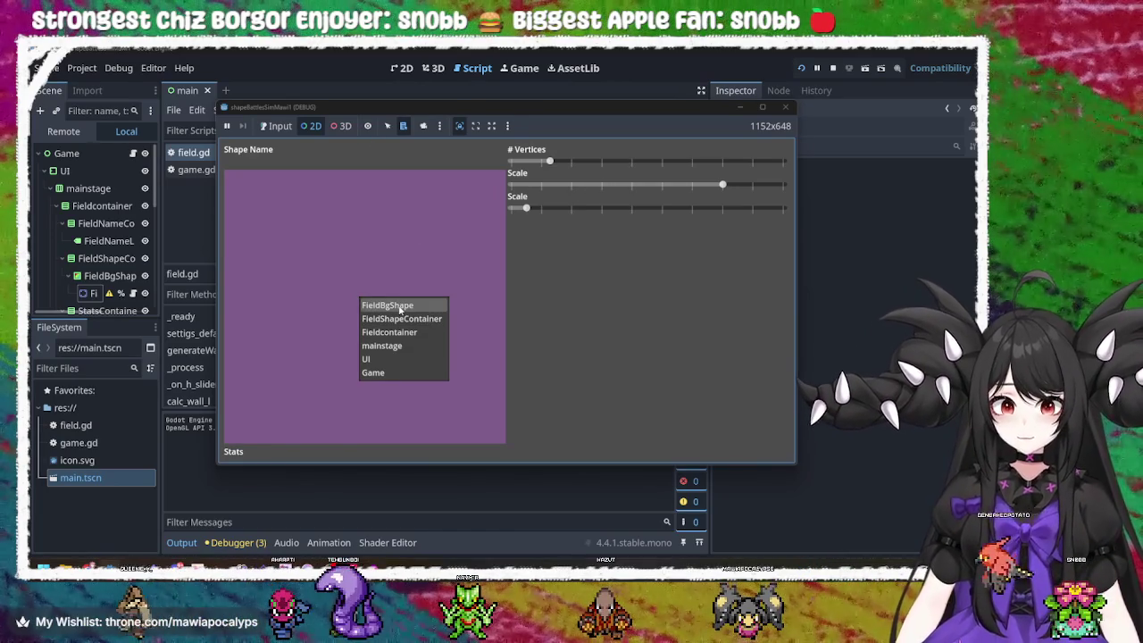
click(256, 199)
right_click(228, 175)
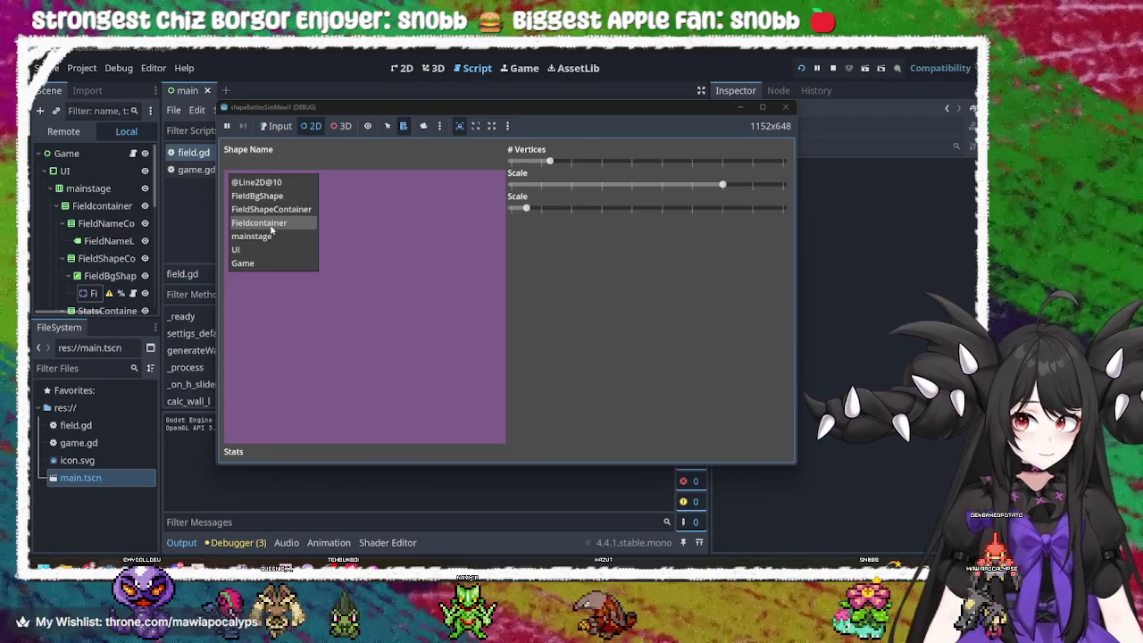
click(272, 231)
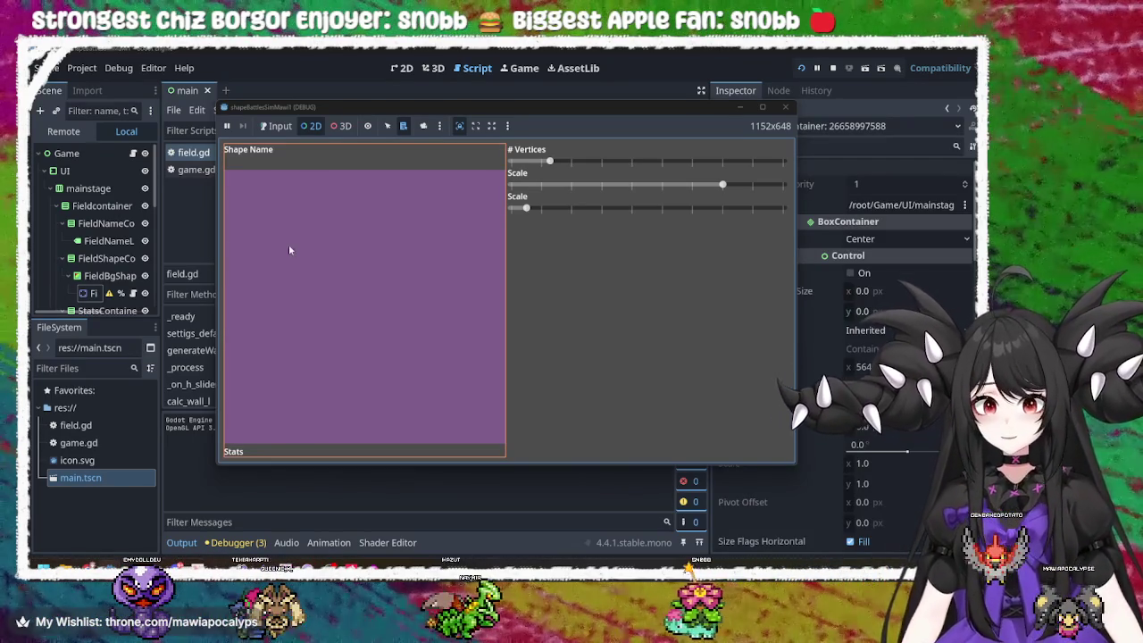
- Inspect the FieldBgShape and FieldShapeContainer nodes, then list the nodes near the settings panel
right_click(304, 224)
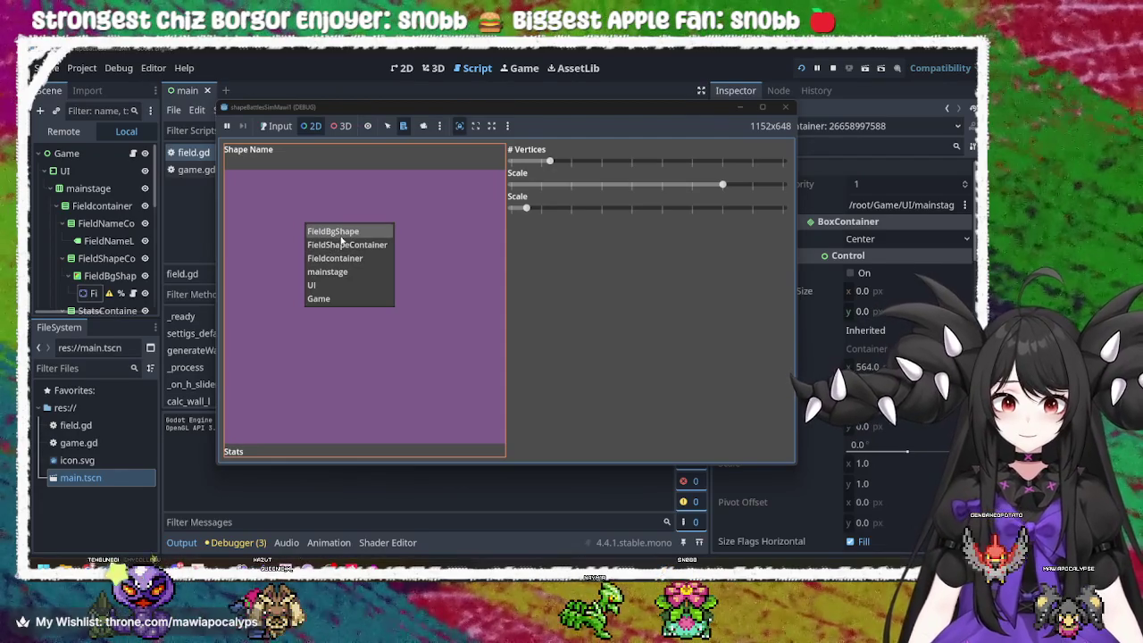
click(340, 235)
right_click(310, 245)
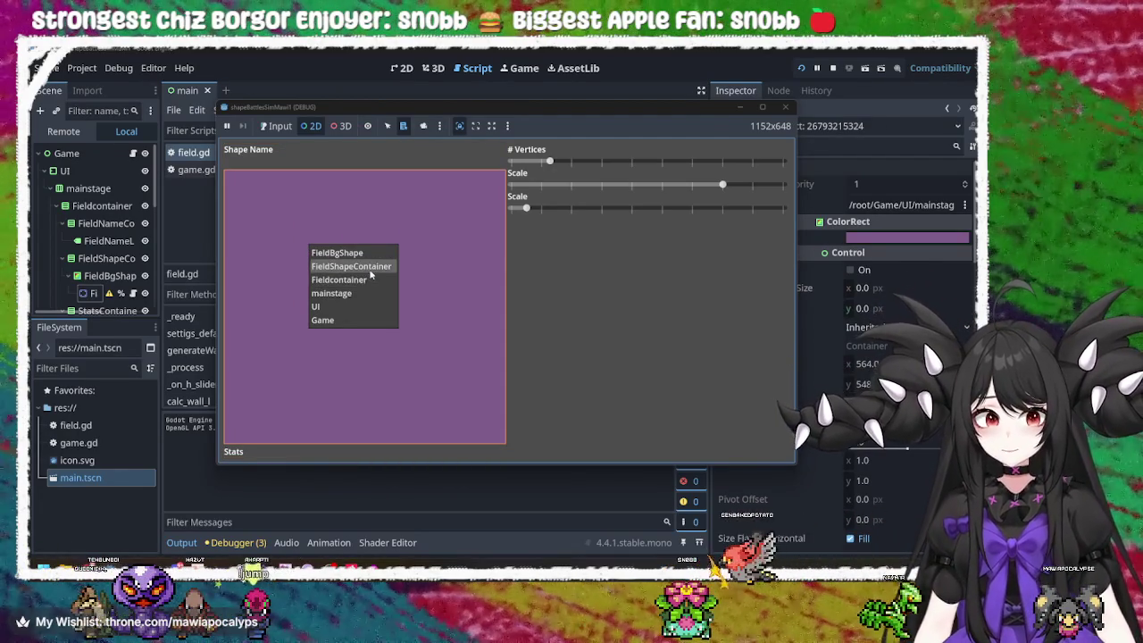
click(370, 271)
right_click(336, 260)
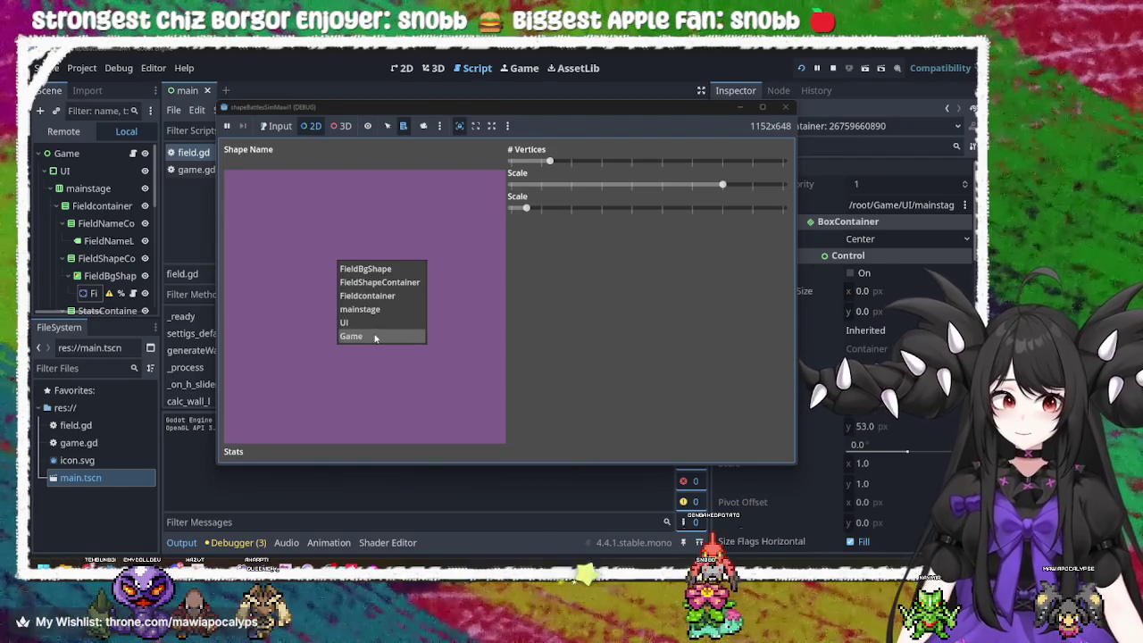
click(376, 336)
right_click(548, 161)
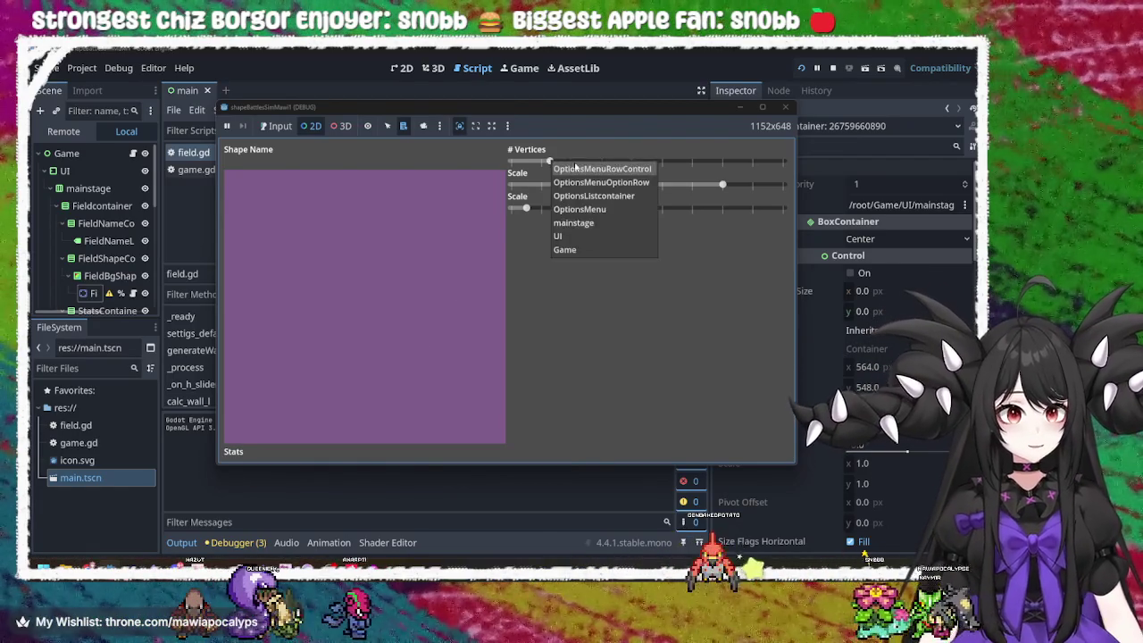
- Return to Input mode, raise the vertex count and set both Scale sliders to minimum
click(397, 192)
click(275, 125)
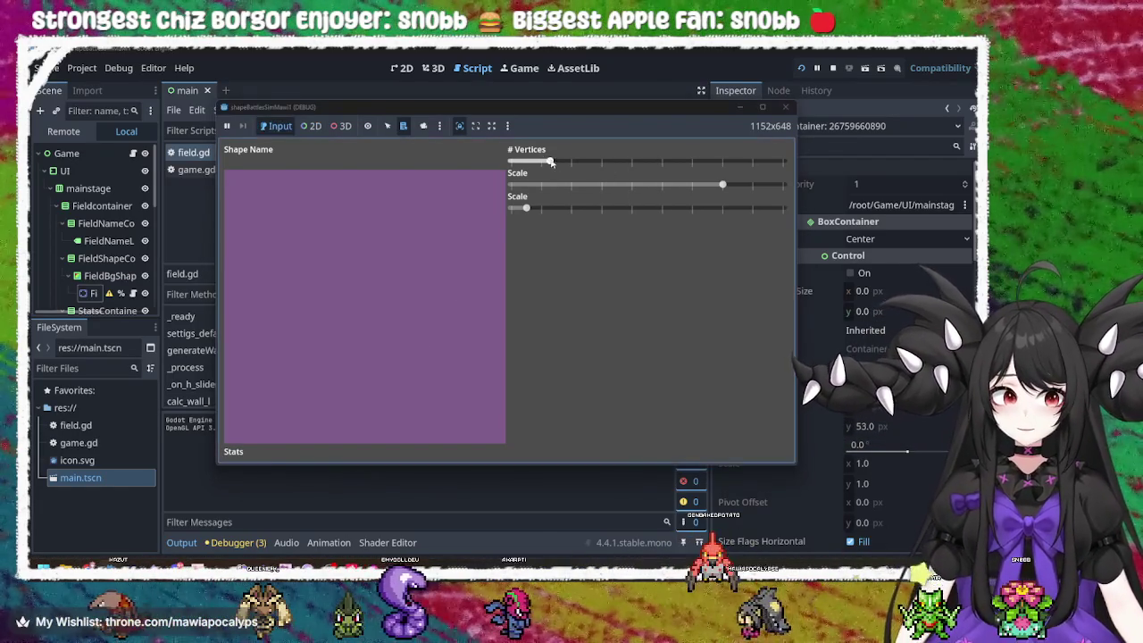
drag(548, 162, 574, 162)
mouse_move(722, 184)
mouse_down()
mouse_move(631, 184)
mouse_move(707, 162)
mouse_move(588, 162)
mouse_up()
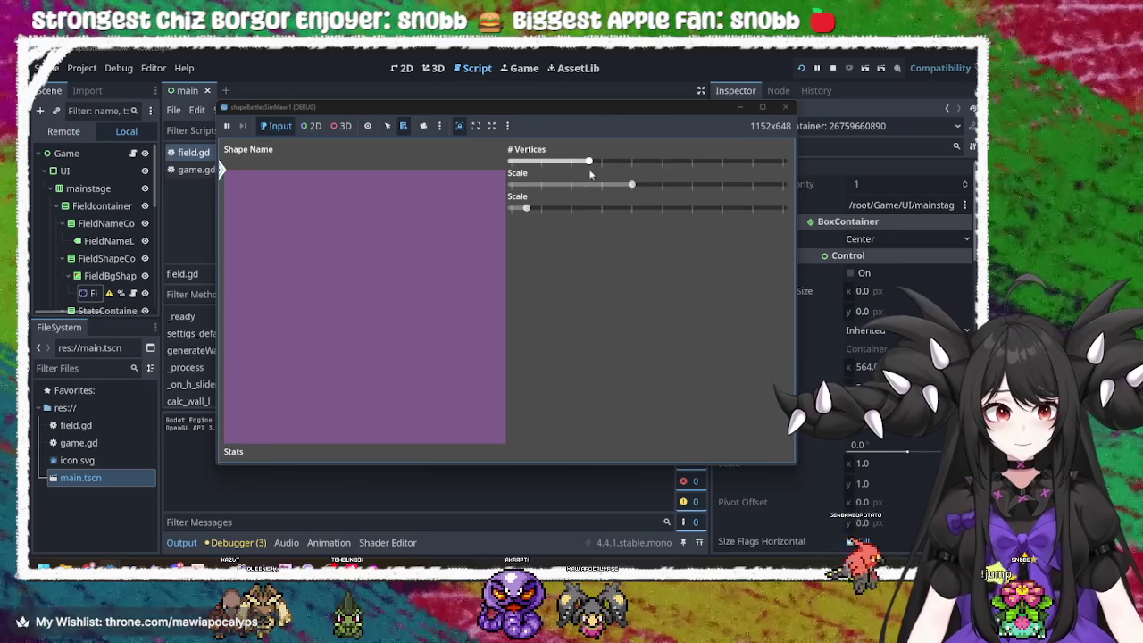
mouse_move(525, 208)
mouse_down()
mouse_move(705, 225)
mouse_move(511, 208)
mouse_up()
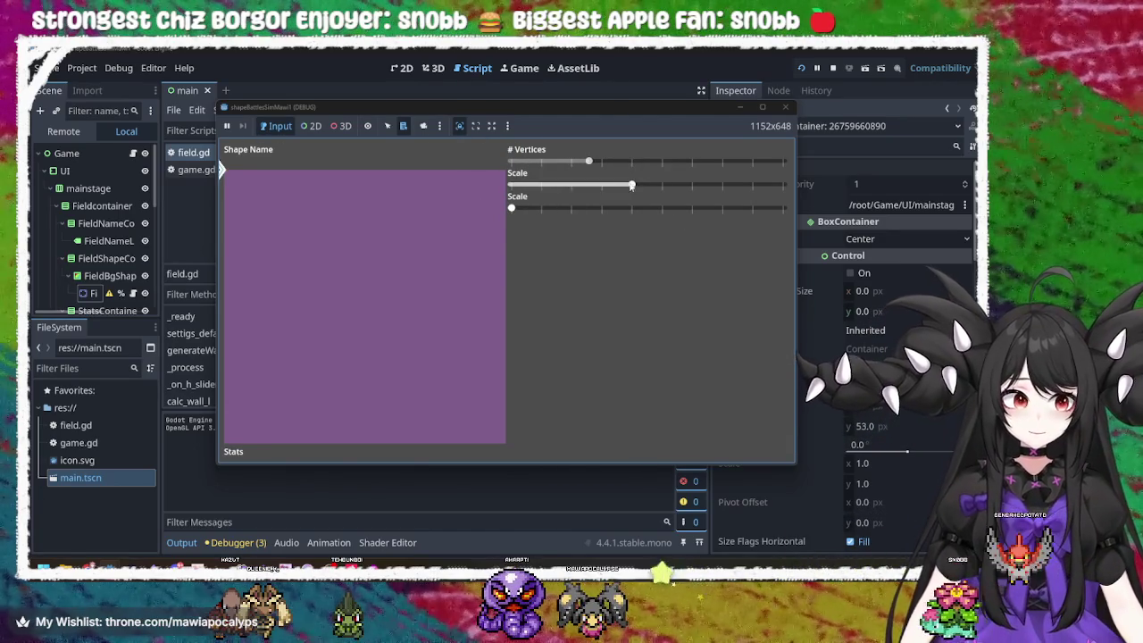
drag(631, 183, 511, 184)
- Select the Field node, then set 3 vertices and resize the triangle to check its centring
click(311, 126)
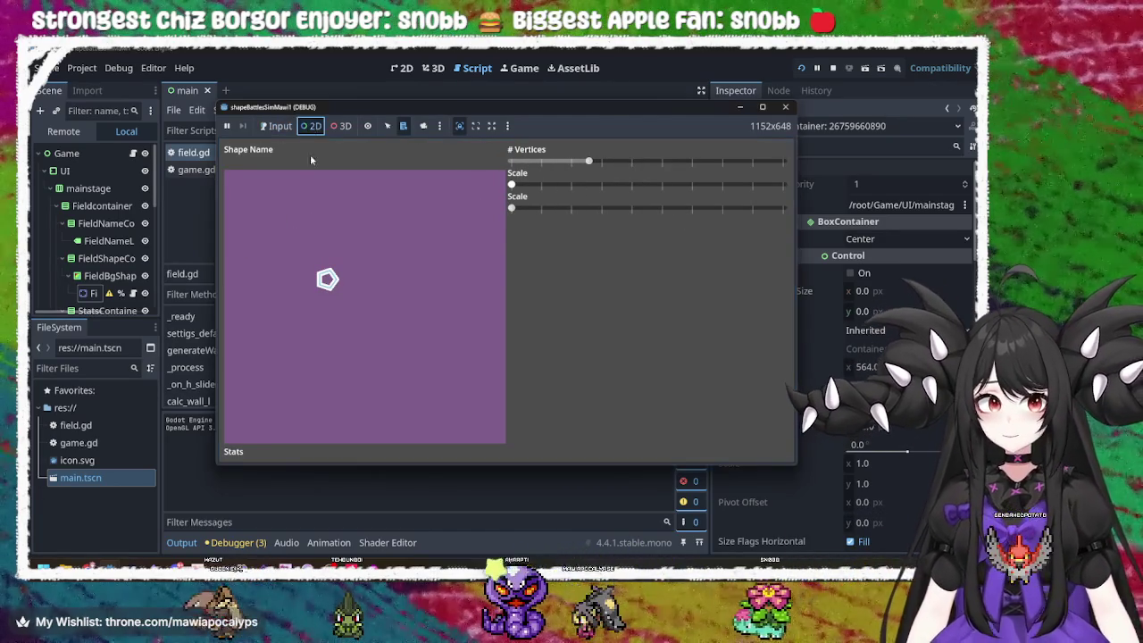
right_click(327, 281)
click(348, 306)
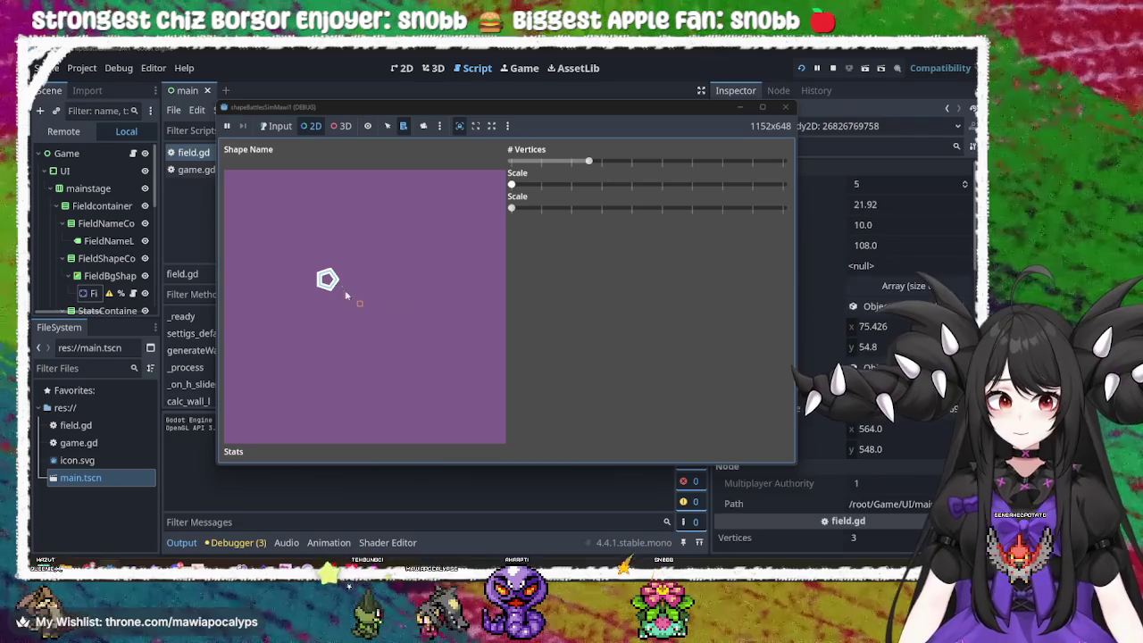
mouse_move(588, 160)
mouse_down()
mouse_move(674, 171)
mouse_move(484, 165)
mouse_move(604, 185)
mouse_move(517, 182)
mouse_move(576, 184)
mouse_move(501, 193)
mouse_move(602, 182)
mouse_move(502, 195)
mouse_up()
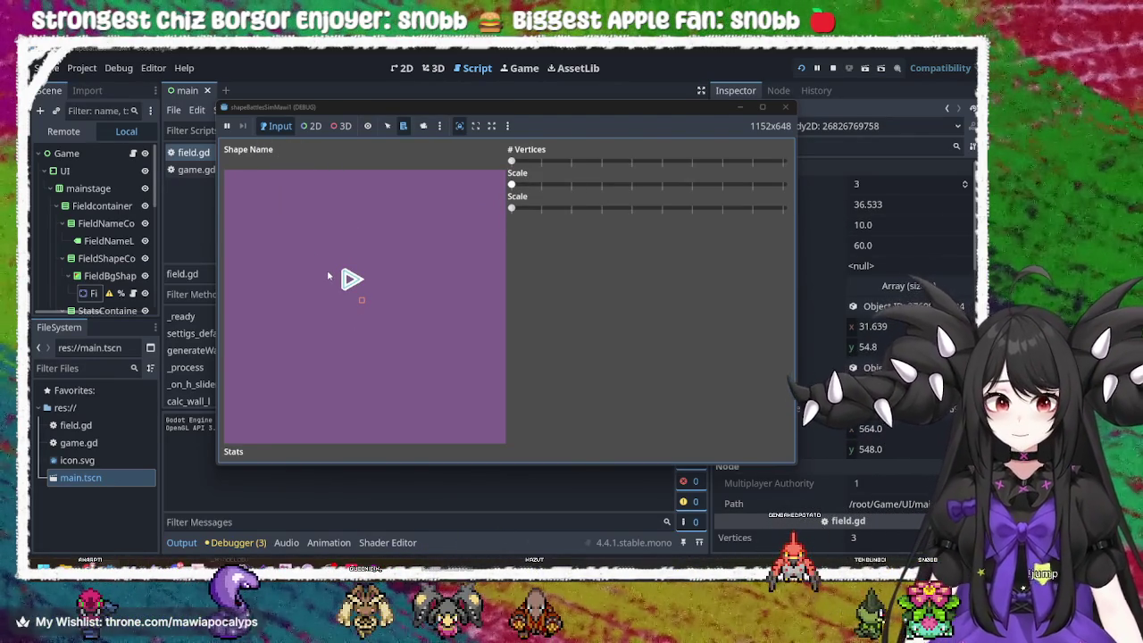
mouse_move(515, 211)
mouse_down()
mouse_move(725, 209)
mouse_move(440, 197)
mouse_up()
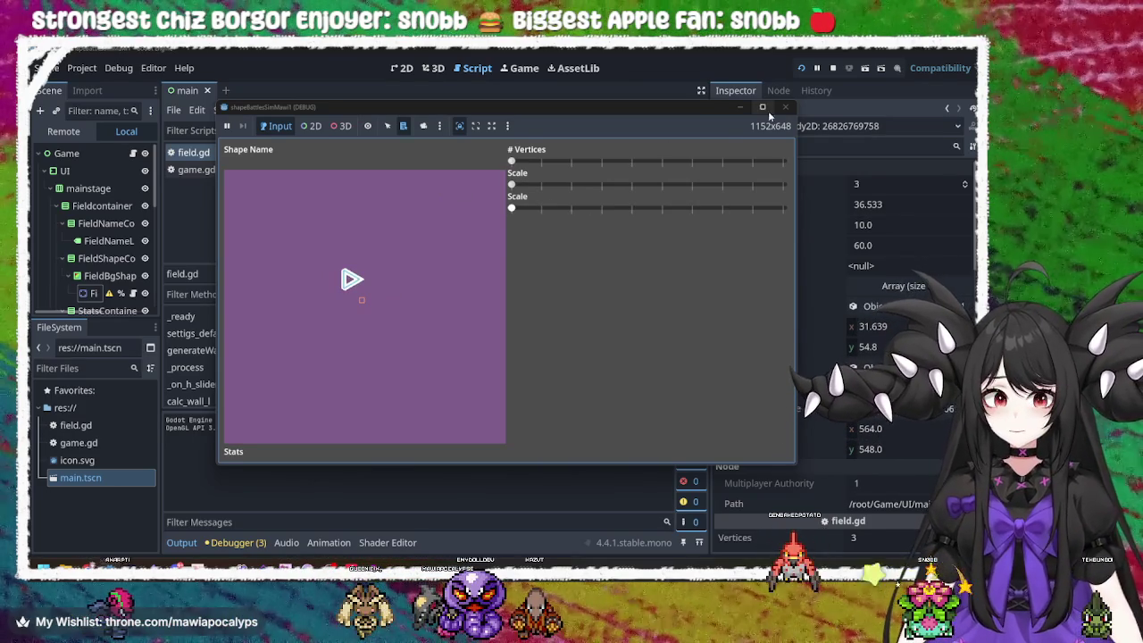
mouse_move(515, 210)
mouse_down()
mouse_move(814, 210)
mouse_move(525, 211)
mouse_move(740, 218)
mouse_move(439, 200)
mouse_move(755, 235)
mouse_move(470, 246)
mouse_up()
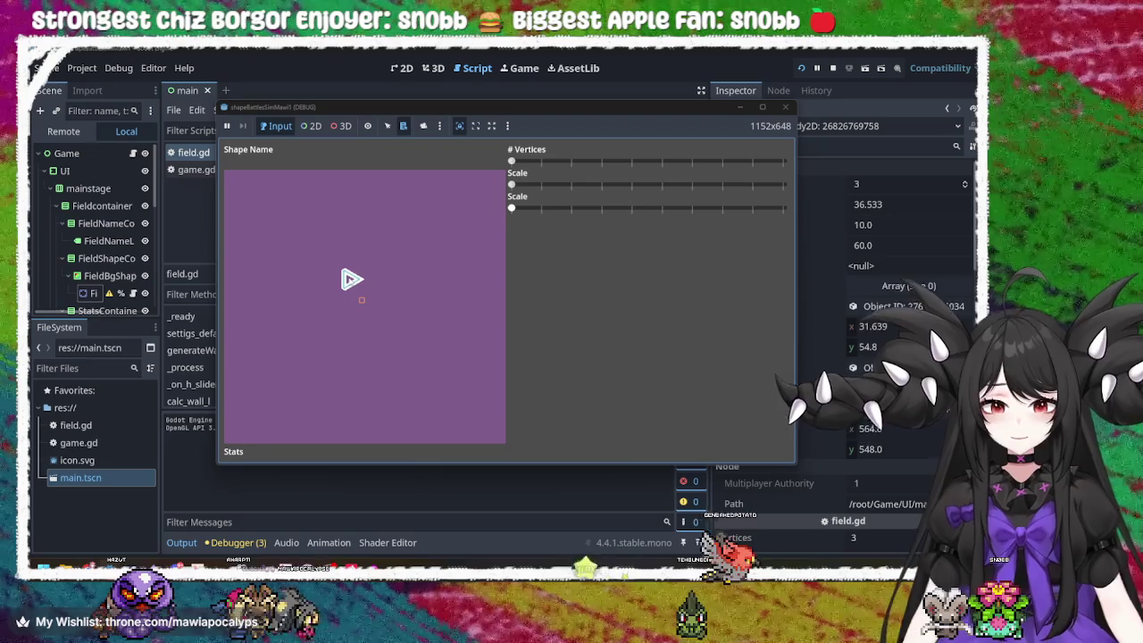
- Close the game and change line 65 to subtract (wallsSummed/vertices)
click(784, 108)
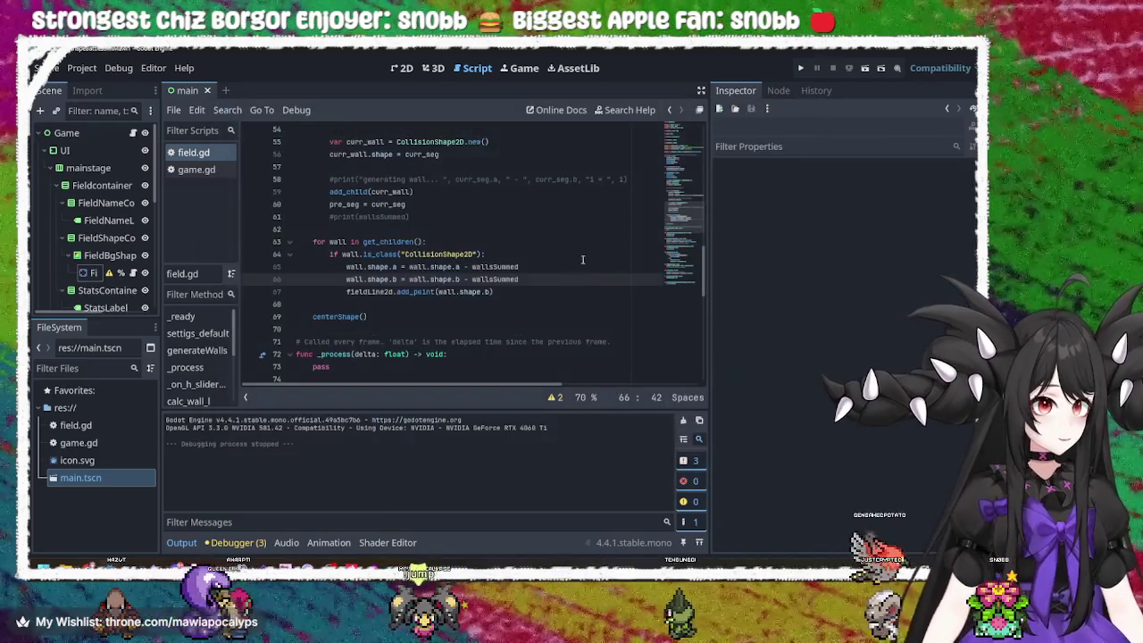
click(532, 266)
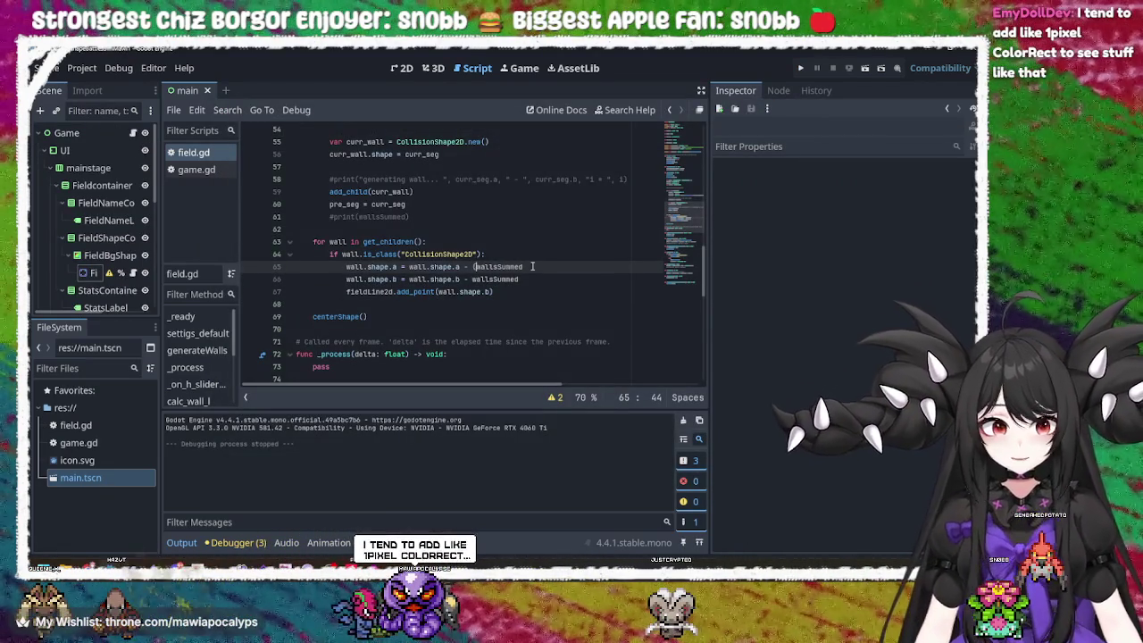
text((()
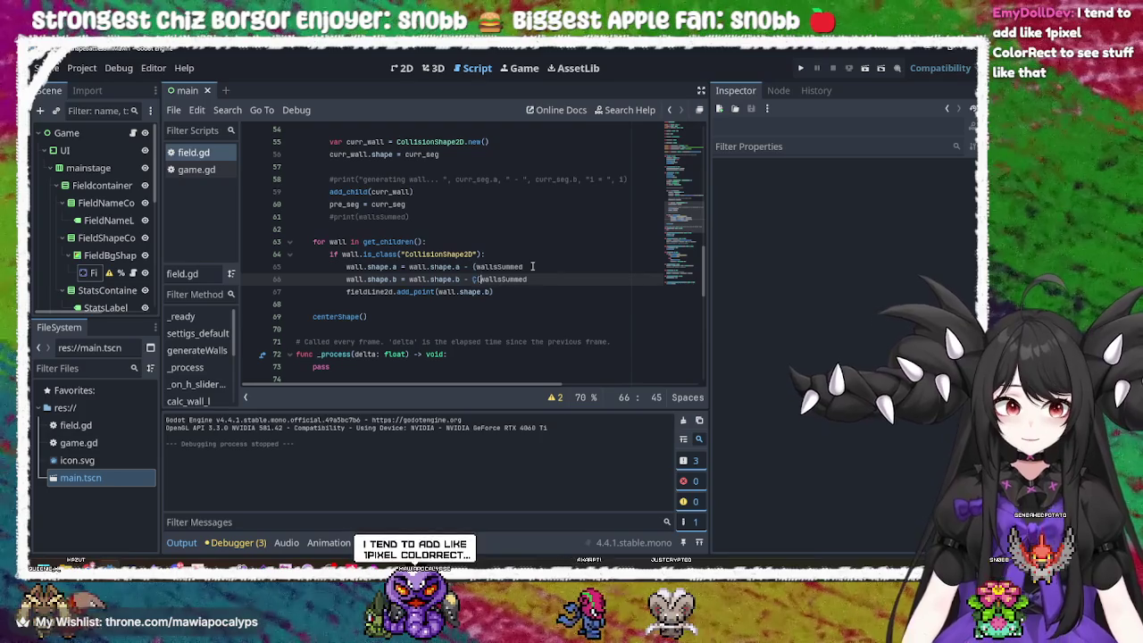
key(BackSpace)
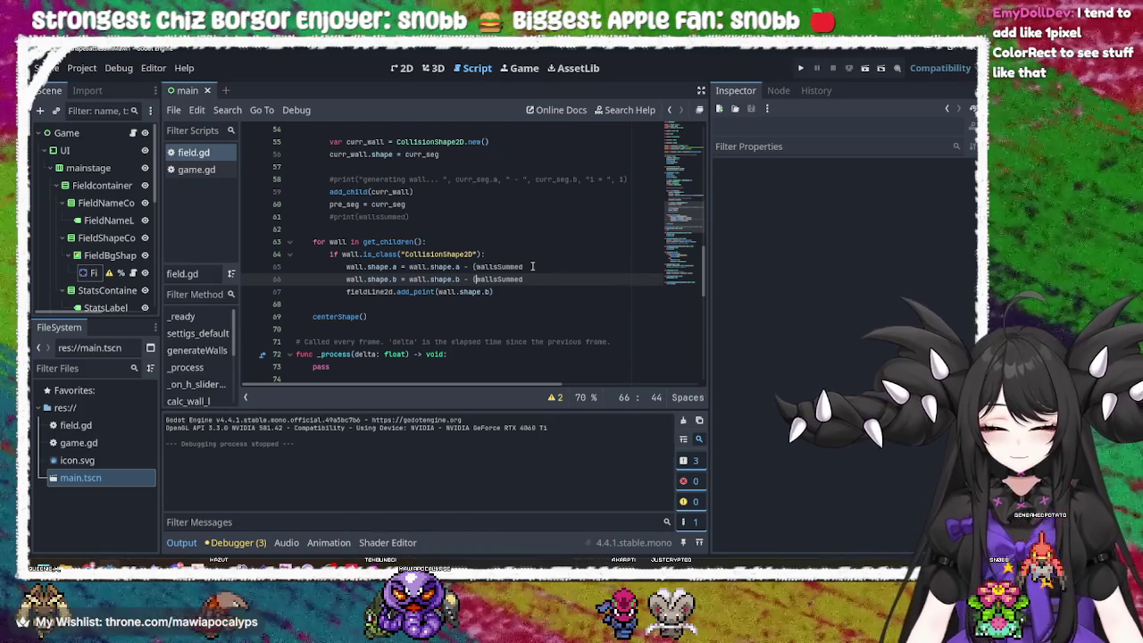
key(ctrl+z)
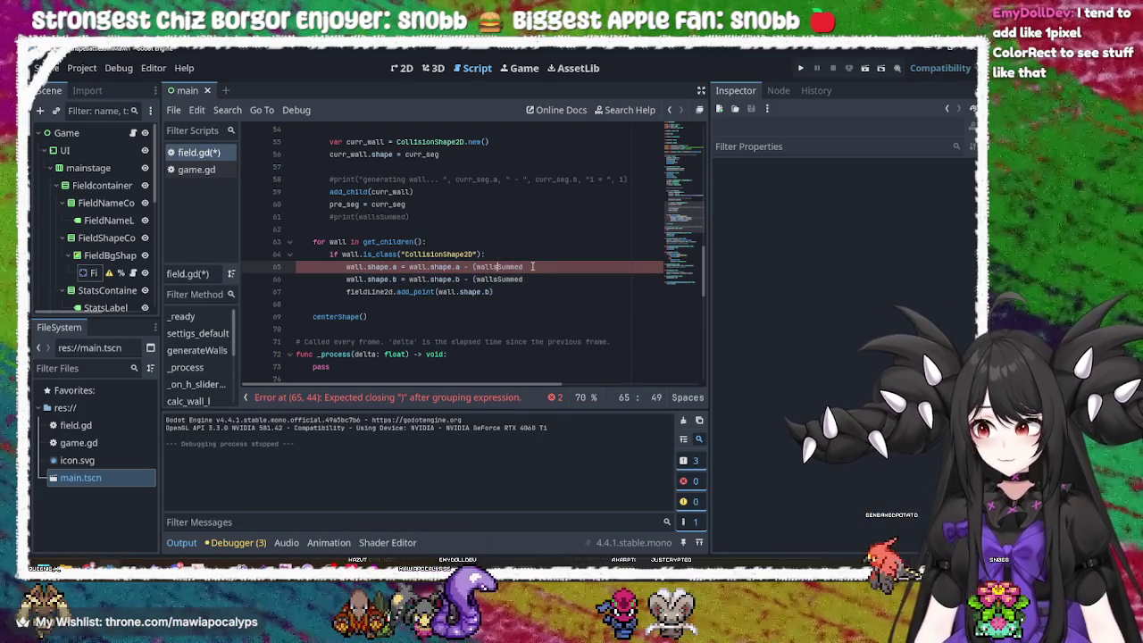
key(Right)
key(Right)
key(Right)
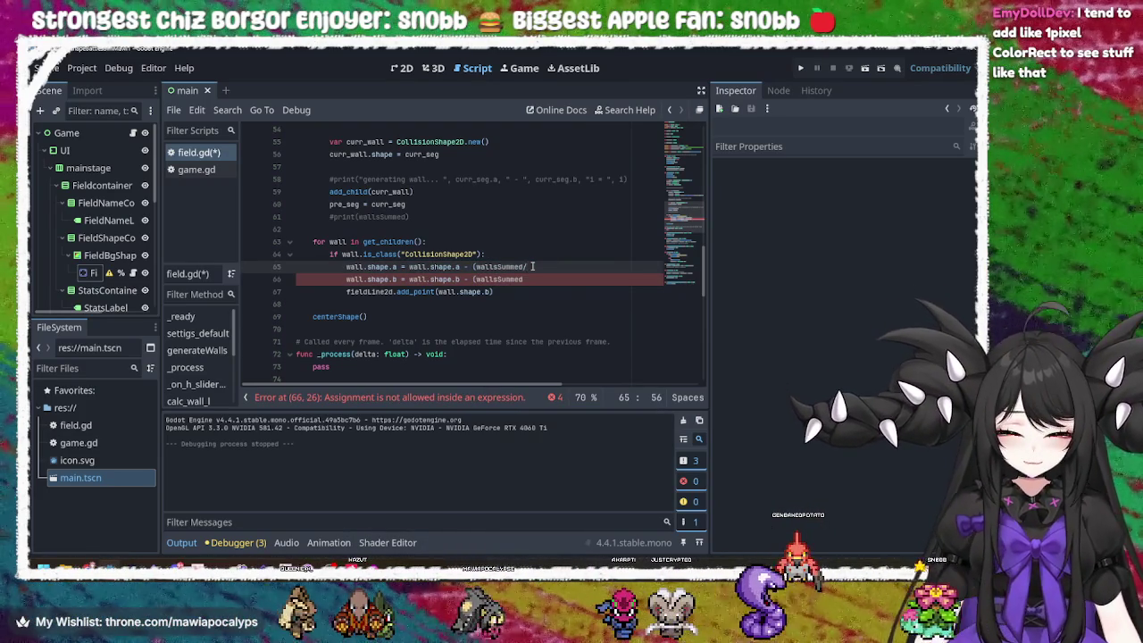
text(vertices)
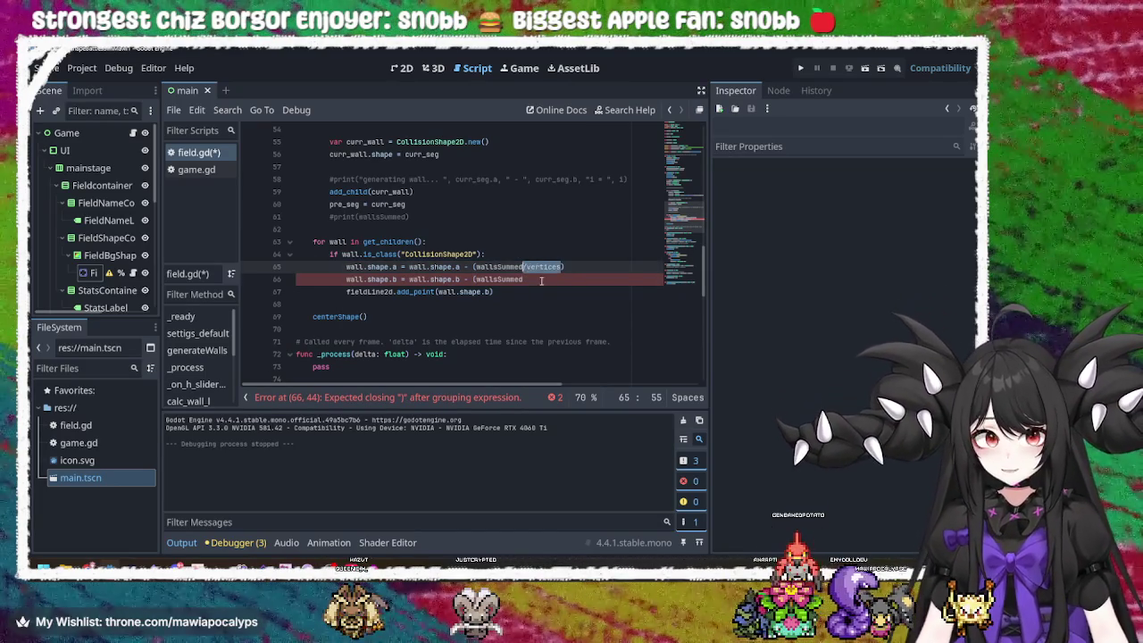
- Add the same /vertices divisor on line 66, save field.gd, and run the project
click(530, 278)
text(/vertices)
key(ctrl+s)
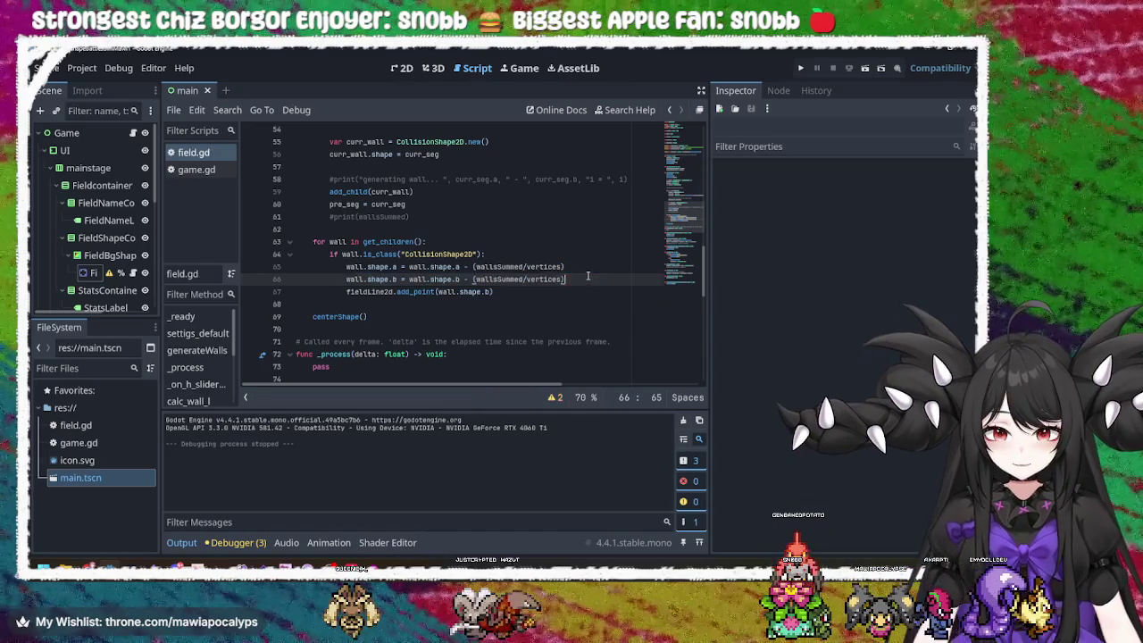
click(801, 68)
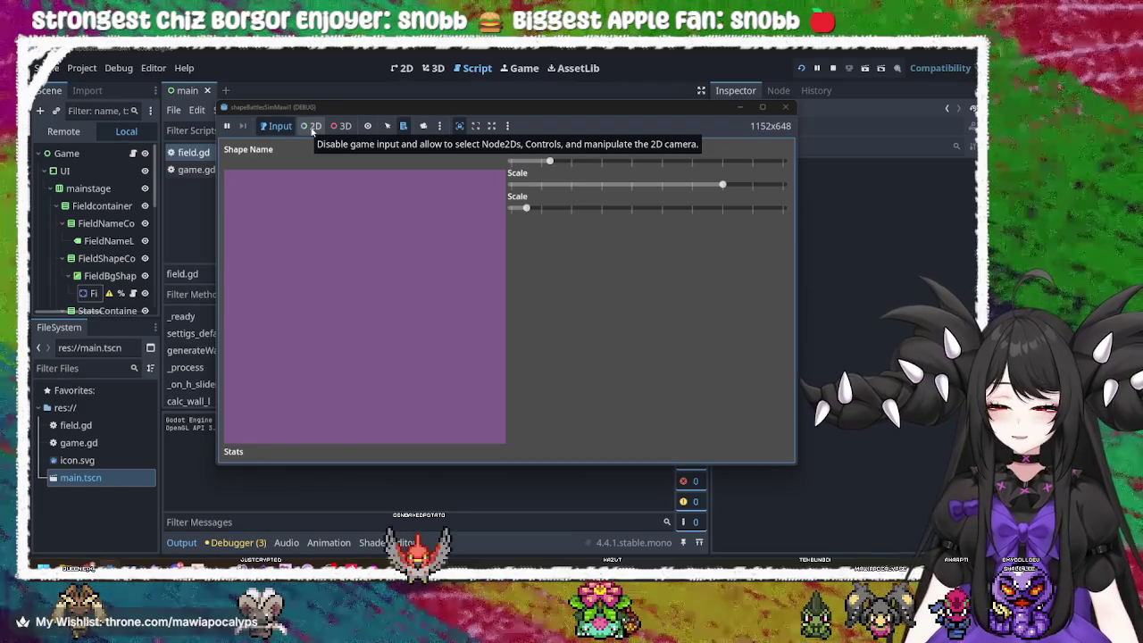
- Raise the vertex count to a hexagon and inspect the field shape node's properties via 2D picking
click(312, 127)
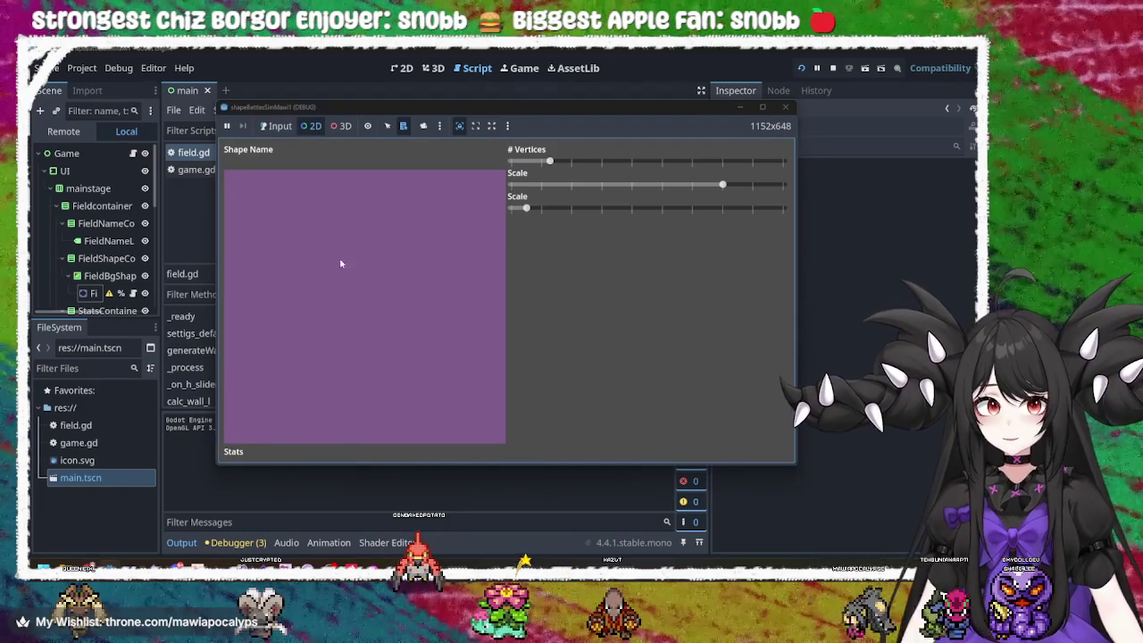
drag(584, 161, 627, 161)
click(312, 126)
right_click(368, 310)
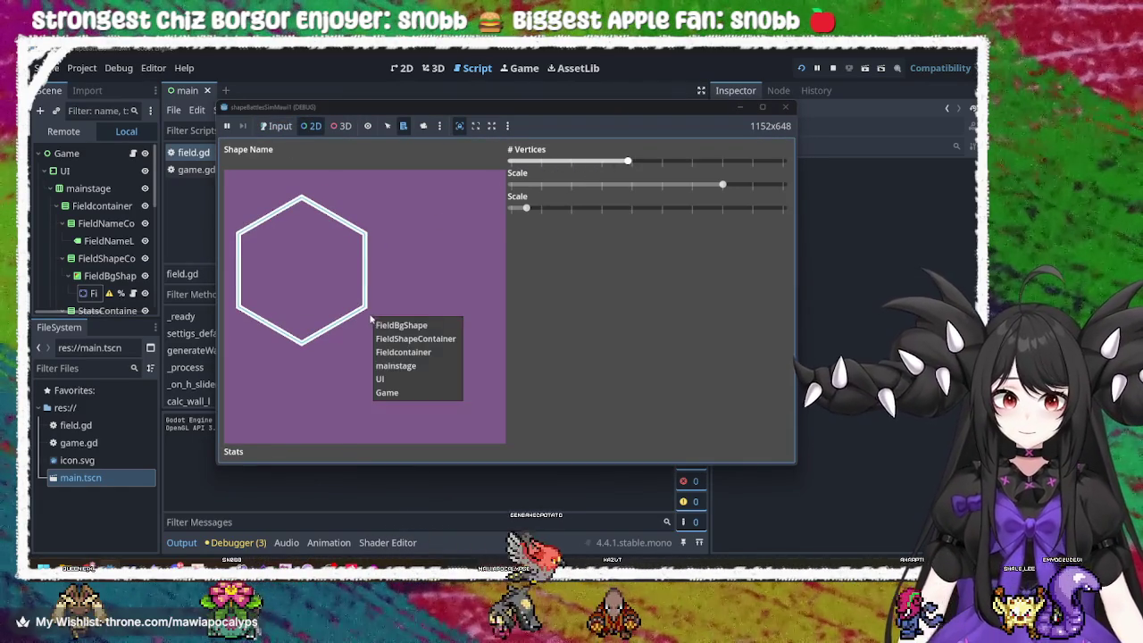
click(368, 310)
right_click(367, 311)
click(379, 326)
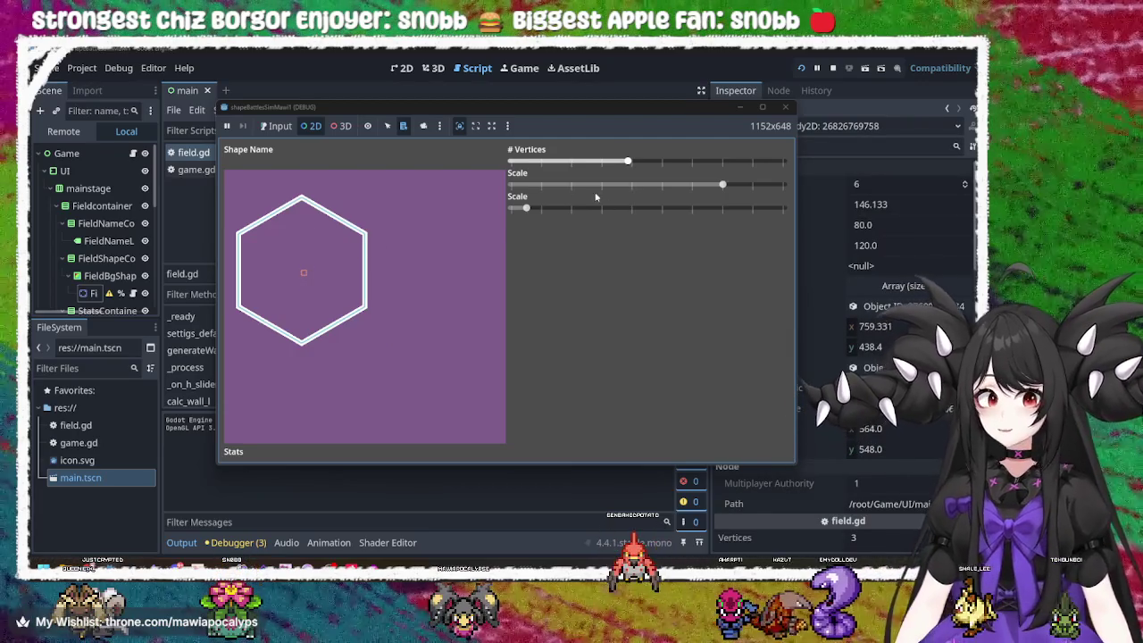
- Back in Input mode, vary both Scales and vertex counts, ending on a small seven-vertex heptagon
click(268, 125)
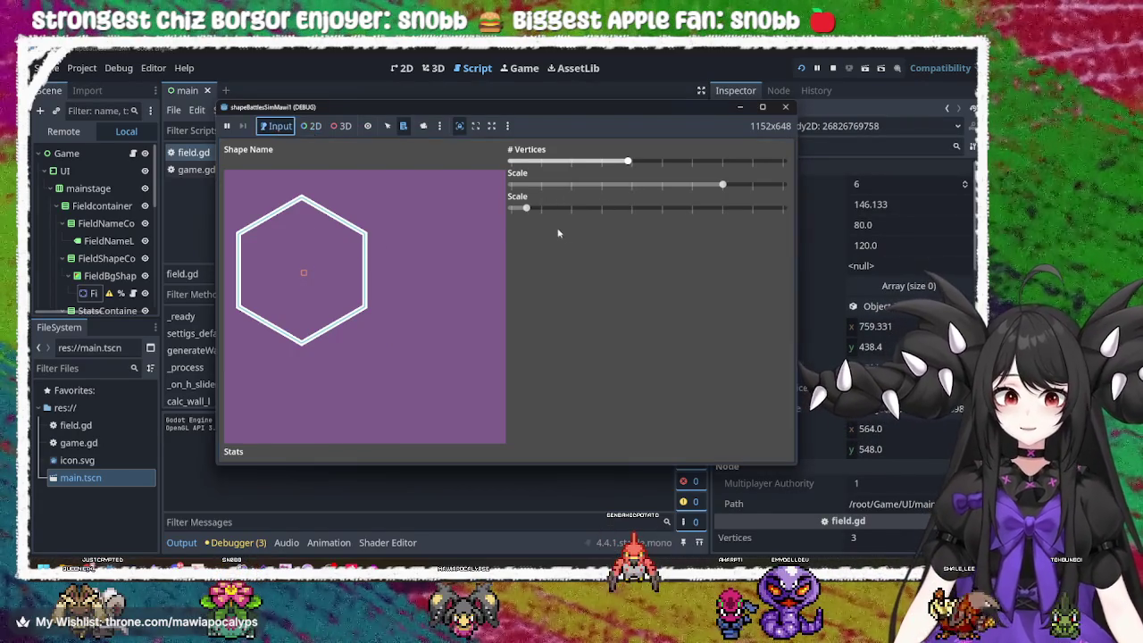
mouse_move(529, 210)
mouse_down()
mouse_move(752, 209)
mouse_move(688, 226)
mouse_move(708, 227)
mouse_up()
mouse_move(831, 225)
mouse_down()
mouse_move(449, 226)
mouse_move(795, 224)
mouse_move(699, 248)
mouse_move(576, 244)
mouse_move(785, 219)
mouse_move(615, 215)
mouse_up()
mouse_move(722, 184)
mouse_down()
mouse_move(732, 199)
mouse_move(631, 198)
mouse_move(732, 198)
mouse_move(628, 208)
mouse_move(662, 208)
mouse_up()
mouse_move(627, 161)
mouse_down()
mouse_move(704, 161)
mouse_move(555, 160)
mouse_move(665, 161)
mouse_up()
mouse_move(646, 208)
mouse_down()
mouse_move(586, 211)
mouse_move(767, 208)
mouse_up()
- Delete ' - (wallsSummed / vertices)' from centerShape's position on line 102 and rerun the game
click(787, 106)
scroll(395, 304, down, 10)
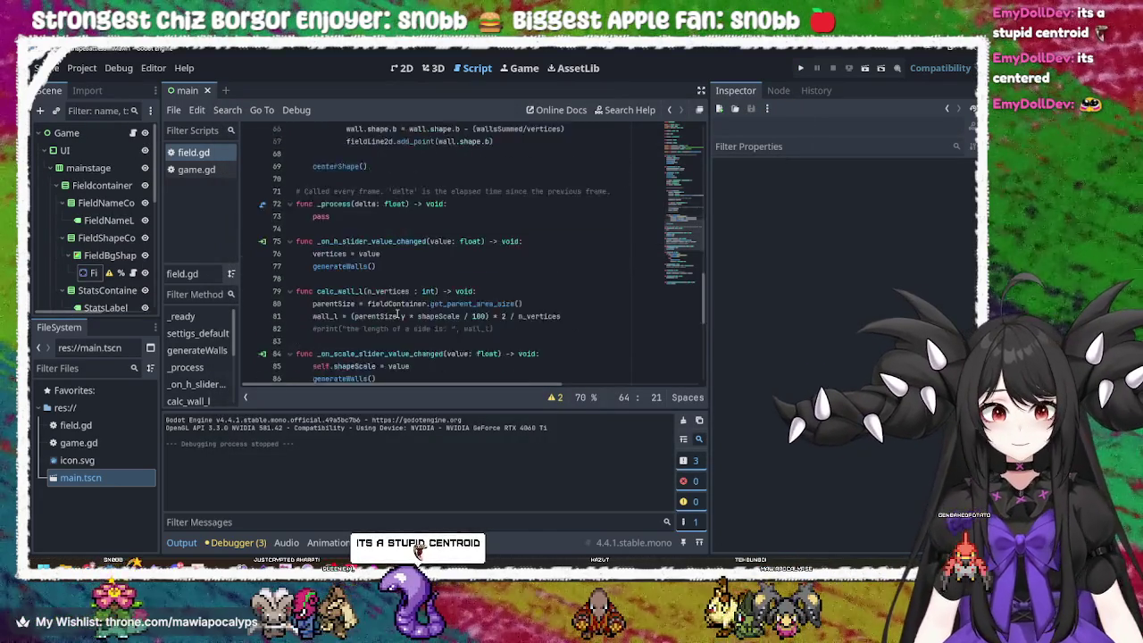
scroll(395, 304, down, 2)
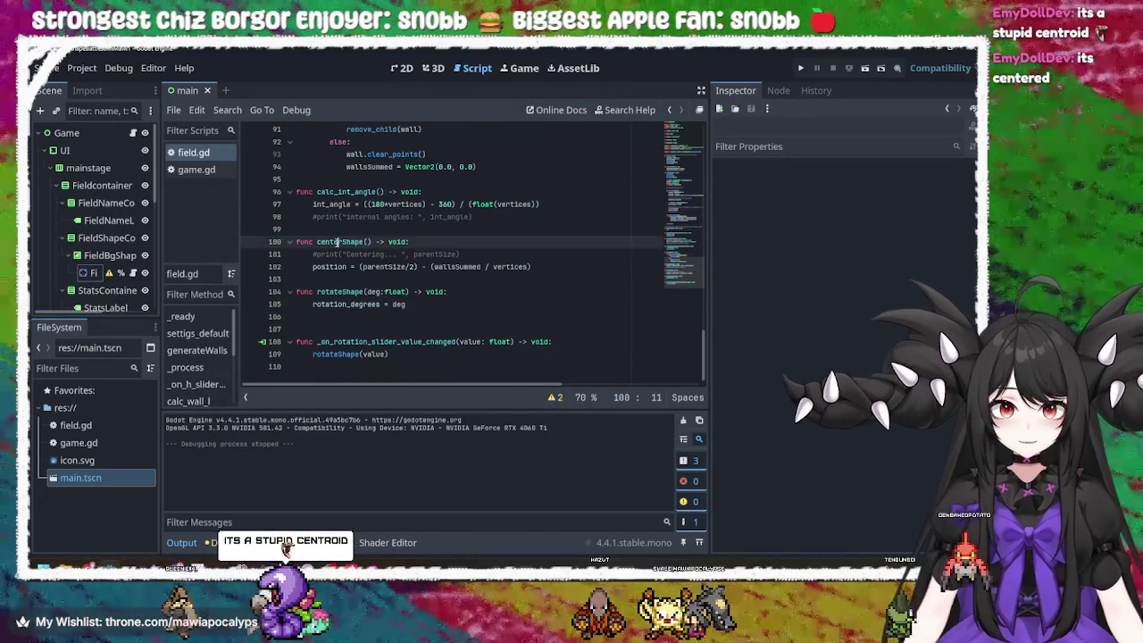
click(407, 266)
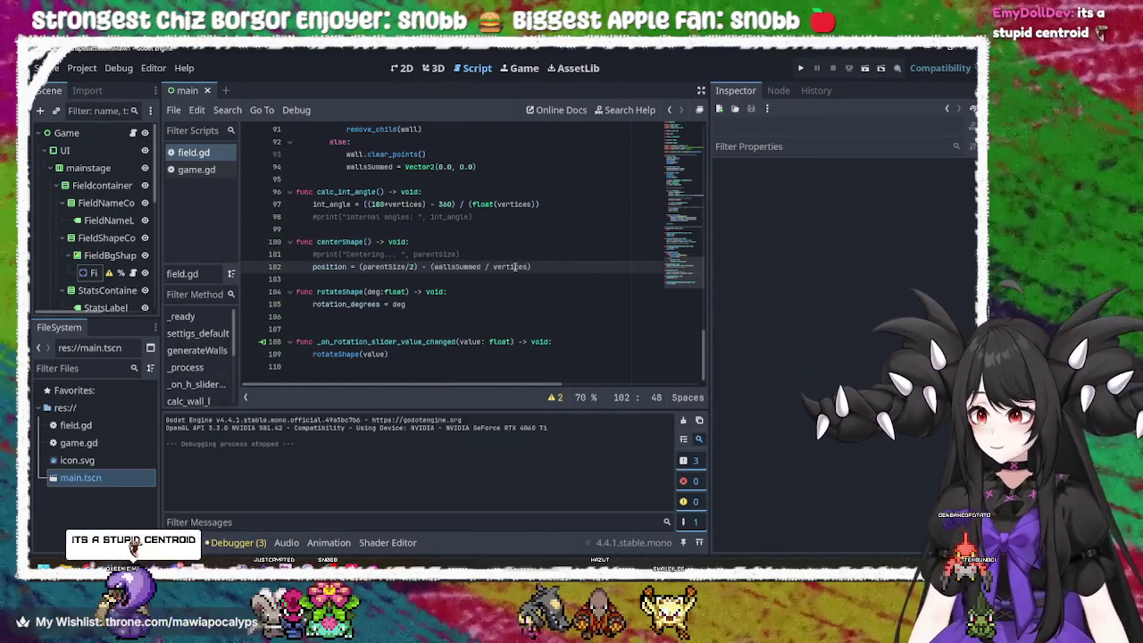
drag(536, 267, 418, 267)
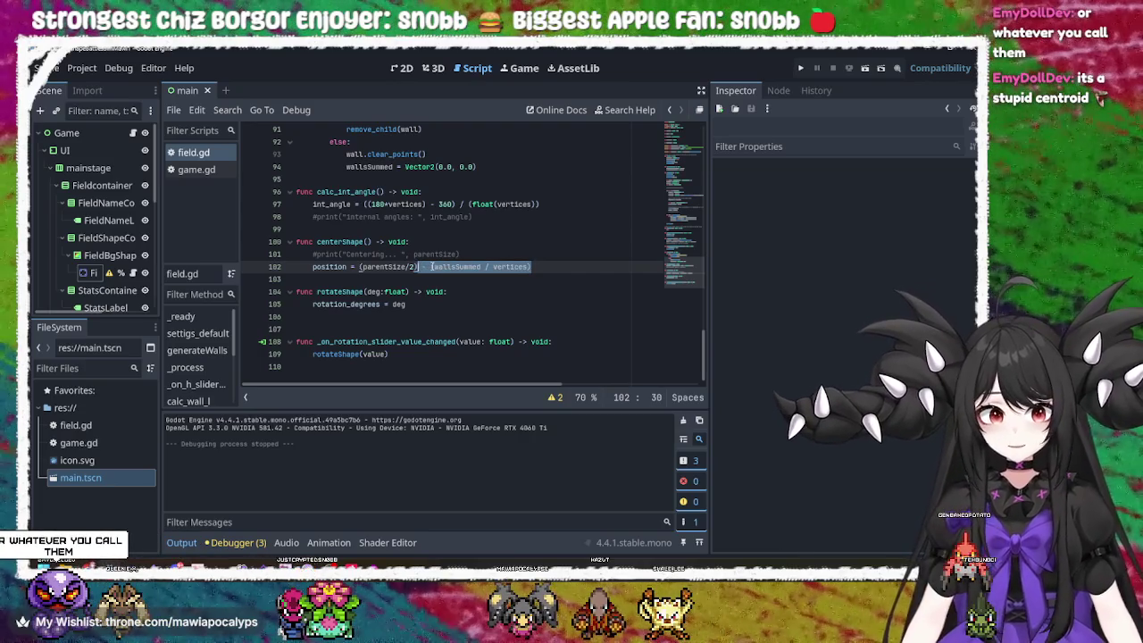
key(BackSpace)
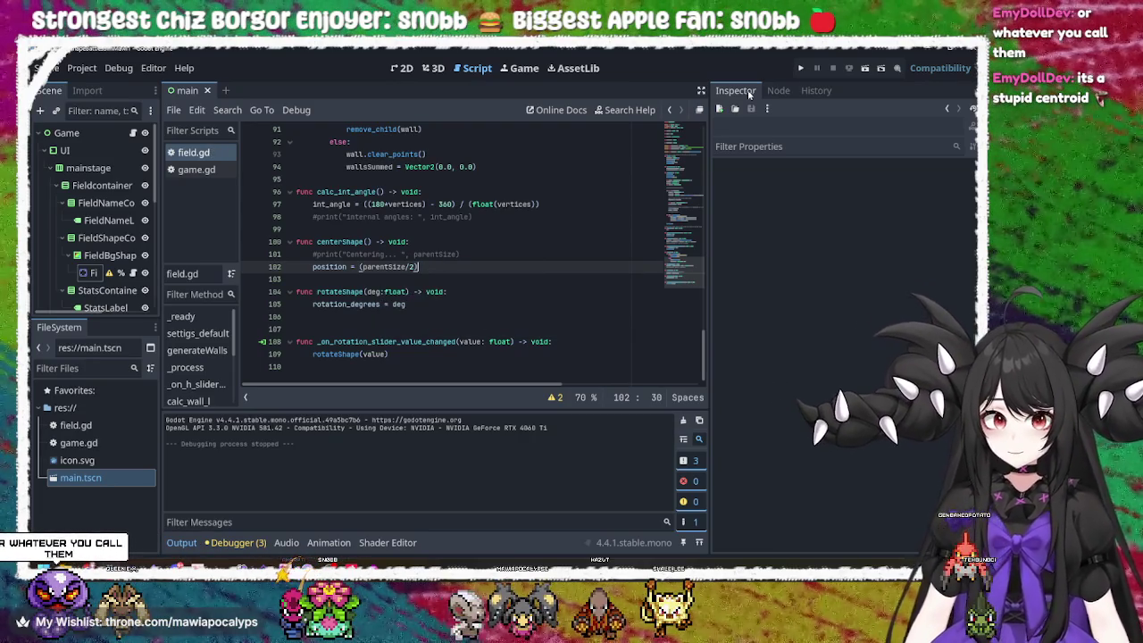
click(799, 69)
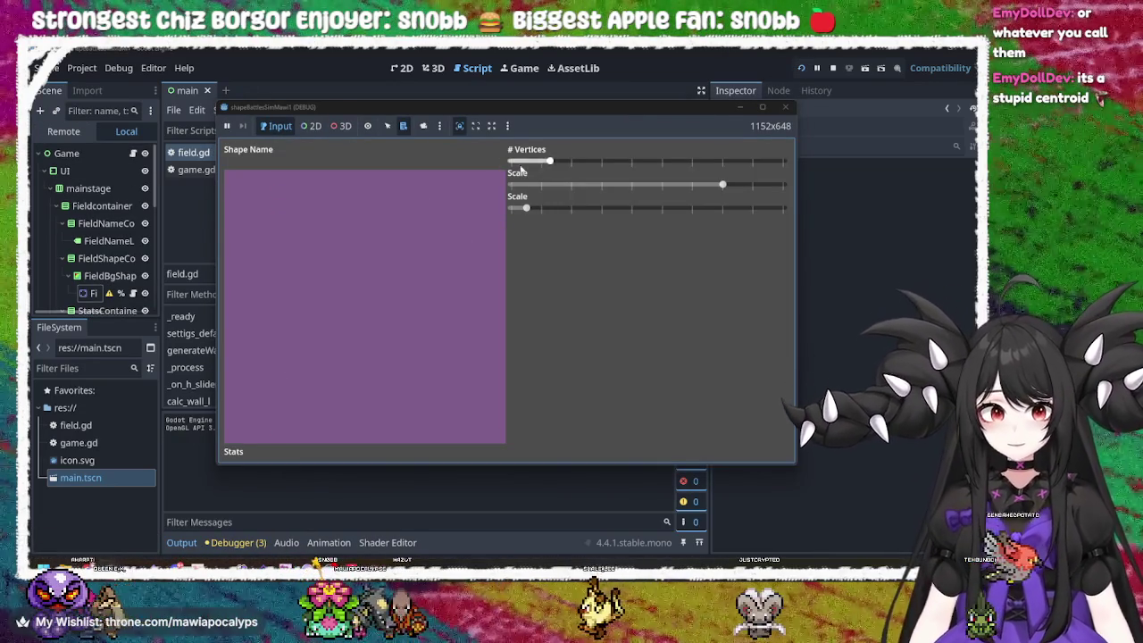
- Set seven vertices and sweep both scale sliders to view the heptagon at larger sizes
mouse_move(549, 161)
mouse_down()
mouse_move(749, 161)
mouse_move(631, 161)
mouse_move(665, 160)
mouse_up()
mouse_move(722, 184)
mouse_down()
mouse_move(598, 186)
mouse_move(812, 175)
mouse_up()
mouse_move(549, 207)
mouse_down()
mouse_move(785, 237)
mouse_move(503, 228)
mouse_move(720, 215)
mouse_move(706, 214)
mouse_up()
mouse_move(722, 254)
mouse_down()
mouse_move(678, 219)
mouse_move(531, 217)
mouse_move(828, 255)
mouse_up()
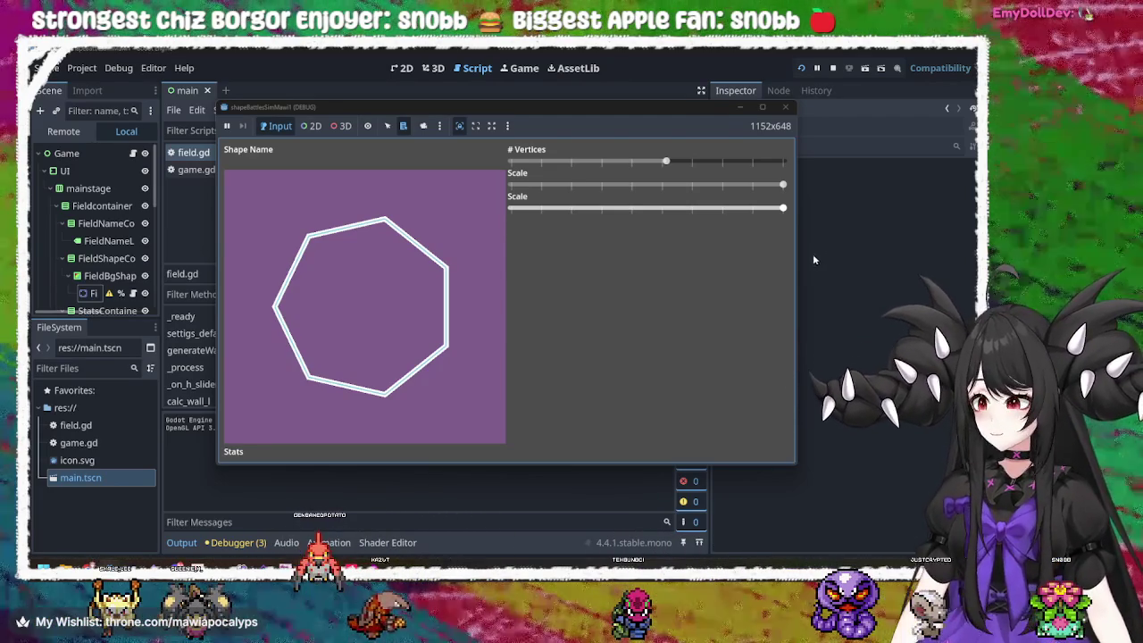
mouse_move(773, 213)
mouse_down()
mouse_move(544, 209)
mouse_move(601, 198)
mouse_move(421, 217)
mouse_move(784, 211)
mouse_move(786, 228)
mouse_move(511, 211)
mouse_move(750, 232)
mouse_move(536, 216)
mouse_move(514, 236)
mouse_move(720, 227)
mouse_move(575, 220)
mouse_up()
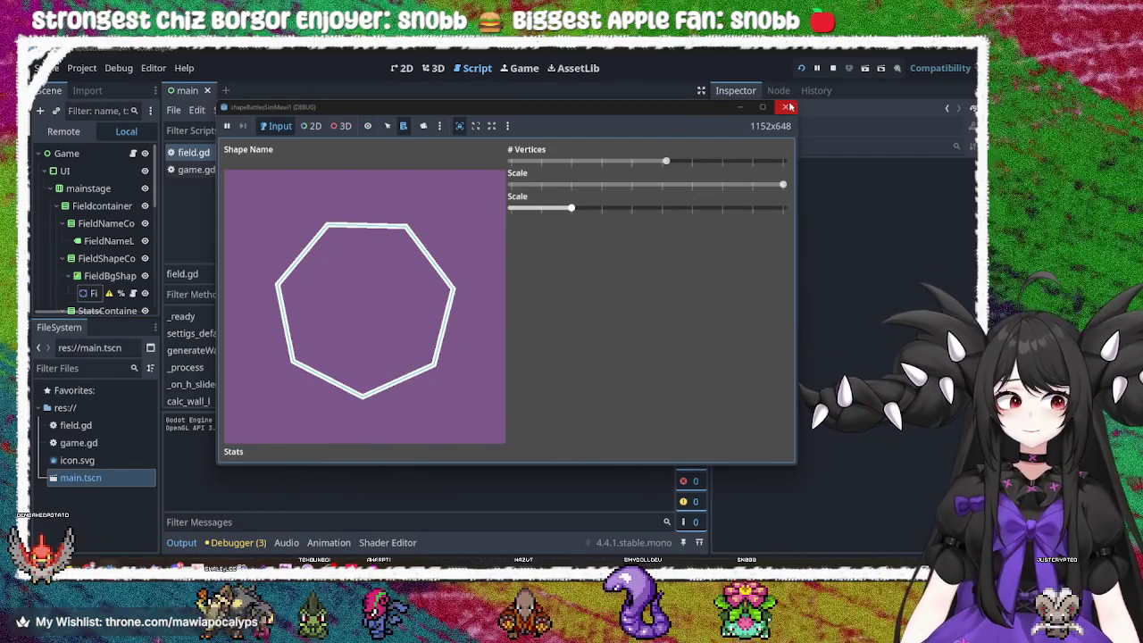
- Close the running game and return to the wall loop on line 63 of field.gd
click(789, 106)
scroll(474, 243, up, 15)
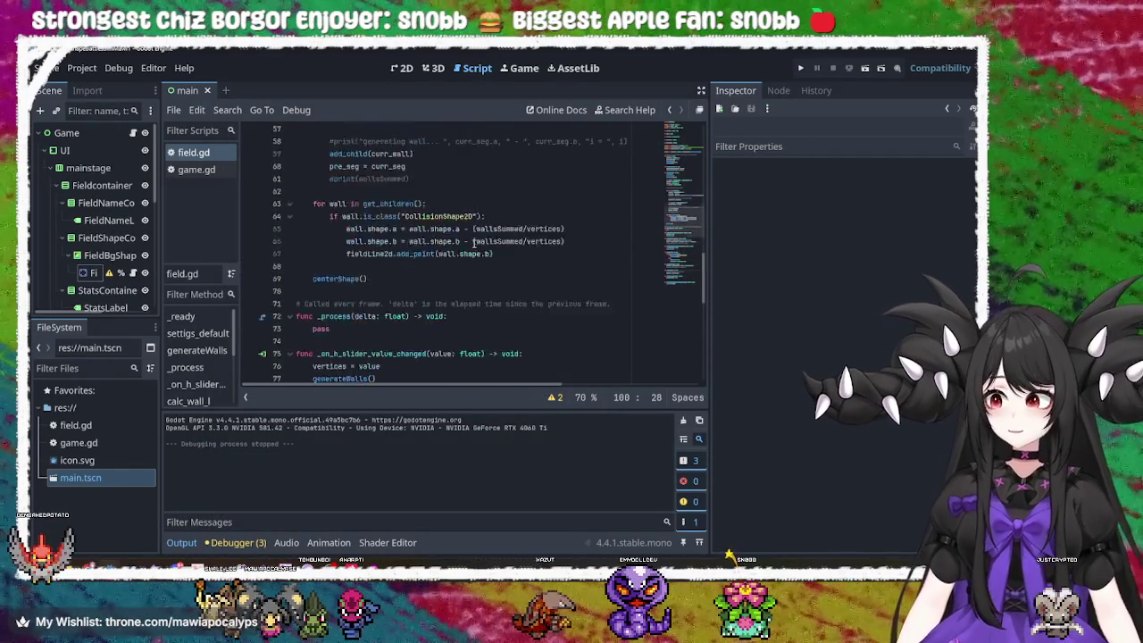
scroll(474, 243, up, 8)
scroll(474, 242, down, 9)
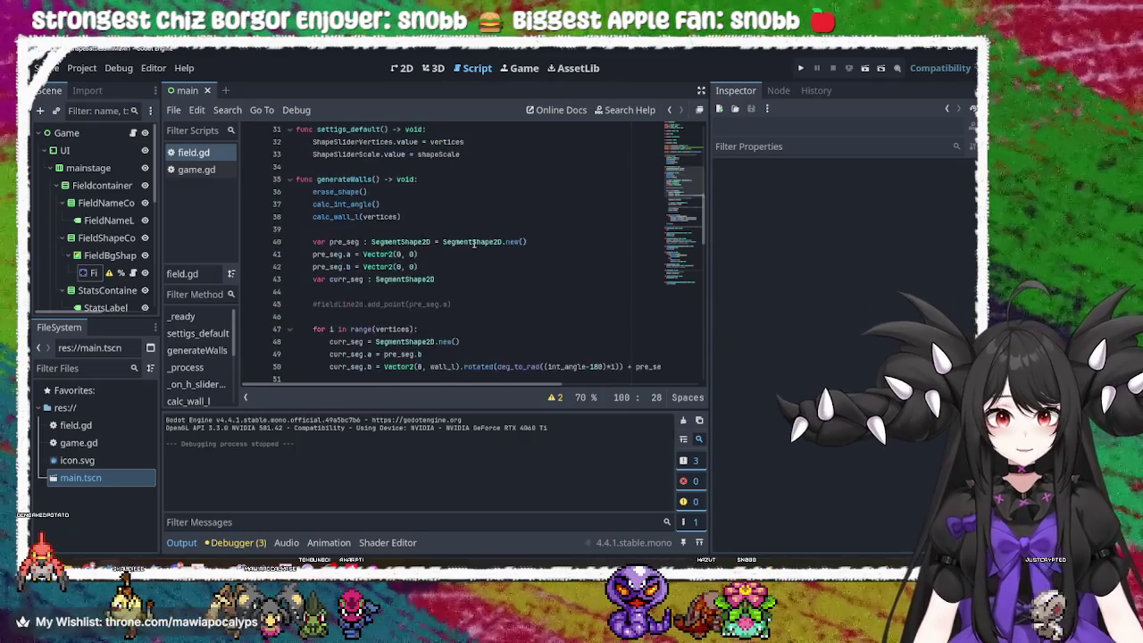
scroll(474, 242, down, 4)
click(366, 259)
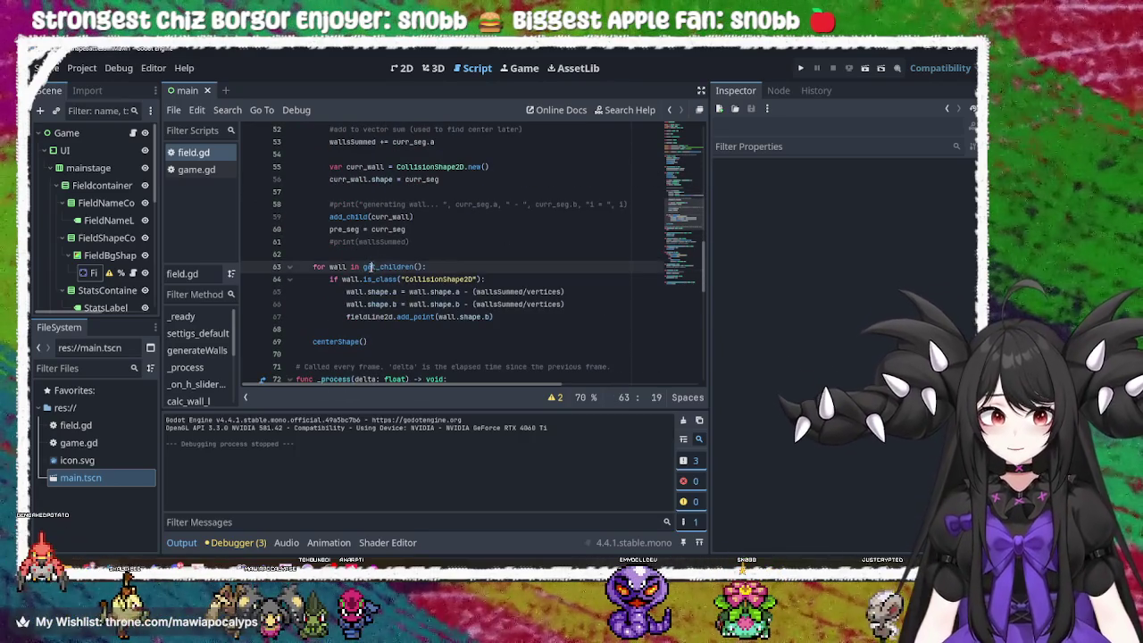